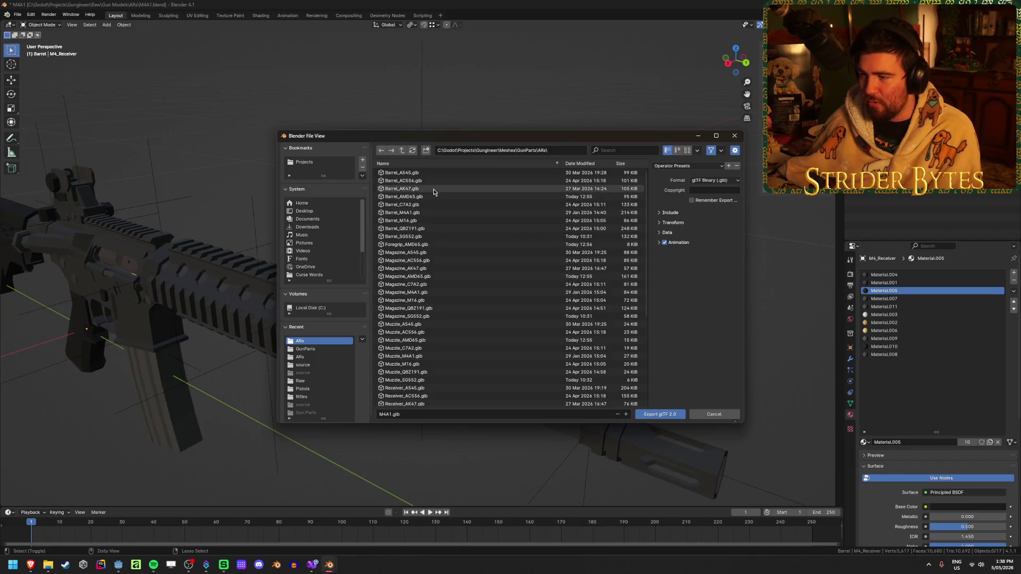
# - Export the barrel over Barrel_M4A1.glb as glTF 2.0 with animation excluded
pyautogui.click(420, 213)
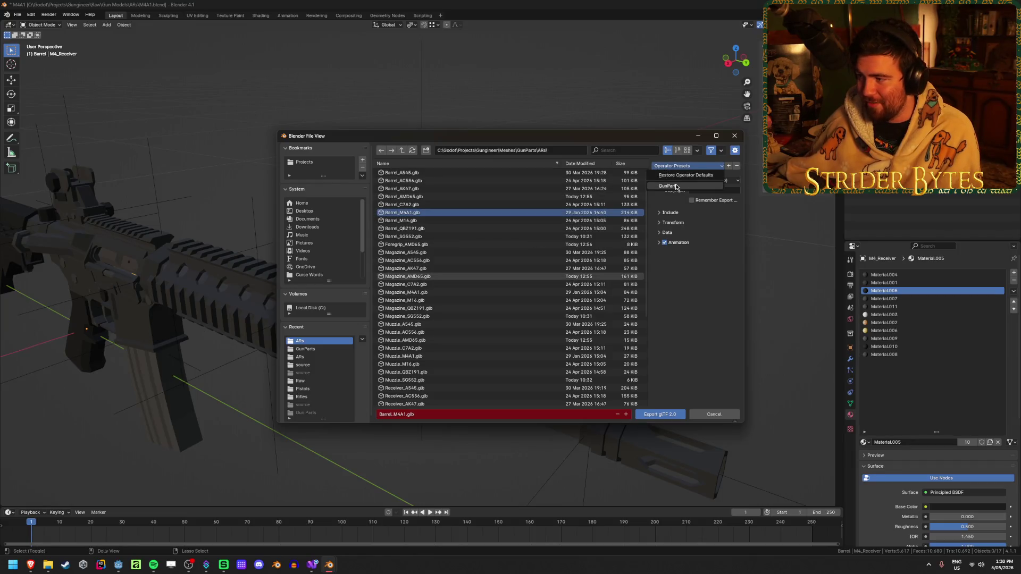
pyautogui.click(664, 243)
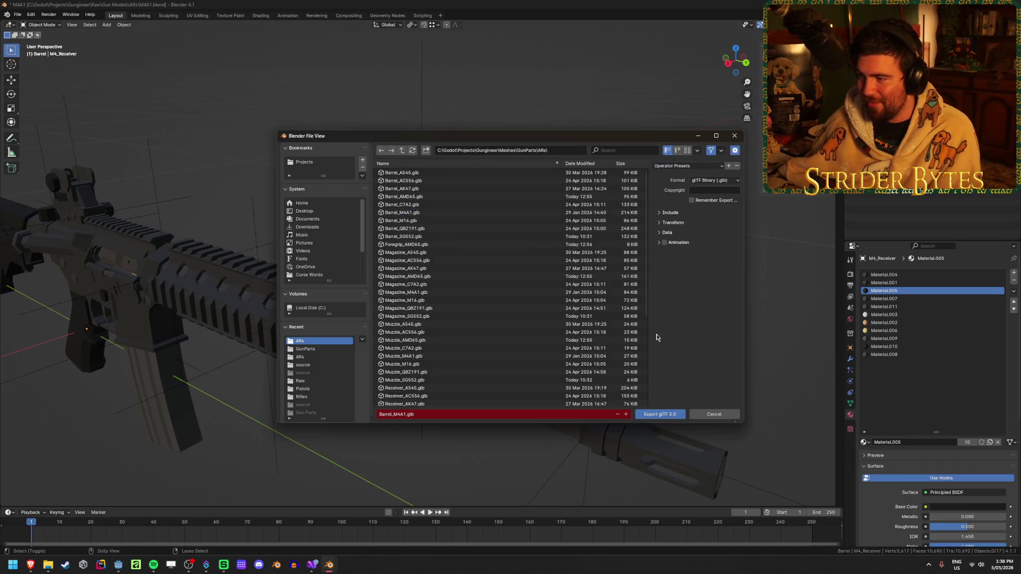
pyautogui.click(668, 415)
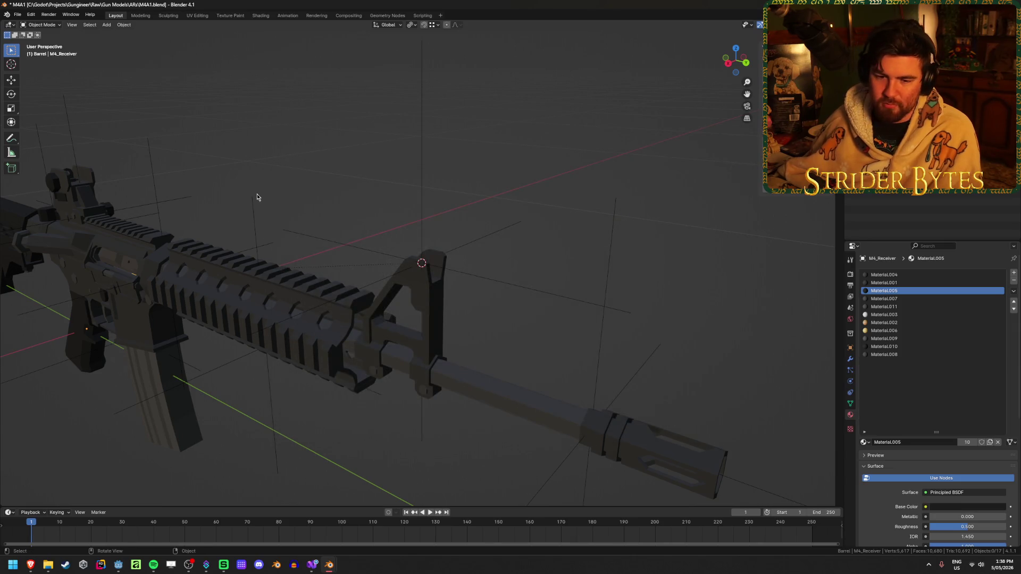
# - Save M4A1.blend and quit Blender
pyautogui.scroll(-4, 307, 176)
pyautogui.moveTo(307, 177)
pyautogui.mouseDown()
pyautogui.moveTo(321, 176)
pyautogui.moveTo(340, 218)
pyautogui.mouseUp()
pyautogui.hotkey('ctrl', 's')
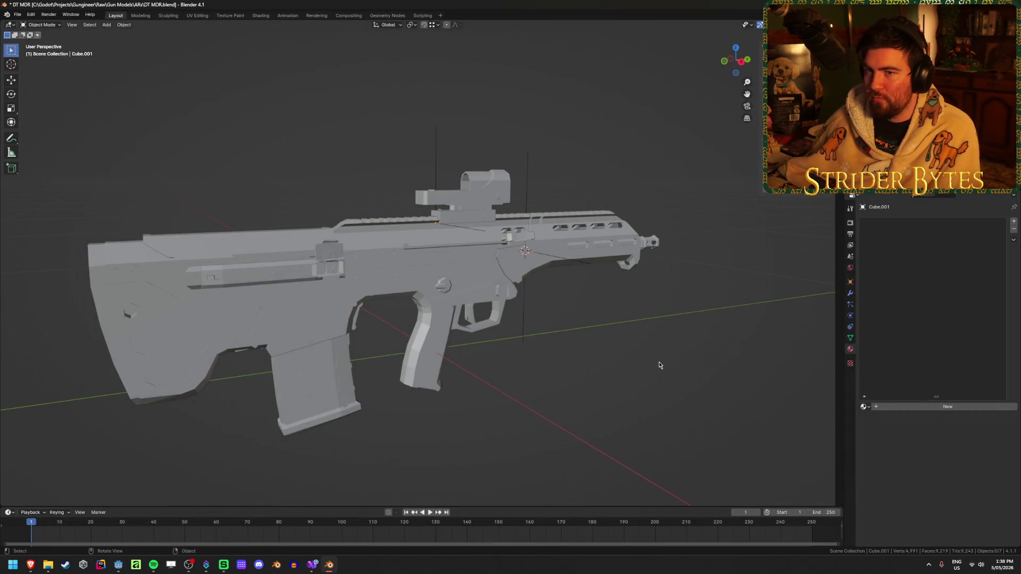
pyautogui.hotkey('ctrl', 'q')
pyautogui.click(525, 297)
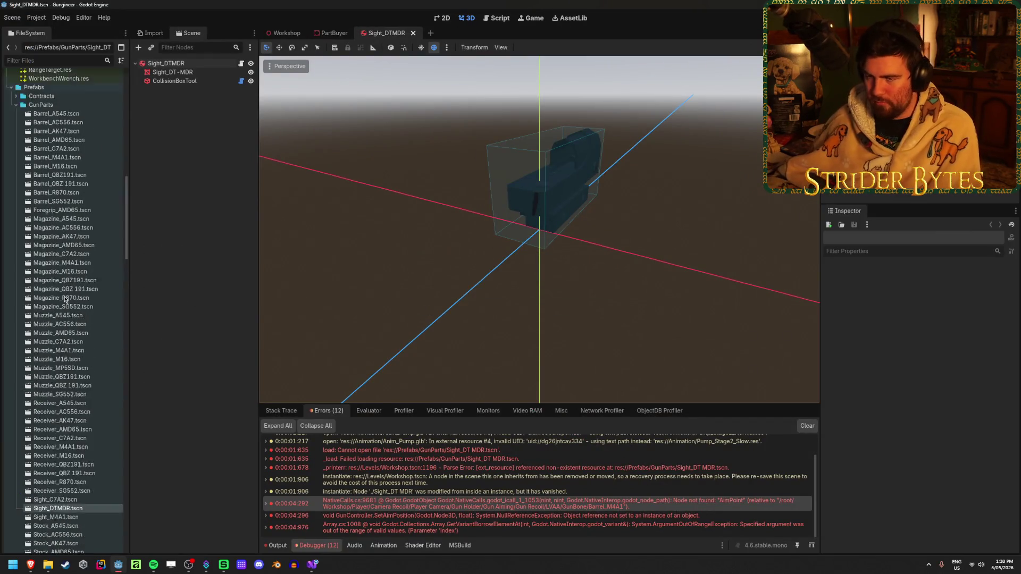
# - Reimport Barrel_M4A1.glb from its import settings
pyautogui.scroll(-3, 63, 299)
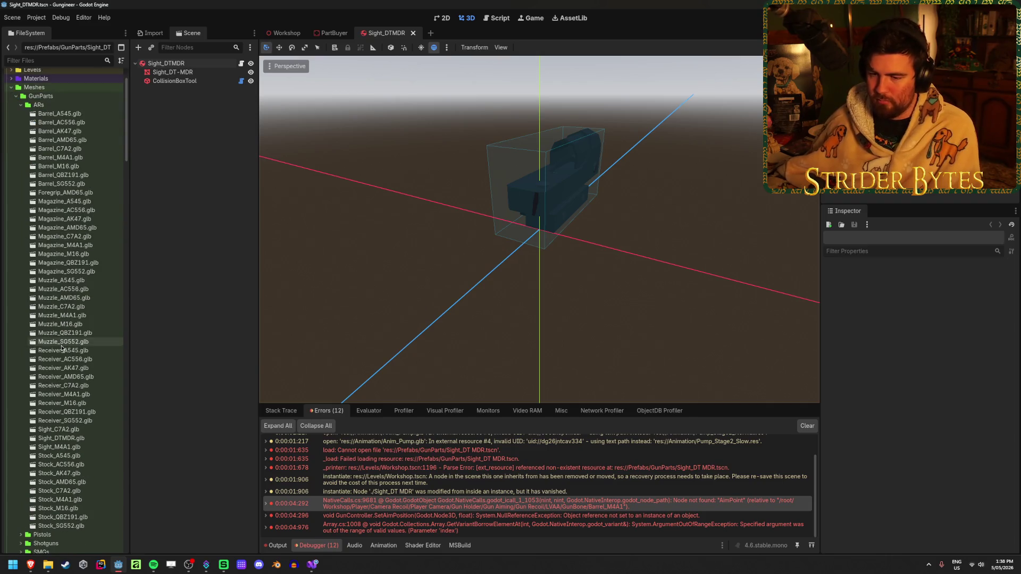
pyautogui.doubleClick(94, 157)
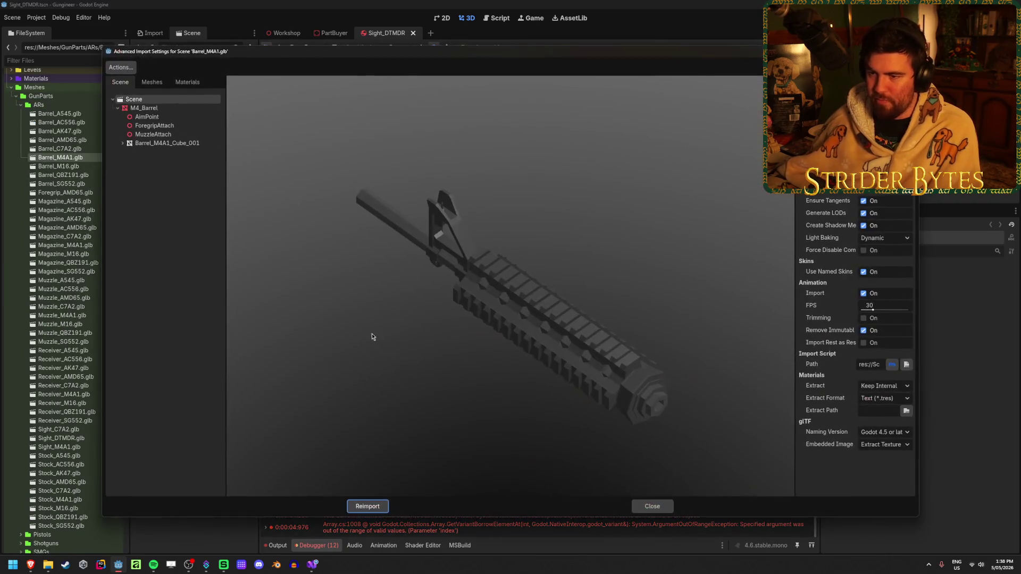
pyautogui.click(367, 505)
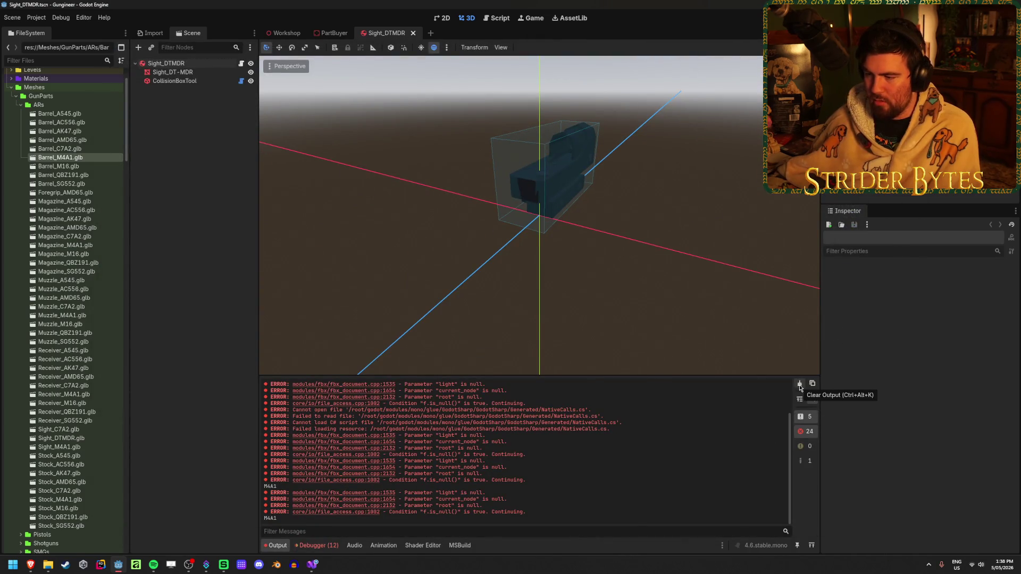
# - Review the output log lines, then clear the output log
pyautogui.moveTo(540, 500)
pyautogui.mouseDown()
pyautogui.moveTo(446, 463)
pyautogui.moveTo(447, 434)
pyautogui.mouseUp()
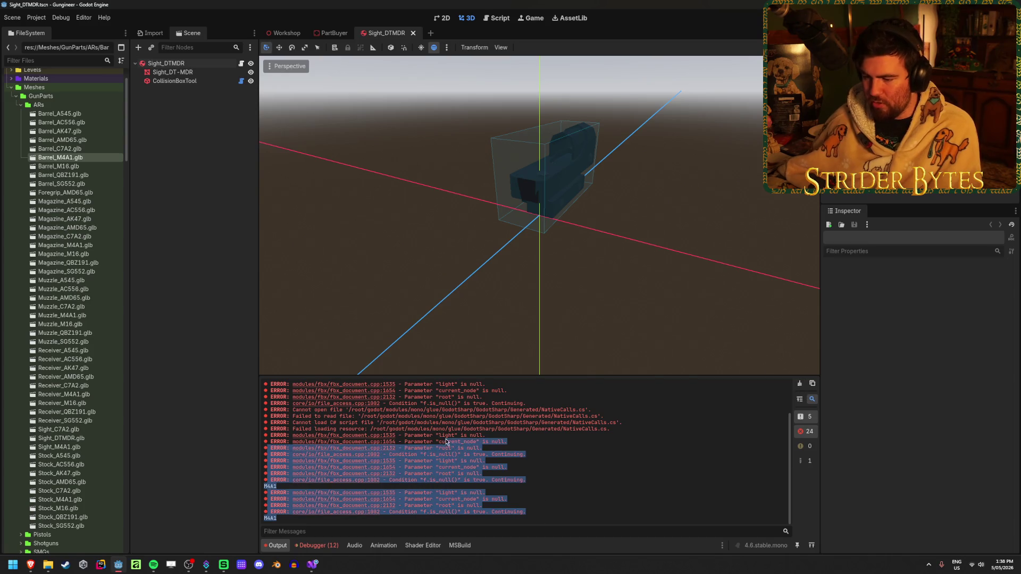
pyautogui.click(432, 505)
pyautogui.moveTo(562, 513); pyautogui.dragTo(388, 432)
pyautogui.click(376, 439)
pyautogui.moveTo(531, 516); pyautogui.dragTo(381, 406)
pyautogui.click(722, 411)
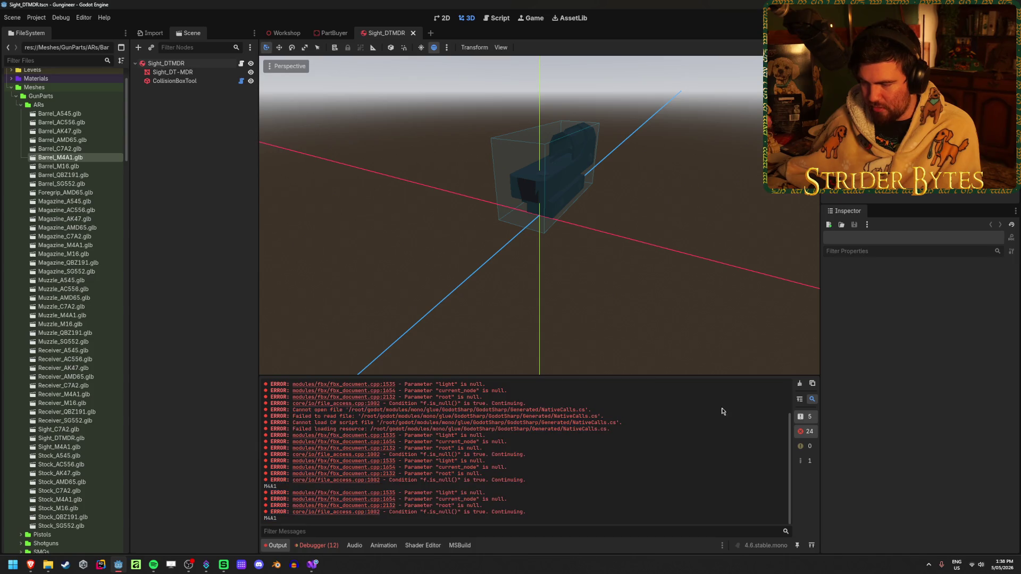
pyautogui.click(800, 383)
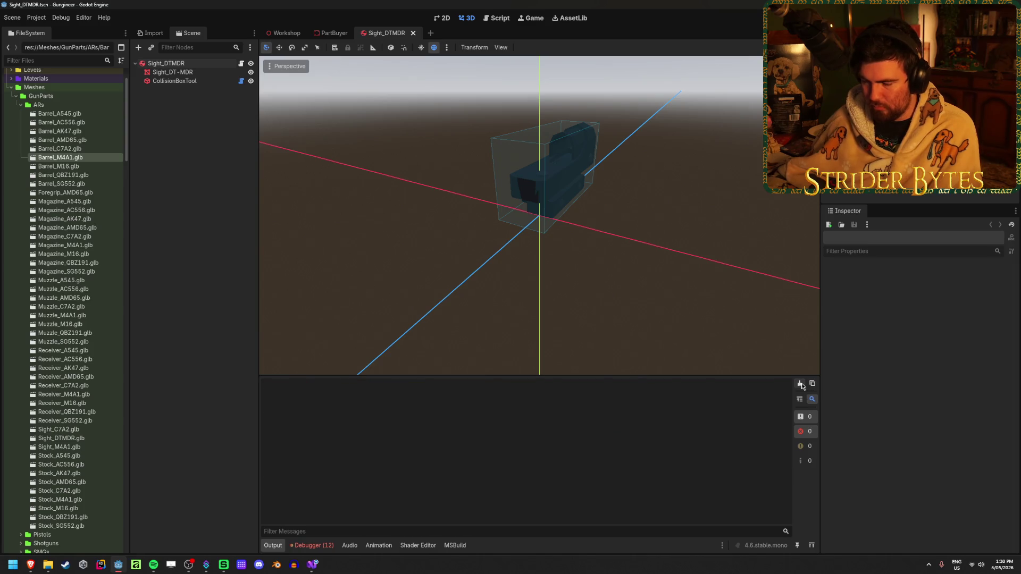
# - Clear the debugger's error list and close the Sight_DTMDR scene
pyautogui.click(326, 545)
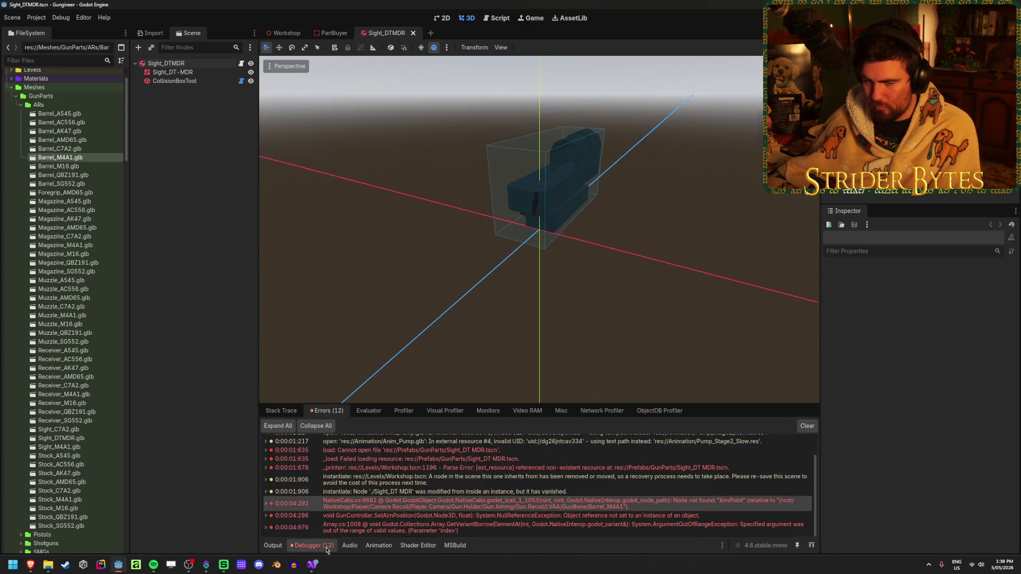
pyautogui.click(807, 426)
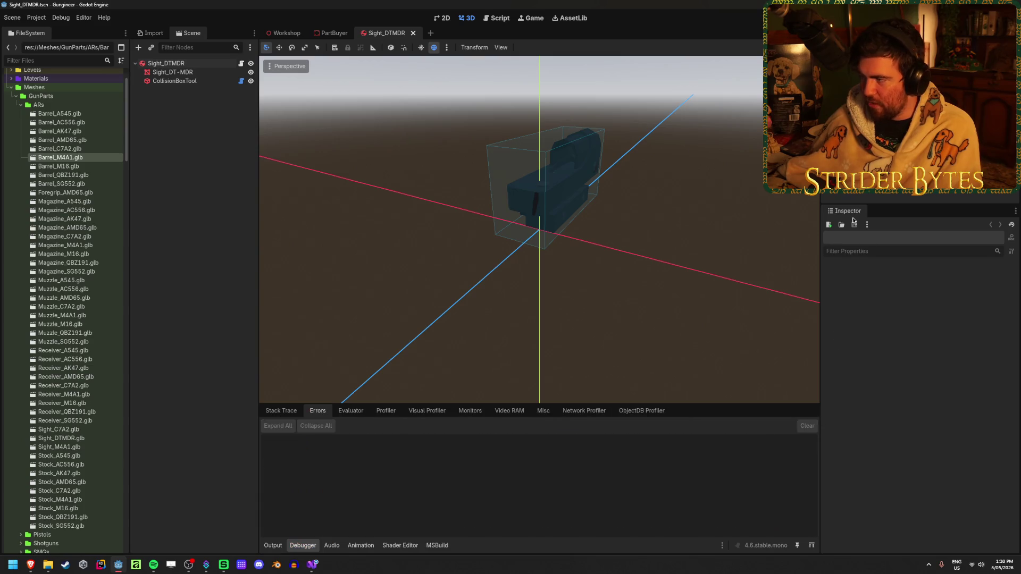
pyautogui.click(413, 33)
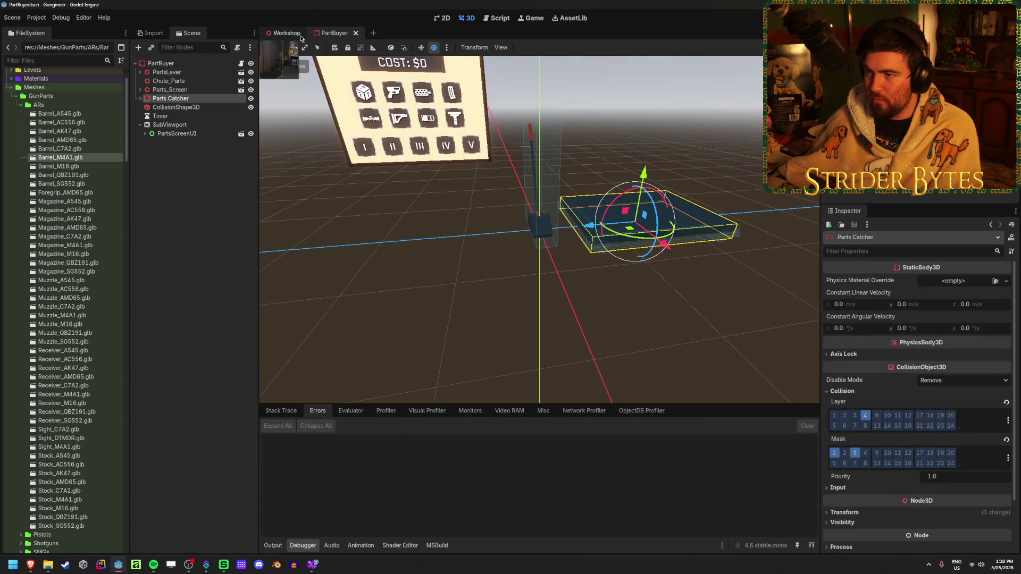
# - Close PartBuyer, run the game from the Workshop scene to test aiming, then stop it
pyautogui.click(356, 33)
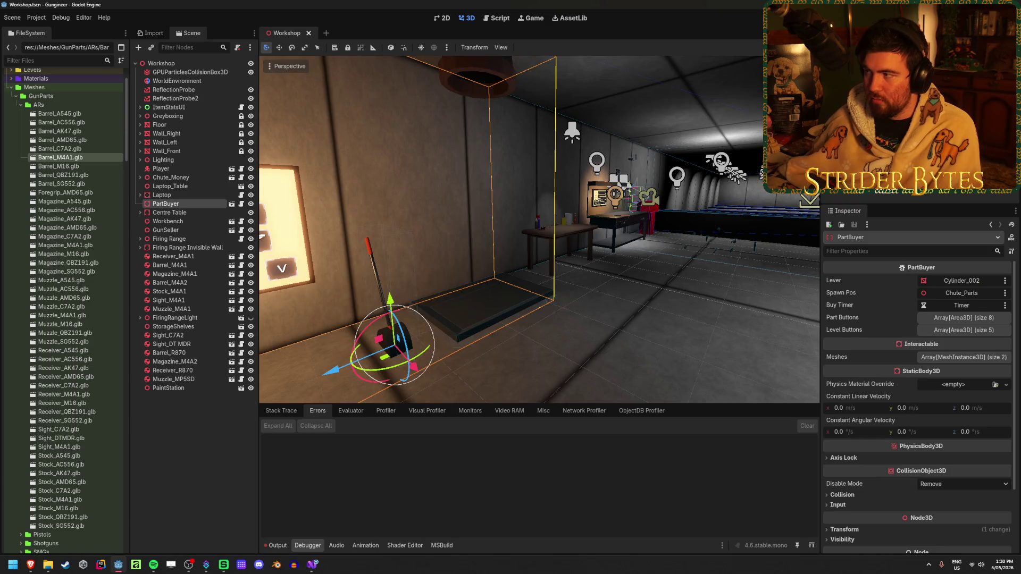
pyautogui.press('F5')
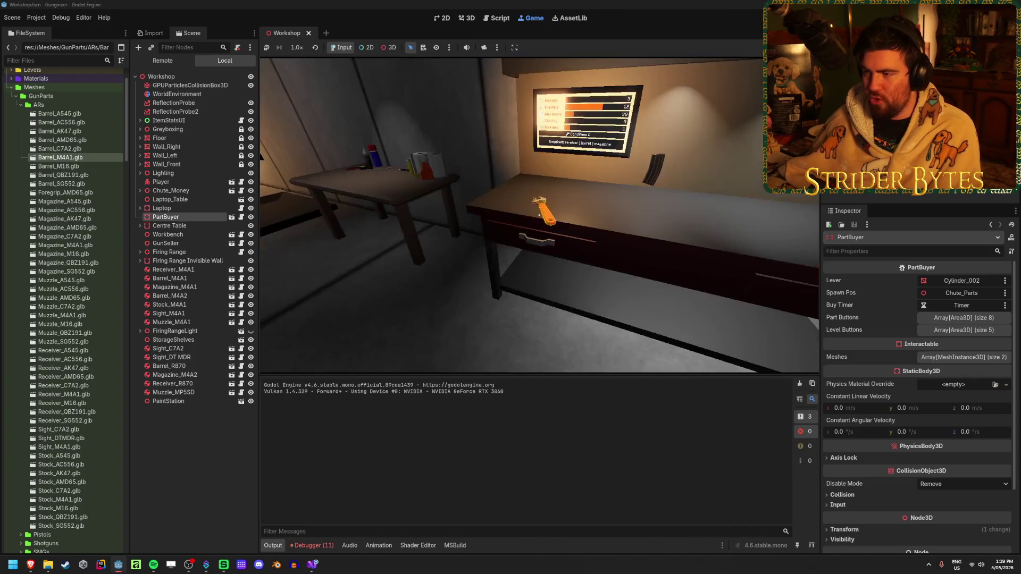
pyautogui.scroll(-5, 564, 487)
pyautogui.moveTo(732, 502)
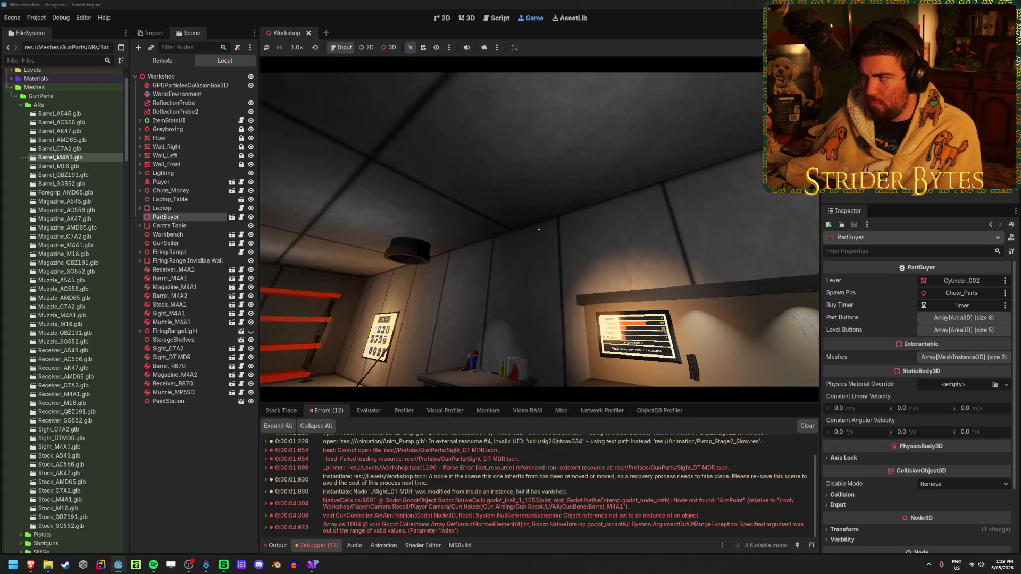
pyautogui.press('F8')
pyautogui.scroll(-15, 54, 335)
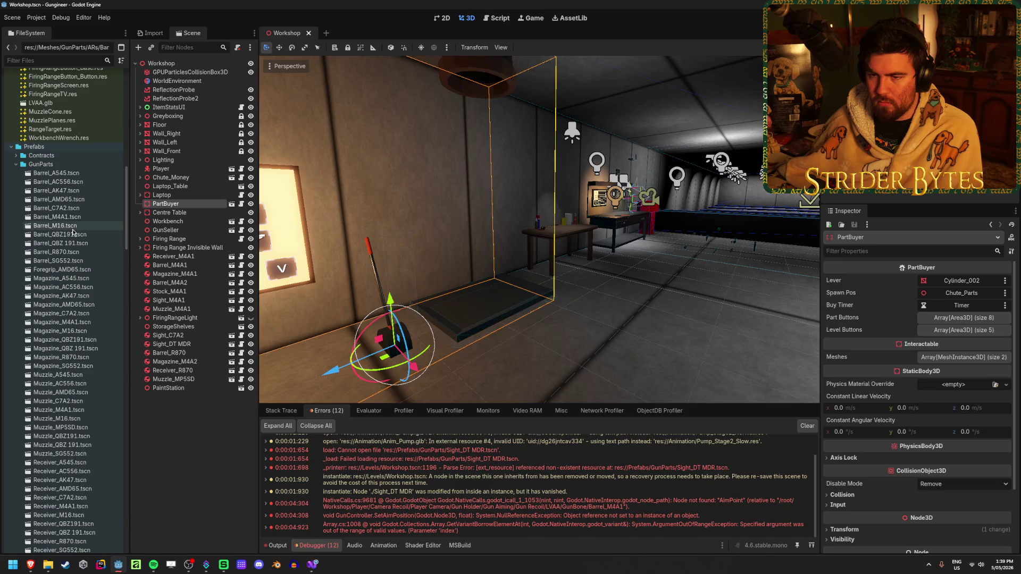
# - Open Barrel_M4A1.tscn, inspect the barrel, and jump to the AimPoint node-not-found error
pyautogui.doubleClick(77, 218)
pyautogui.moveTo(278, 176); pyautogui.dragTo(439, 165)
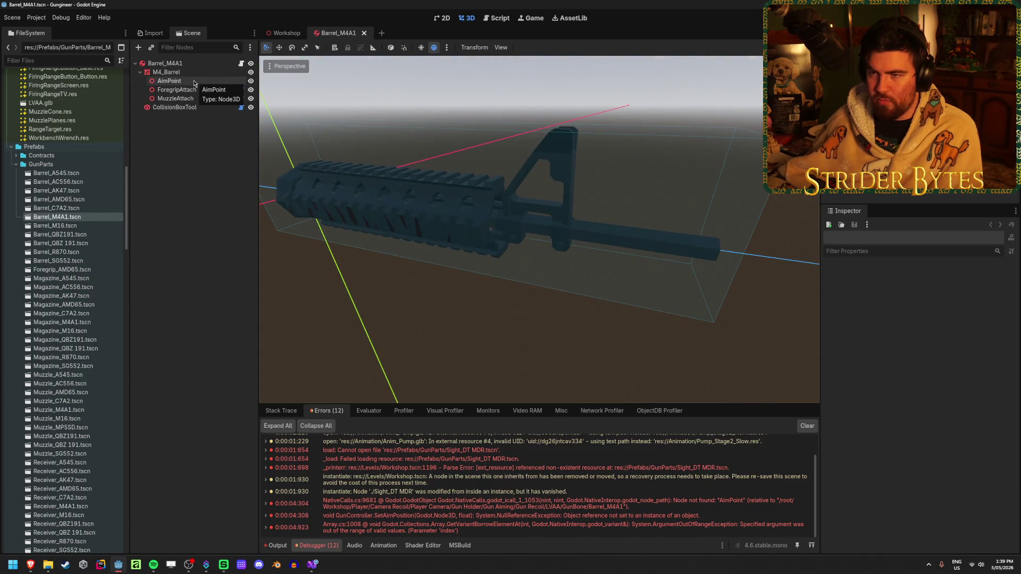
pyautogui.moveTo(505, 255); pyautogui.dragTo(282, 248)
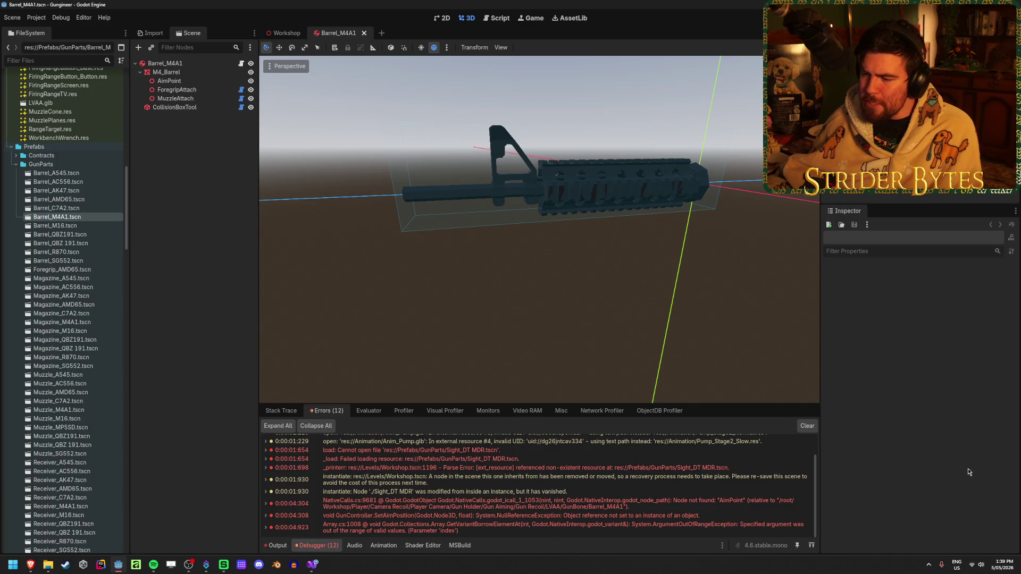
pyautogui.doubleClick(722, 501)
pyautogui.click(522, 299)
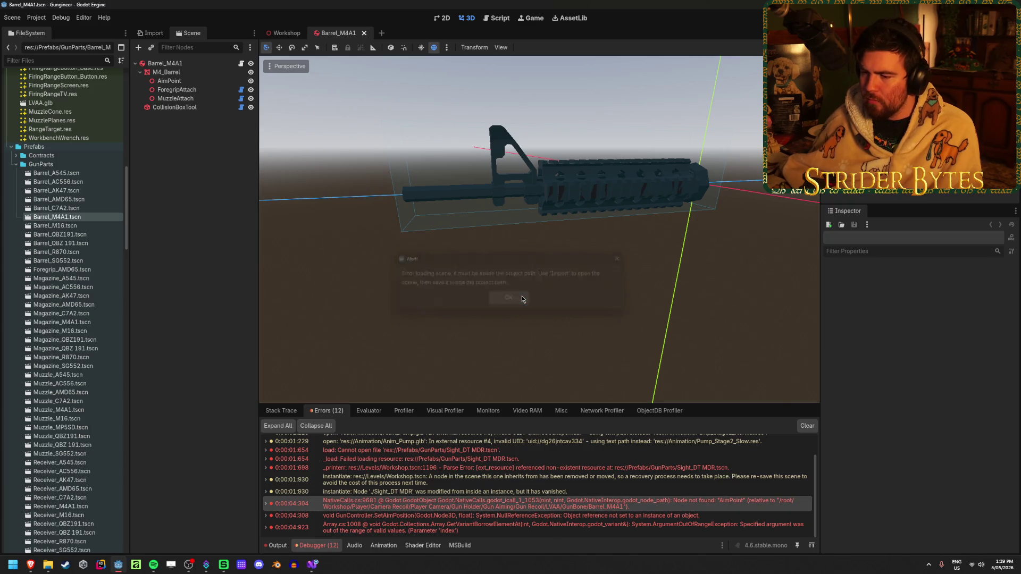
# - Set AimPoint to Access as Unique Name, then undo that change
pyautogui.click(178, 81)
pyautogui.rightClick(191, 79)
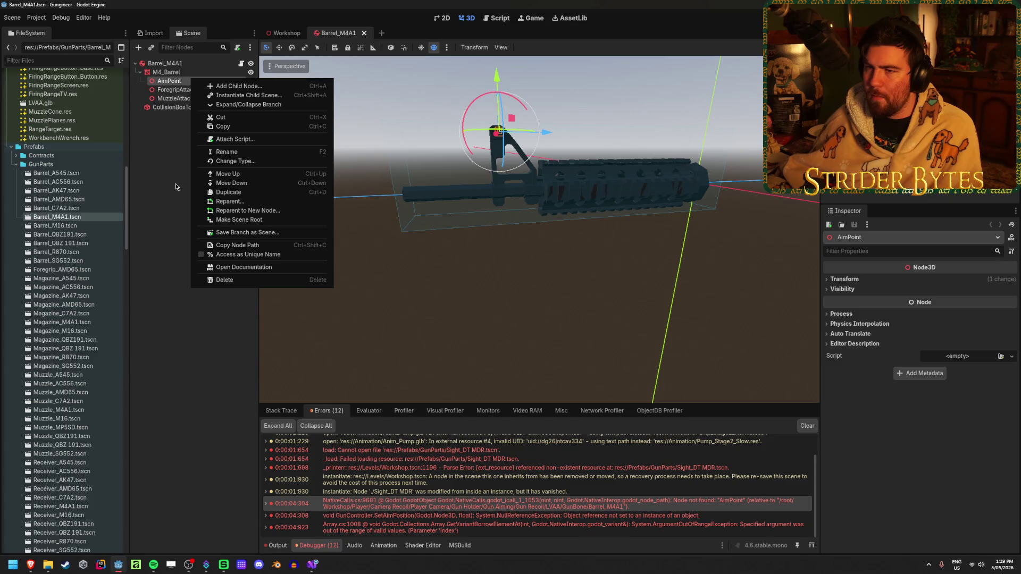
pyautogui.click(239, 255)
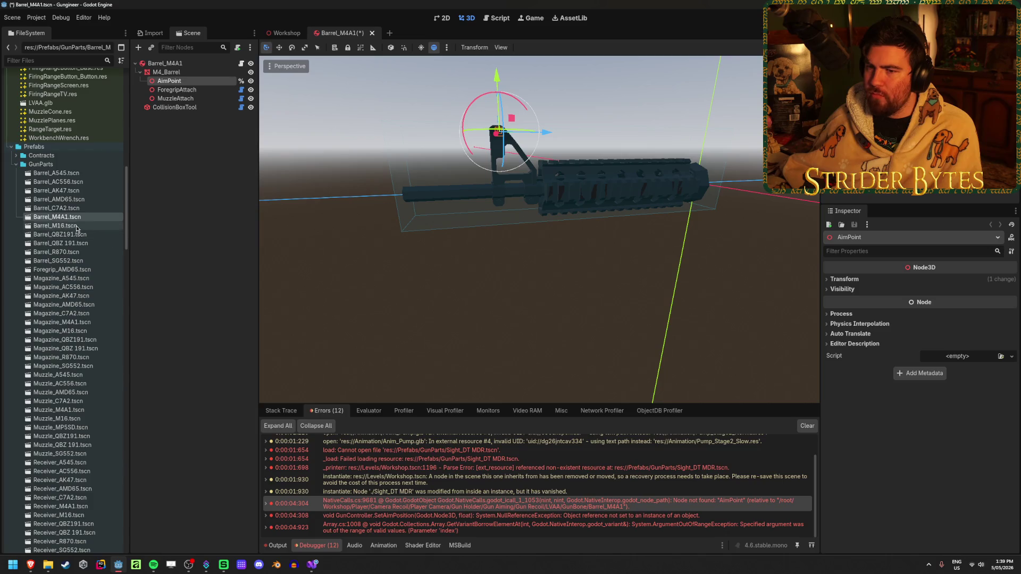
pyautogui.hotkey('ctrl', 'z')
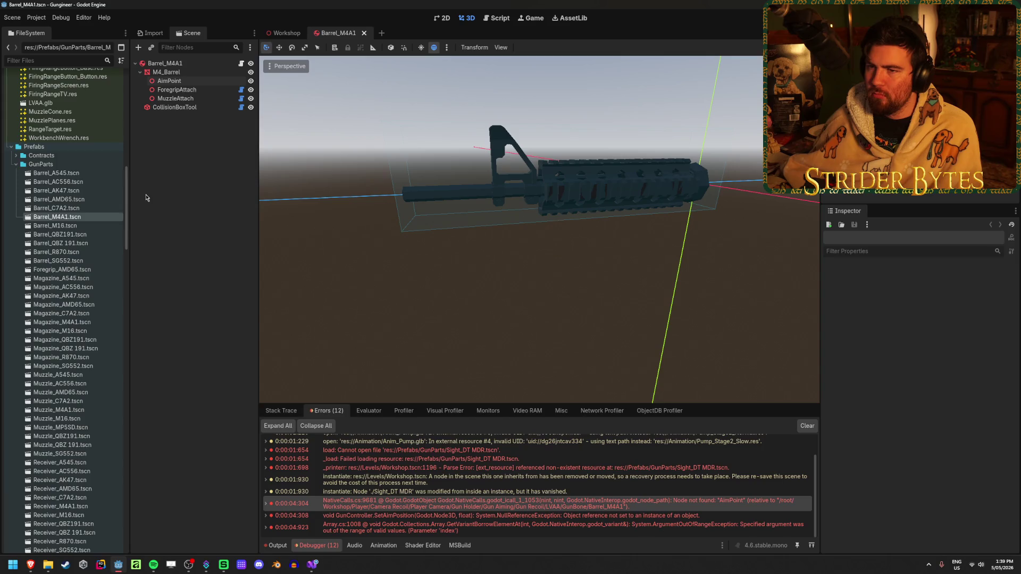
pyautogui.moveTo(312, 567)
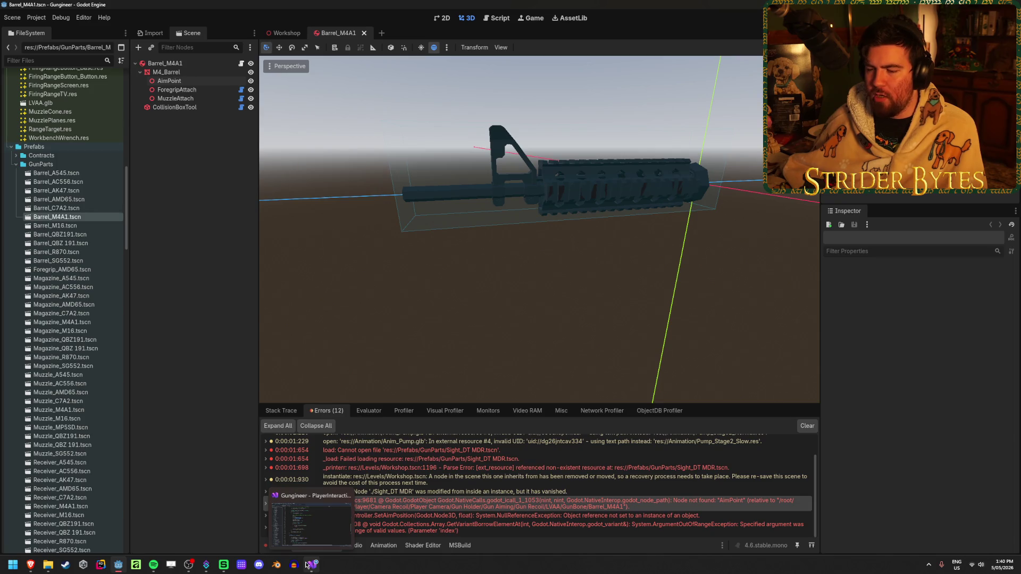
pyautogui.click(307, 566)
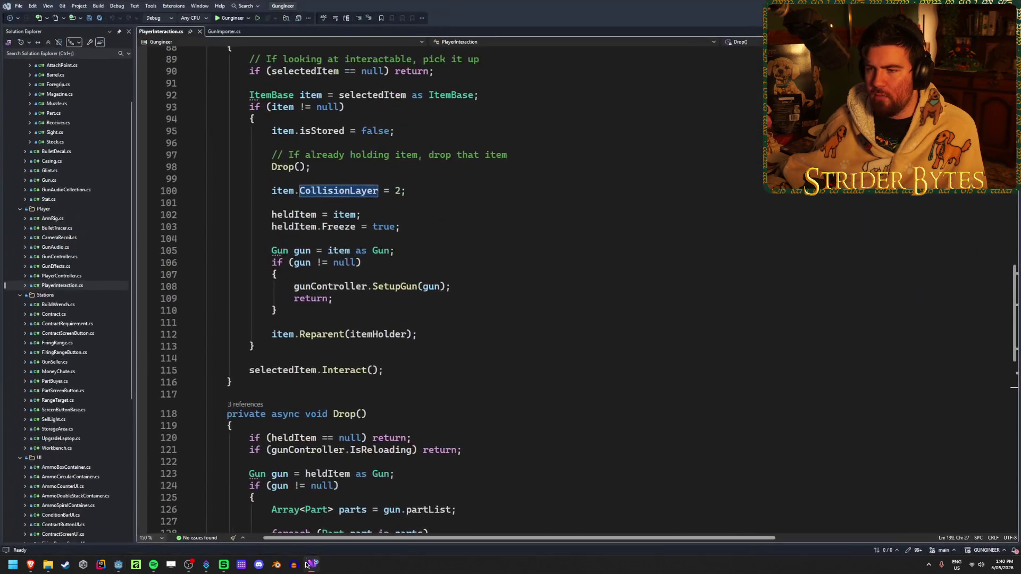
pyautogui.doubleClick(72, 276)
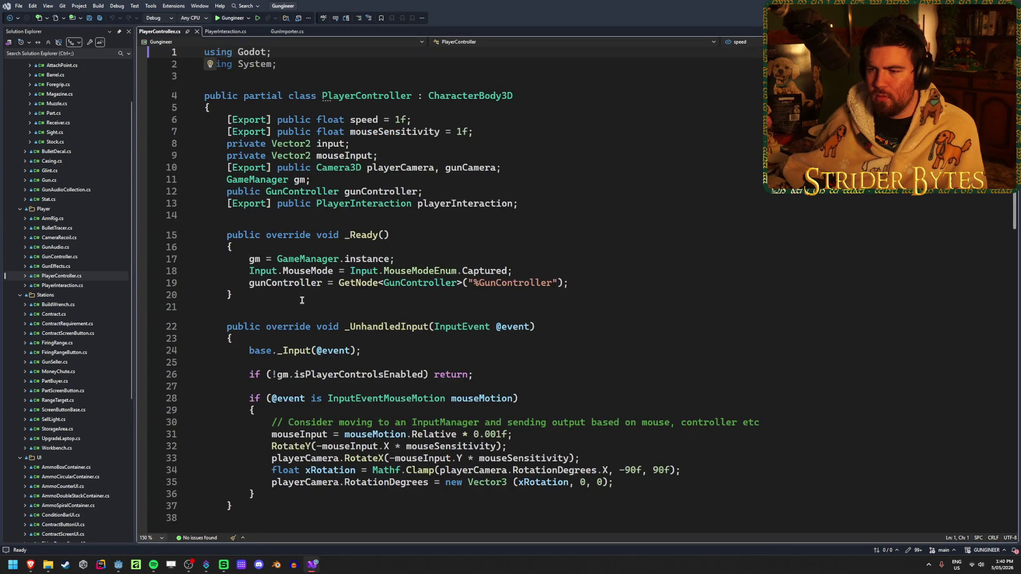
pyautogui.moveTo(118, 565)
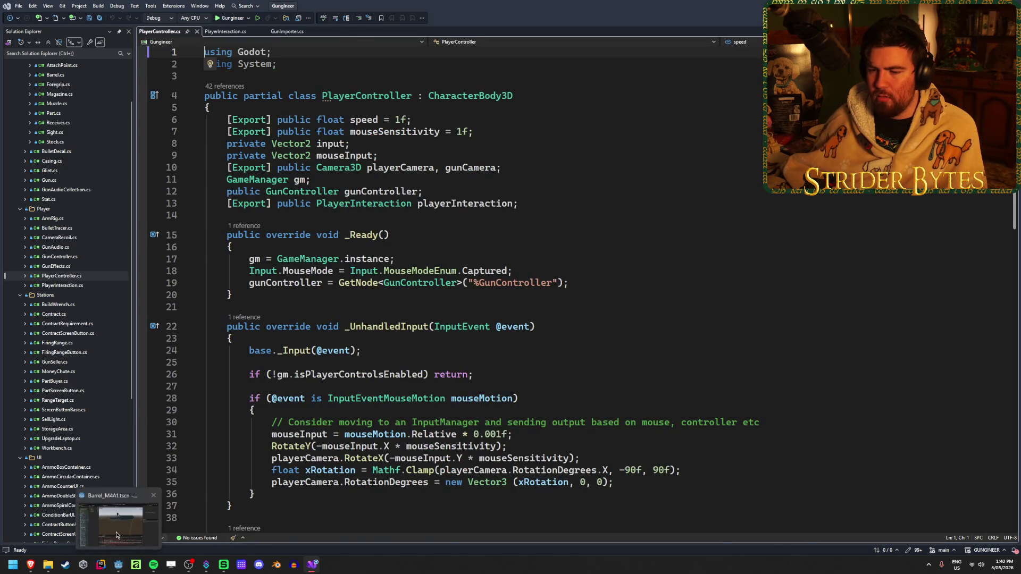
pyautogui.moveTo(116, 533)
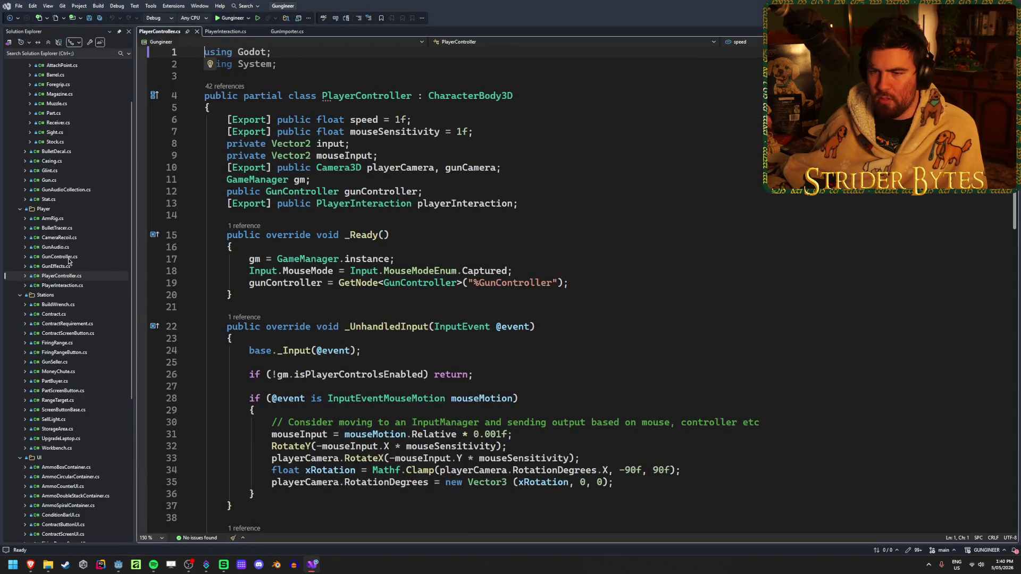
pyautogui.click(68, 257)
pyautogui.scroll(-5, 378, 285)
pyautogui.scroll(-20, 378, 285)
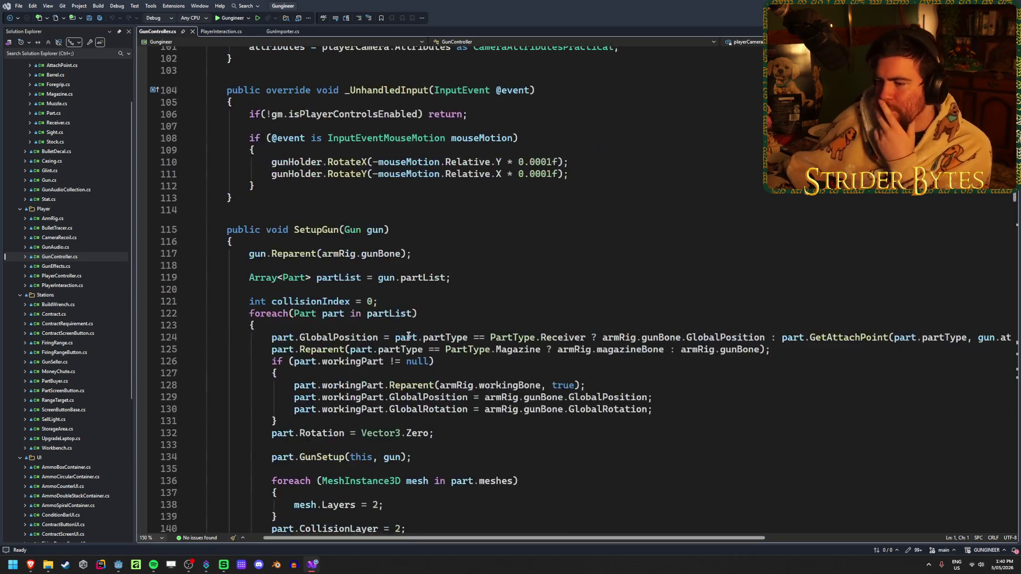
pyautogui.scroll(-5, 408, 336)
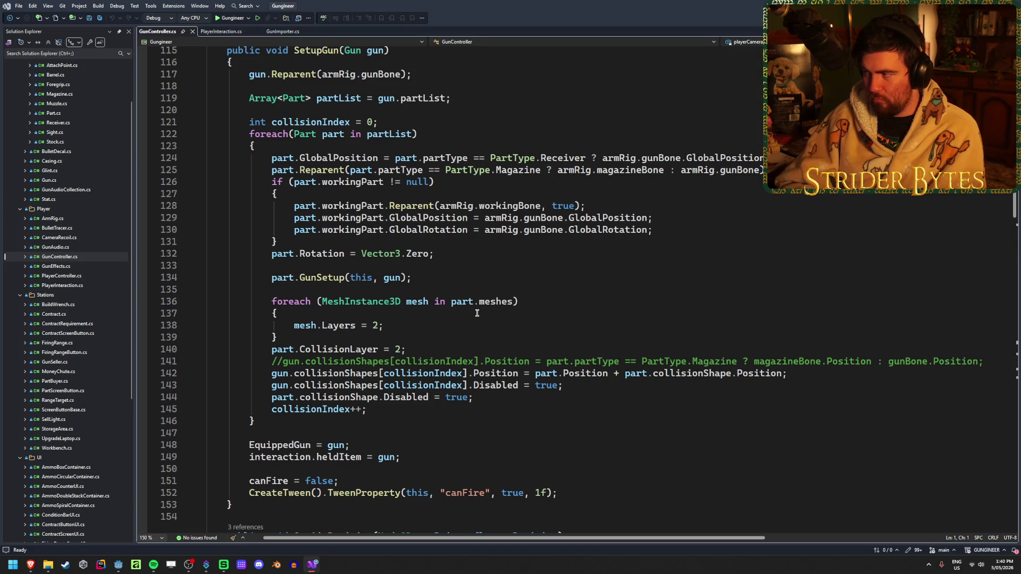
pyautogui.hotkey('ctrl', 'Tab')
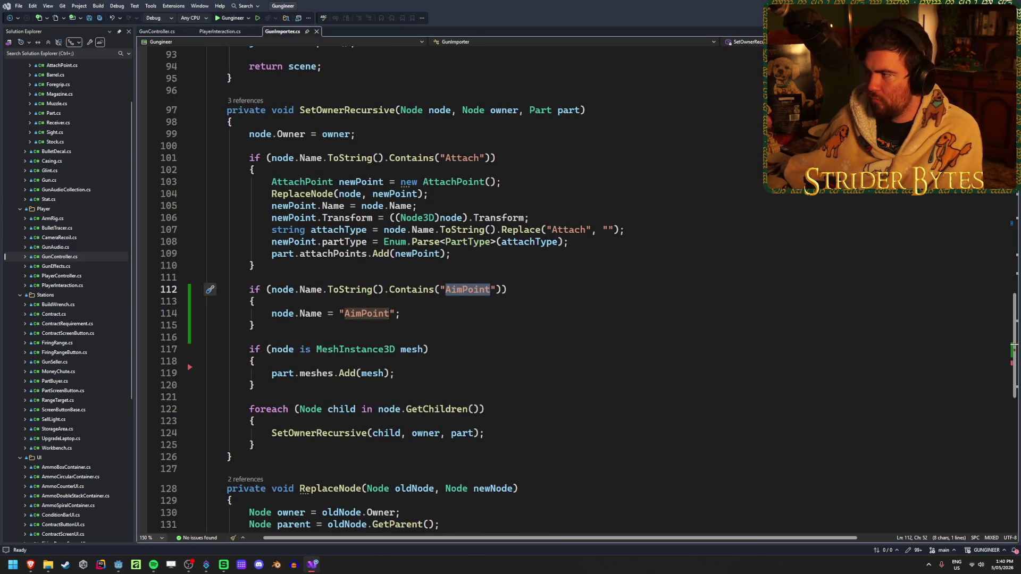
pyautogui.click(157, 31)
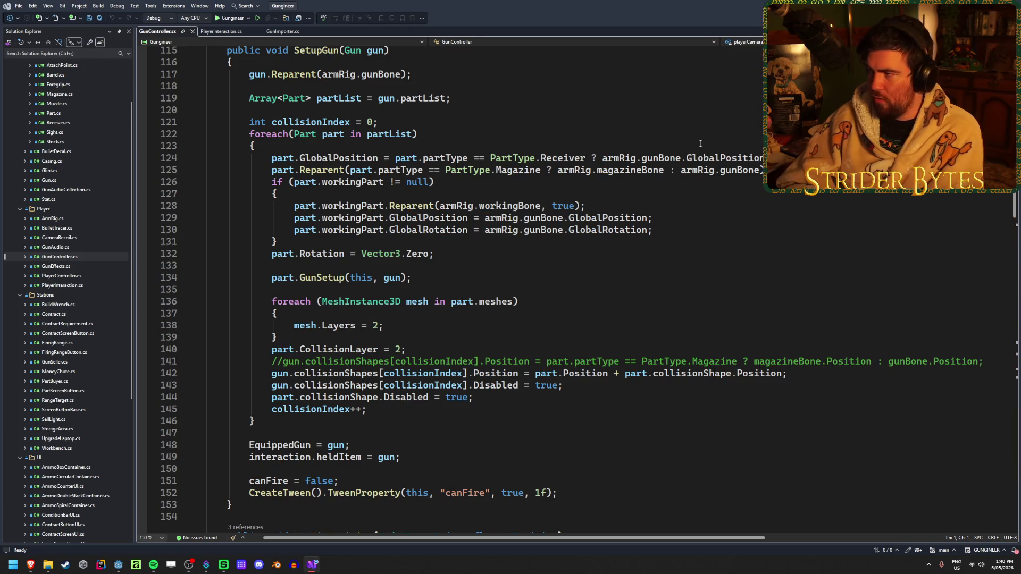
pyautogui.hotkey('ctrl', 'Tab')
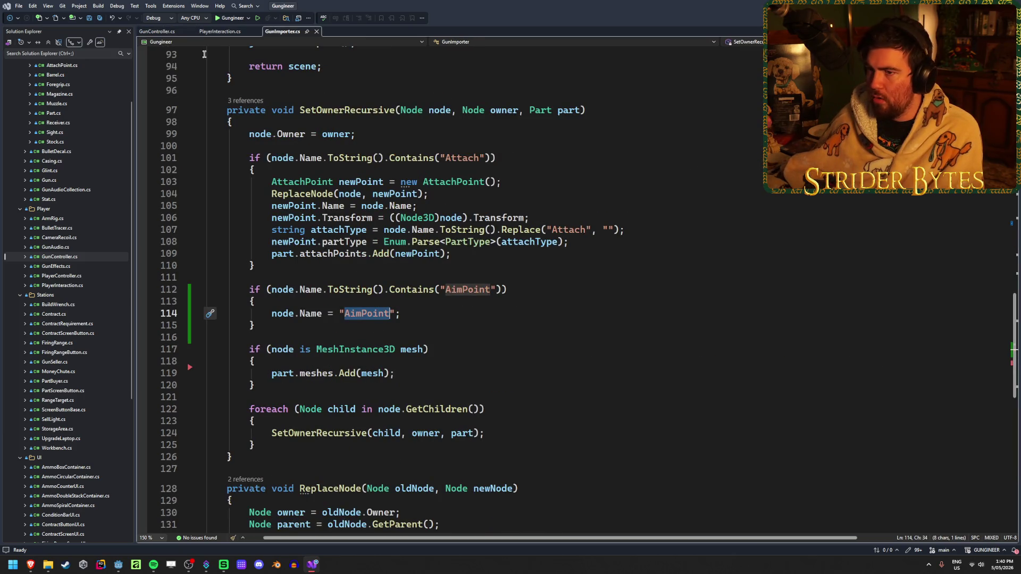
pyautogui.hotkey('ctrl', 'Tab')
pyautogui.scroll(-7, 488, 325)
pyautogui.scroll(-14, 487, 325)
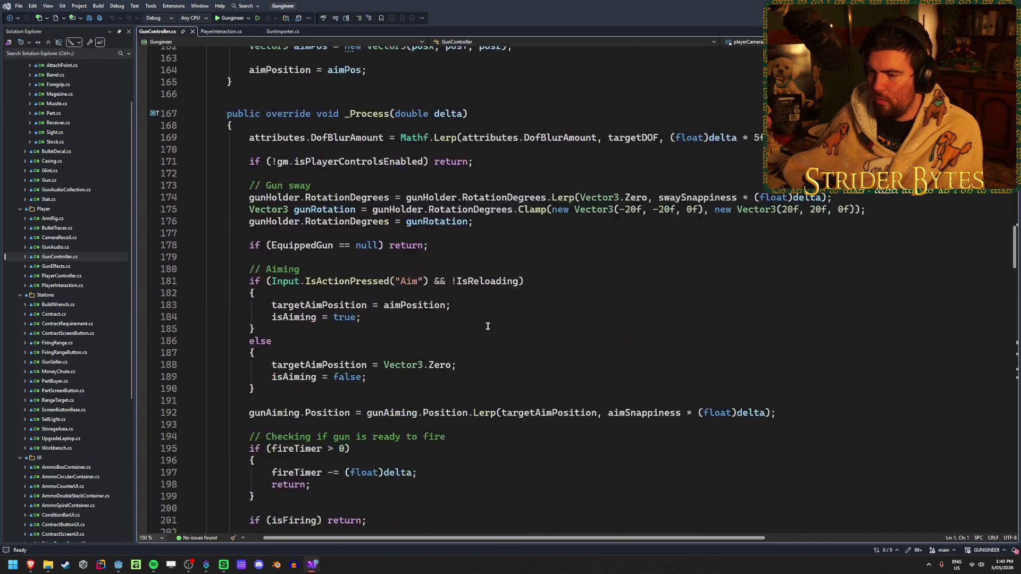
pyautogui.scroll(2, 488, 325)
pyautogui.scroll(-20, 488, 326)
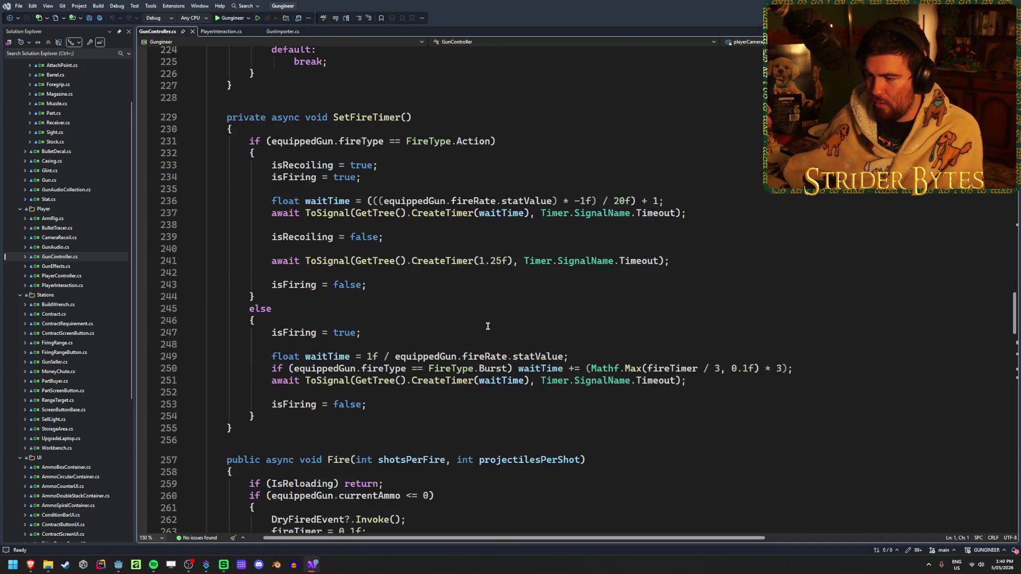
pyautogui.scroll(20, 488, 325)
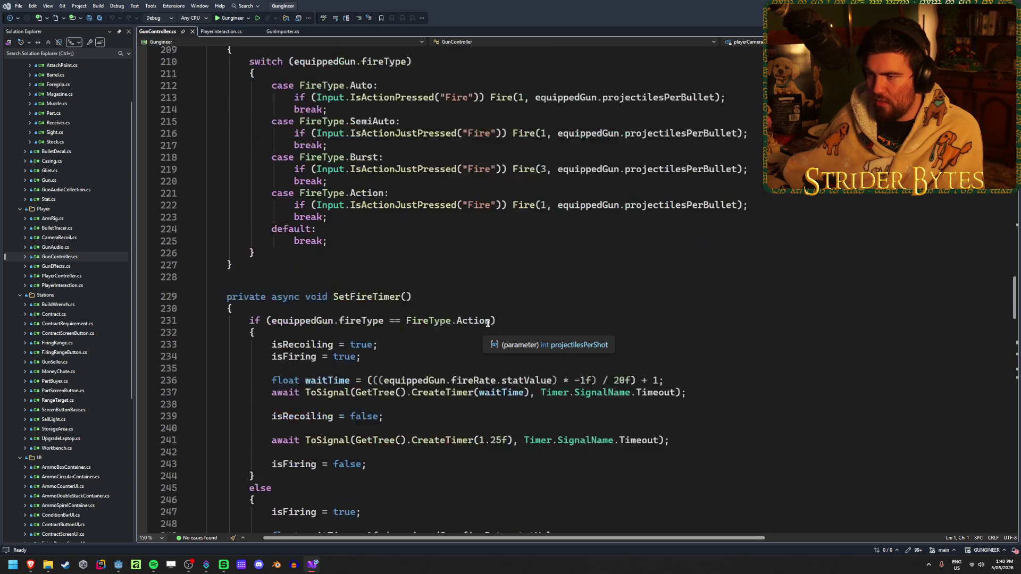
pyautogui.scroll(15, 430, 285)
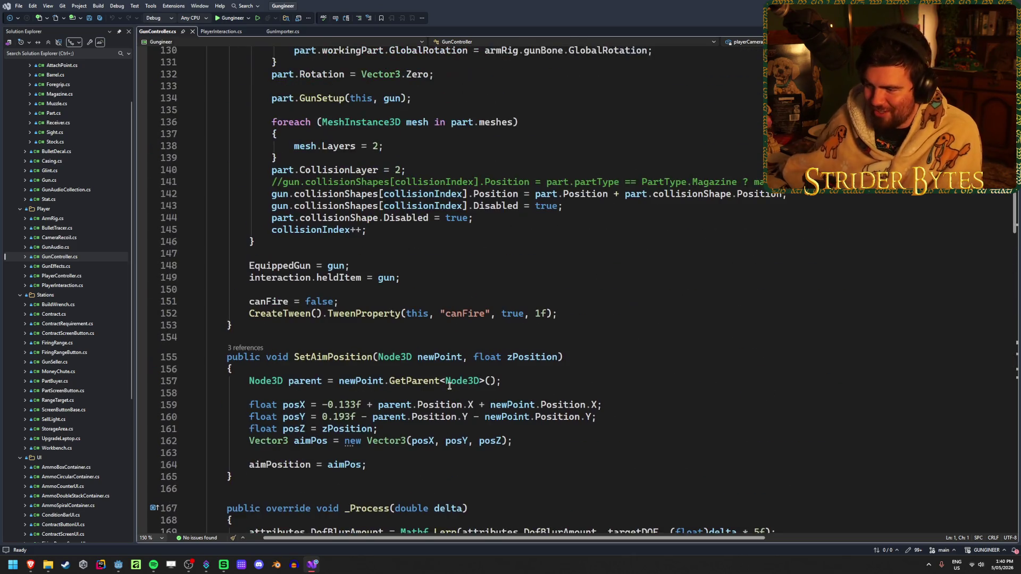
pyautogui.scroll(2, 448, 360)
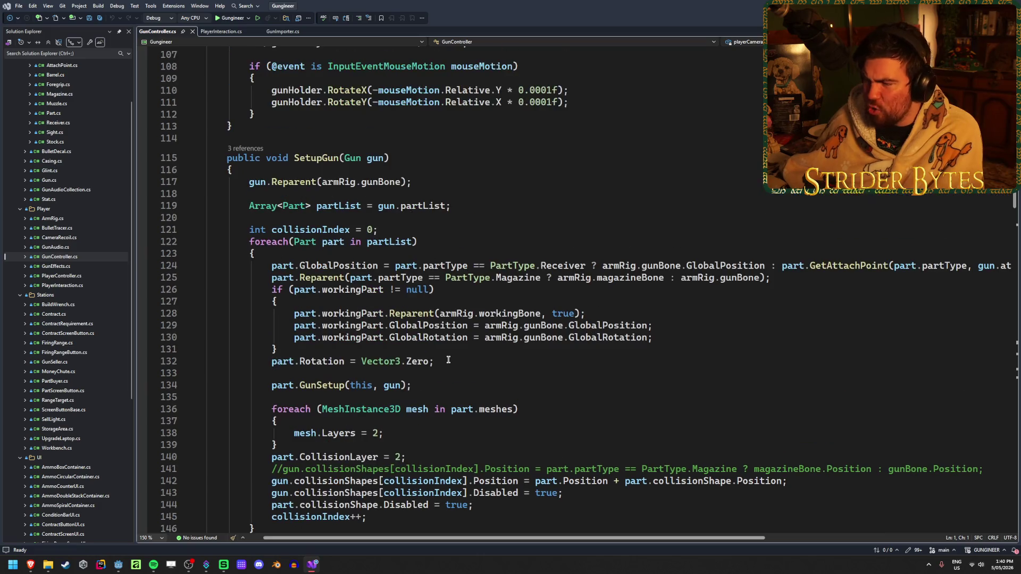
pyautogui.scroll(-2, 449, 360)
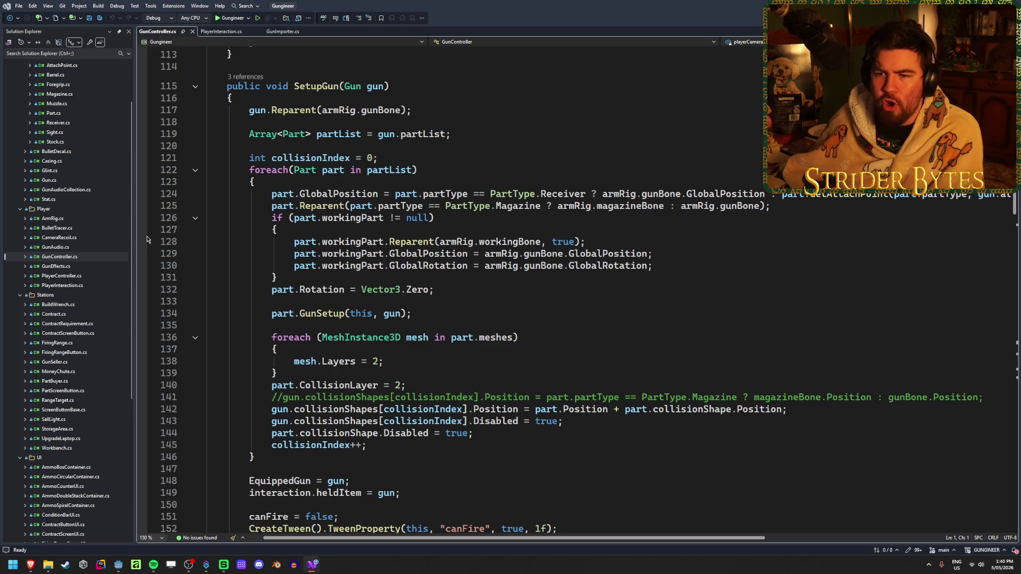
pyautogui.scroll(2, 75, 276)
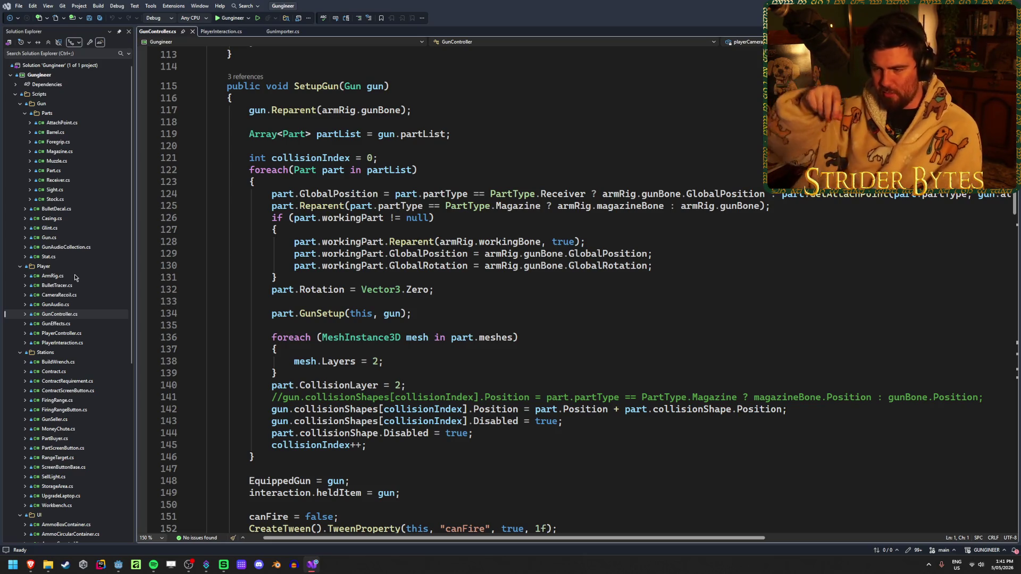
# - Open the Sight.cs and Barrel.cs scripts at the SetAimPosition line
pyautogui.doubleClick(65, 192)
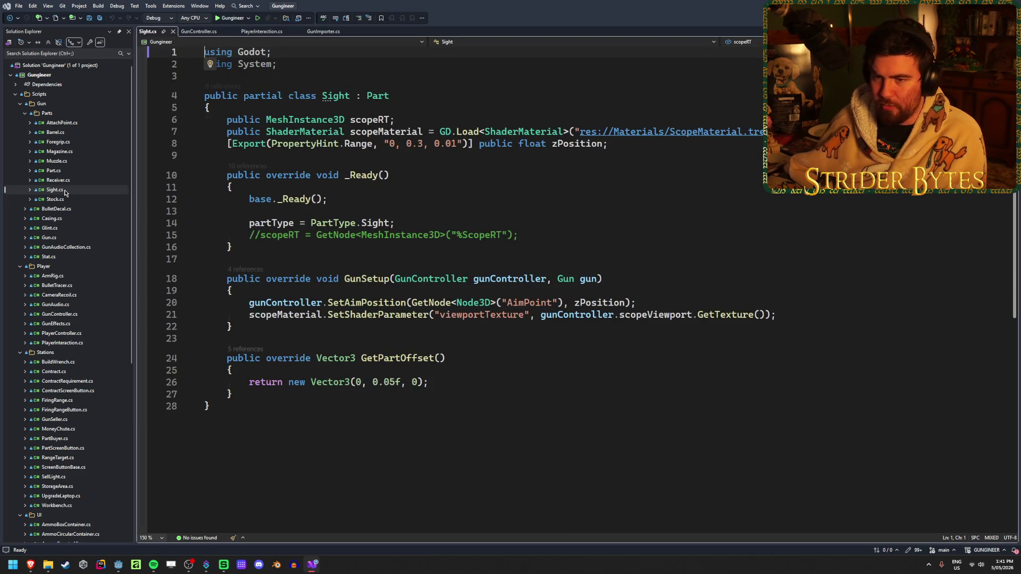
pyautogui.doubleClick(58, 133)
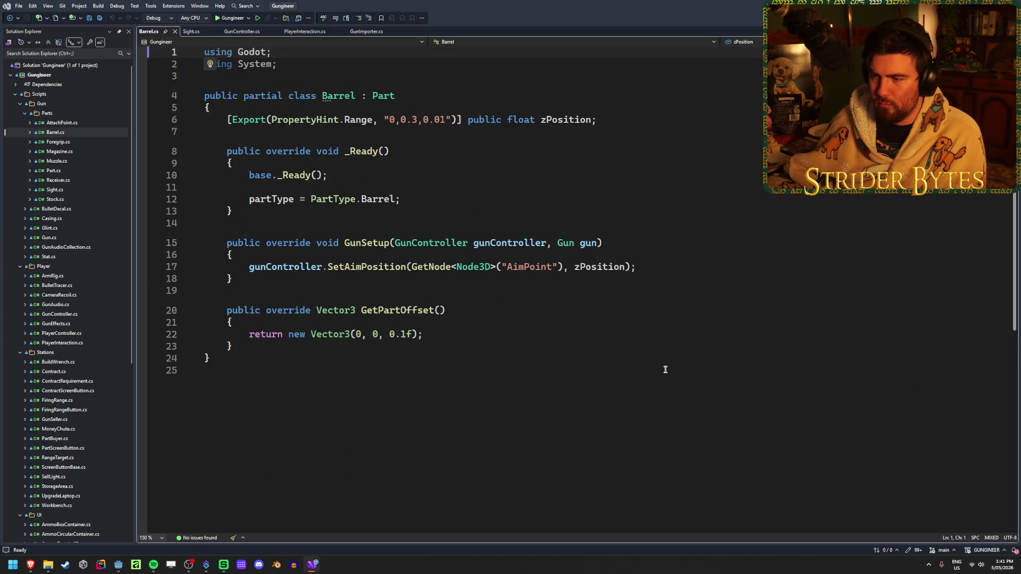
pyautogui.click(262, 267)
pyautogui.click(473, 268)
# - Select the "AimPoint" string on Barrel.cs line 17, then return to GunImporter.cs
pyautogui.click(523, 267)
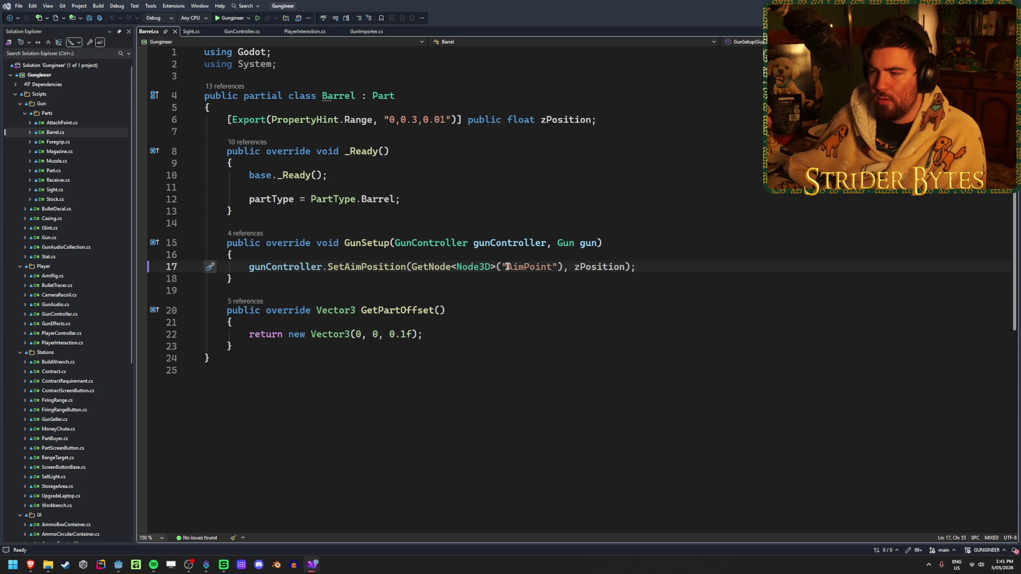
pyautogui.moveTo(503, 266)
pyautogui.mouseDown()
pyautogui.moveTo(556, 268)
pyautogui.moveTo(505, 267)
pyautogui.mouseUp()
pyautogui.click(557, 268)
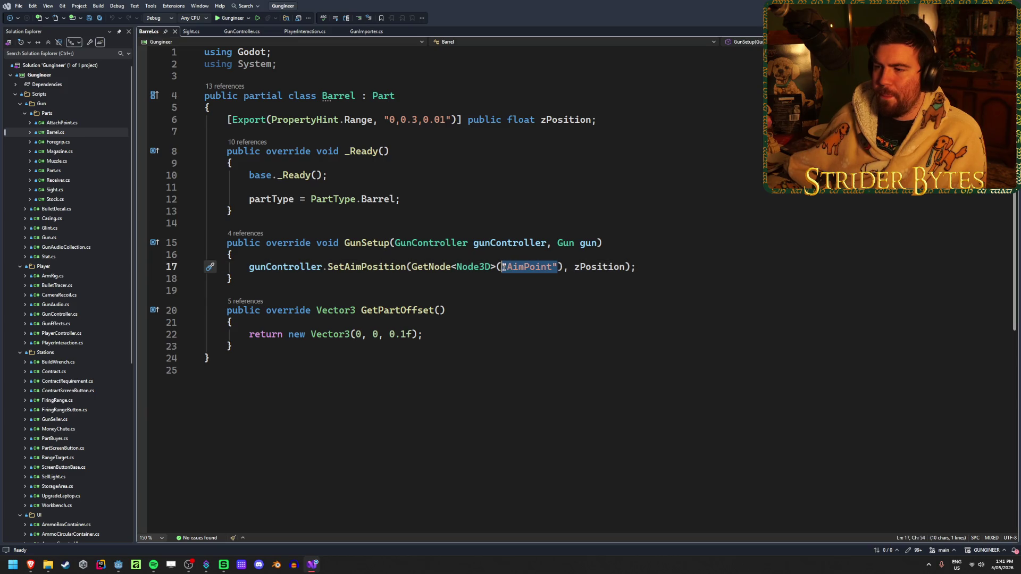
pyautogui.click(653, 268)
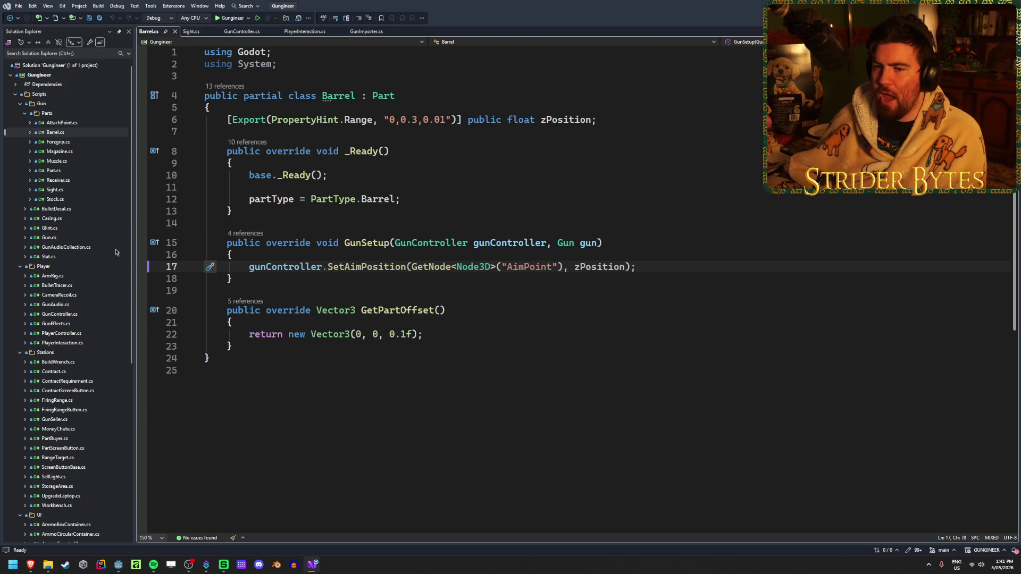
pyautogui.click(365, 32)
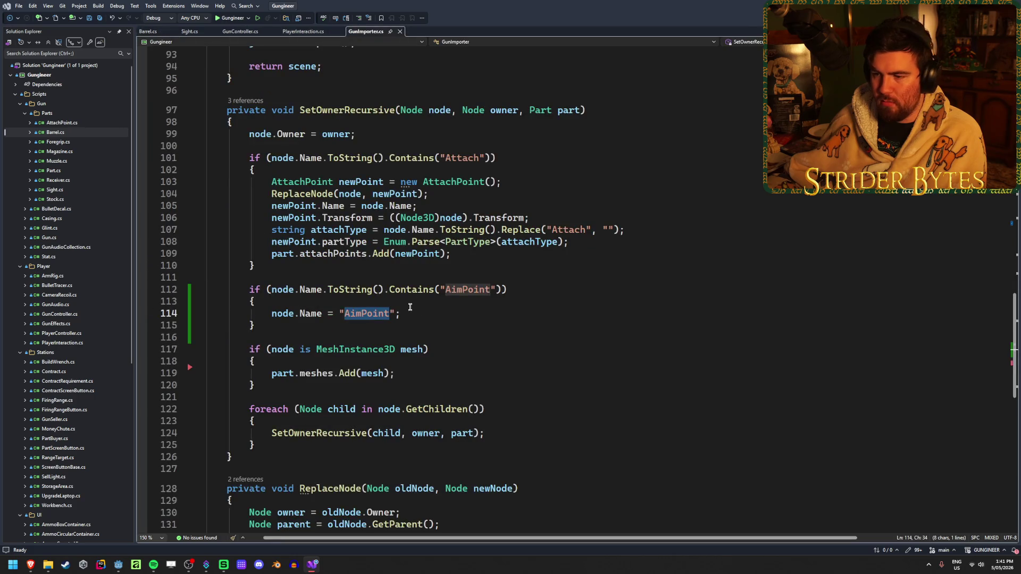
# - Insert an empty line 115 after line 114 inside GunImporter.cs's AimPoint check
pyautogui.click(455, 313)
pyautogui.press('Return')
pyautogui.write('node.acc')
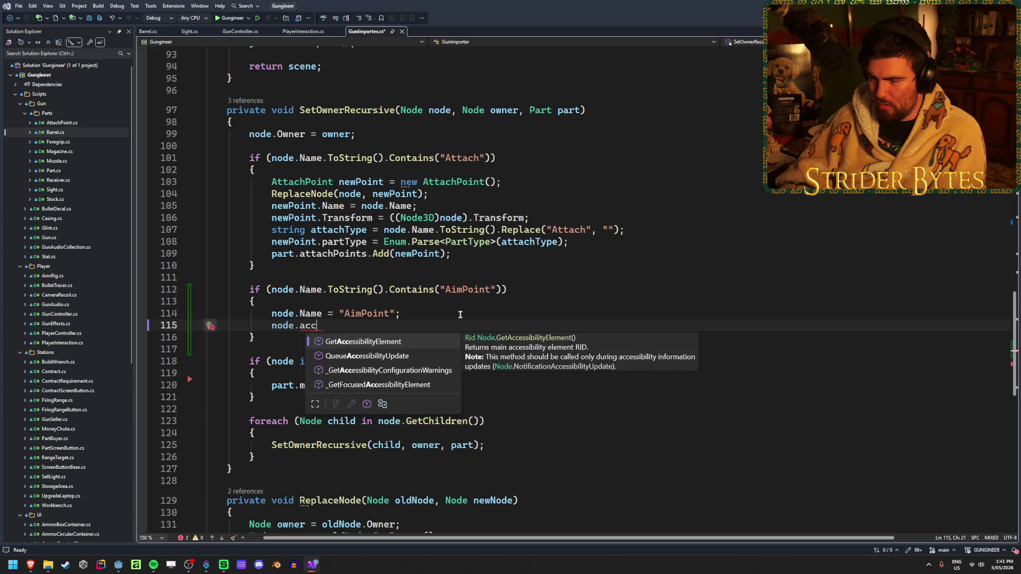
pyautogui.press('BackSpace')
pyautogui.press('BackSpace')
pyautogui.press('BackSpace')
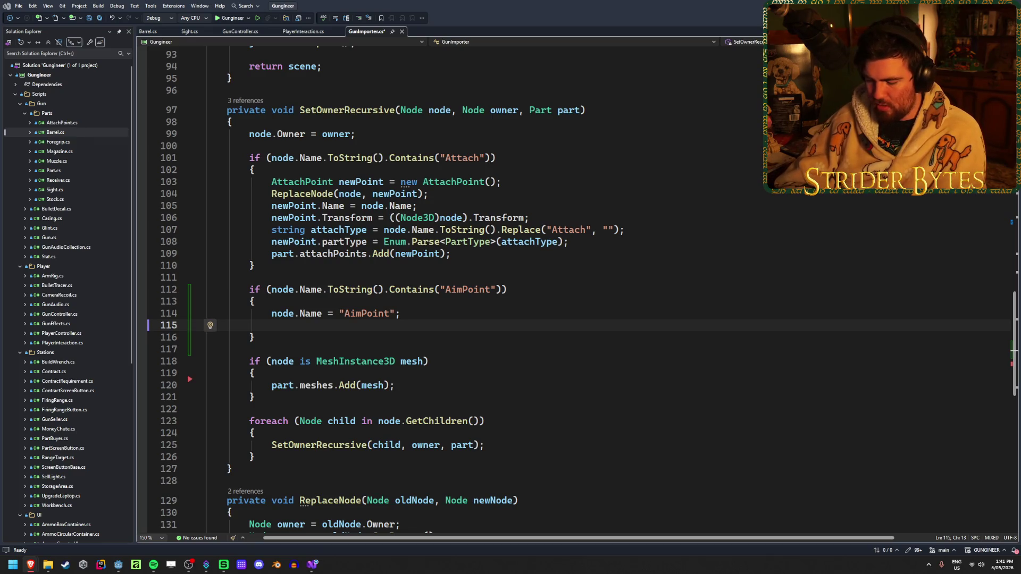
pyautogui.click(118, 568)
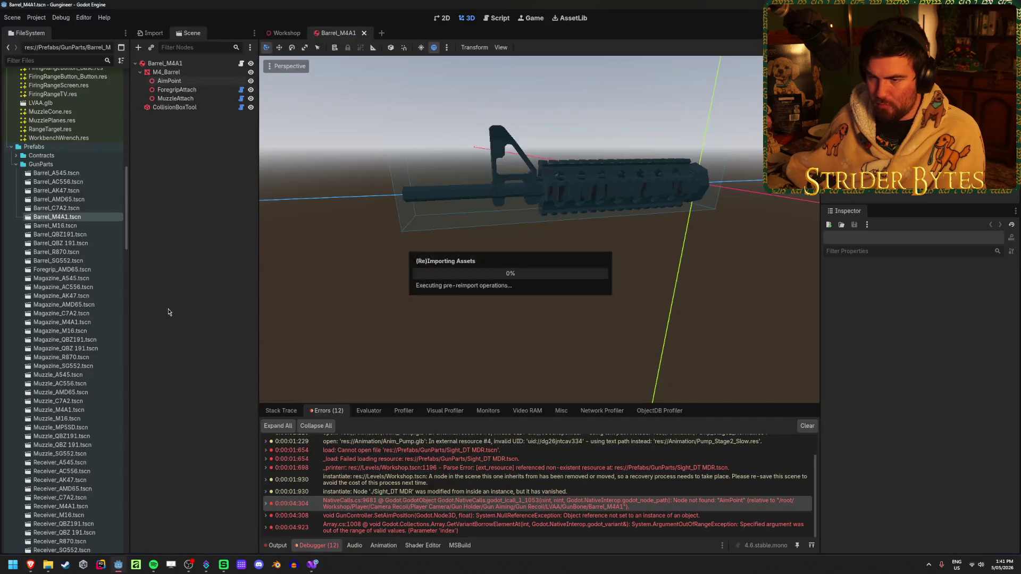
# - Review the AimPoint node's actions and Inspector in Godot, then return to Visual Studio
pyautogui.rightClick(180, 83)
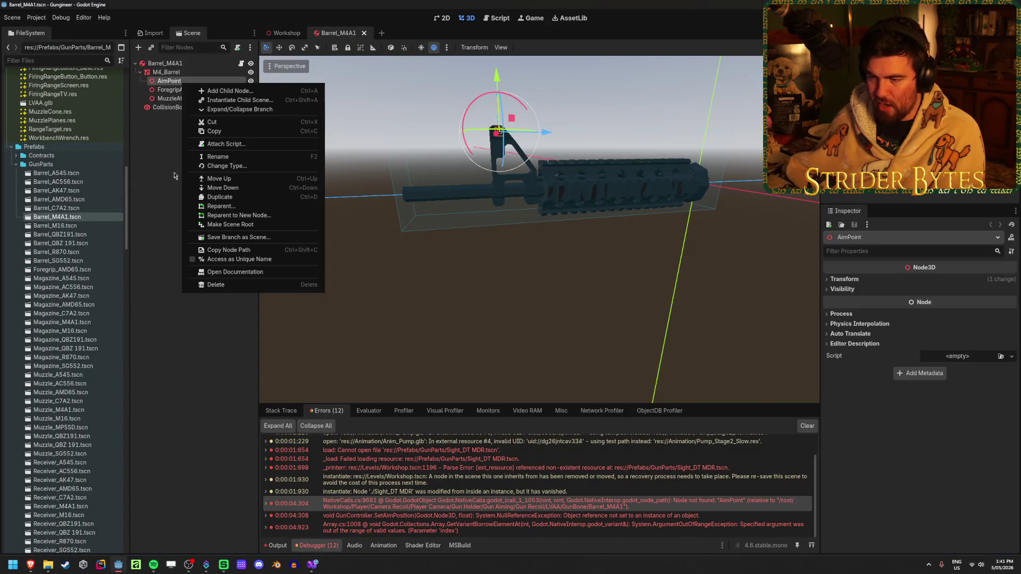
pyautogui.click(162, 197)
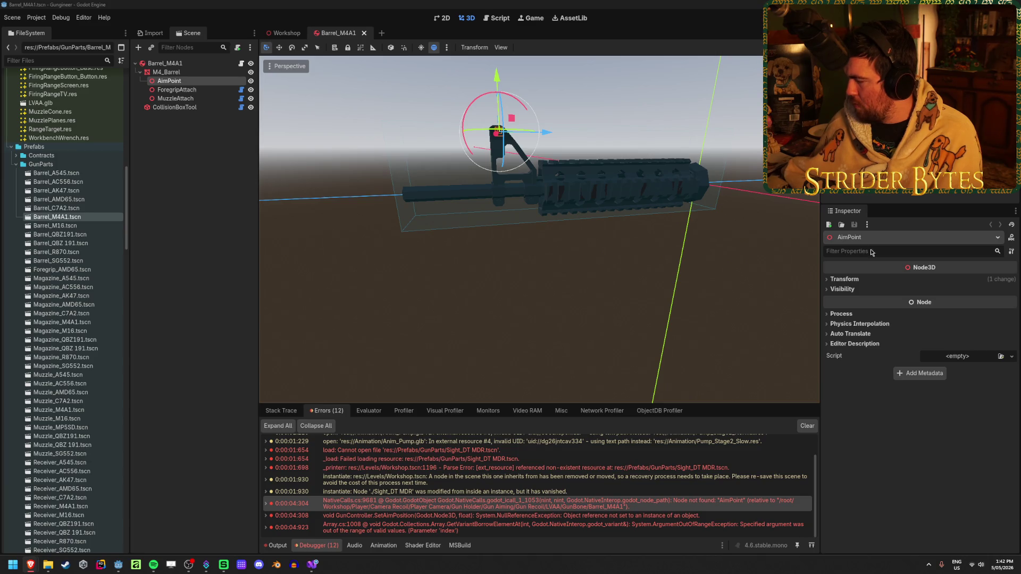
pyautogui.click(118, 565)
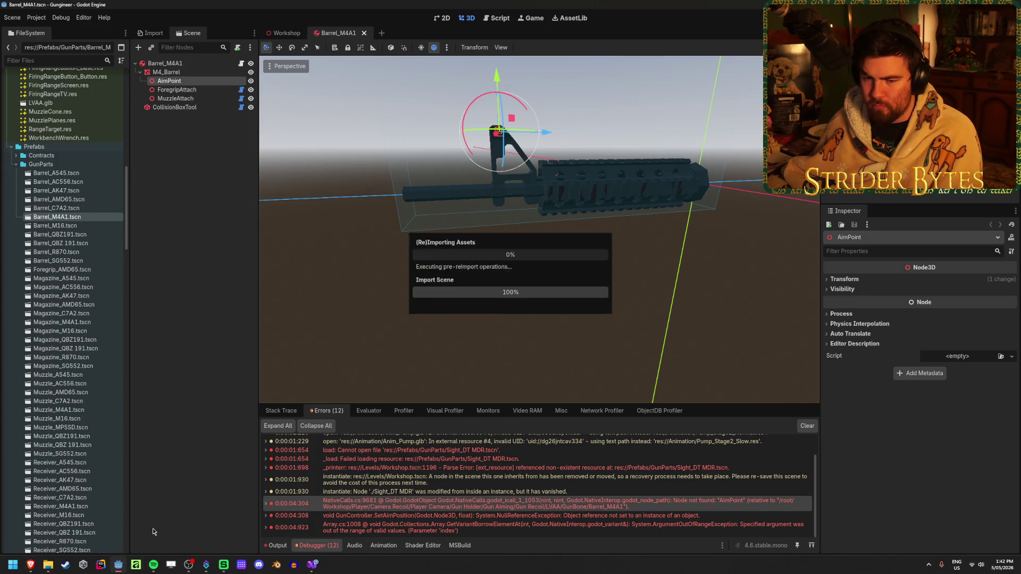
pyautogui.click(313, 567)
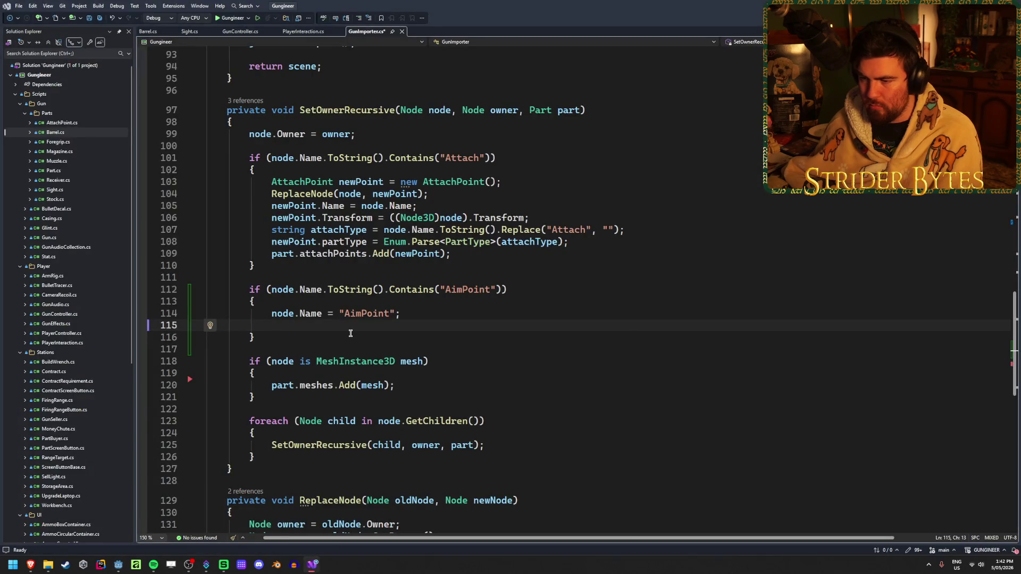
# - Write node.UniqueNameInOwner = true; on line 115 and save GunImporter.cs
pyautogui.write('node.un')
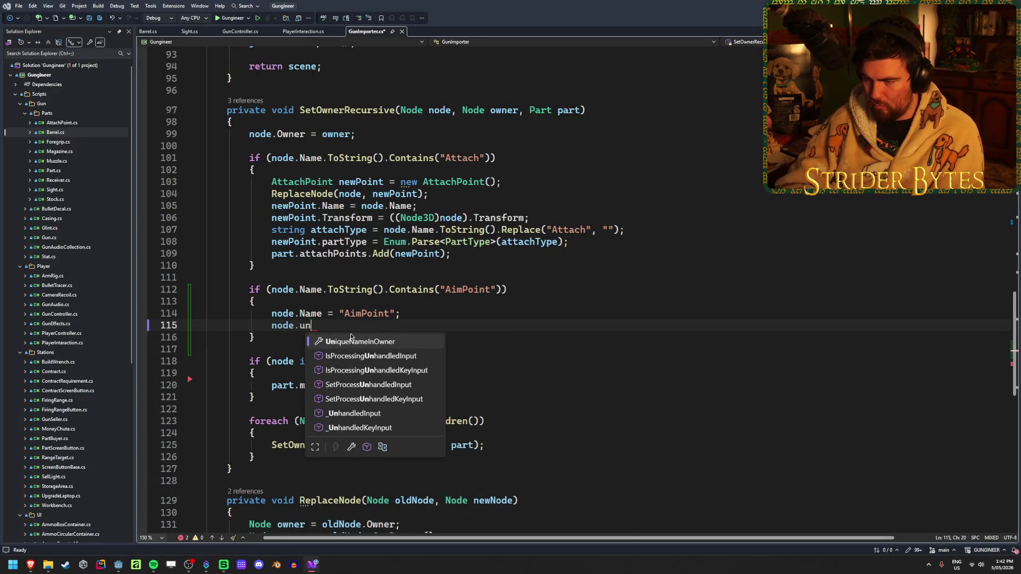
pyautogui.write('iq')
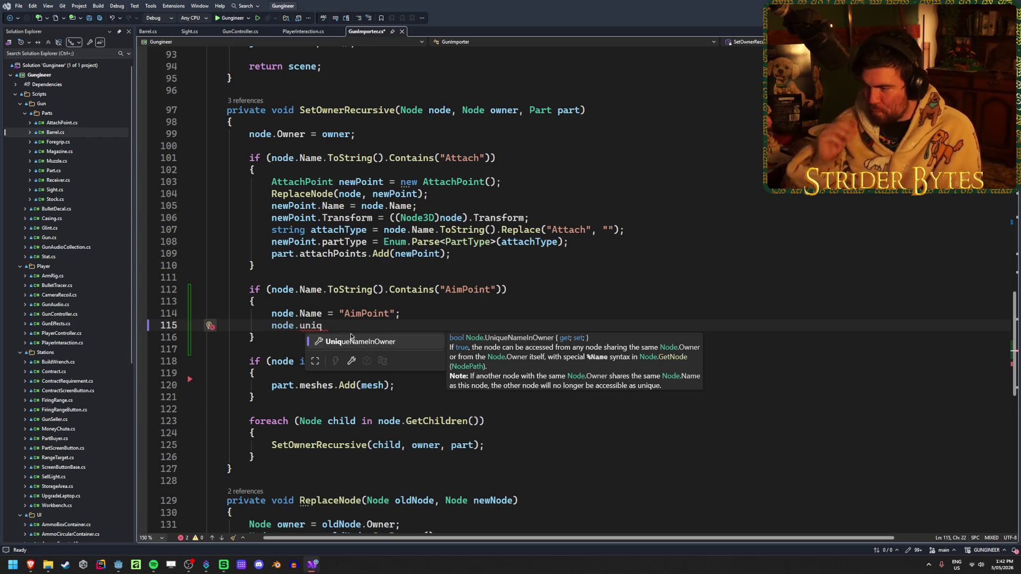
pyautogui.press('Tab')
pyautogui.write('= t')
pyautogui.press('Tab')
pyautogui.write(';')
pyautogui.hotkey('ctrl', 's')
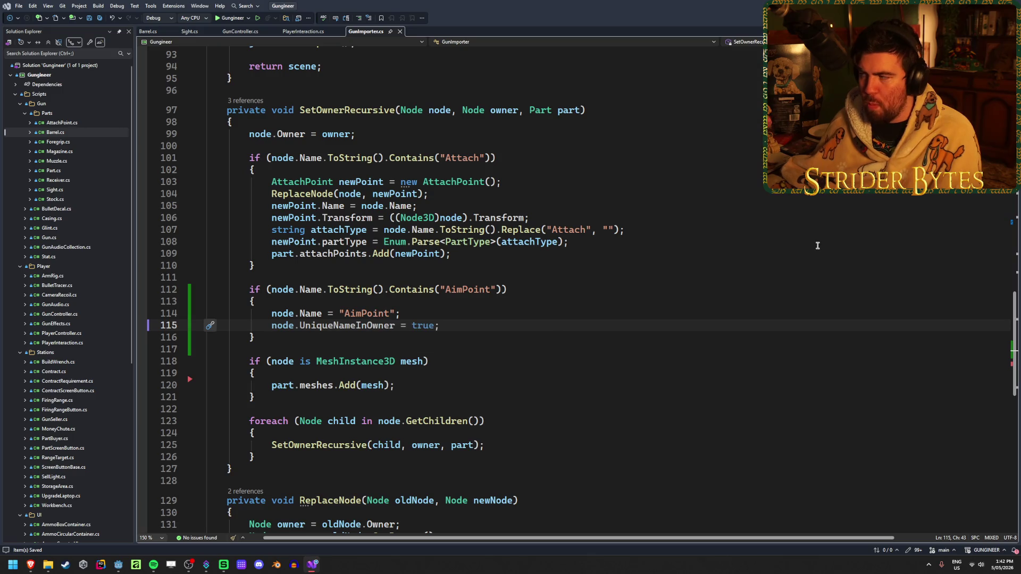
pyautogui.click(149, 32)
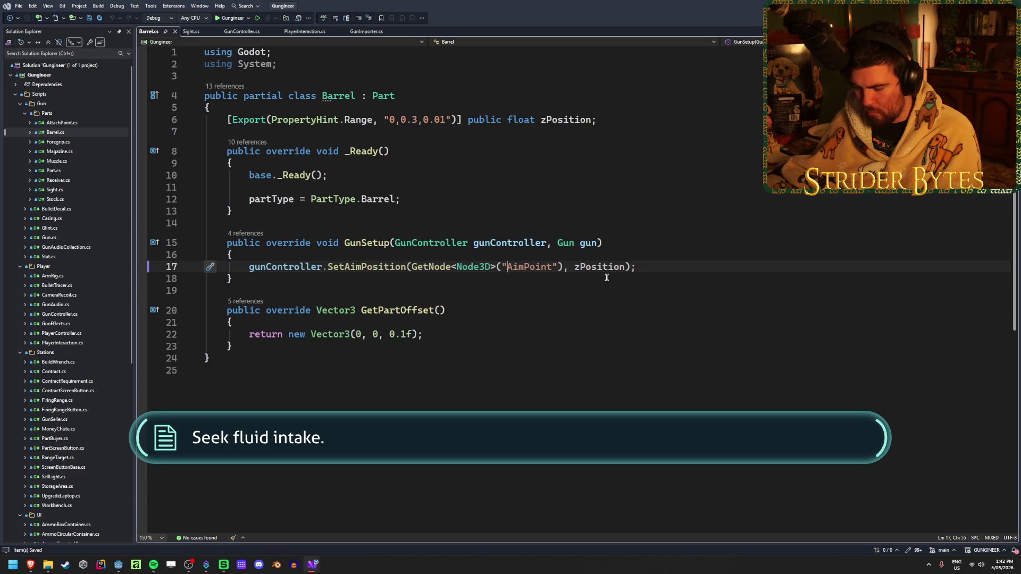
# - Prefix AimPoint with % in Barrel.cs line 17 and save the file
pyautogui.write('%')
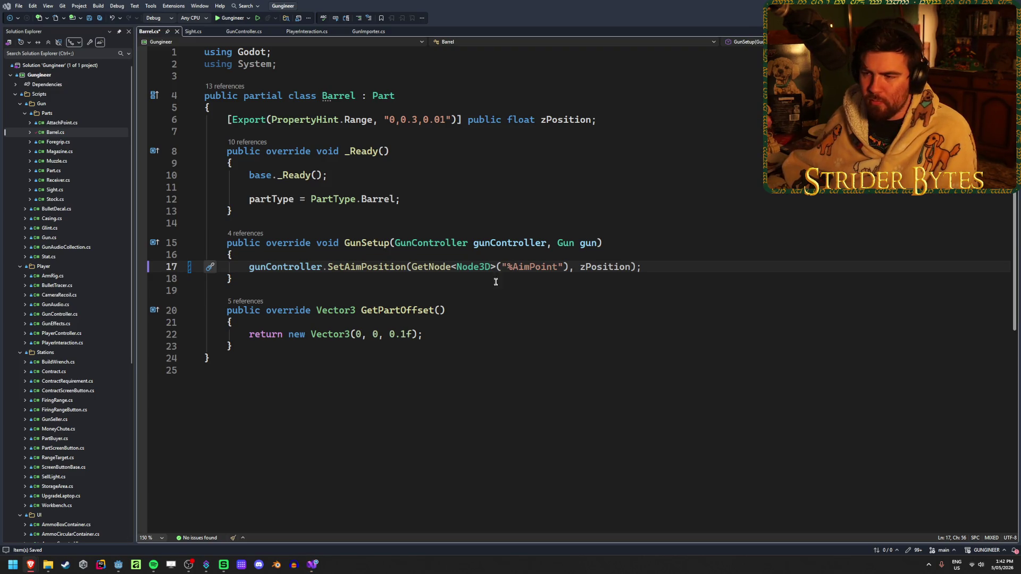
pyautogui.click(653, 264)
pyautogui.hotkey('ctrl', 's')
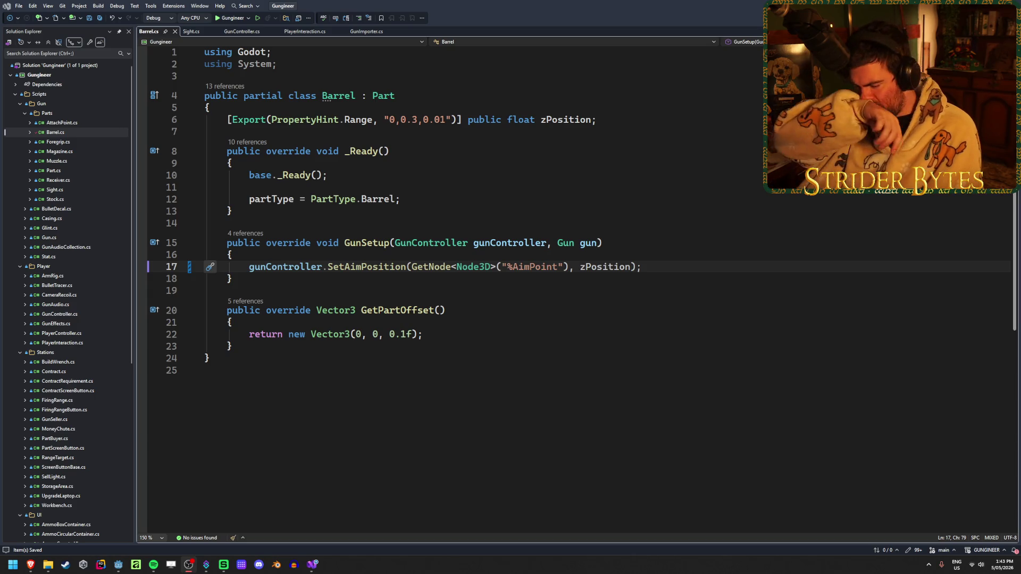
pyautogui.click(670, 270)
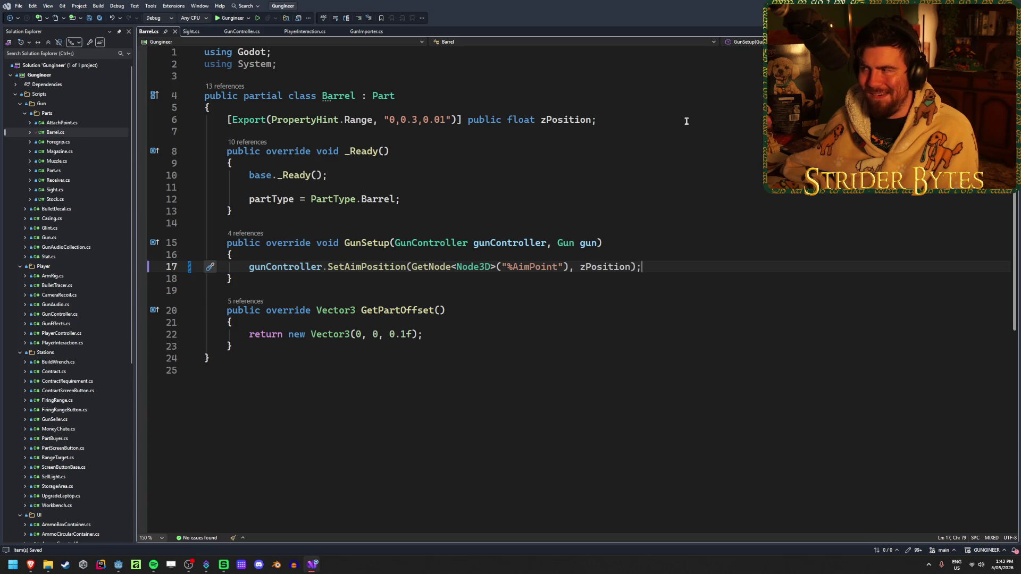
pyautogui.hotkey('alt', 'Tab')
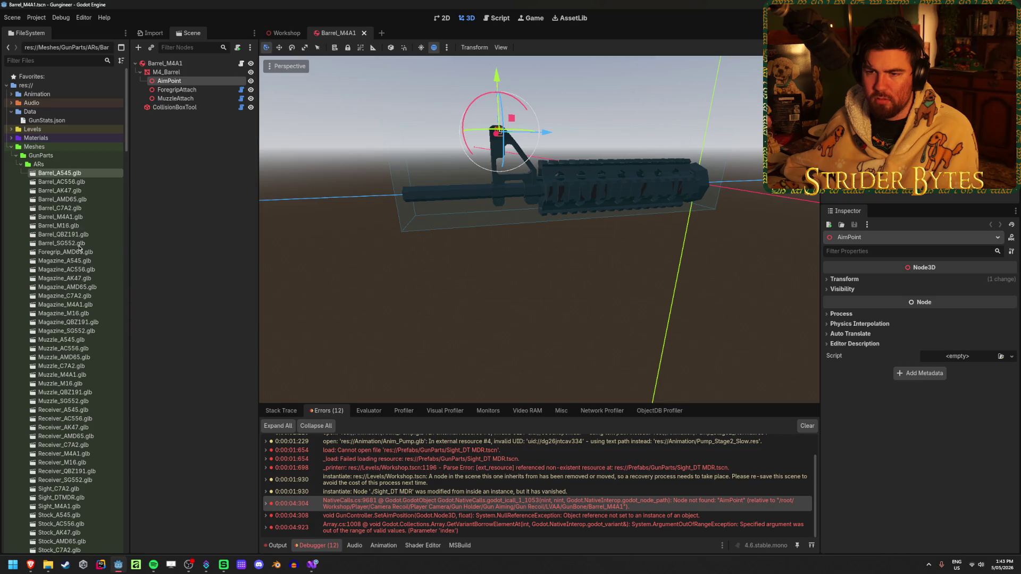
pyautogui.keyDown('shift'); pyautogui.click(83, 245); pyautogui.keyUp('shift')
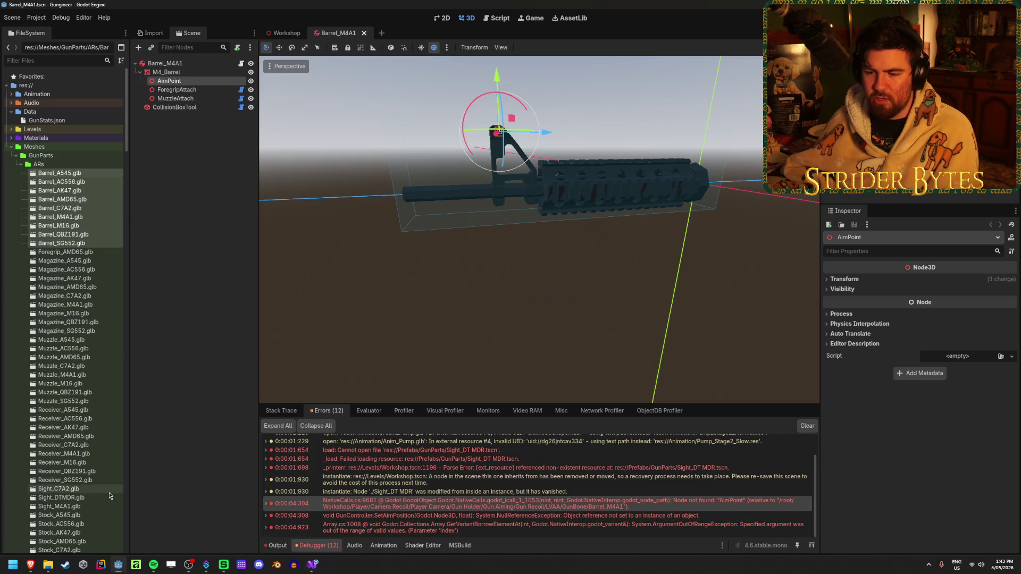
pyautogui.hotkey('alt', 'Tab')
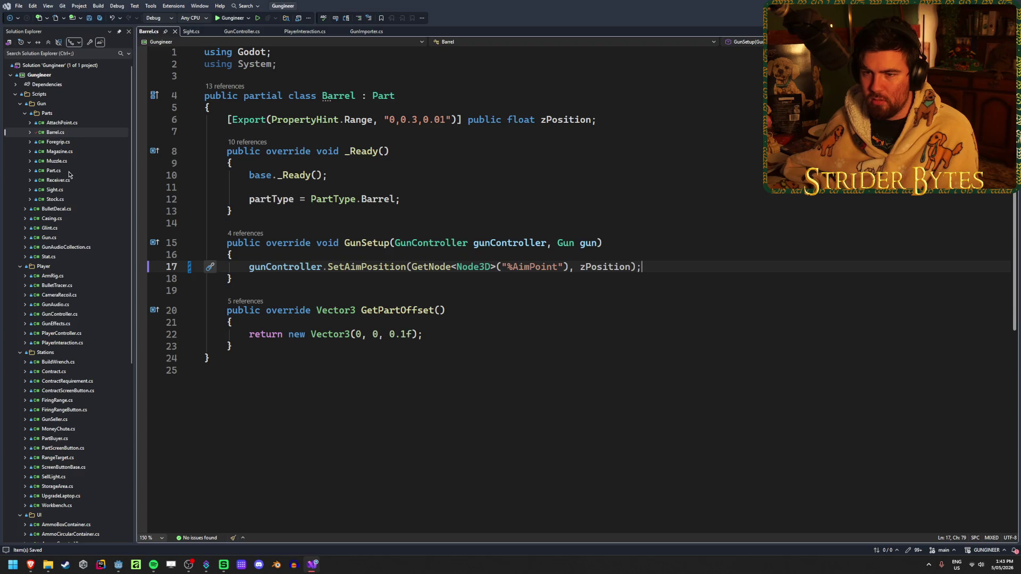
# - Open Receiver.cs and Sight.cs, and insert % before AimPoint on Sight.cs line 20
pyautogui.doubleClick(72, 180)
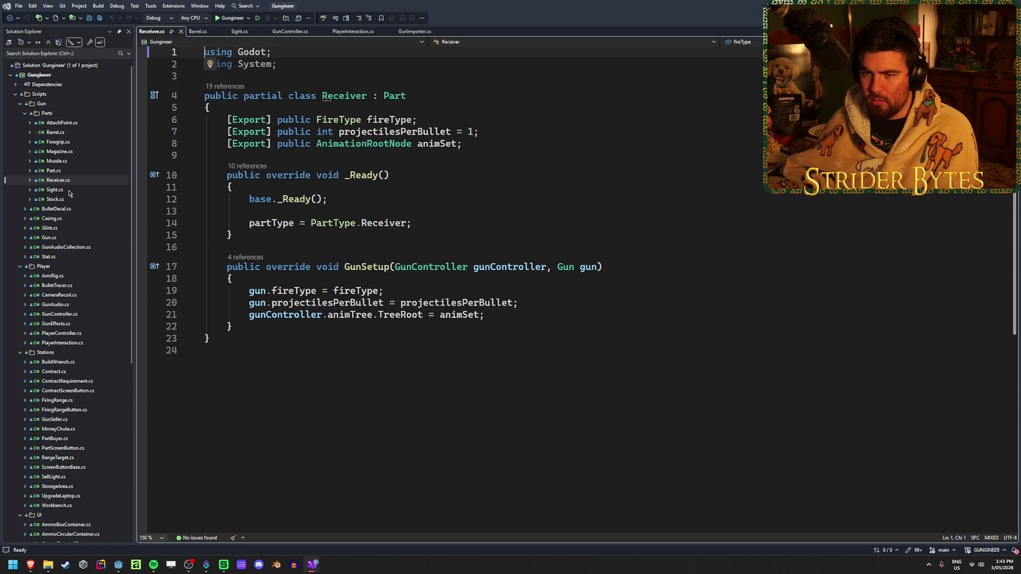
pyautogui.doubleClick(71, 189)
pyautogui.click(543, 302)
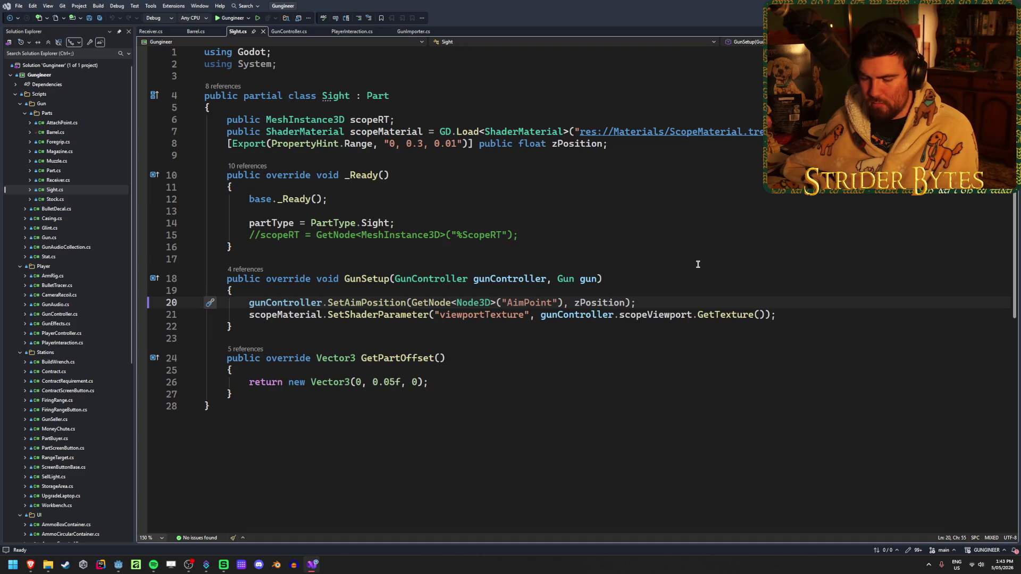
pyautogui.write('%')
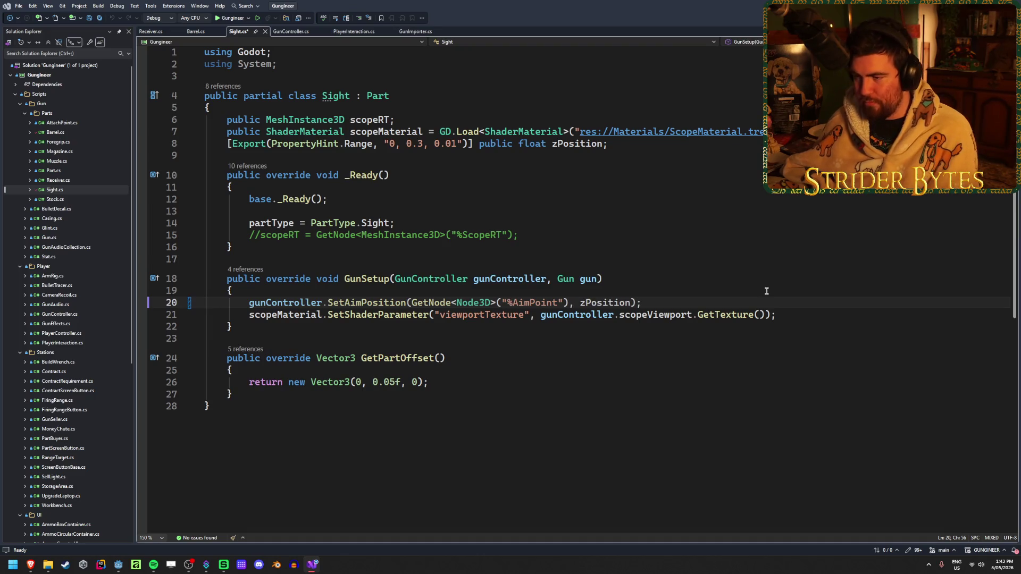
pyautogui.hotkey('alt', 'Tab')
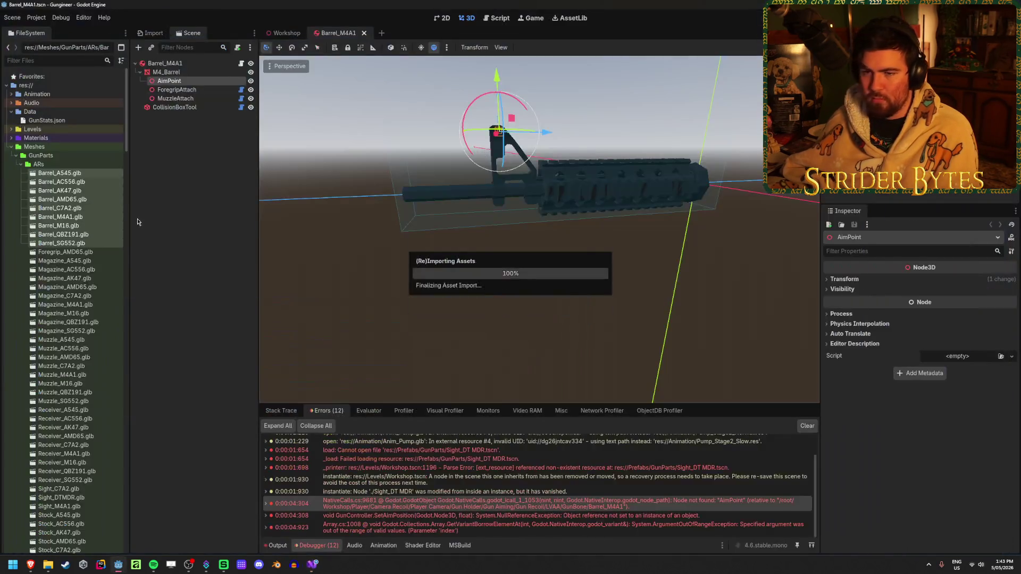
# - Reimport all nine Barrel_*.glb meshes
pyautogui.keyDown('shift'); pyautogui.click(59, 173); pyautogui.keyUp('shift')
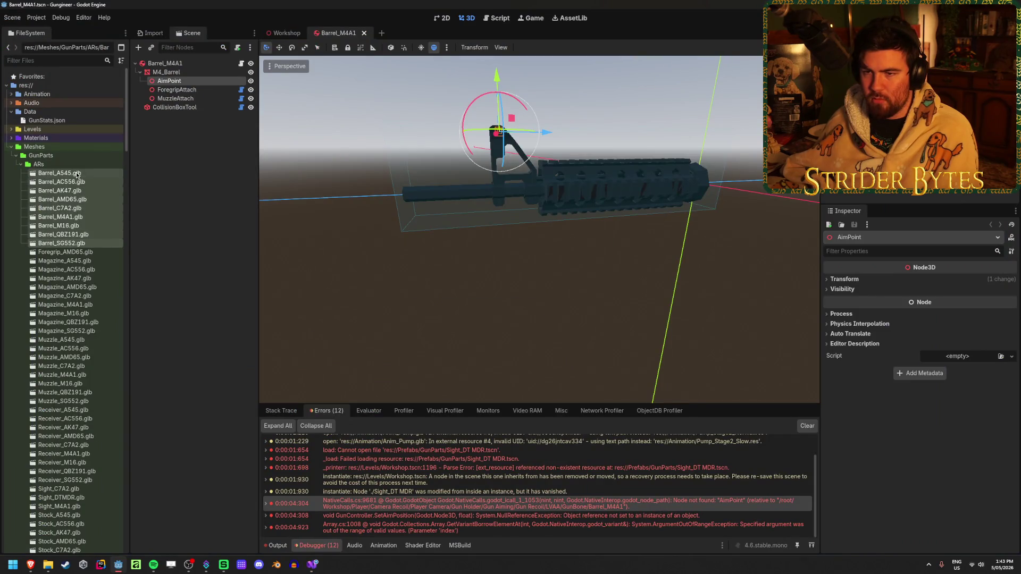
pyautogui.click(151, 33)
pyautogui.click(204, 545)
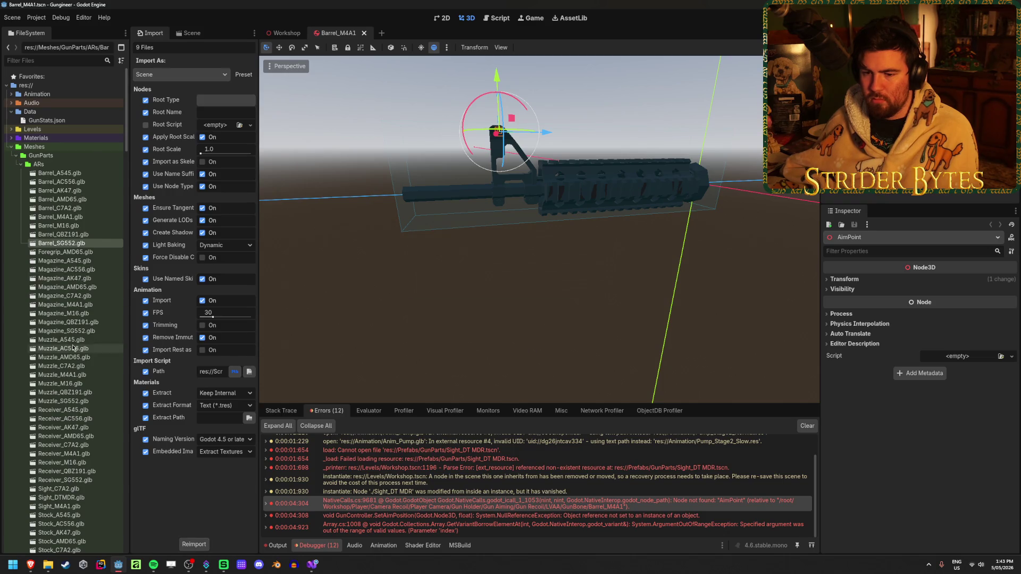
pyautogui.scroll(-5, 74, 277)
# - Reimport the three Sight_*.glb meshes and build and run the game
pyautogui.click(59, 311)
pyautogui.keyDown('shift'); pyautogui.click(64, 328); pyautogui.keyUp('shift')
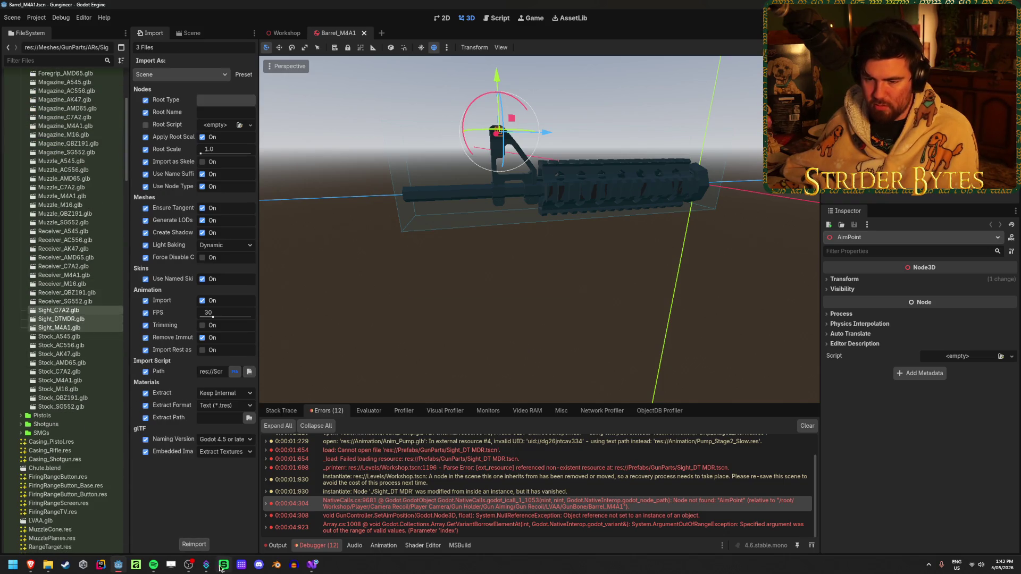
pyautogui.click(194, 544)
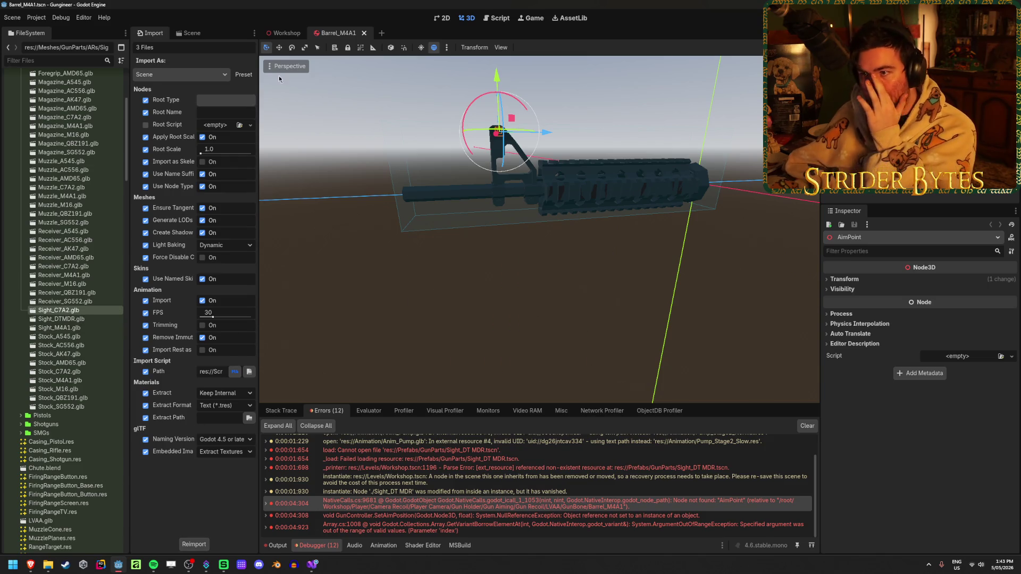
pyautogui.press('F5')
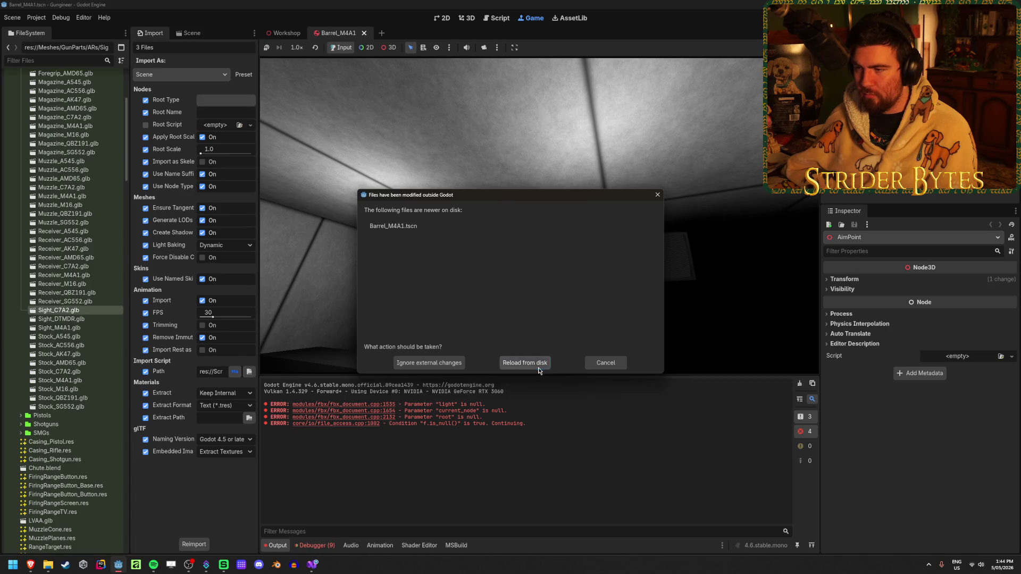
# - Reload the changed scene from disk, close Barrel_M4A1, clear the debugger errors, and stop the game
pyautogui.click(524, 363)
pyautogui.click(364, 33)
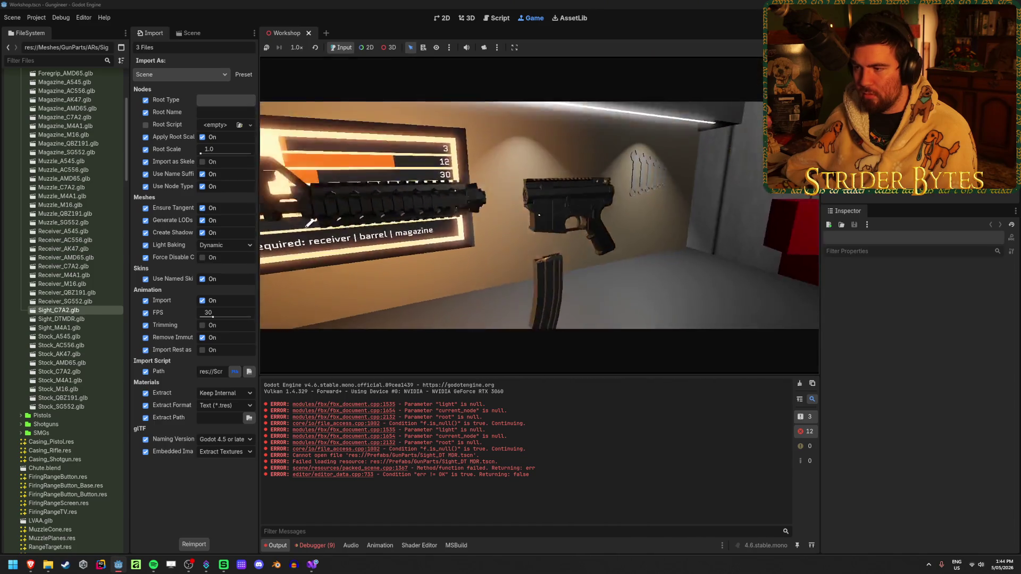
pyautogui.click(315, 546)
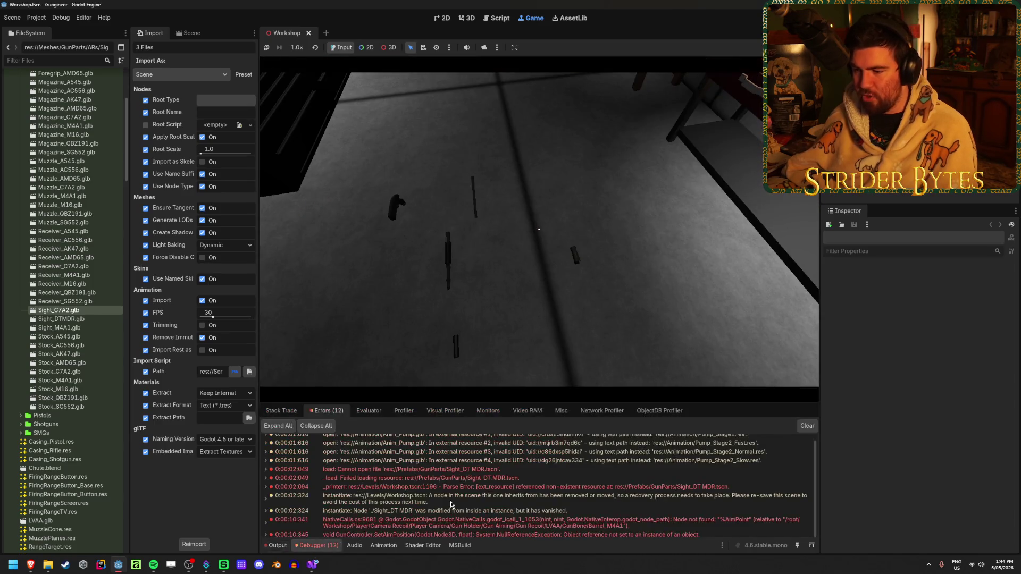
pyautogui.scroll(-2, 665, 499)
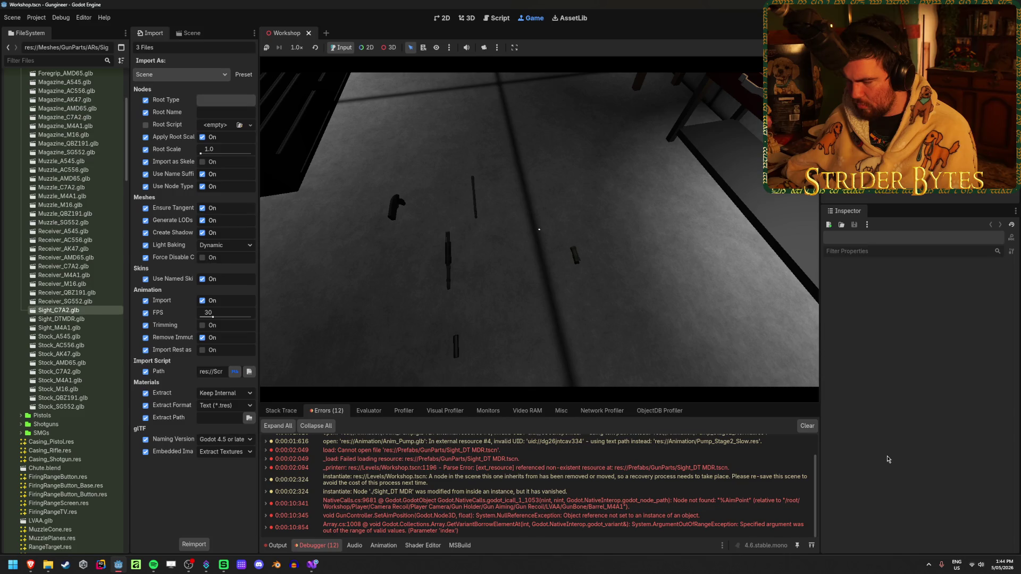
pyautogui.click(807, 426)
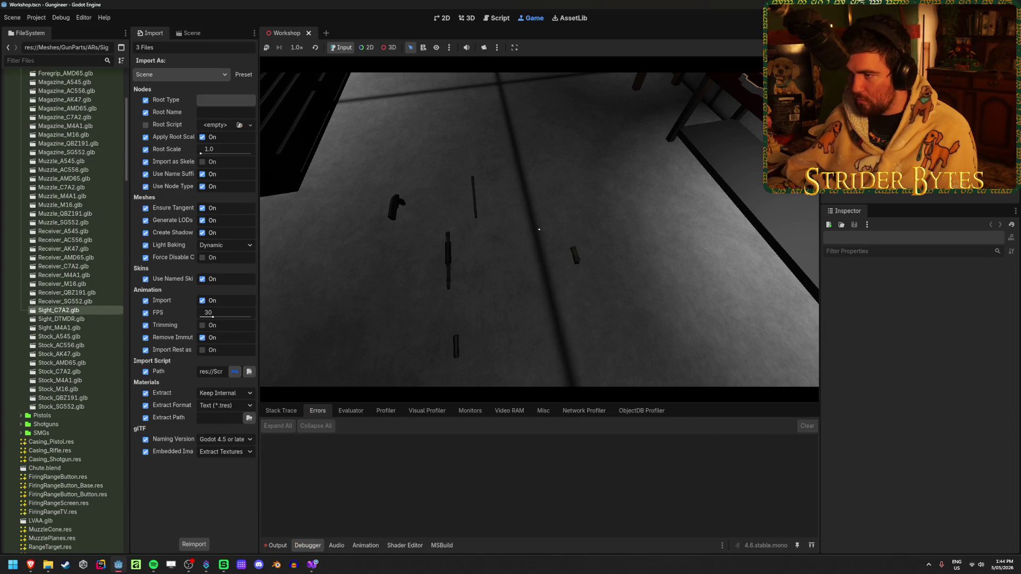
pyautogui.press('F8')
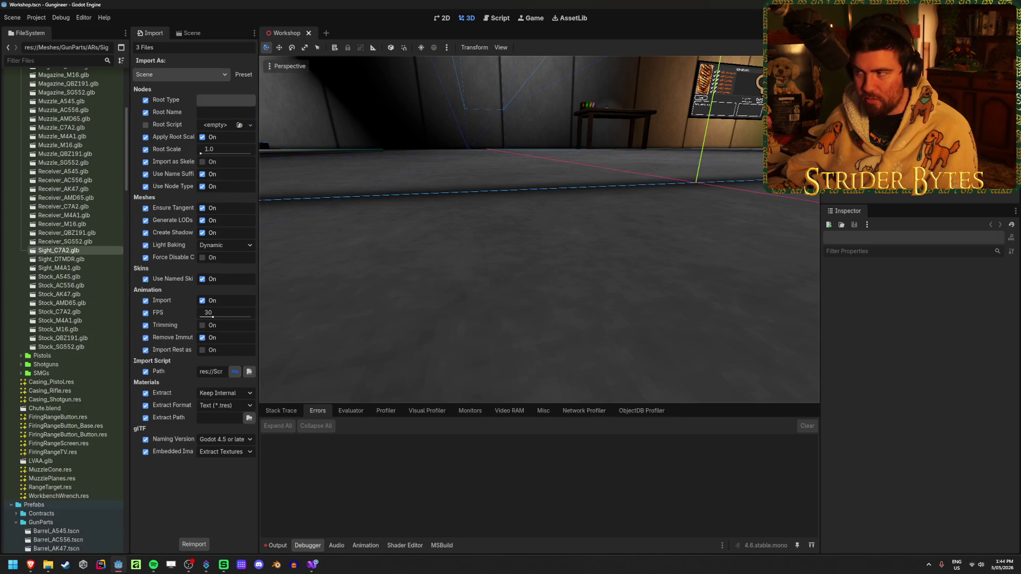
# - Reimport the nine Barrel_*.glb meshes from Barrel_A545 onward
pyautogui.press('F5')
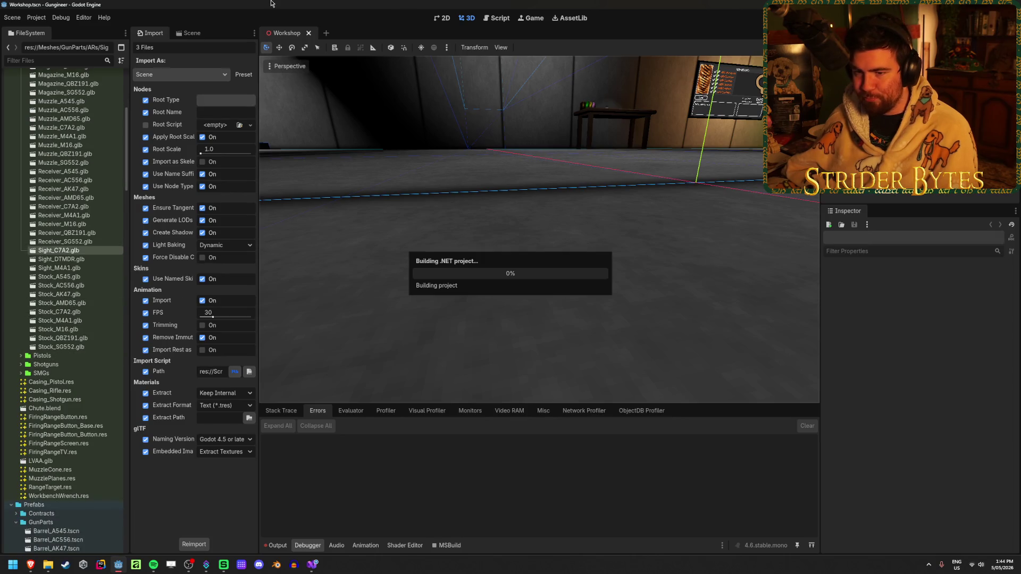
pyautogui.scroll(10, 69, 224)
pyautogui.click(59, 173)
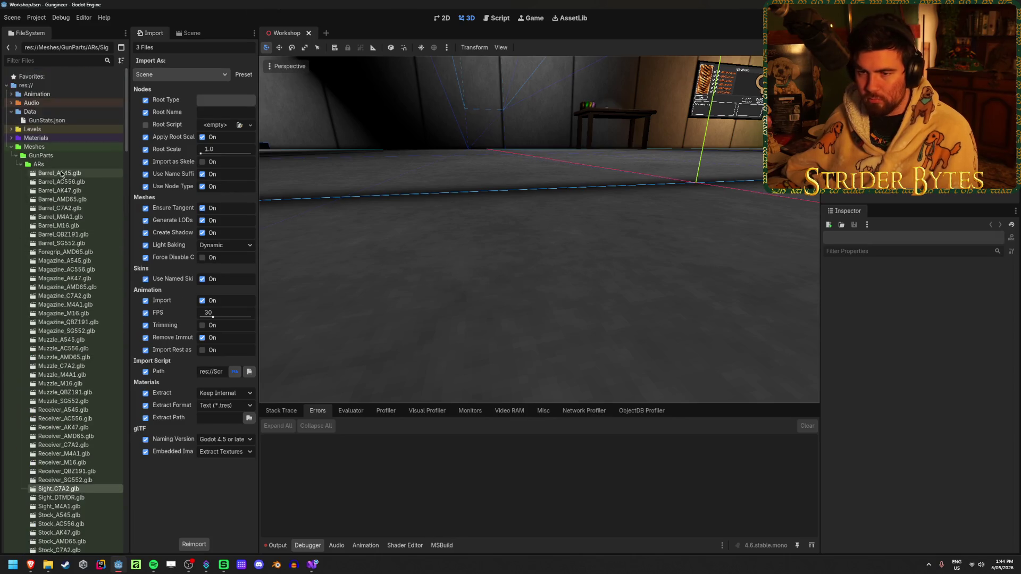
pyautogui.keyDown('shift'); pyautogui.click(70, 243); pyautogui.keyUp('shift')
pyautogui.click(194, 544)
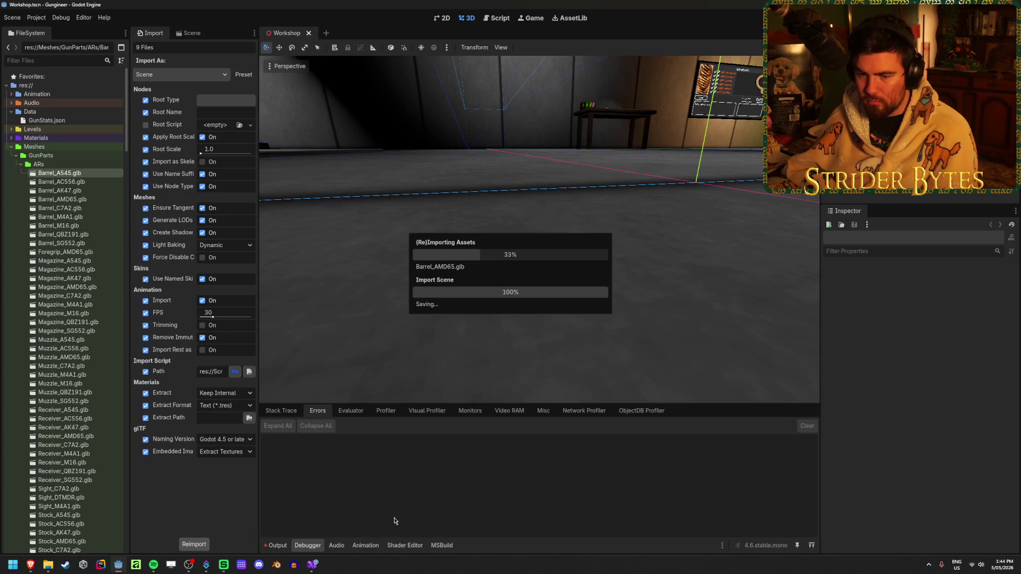
# - Open the Barrel_M4A1 scene and select its AimPoint node
pyautogui.scroll(-10, 61, 366)
pyautogui.scroll(-20, 62, 366)
pyautogui.scroll(-3, 62, 365)
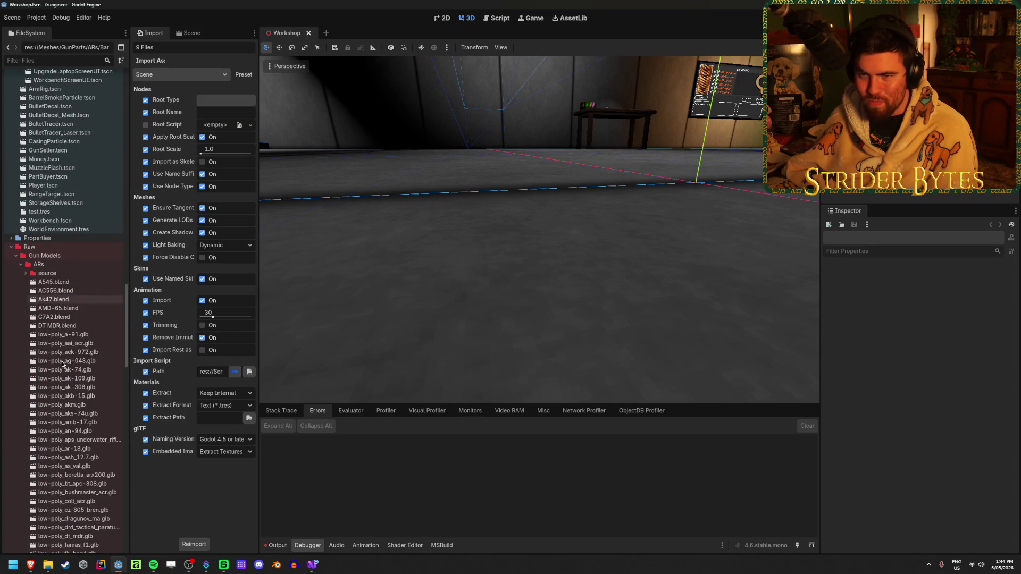
pyautogui.scroll(15, 62, 365)
pyautogui.scroll(10, 62, 363)
pyautogui.doubleClick(57, 217)
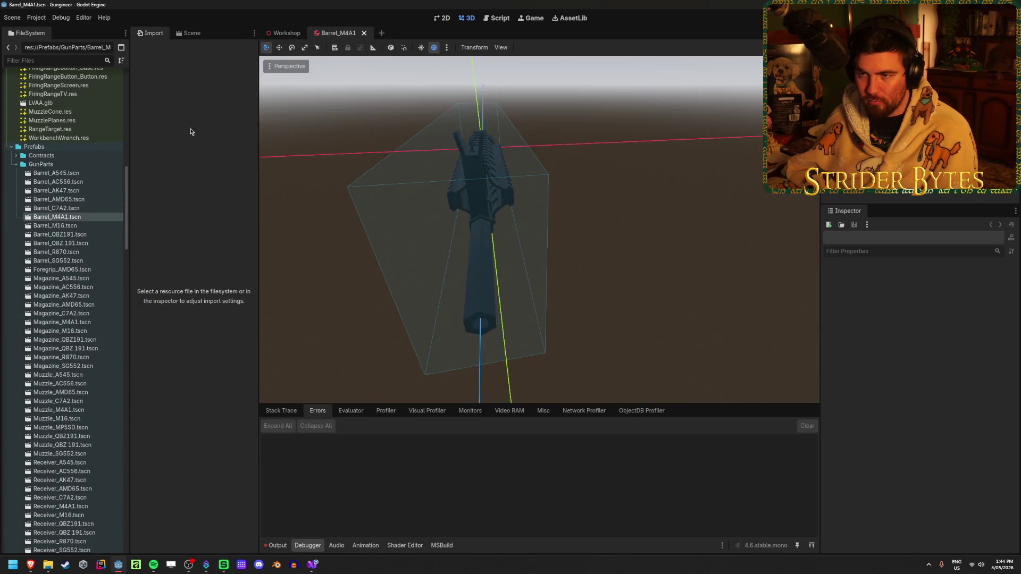
pyautogui.click(192, 33)
pyautogui.click(202, 81)
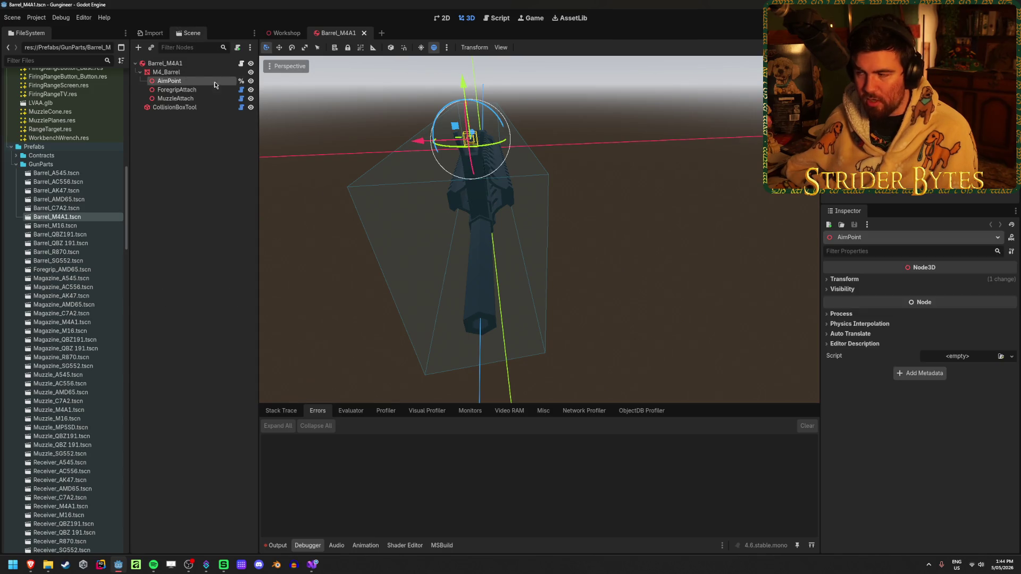
# - Reimport the three Sight meshes starting from Sight_C7A2.glb
pyautogui.scroll(15, 52, 318)
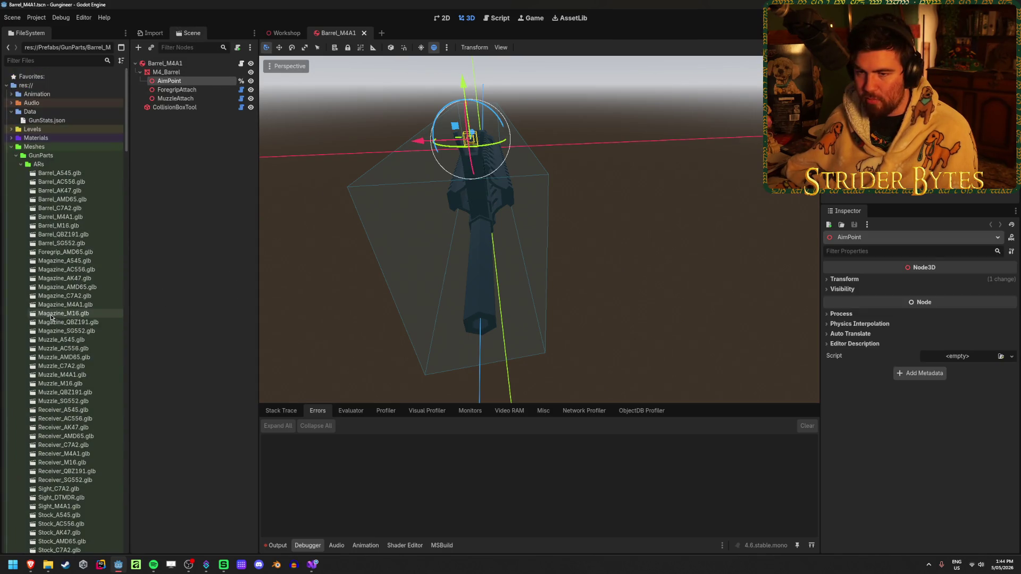
pyautogui.scroll(-10, 52, 318)
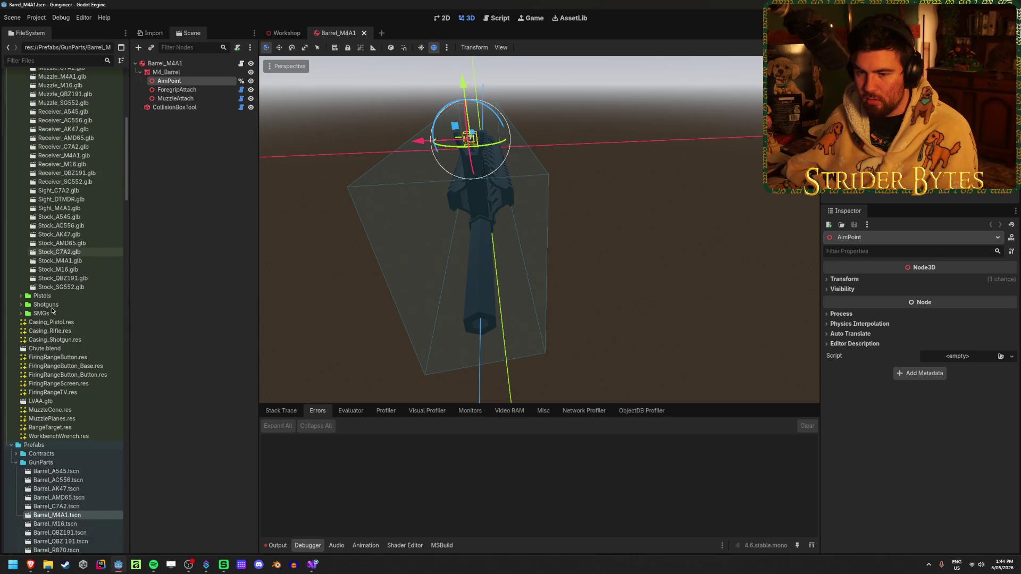
pyautogui.click(61, 191)
pyautogui.keyDown('shift'); pyautogui.click(59, 208); pyautogui.keyUp('shift')
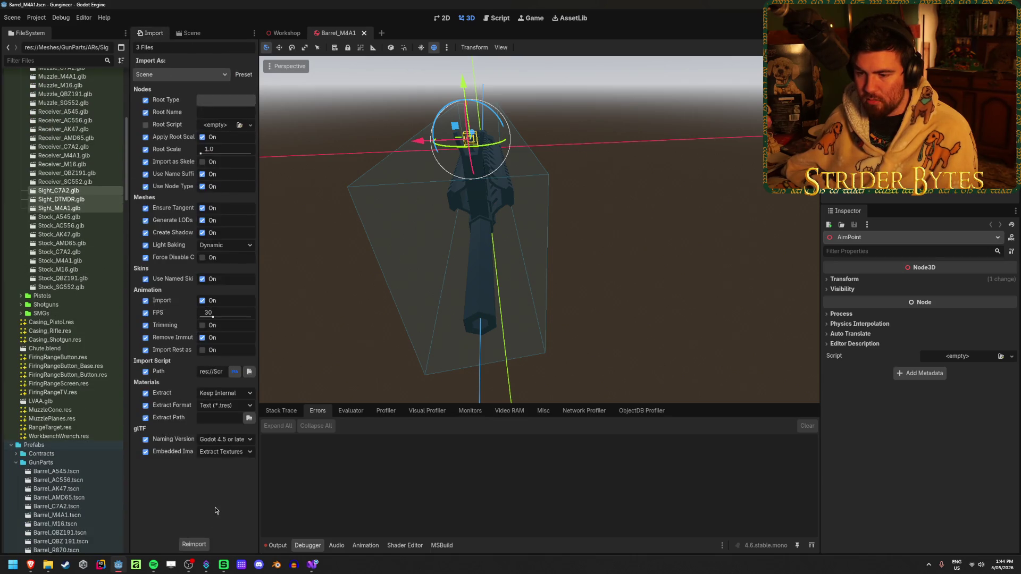
pyautogui.click(194, 544)
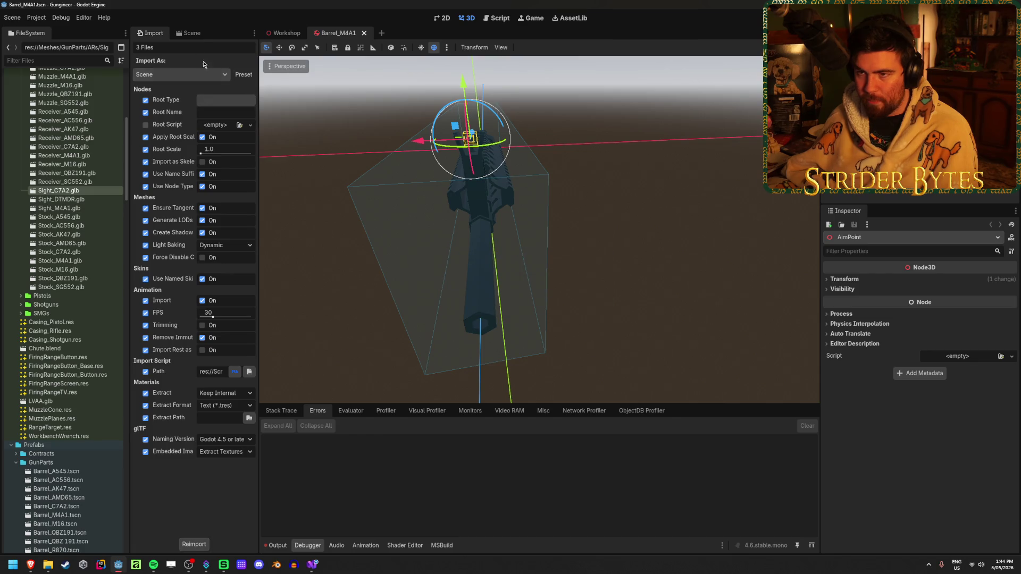
# - Run the game, fire repeatedly and aim through the sight, then stop it
pyautogui.click(189, 33)
pyautogui.press('F5')
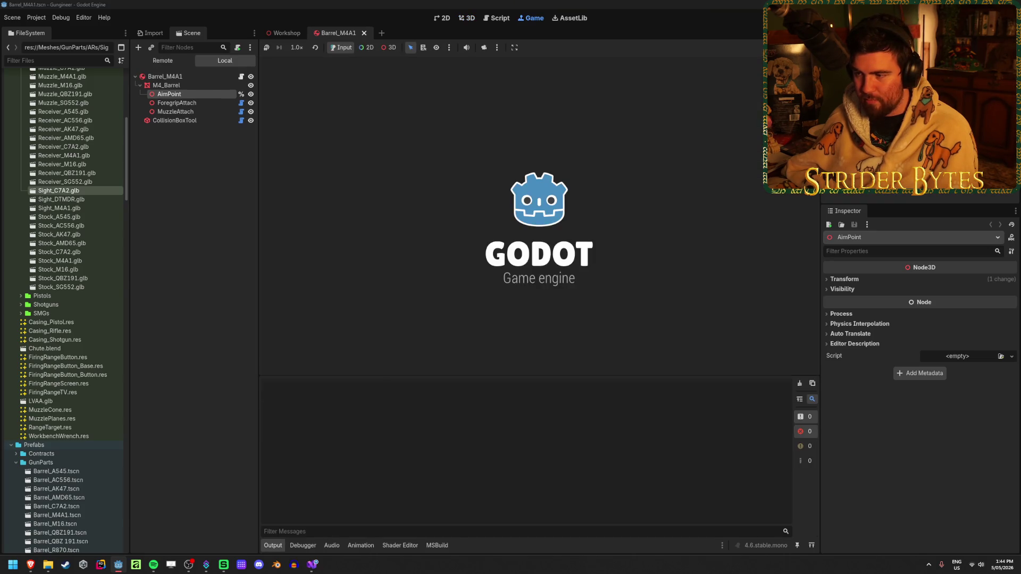
pyautogui.click(539, 216)
pyautogui.click(539, 216)
pyautogui.click(540, 216)
pyautogui.click(539, 215)
pyautogui.click(539, 215)
pyautogui.click(539, 215)
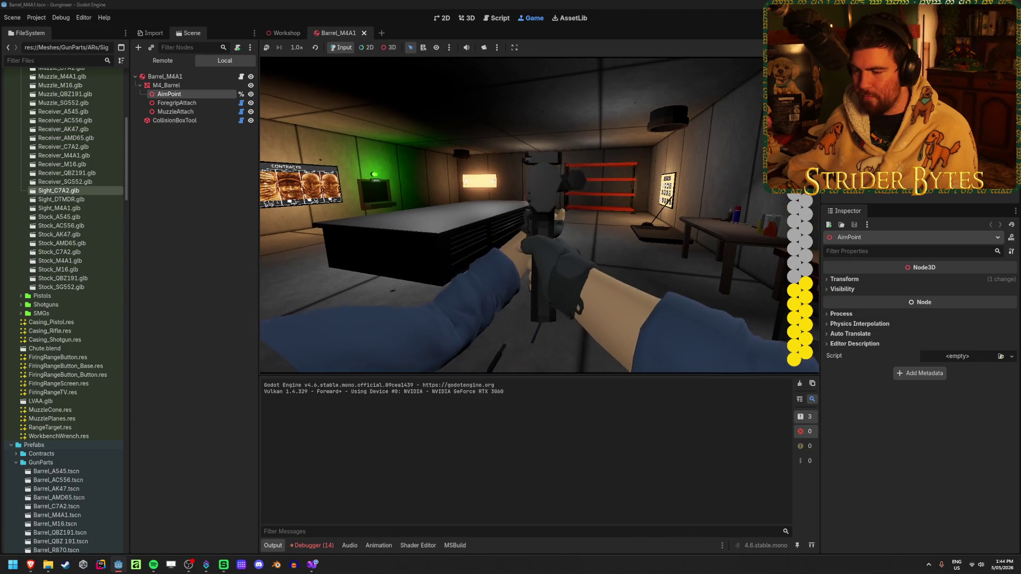
pyautogui.press('F8')
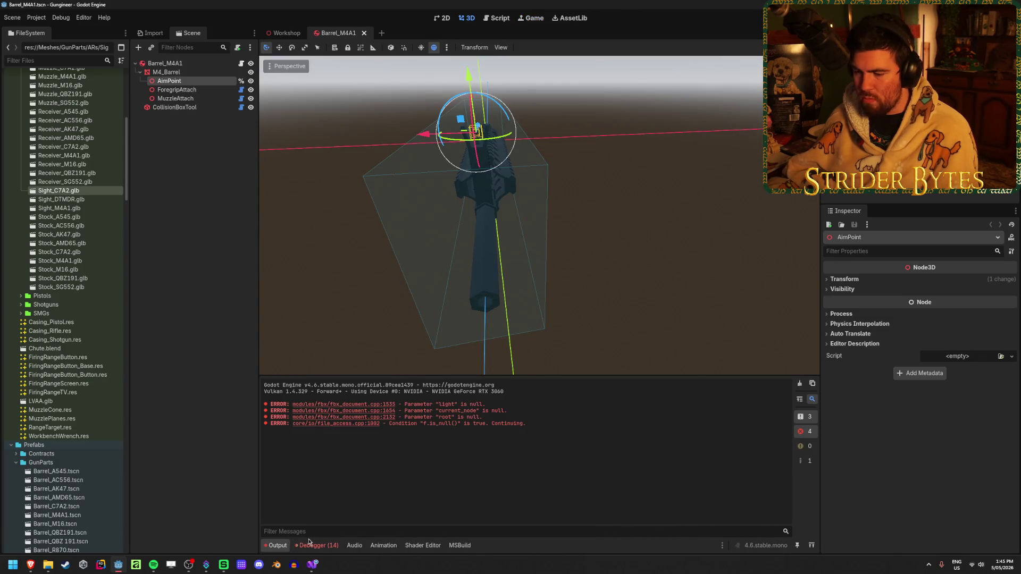
# - Review the errors in Debugger > Errors, then clear them
pyautogui.click(315, 546)
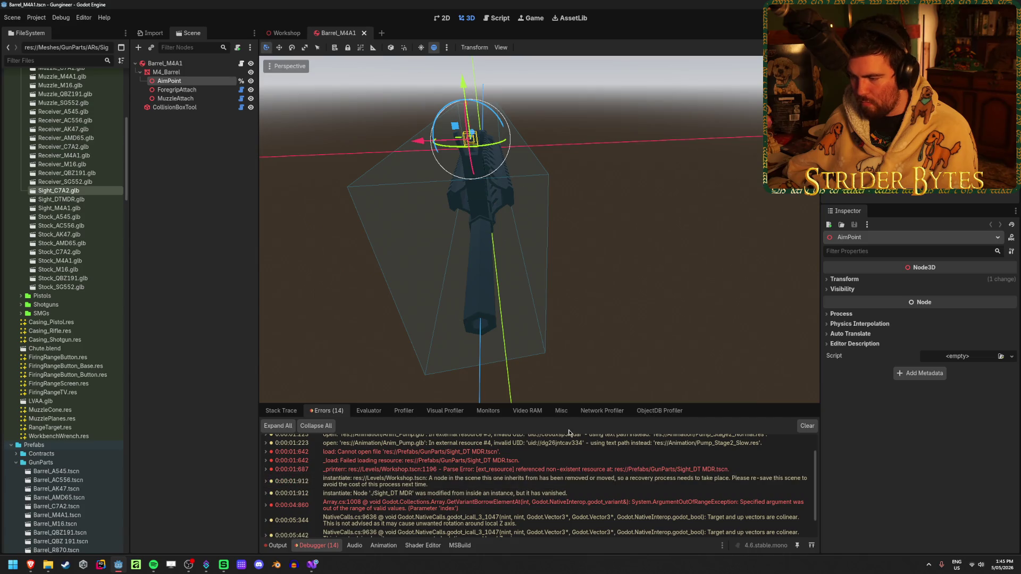
pyautogui.moveTo(475, 511)
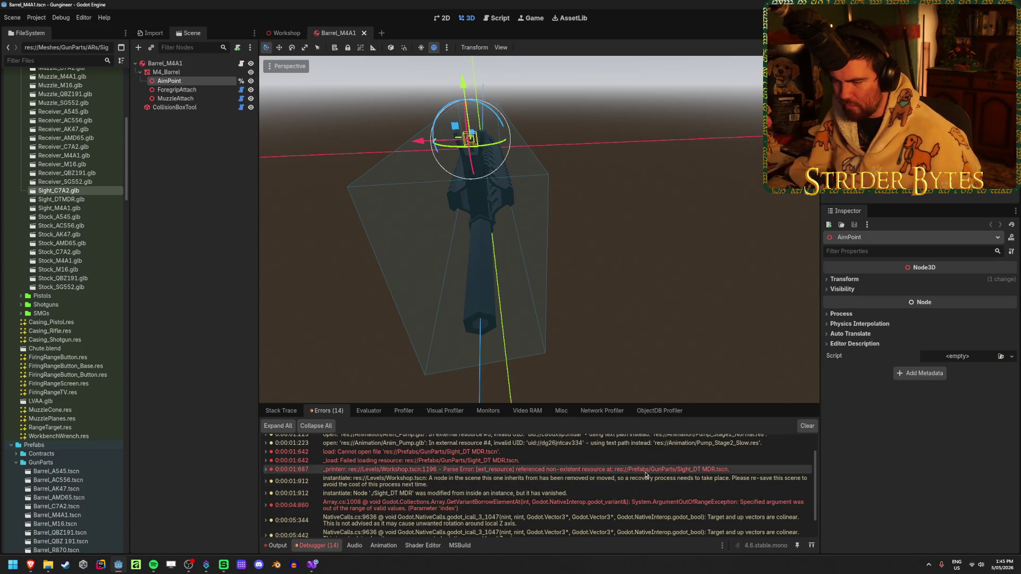
pyautogui.moveTo(646, 475)
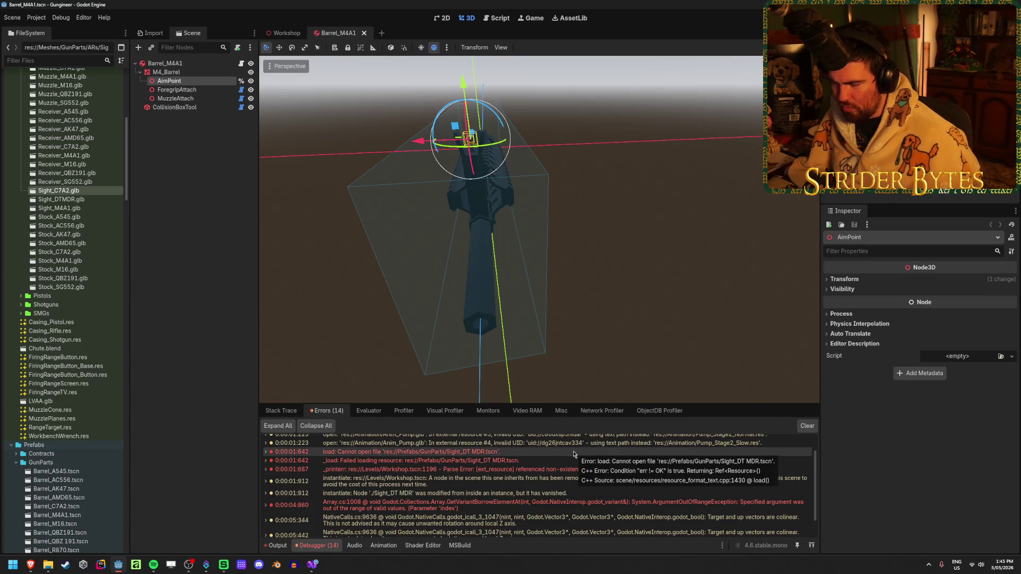
pyautogui.click(807, 426)
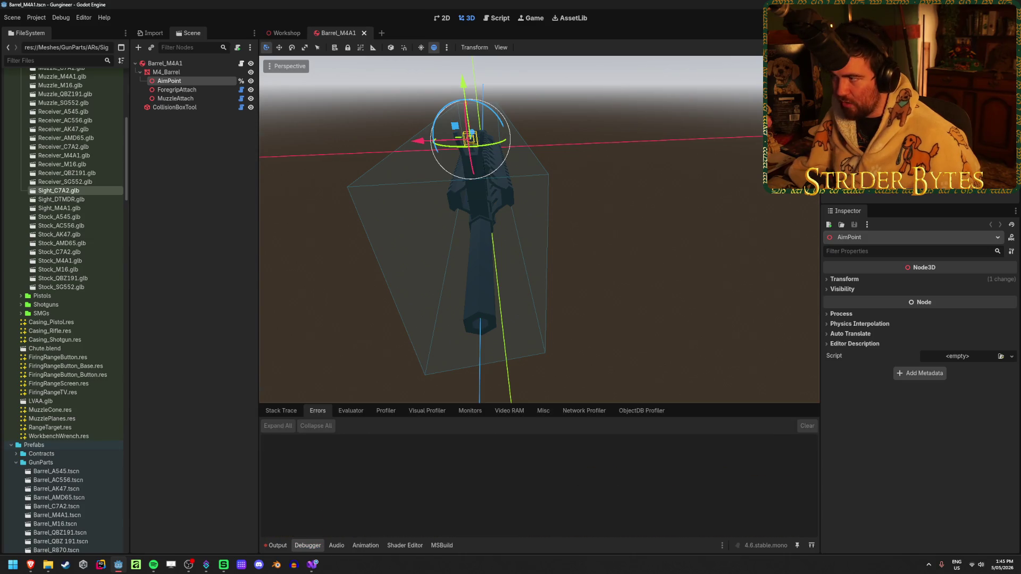
# - Rerun the game, check the newly logged errors, and stop it
pyautogui.press('F5')
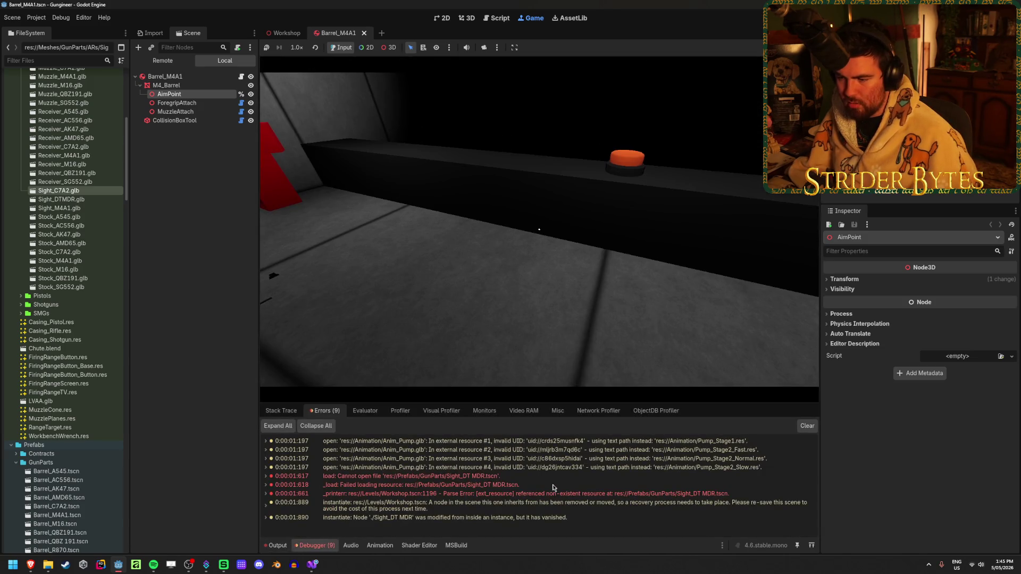
pyautogui.moveTo(535, 480)
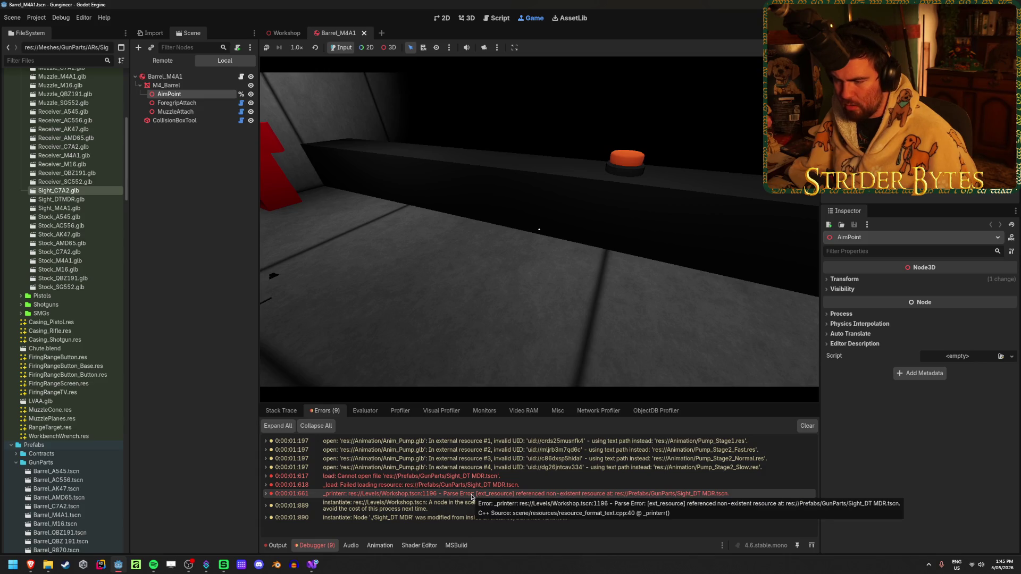
pyautogui.press('F8')
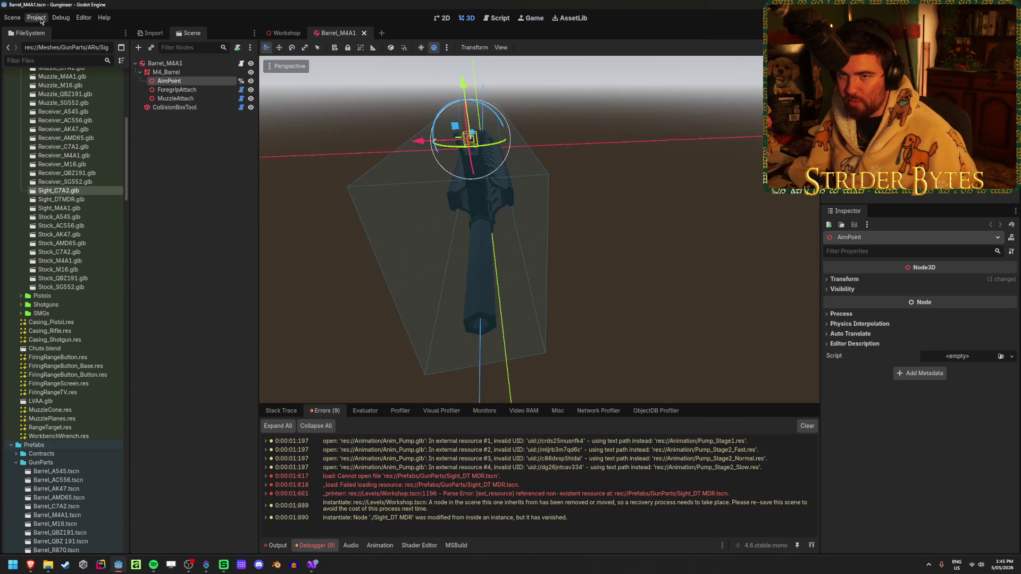
# - Reload the project, confirm Workshop.tscn references the missing Sight_DT MDR.tscn, and close the error
pyautogui.click(40, 20)
pyautogui.hotkey('alt', 'Tab')
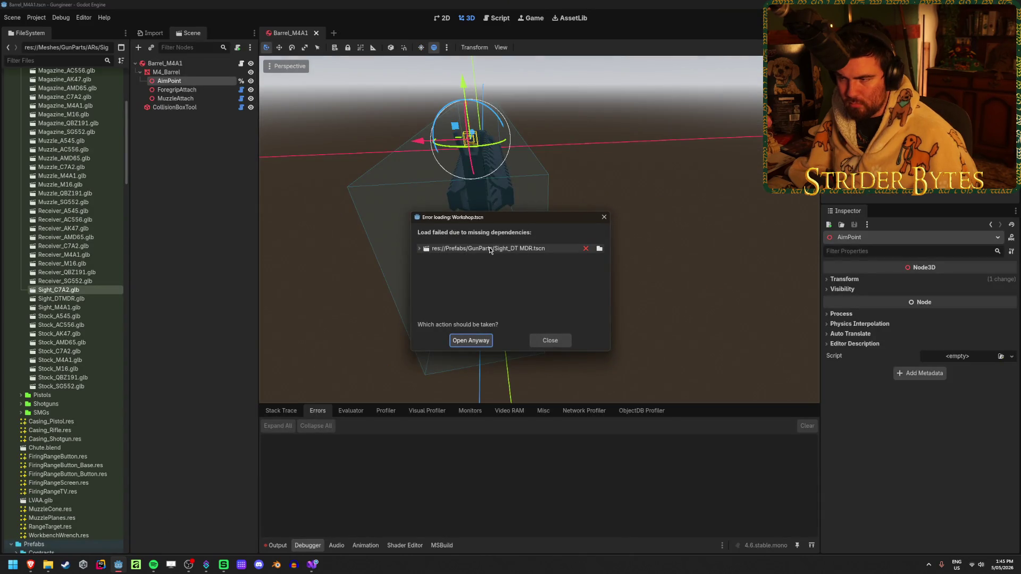
pyautogui.click(586, 250)
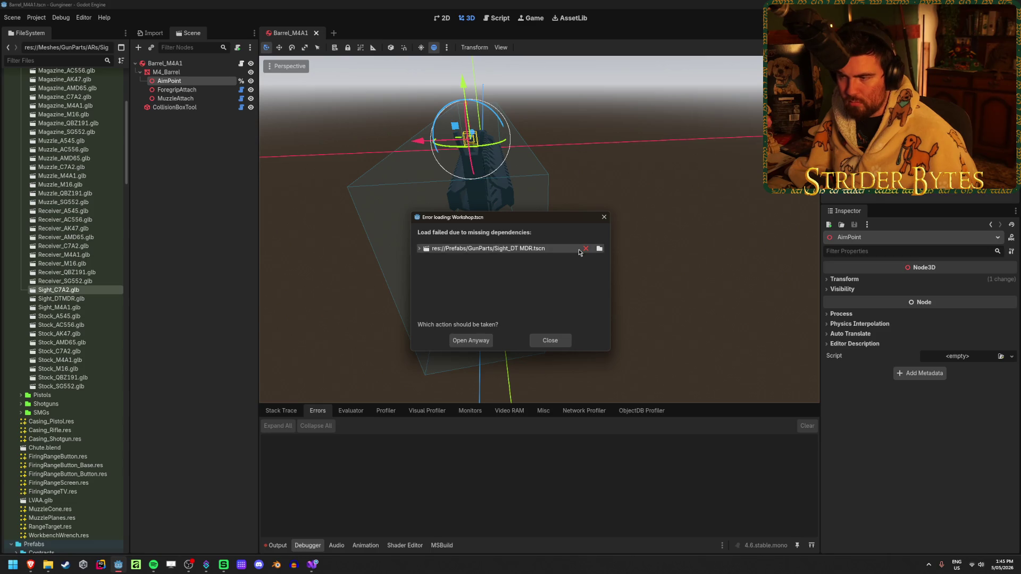
pyautogui.click(420, 250)
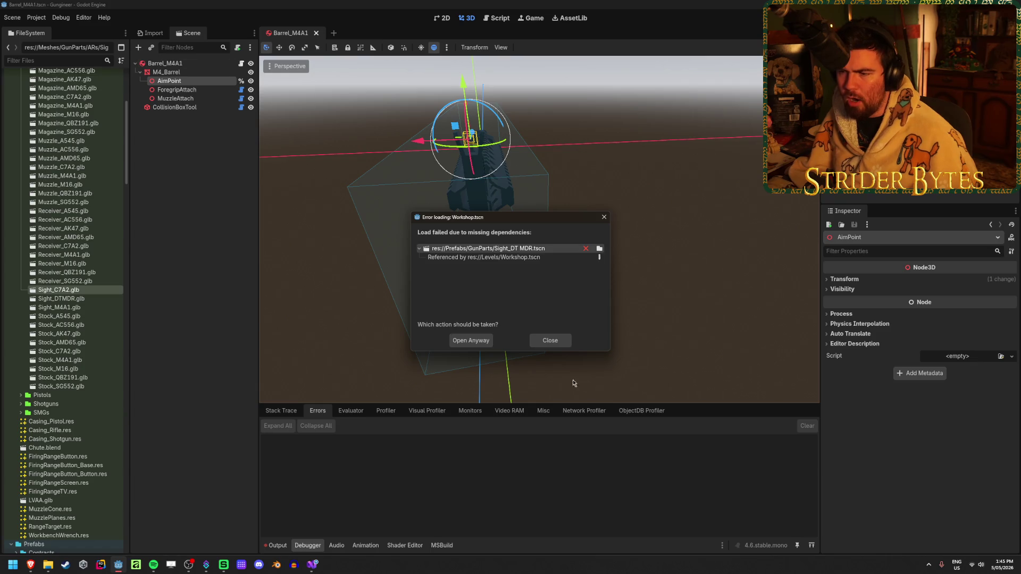
pyautogui.click(549, 341)
pyautogui.scroll(-10, 75, 317)
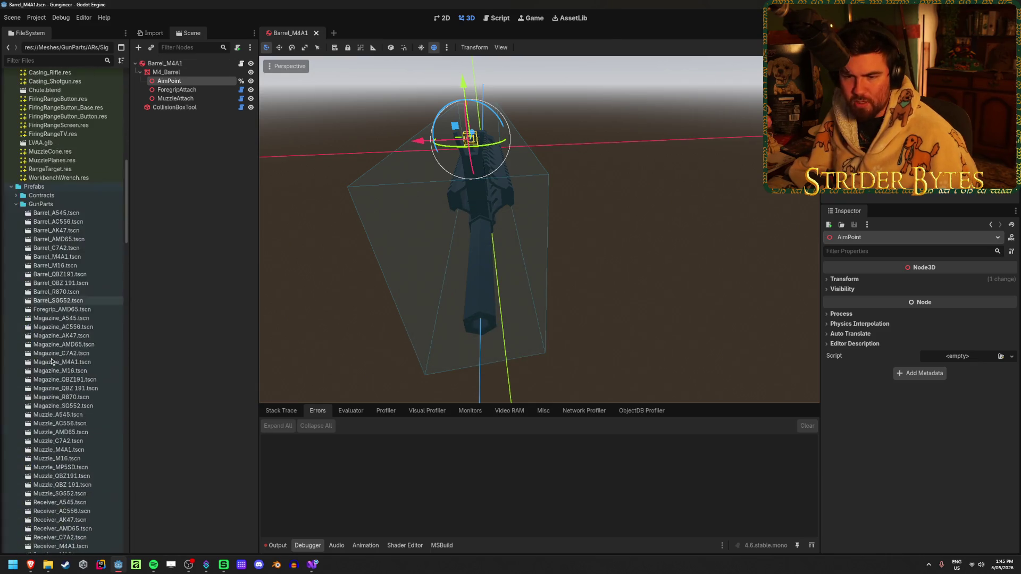
# - Close Barrel_M4A1 and open Levels/Workshop.tscn anyway despite missing dependencies
pyautogui.click(316, 33)
pyautogui.scroll(-15, 64, 367)
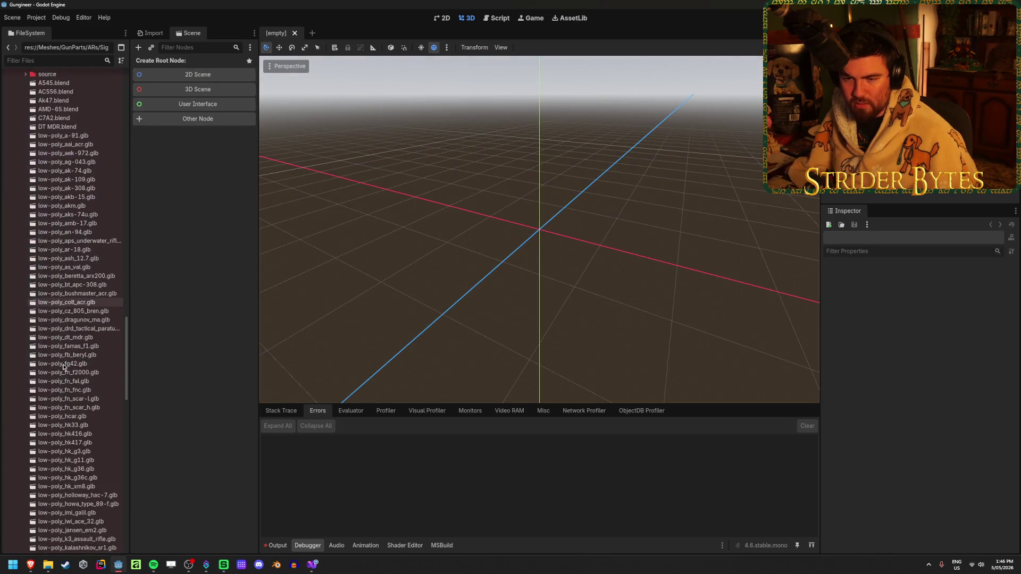
pyautogui.scroll(20, 63, 367)
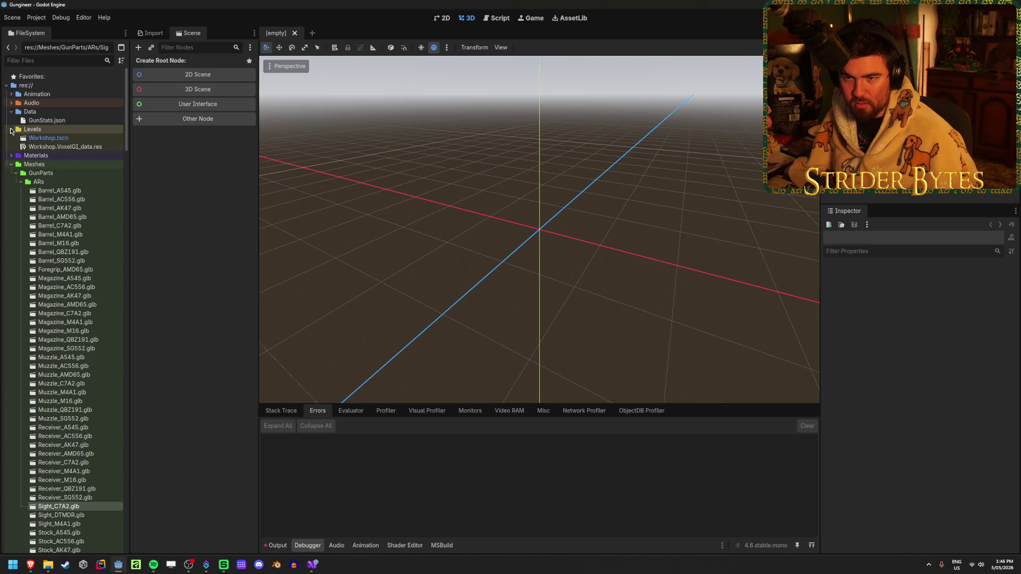
pyautogui.click(70, 138)
pyautogui.doubleClick(72, 139)
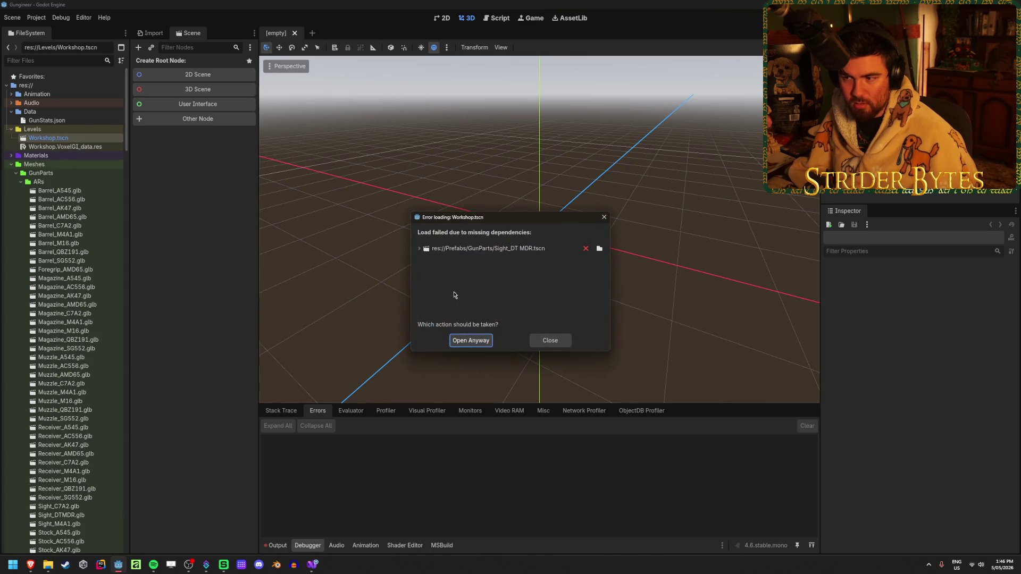
pyautogui.click(472, 343)
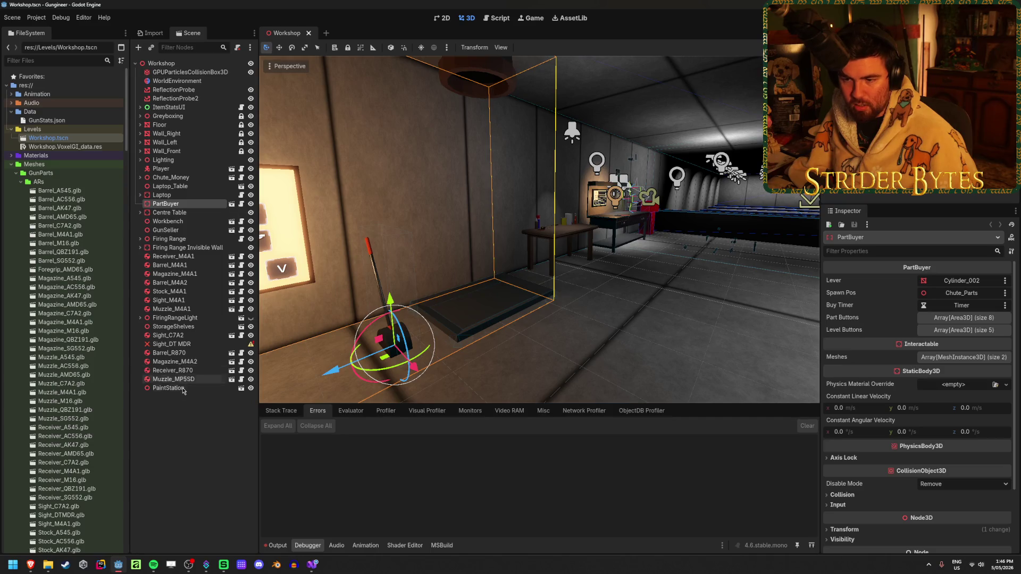
# - Delete the broken Sight_DT MDR node, save Workshop.tscn, and run the game
pyautogui.click(171, 344)
pyautogui.press('Delete')
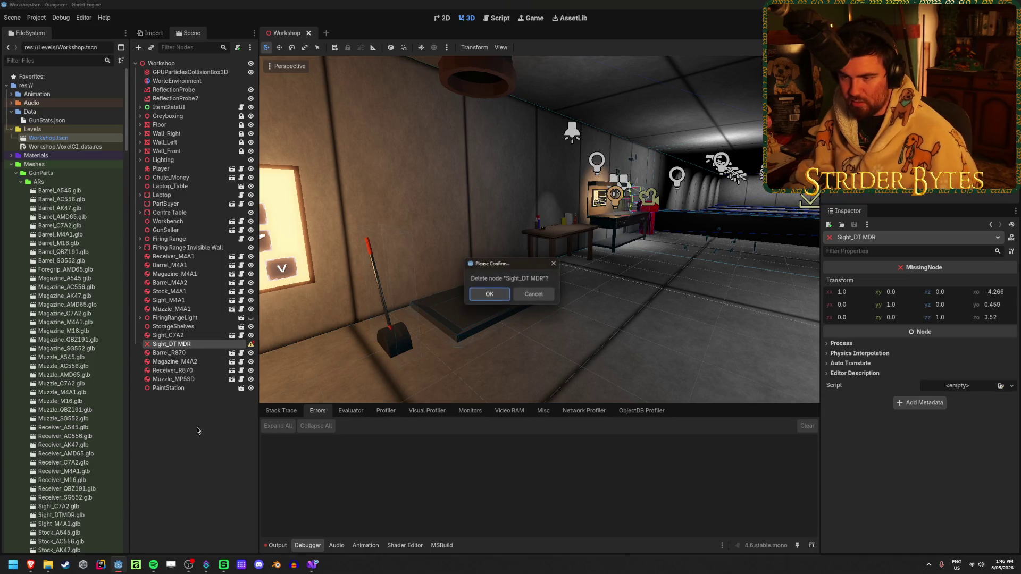
pyautogui.press('Return')
pyautogui.hotkey('ctrl', 's')
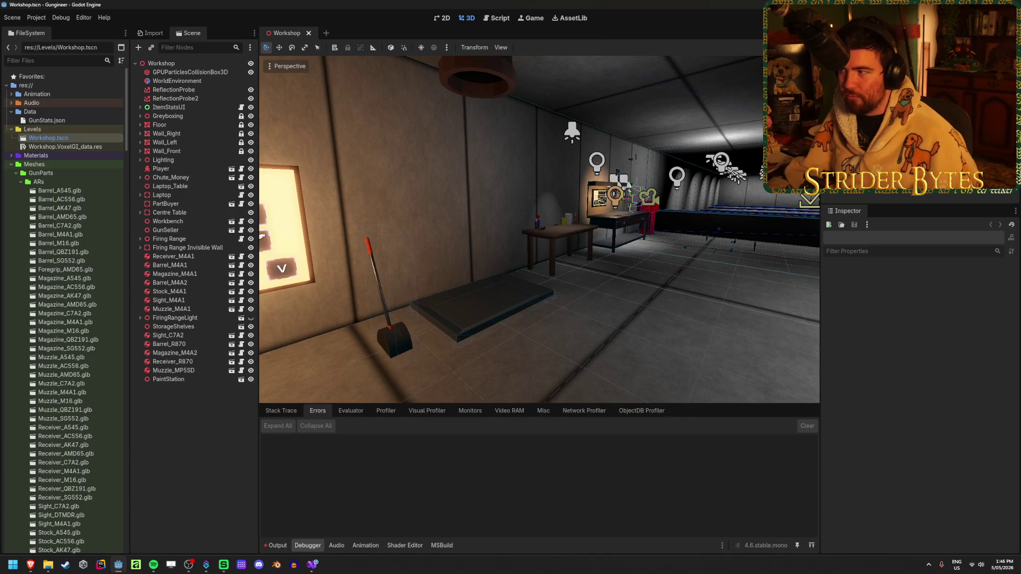
pyautogui.press('F5')
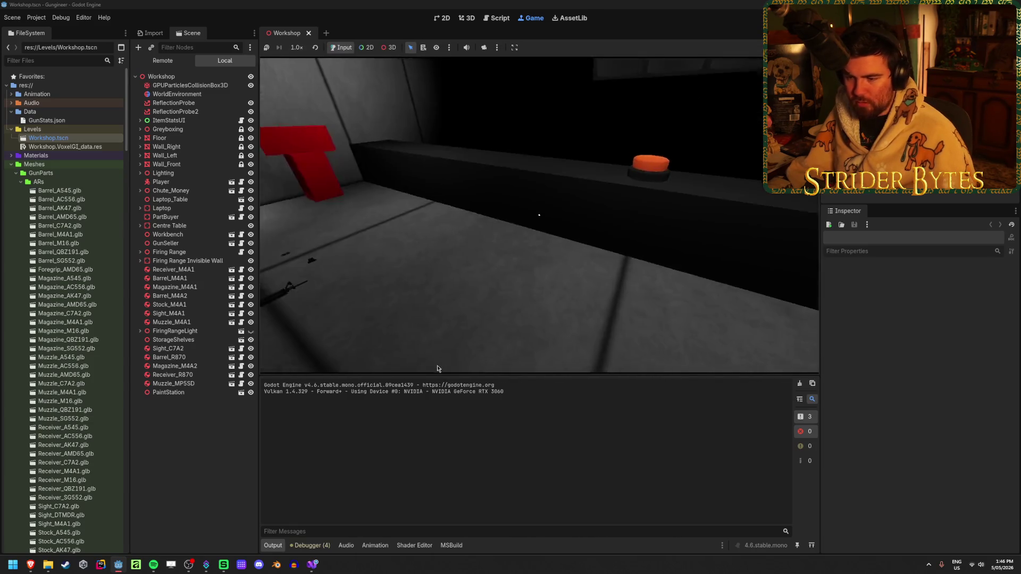
# - Show the debugger errors, then pick up and drop gun parts in the Workshop
pyautogui.click(313, 546)
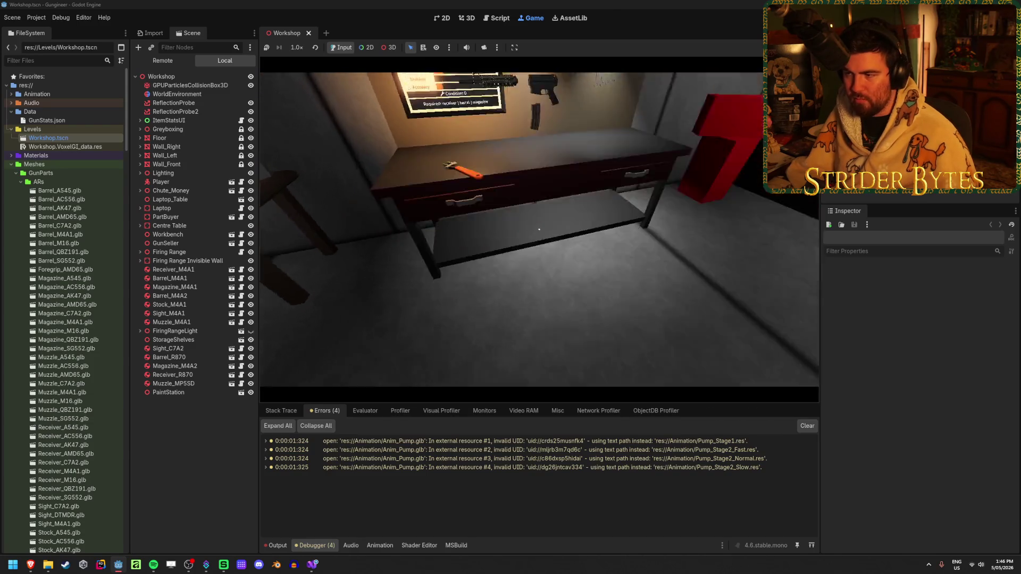
pyautogui.click(539, 229)
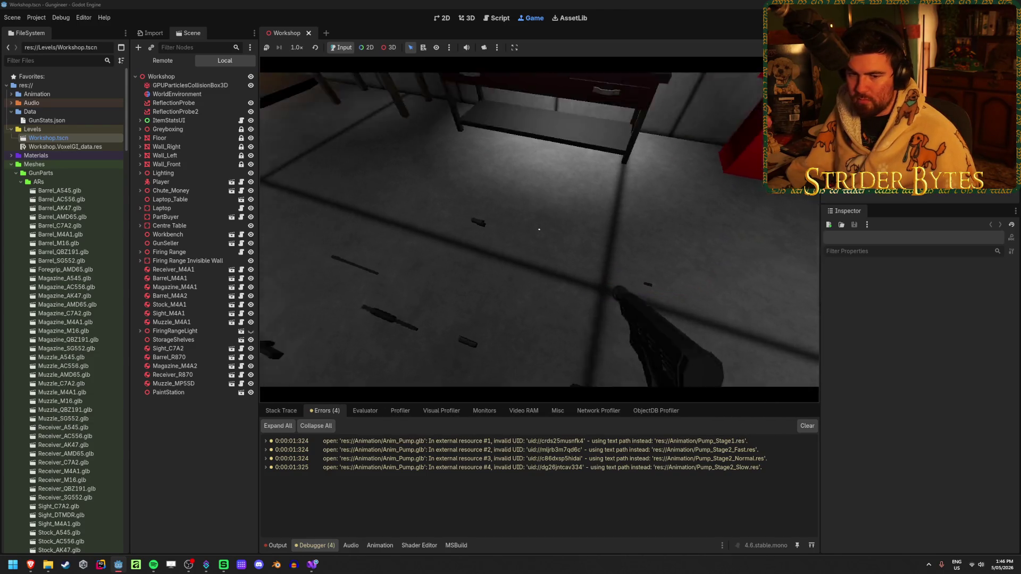
pyautogui.click(538, 229)
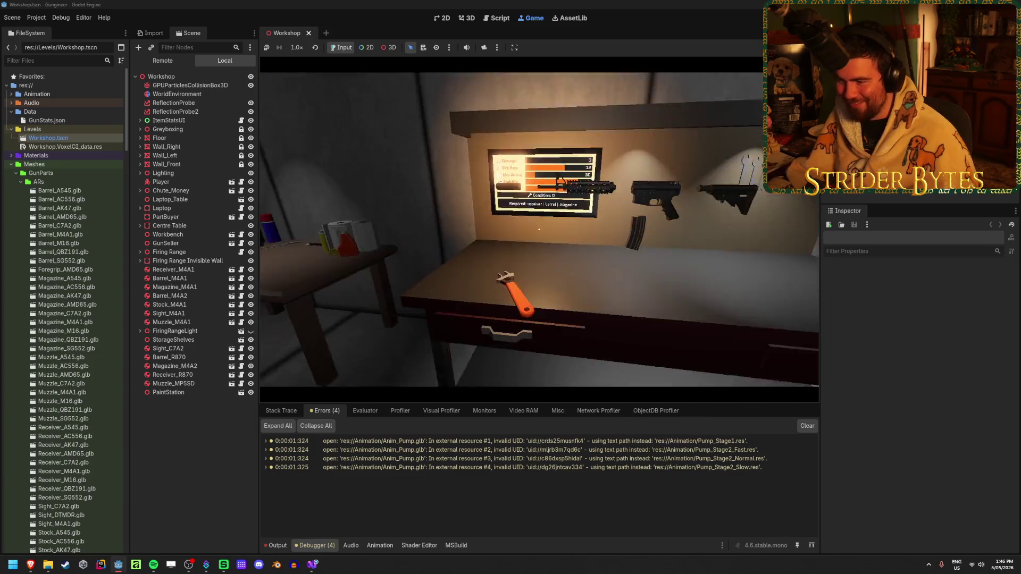
pyautogui.click(538, 229)
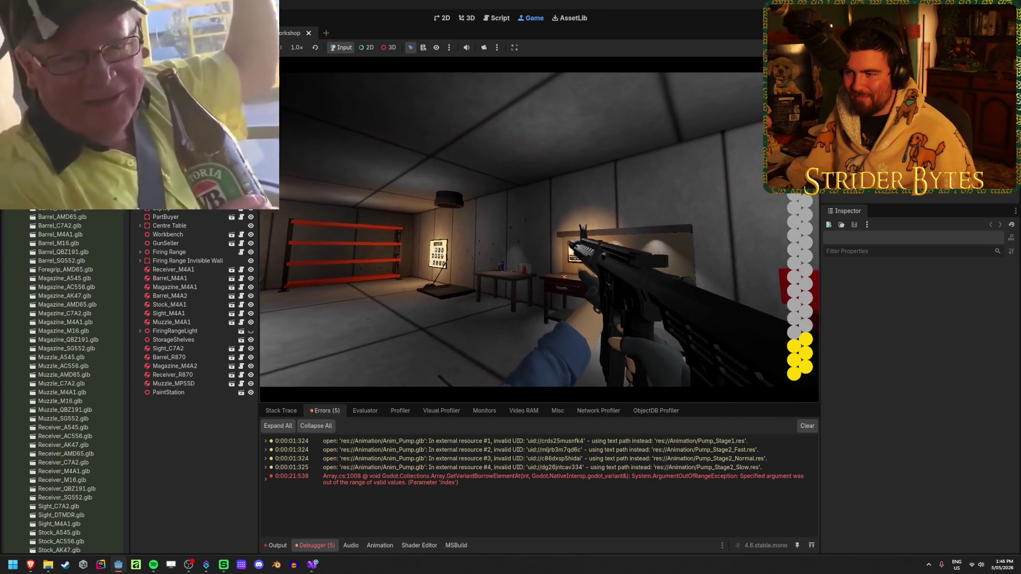
# - Fire and reload the rifle, cycle weapons with E, then stop the game
pyautogui.click(532, 229)
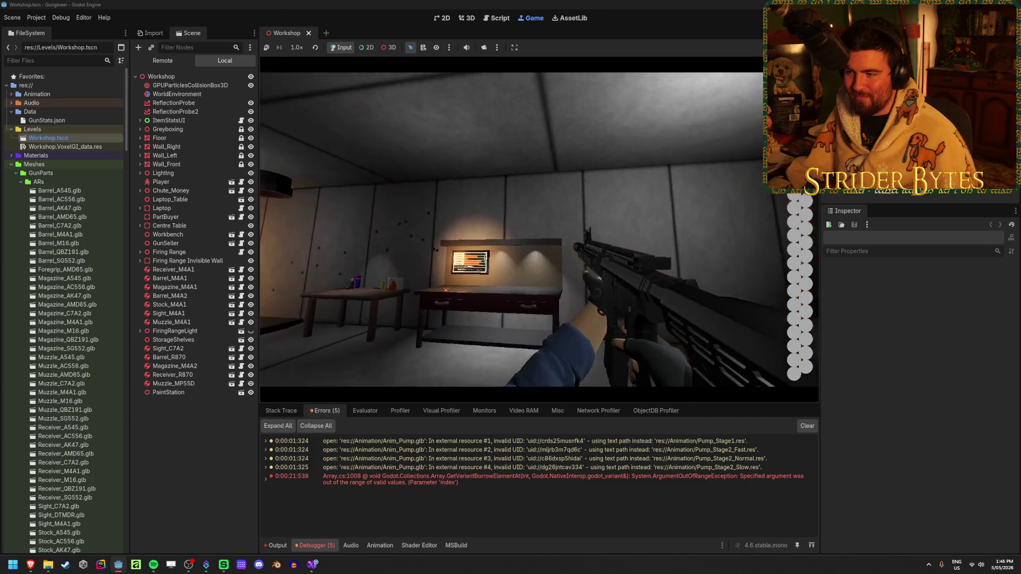
pyautogui.press('r')
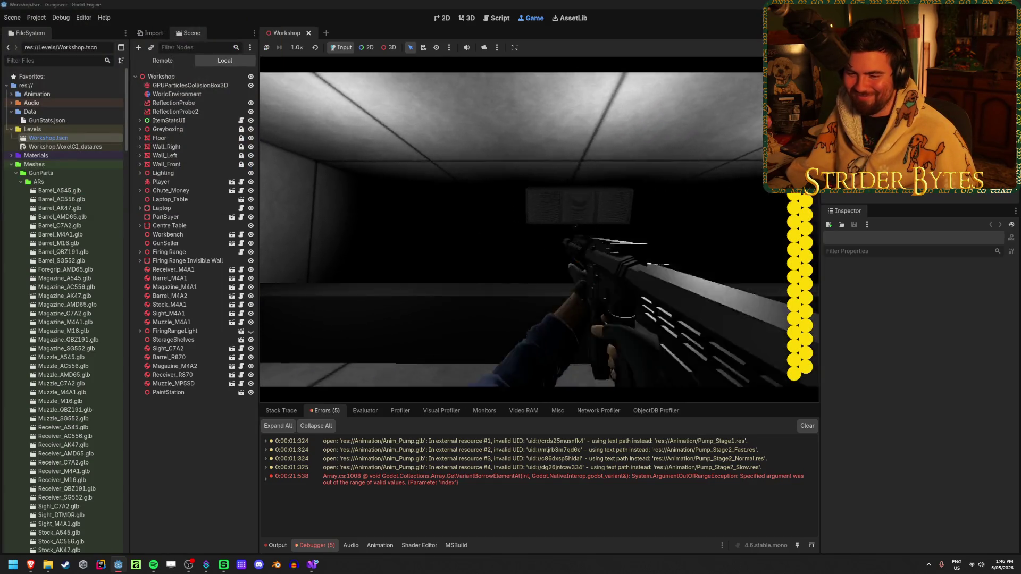
pyautogui.press('e')
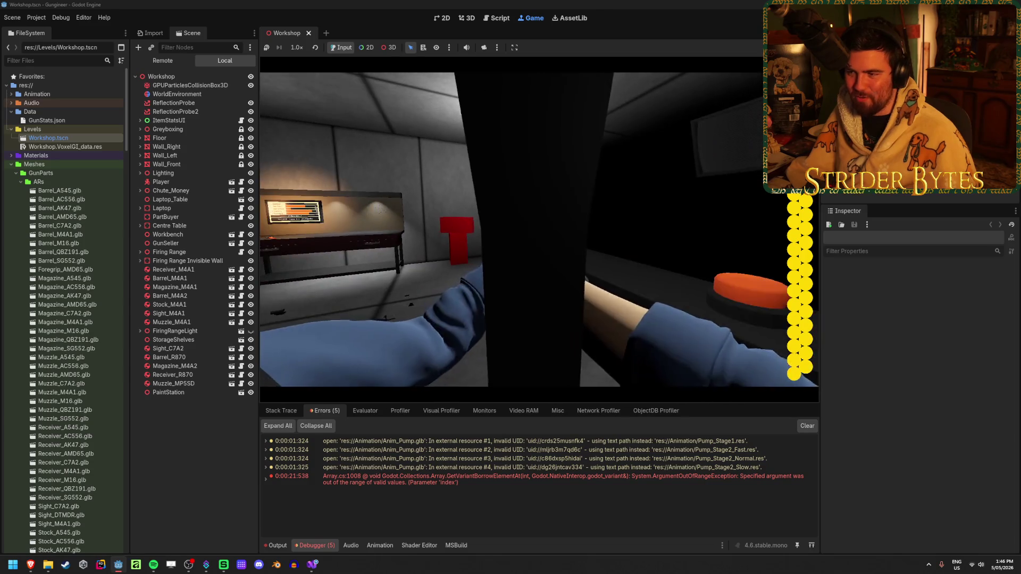
pyautogui.press('e')
pyautogui.press('e')
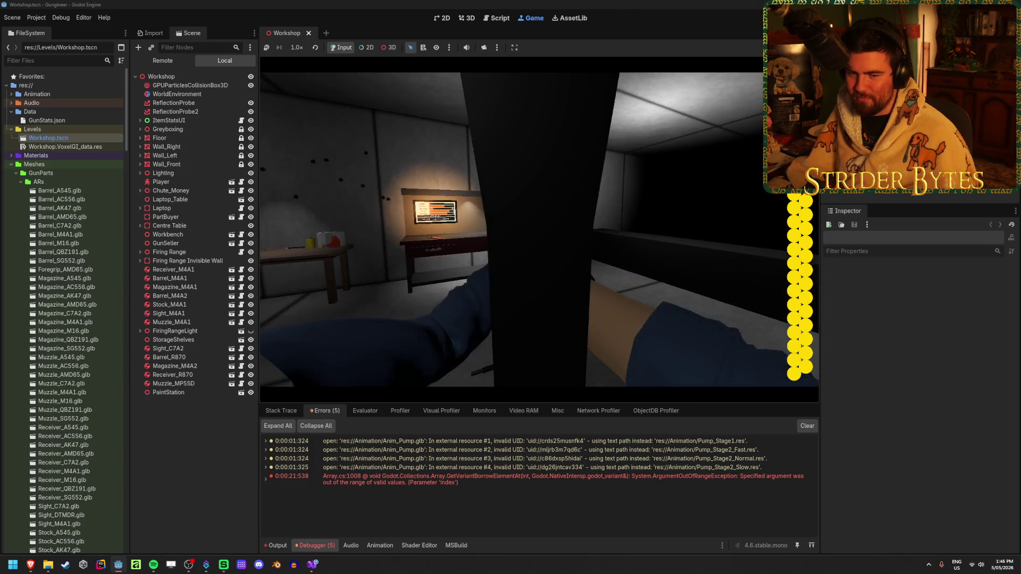
pyautogui.press('e')
pyautogui.press('e')
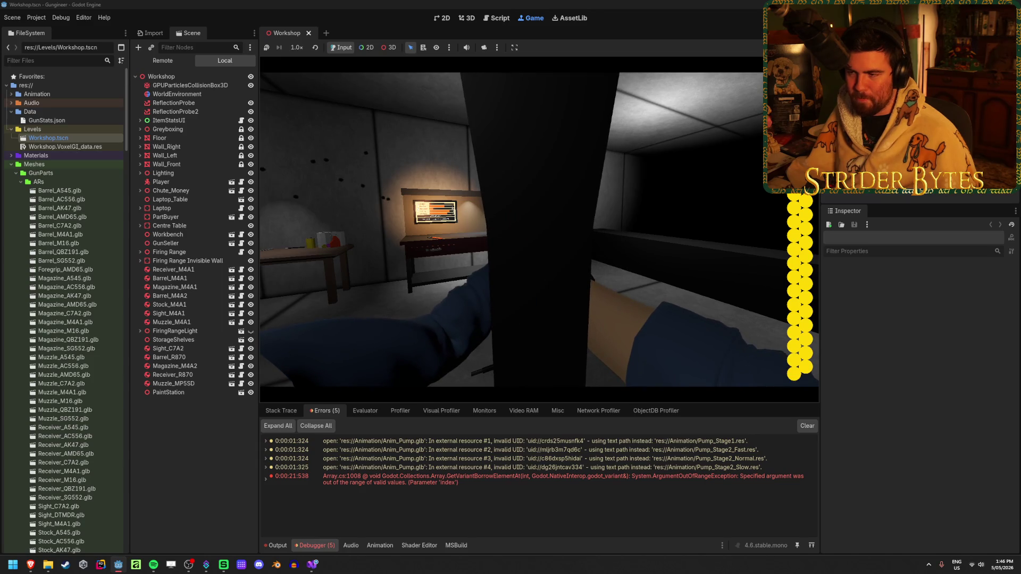
pyautogui.press('e')
pyautogui.press('F8')
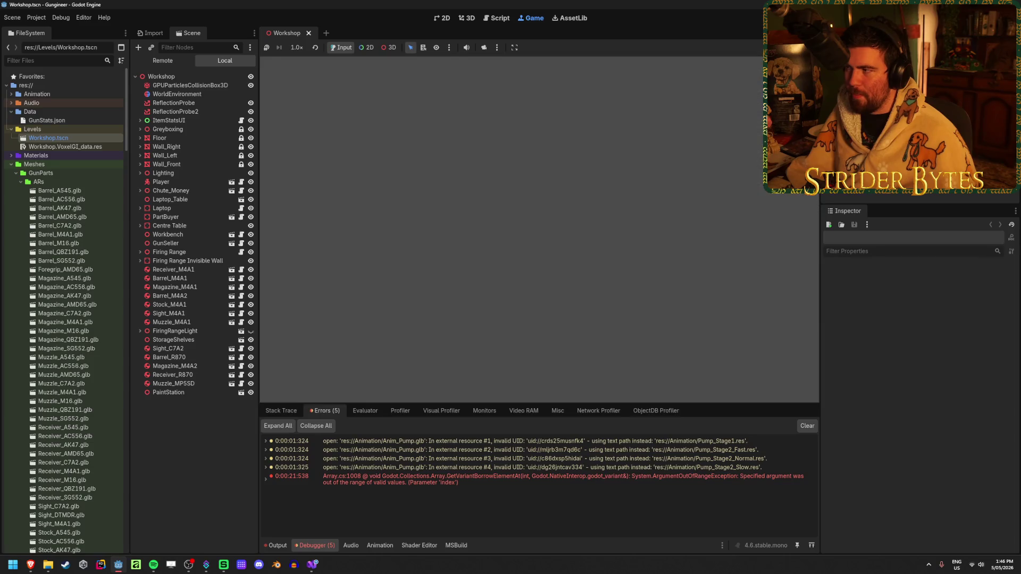
# - Check Barrel_M4A1.glb import settings, then open the Barrel_M4A1 prefab and close Magazine_M4A1
pyautogui.moveTo(645, 307); pyautogui.dragTo(574, 323)
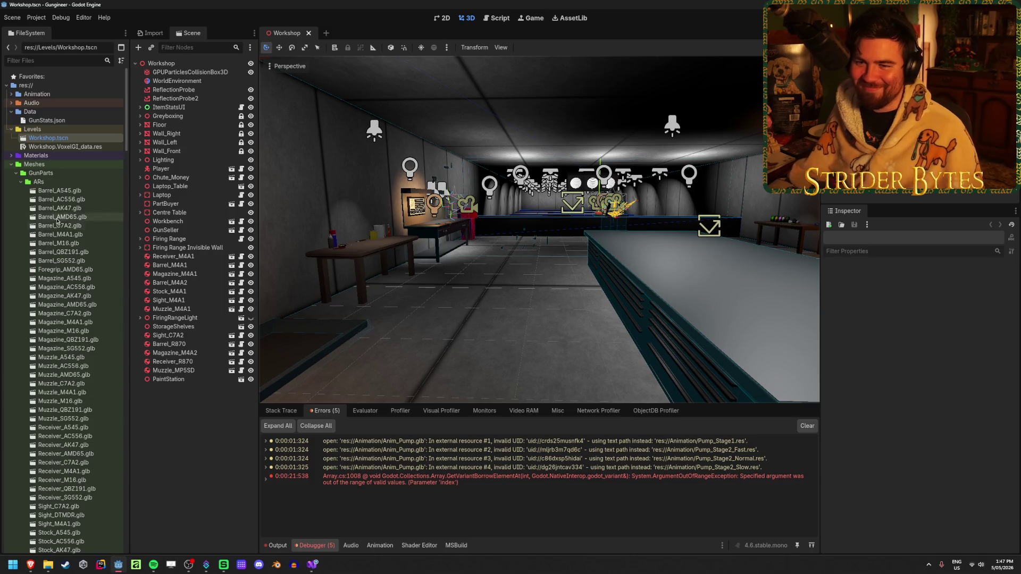
pyautogui.click(10, 129)
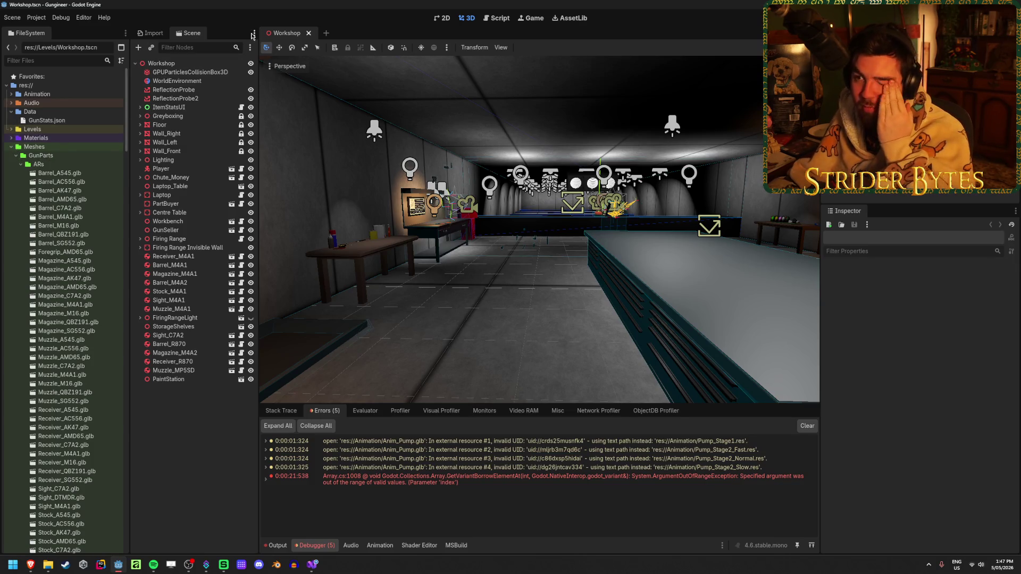
pyautogui.doubleClick(60, 217)
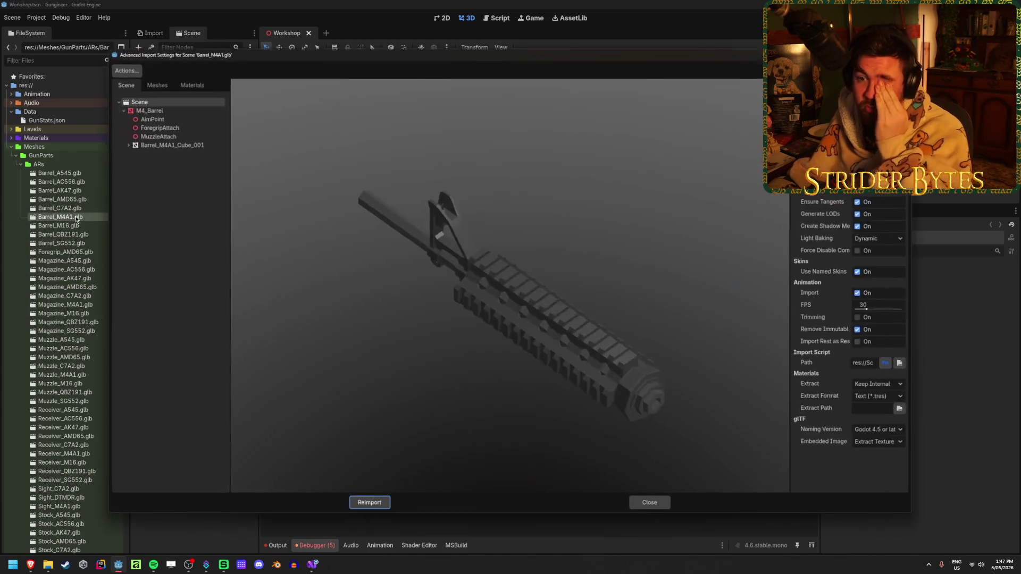
pyautogui.click(654, 508)
pyautogui.scroll(-10, 69, 319)
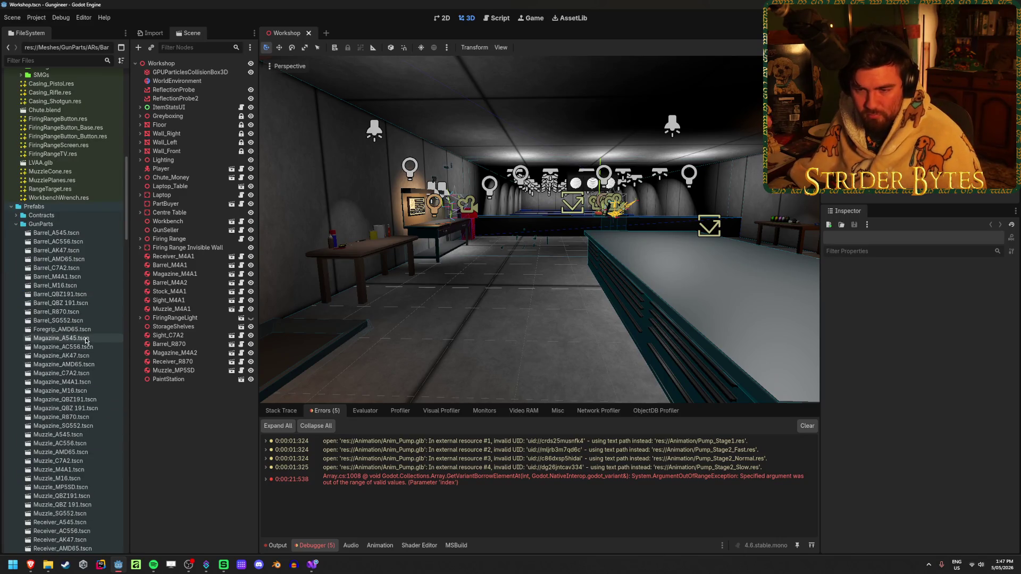
pyautogui.doubleClick(80, 382)
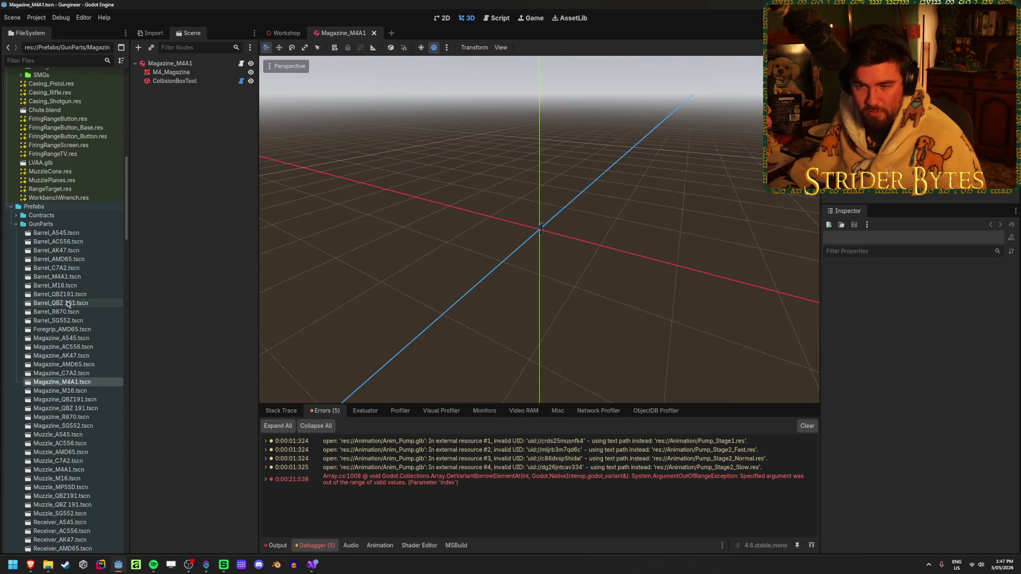
pyautogui.doubleClick(57, 276)
pyautogui.click(370, 33)
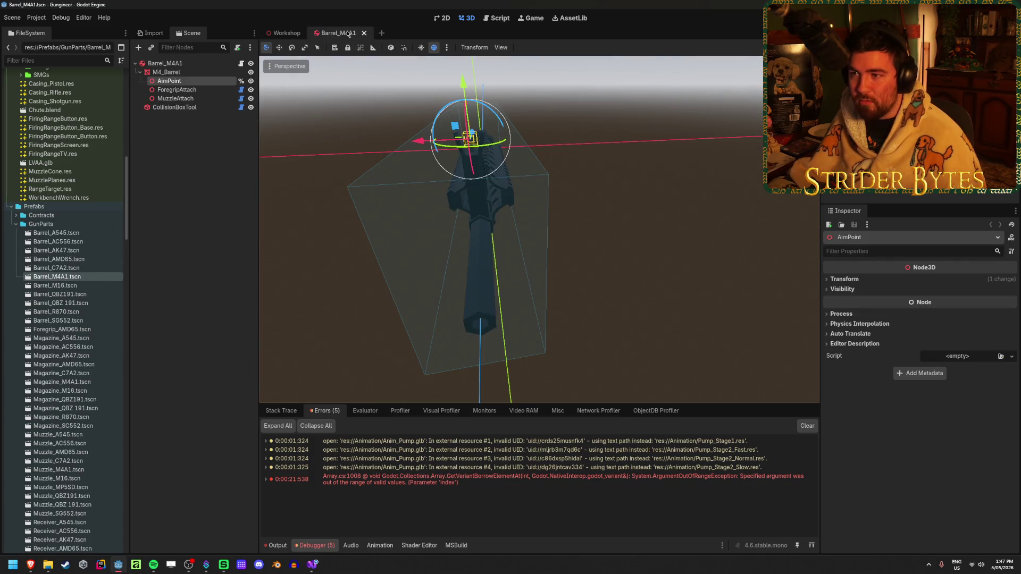
# - Inspect the barrel's nodes and view AimPoint's Transform position, rotation and scale
pyautogui.moveTo(457, 213)
pyautogui.mouseDown()
pyautogui.moveTo(500, 207)
pyautogui.moveTo(457, 213)
pyautogui.mouseUp()
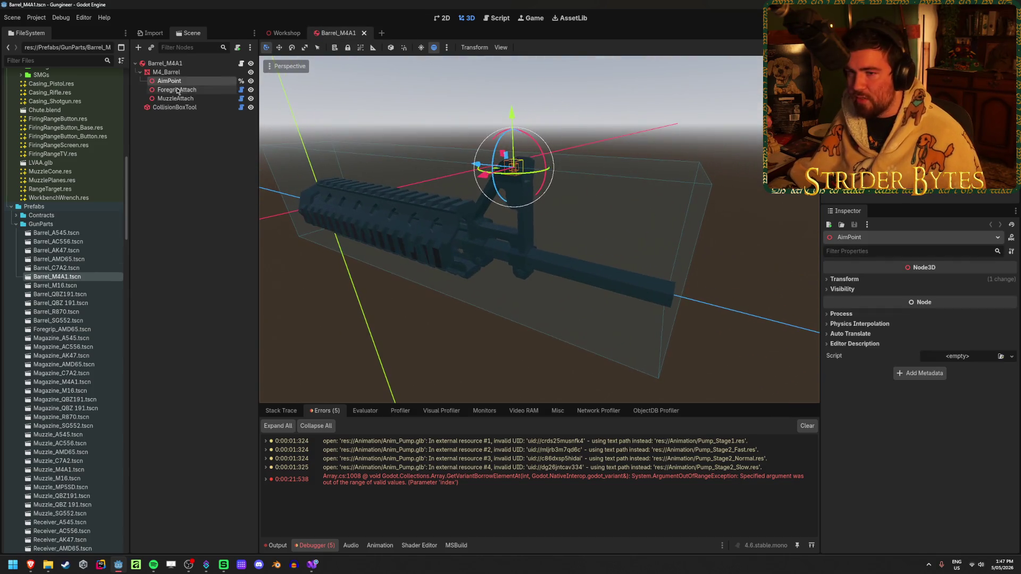
pyautogui.click(165, 64)
pyautogui.moveTo(756, 218); pyautogui.dragTo(572, 222)
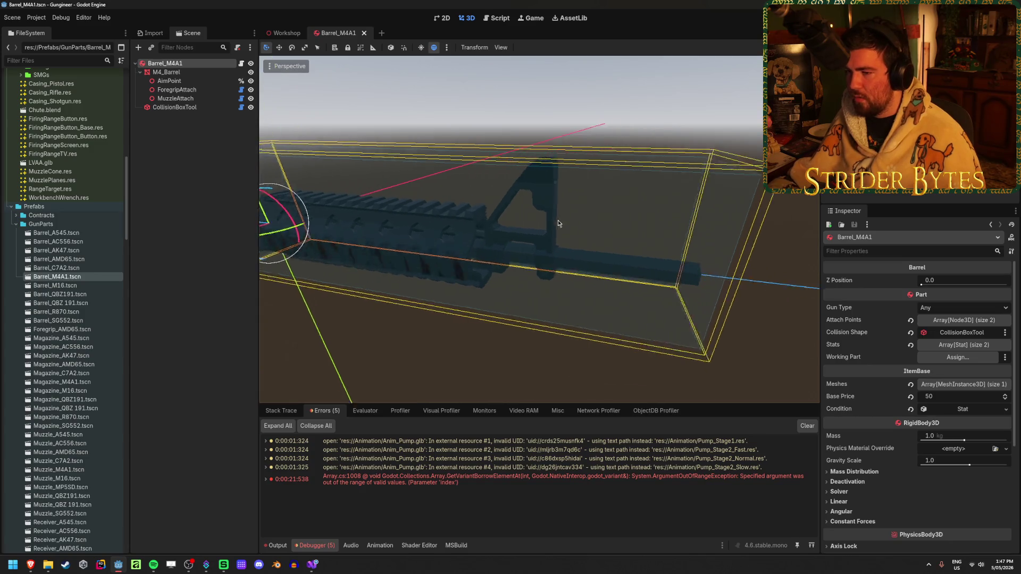
pyautogui.scroll(-4, 572, 222)
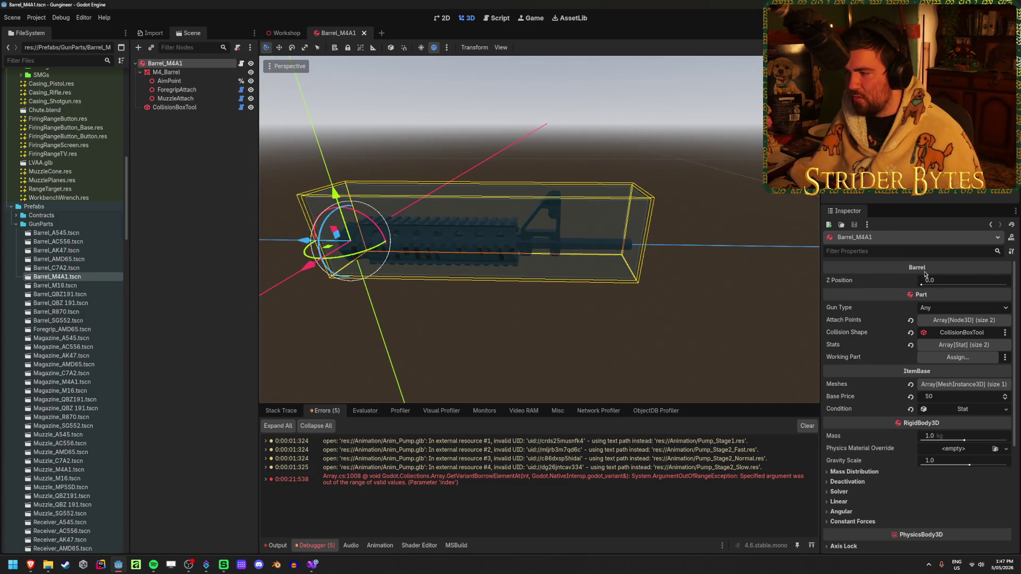
pyautogui.click(952, 288)
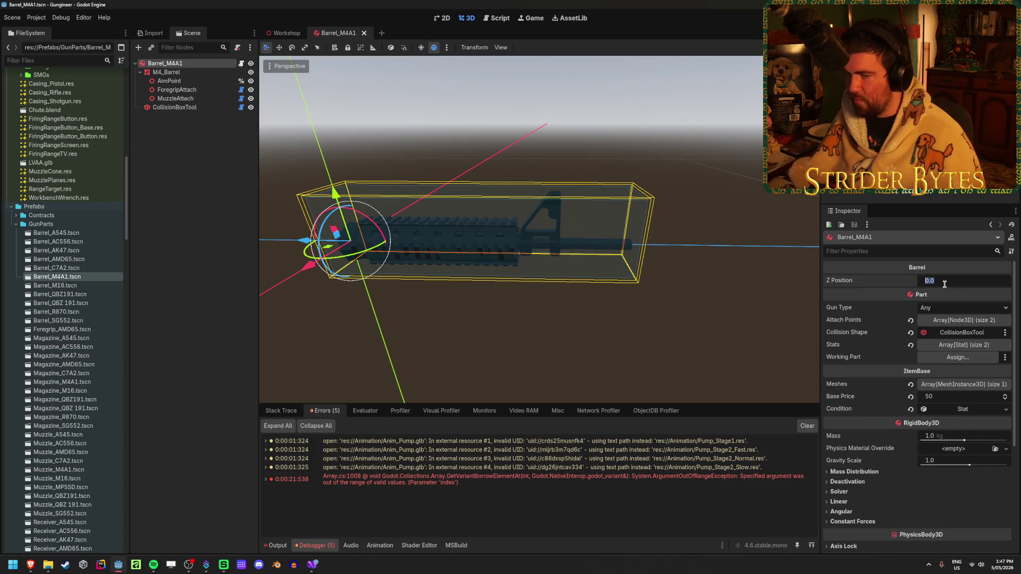
pyautogui.click(183, 81)
pyautogui.click(188, 73)
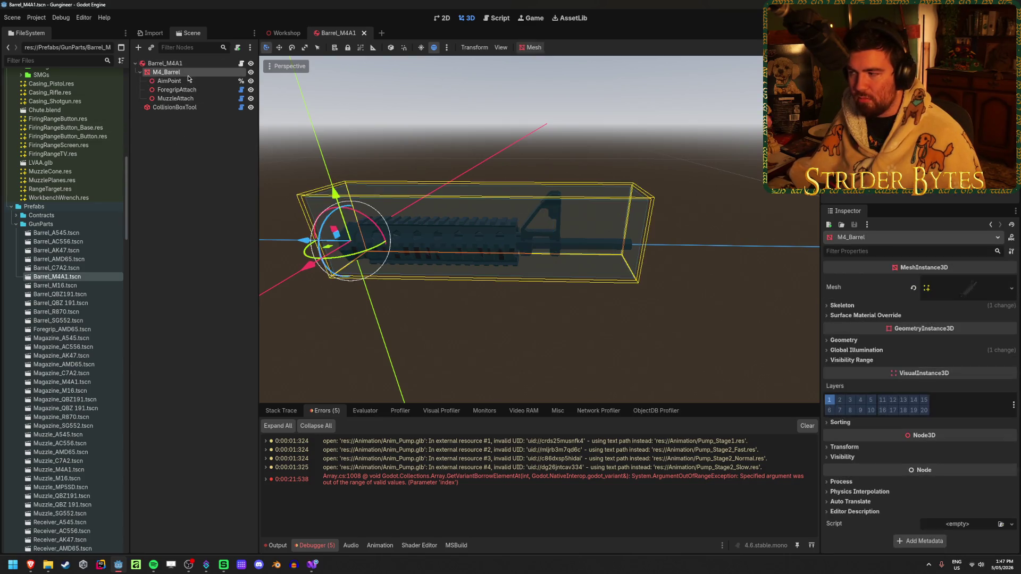
pyautogui.click(184, 83)
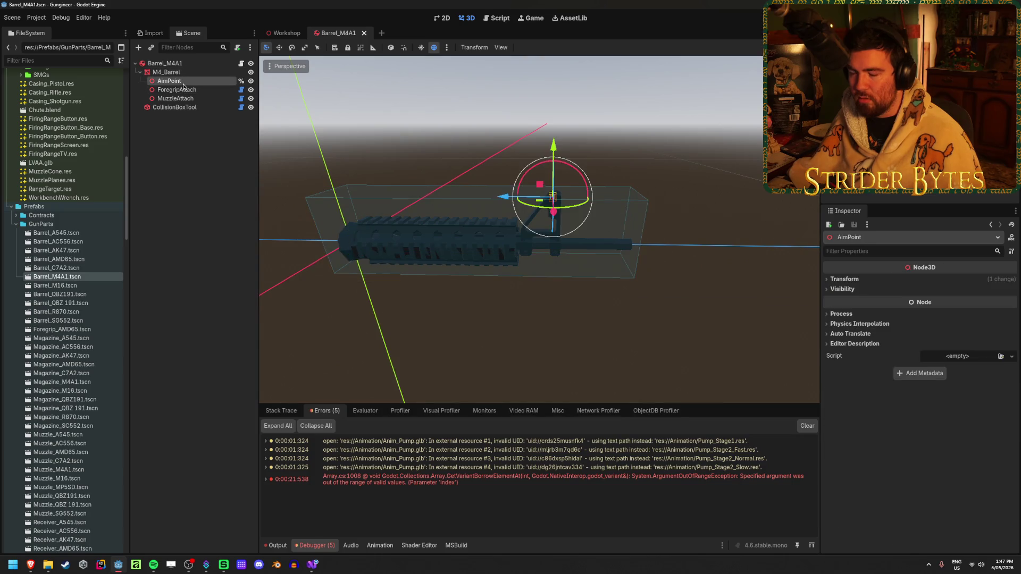
pyautogui.click(189, 64)
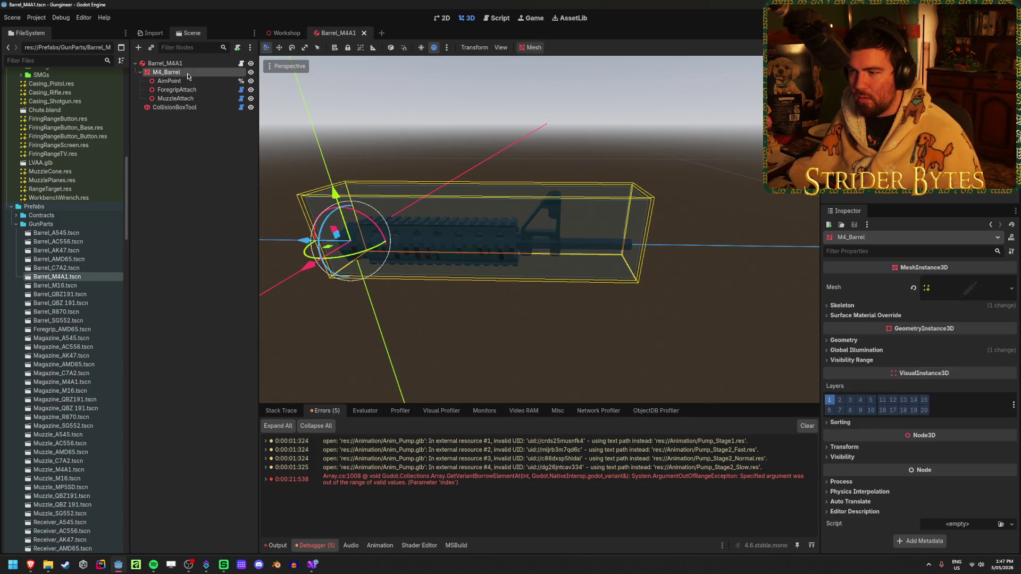
pyautogui.click(190, 81)
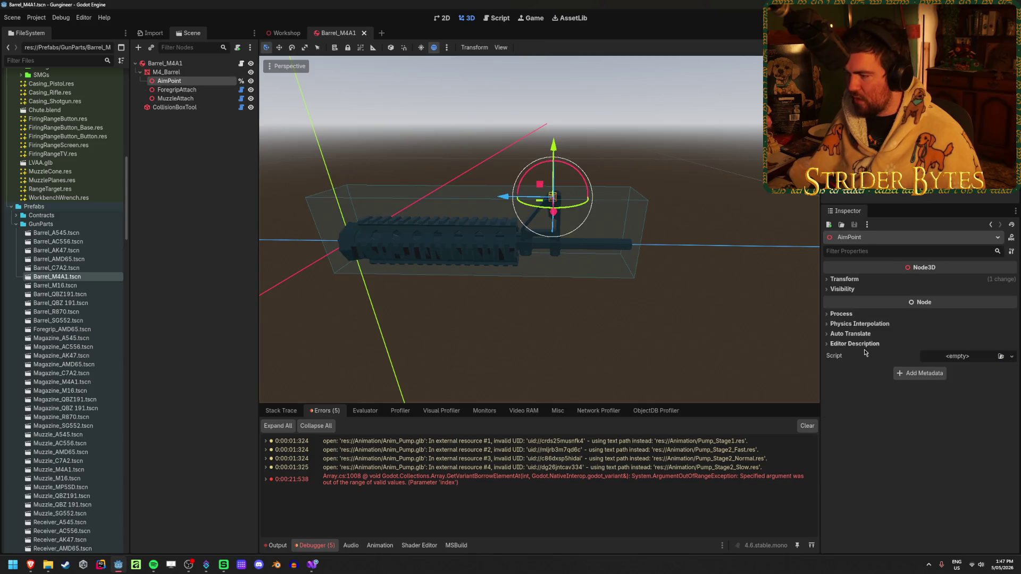
pyautogui.click(850, 284)
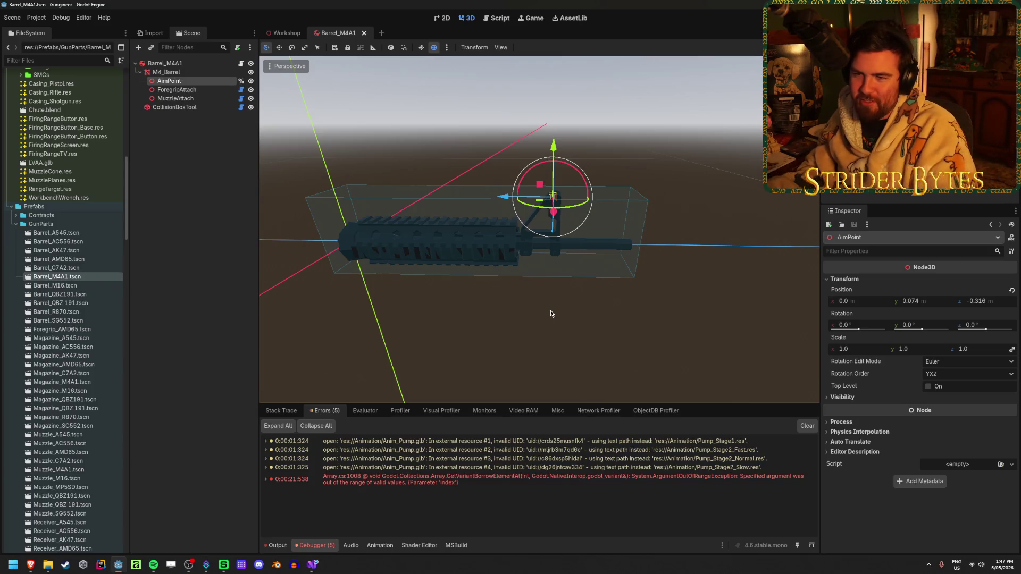
# - Clear the debugger error list and the Output log messages
pyautogui.click(807, 425)
pyautogui.click(231, 475)
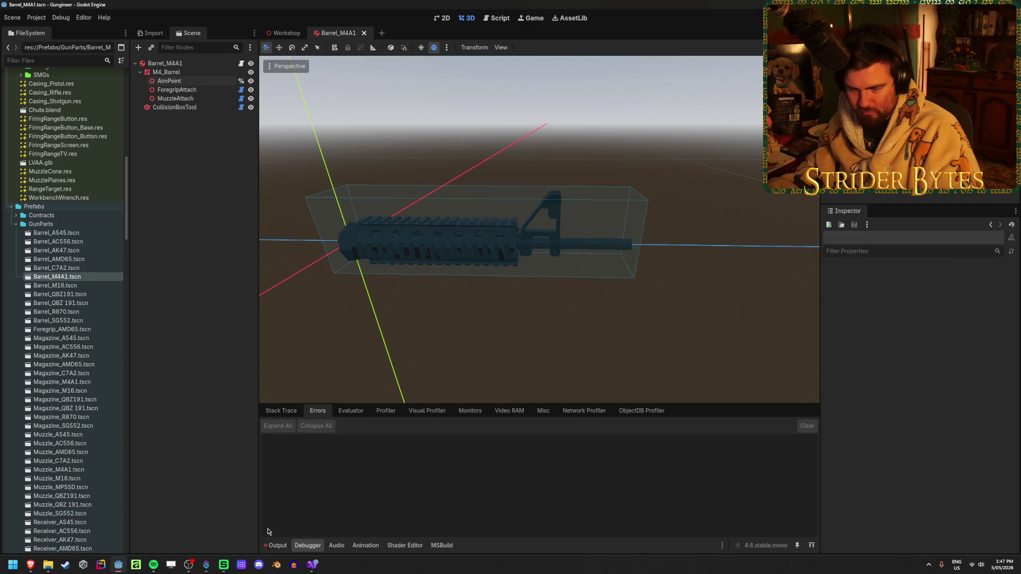
pyautogui.click(275, 545)
pyautogui.click(802, 387)
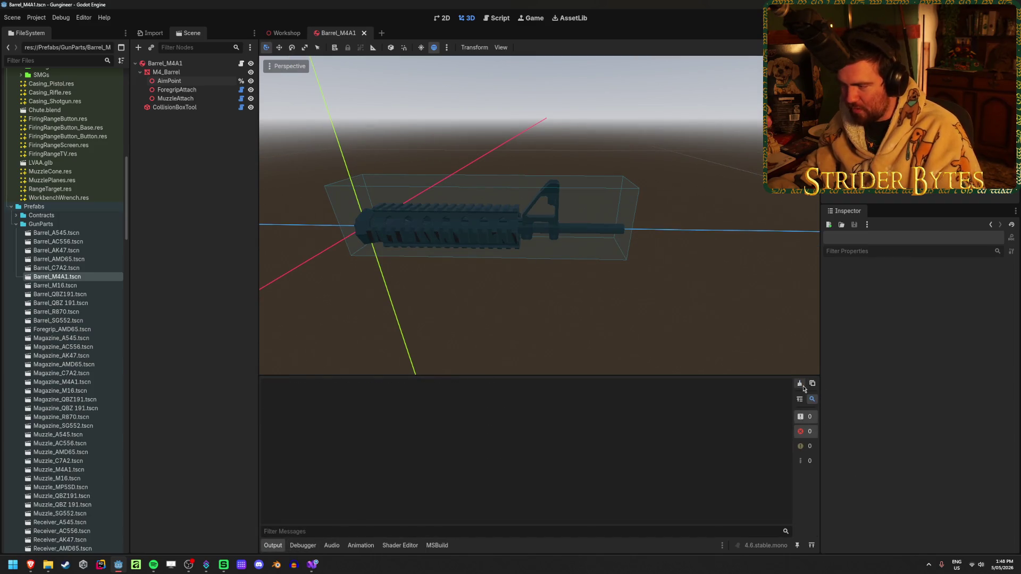
pyautogui.click(301, 546)
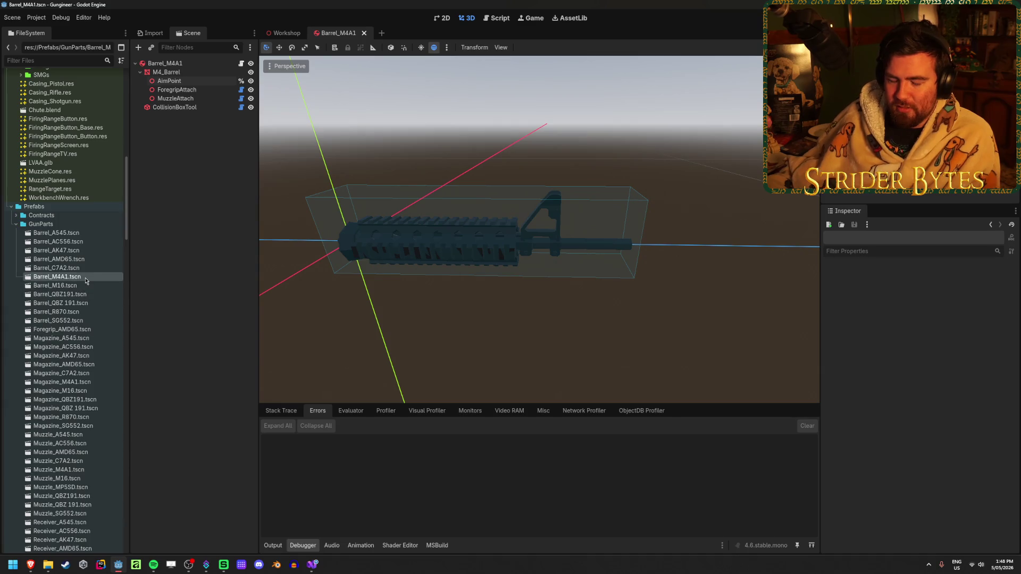
# - In GunController.cs, scroll to SetAimPosition and place the cursor at the end of line 157
pyautogui.click(312, 564)
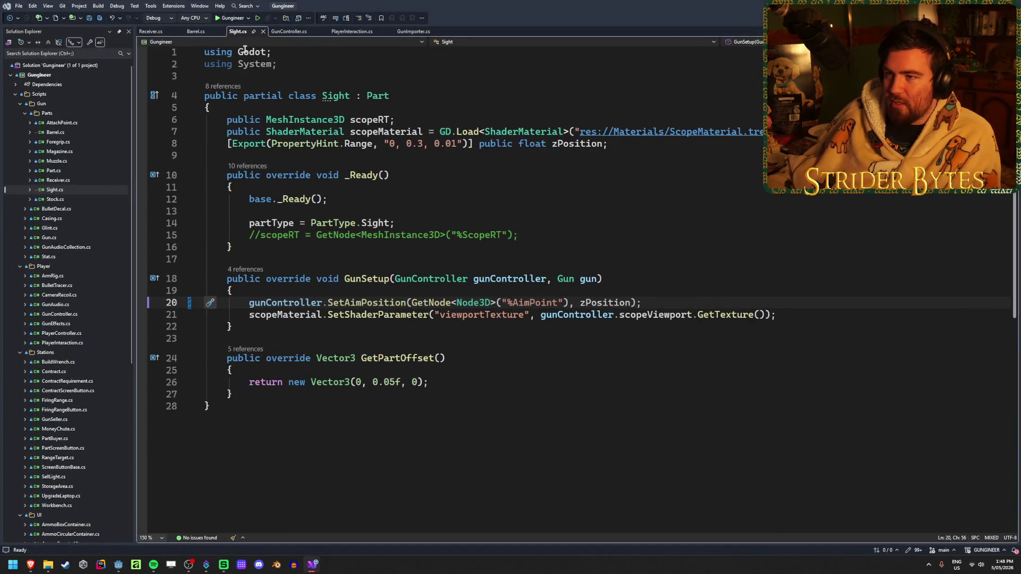
pyautogui.click(291, 33)
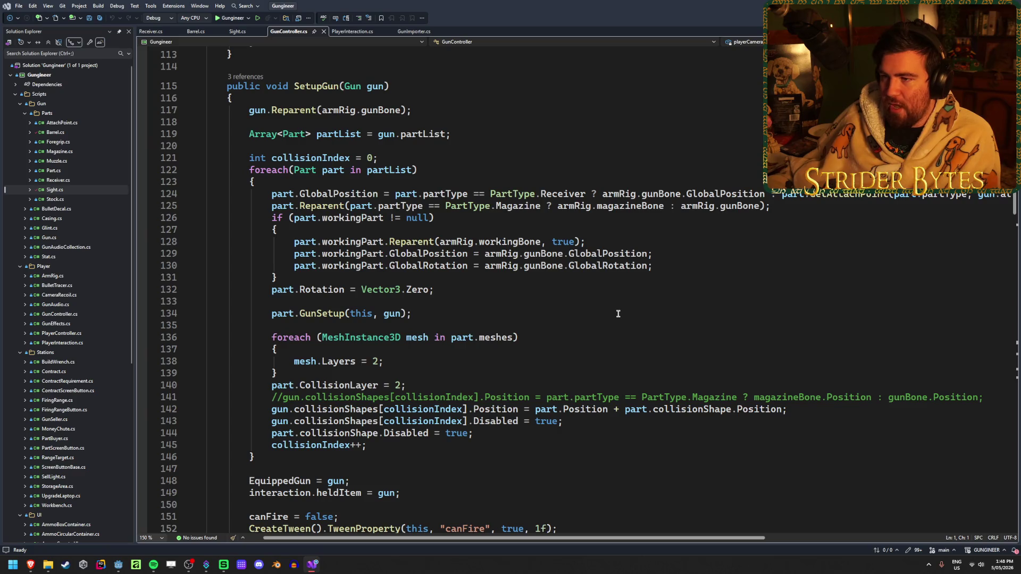
pyautogui.scroll(15, 617, 313)
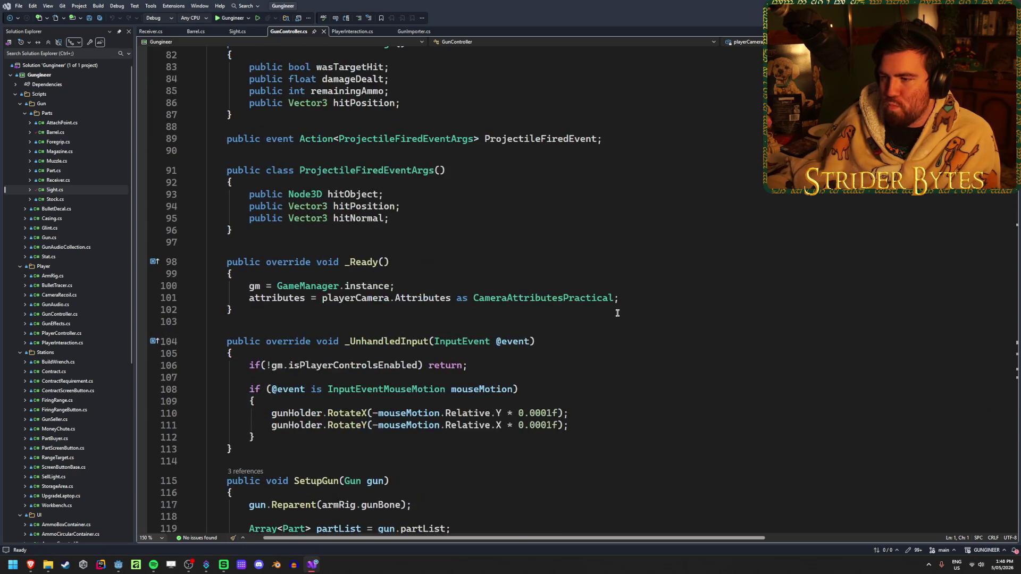
pyautogui.scroll(-6, 617, 313)
pyautogui.scroll(-20, 617, 313)
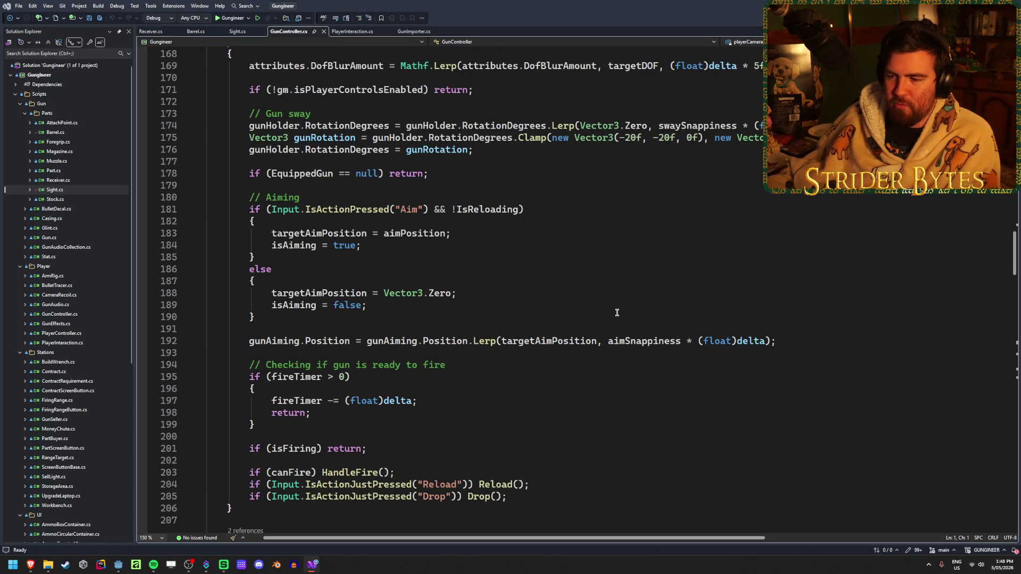
pyautogui.scroll(3, 616, 313)
pyautogui.scroll(-18, 617, 312)
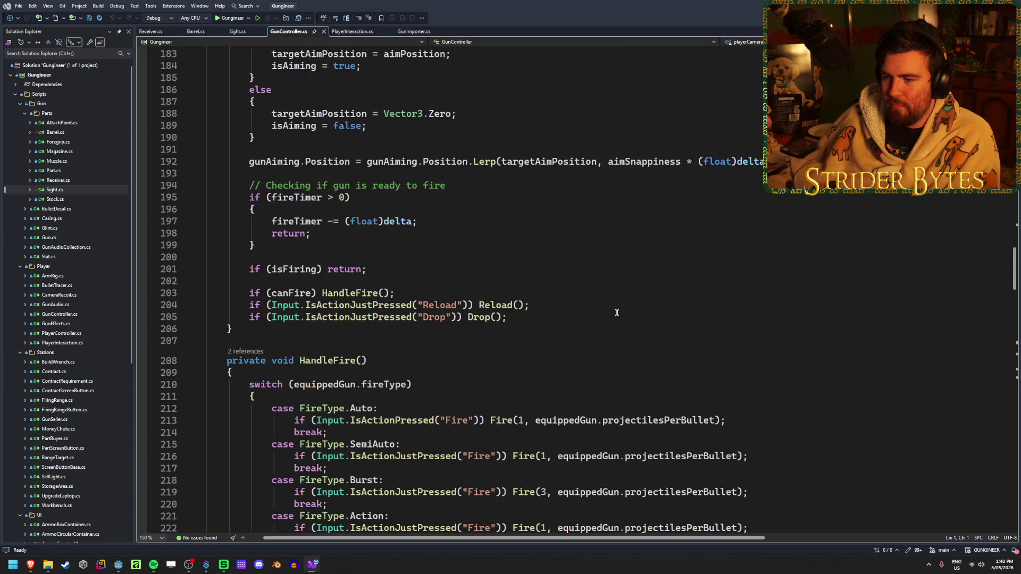
pyautogui.scroll(-14, 617, 313)
pyautogui.scroll(-15, 616, 313)
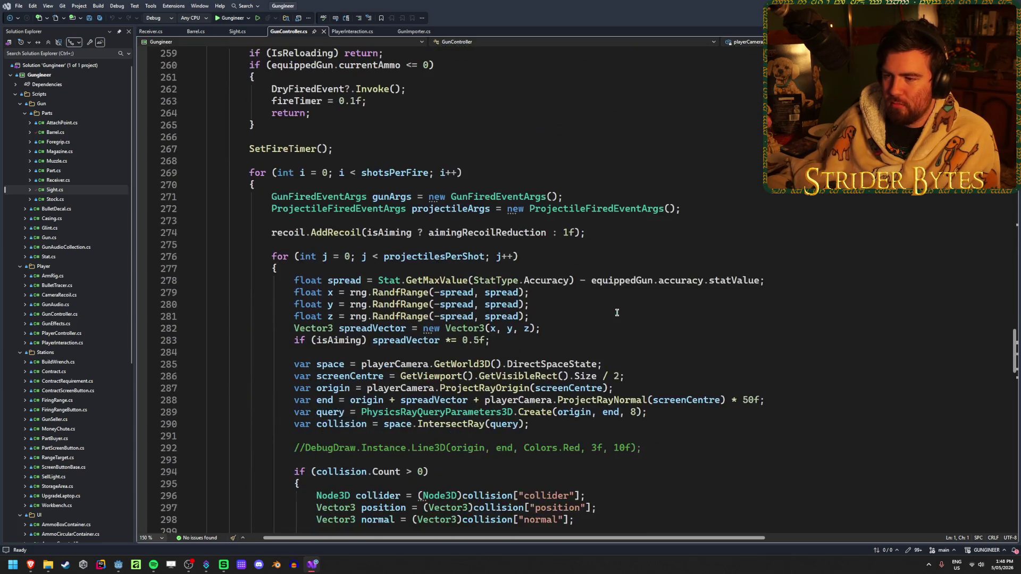
pyautogui.scroll(20, 616, 313)
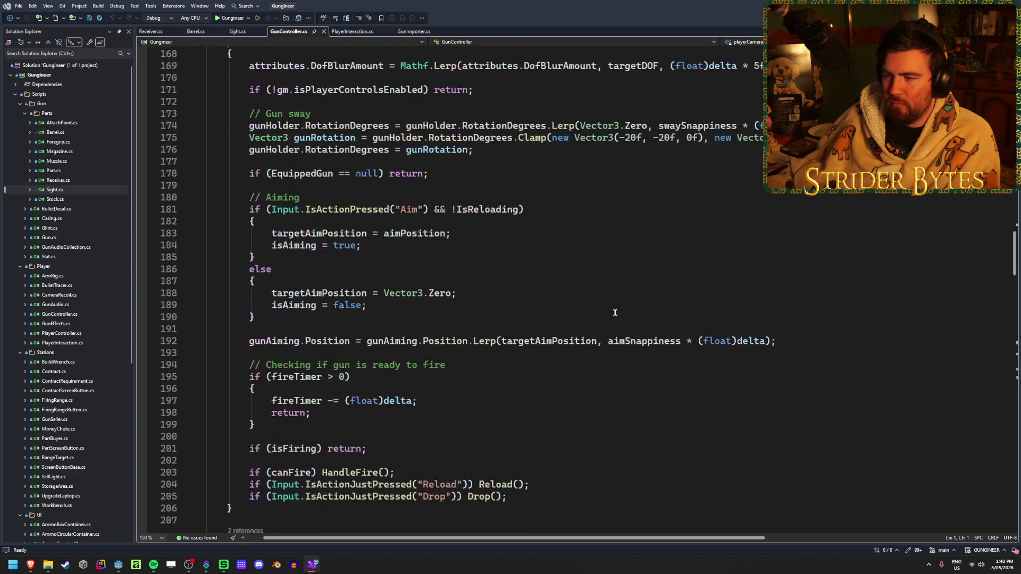
pyautogui.scroll(3, 611, 310)
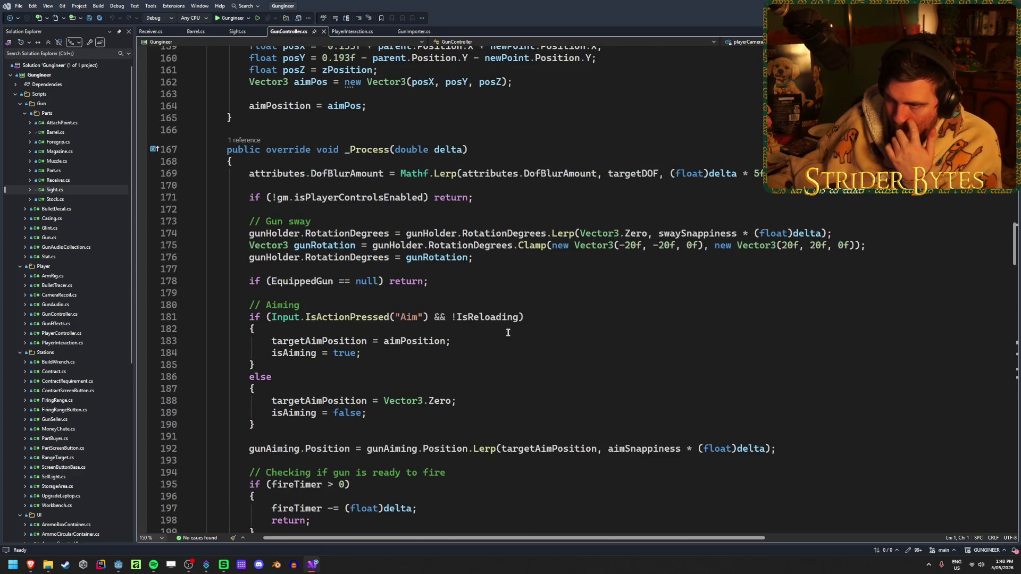
pyautogui.scroll(6, 508, 333)
pyautogui.click(500, 238)
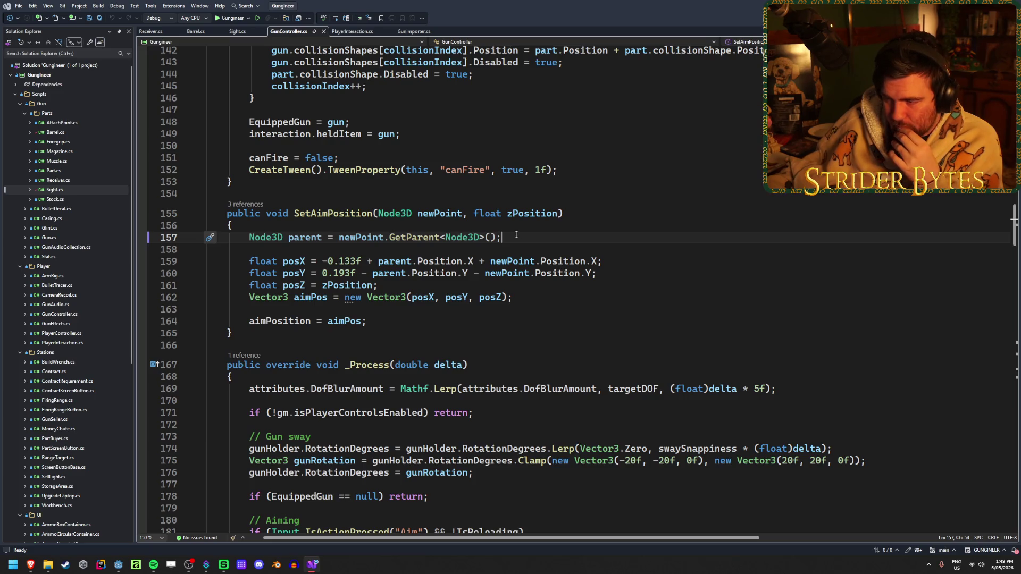
pyautogui.moveTo(503, 238); pyautogui.dragTo(383, 238)
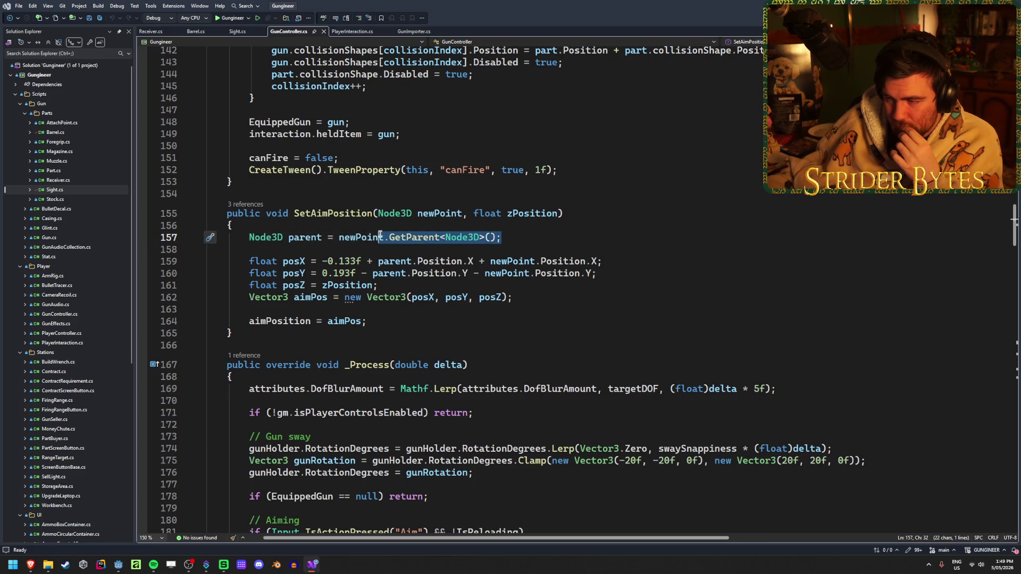
pyautogui.click(513, 238)
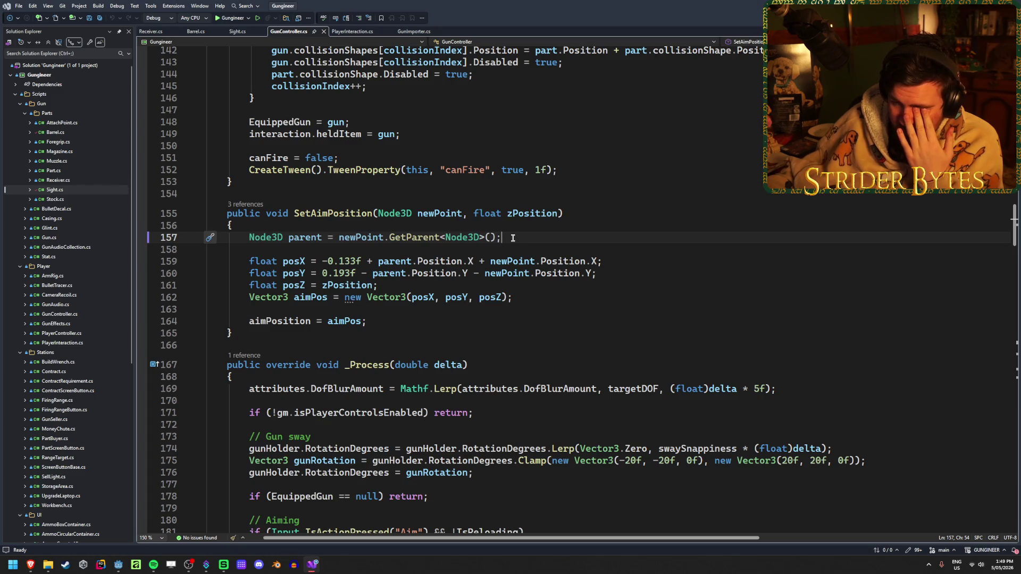
pyautogui.scroll(20, 279, 312)
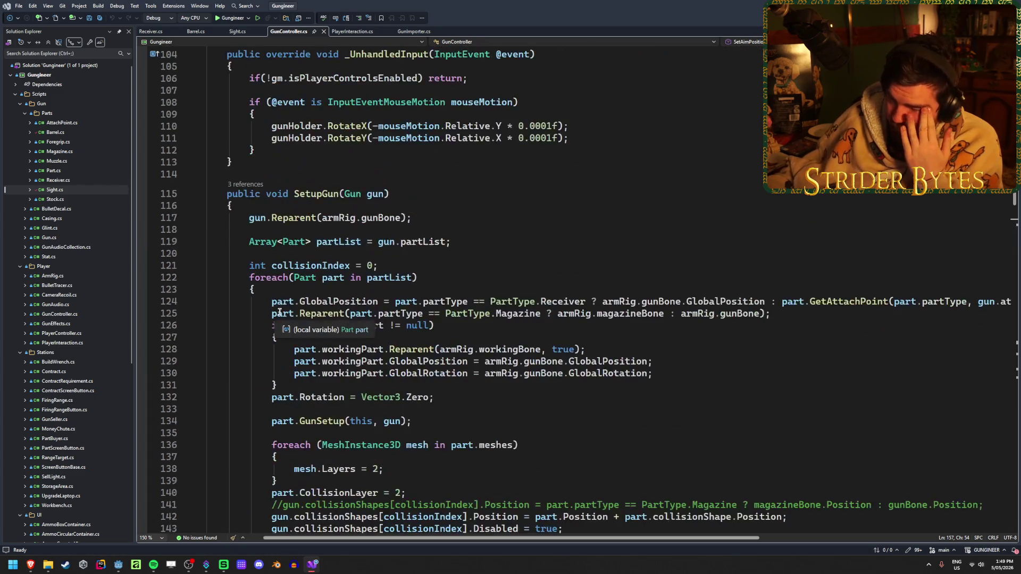
pyautogui.scroll(20, 279, 312)
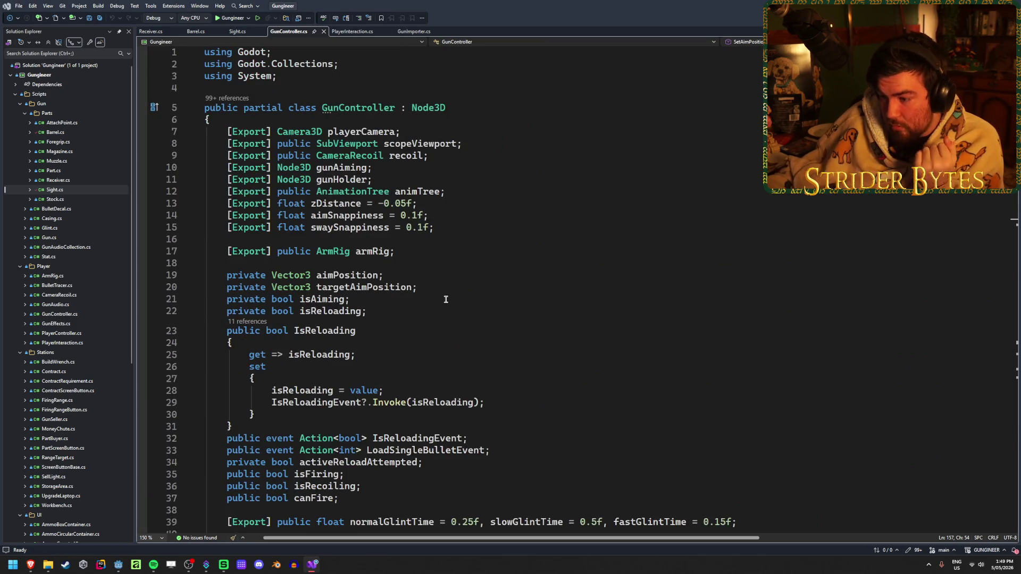
pyautogui.scroll(-6, 446, 300)
pyautogui.scroll(-20, 446, 301)
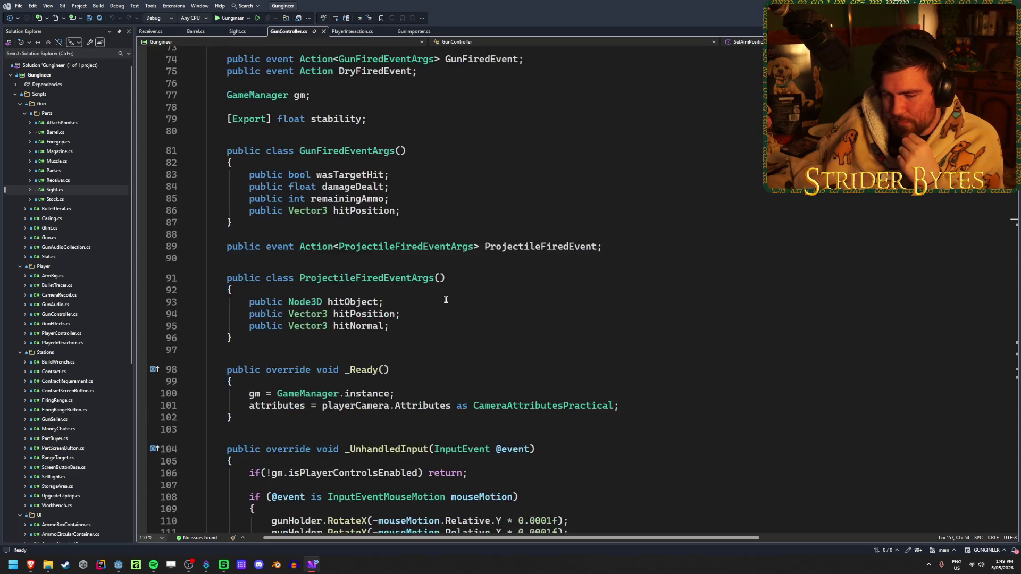
pyautogui.scroll(-6, 446, 300)
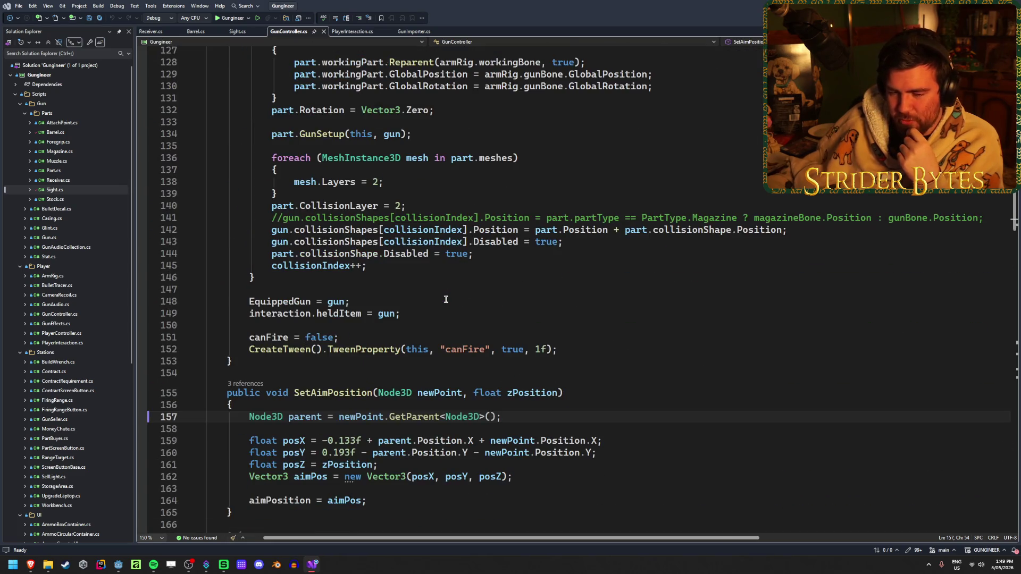
pyautogui.scroll(-5, 446, 300)
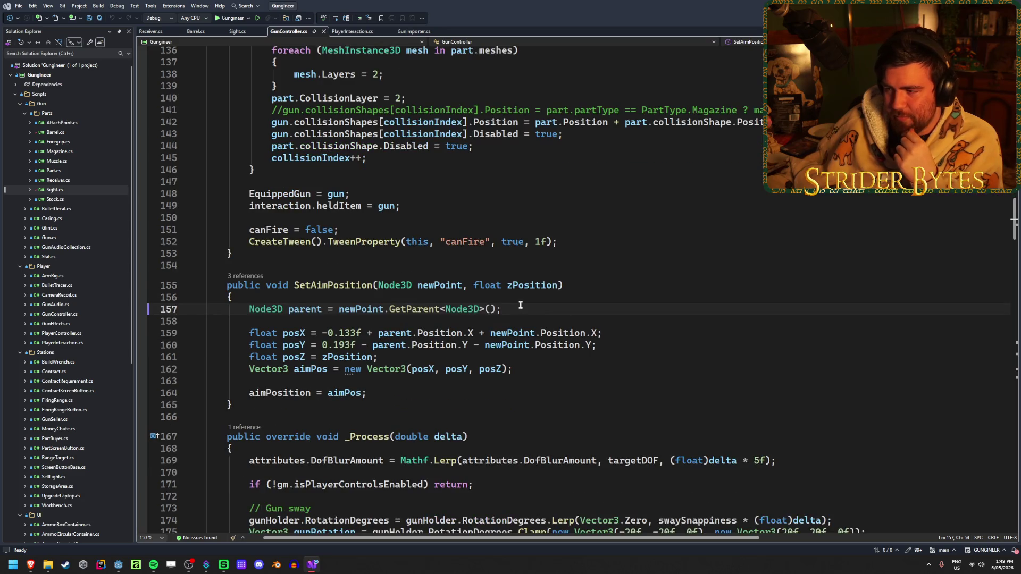
pyautogui.click(619, 273)
pyautogui.click(627, 260)
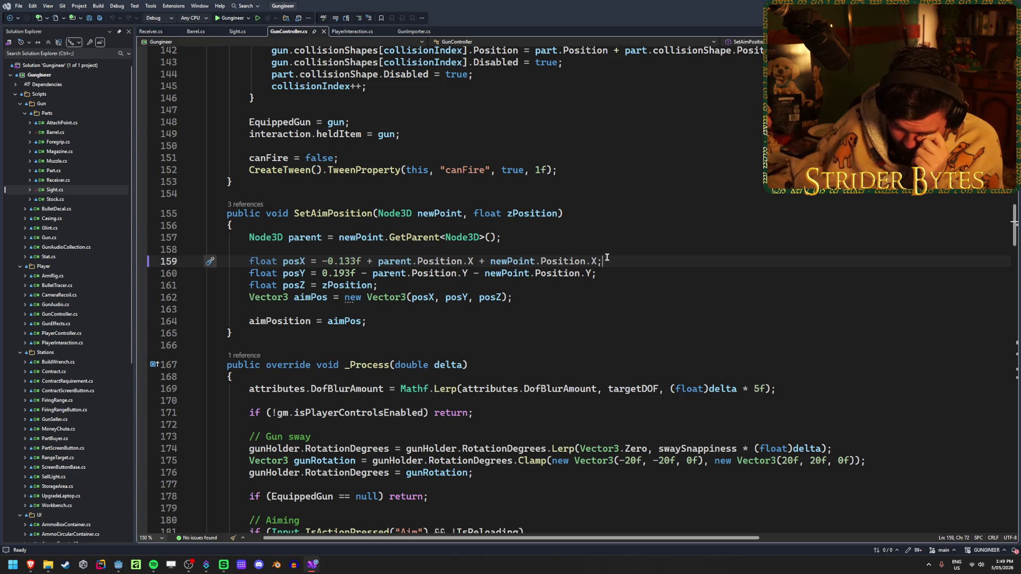
pyautogui.moveTo(597, 257)
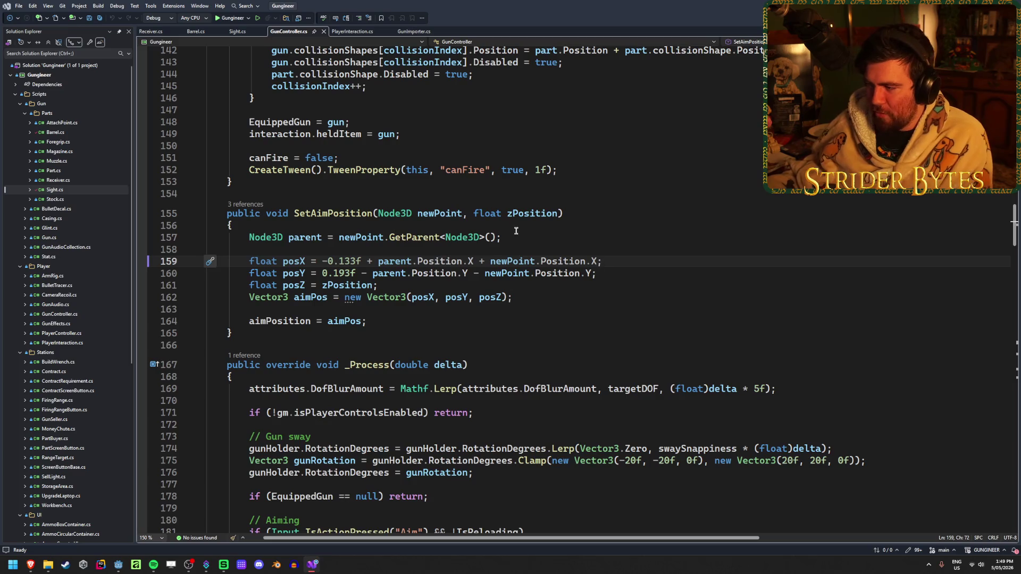
pyautogui.click(634, 272)
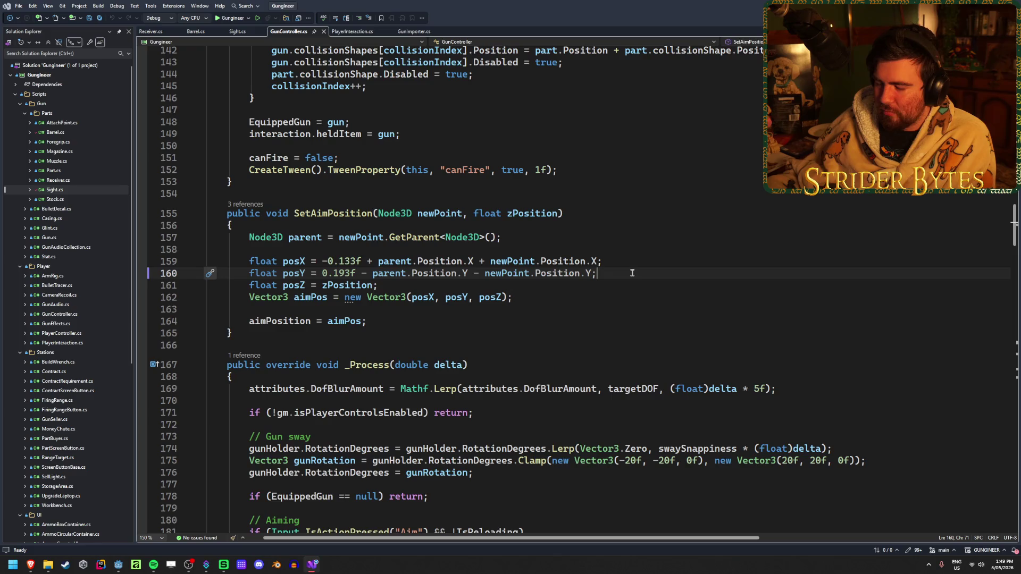
pyautogui.click(383, 274)
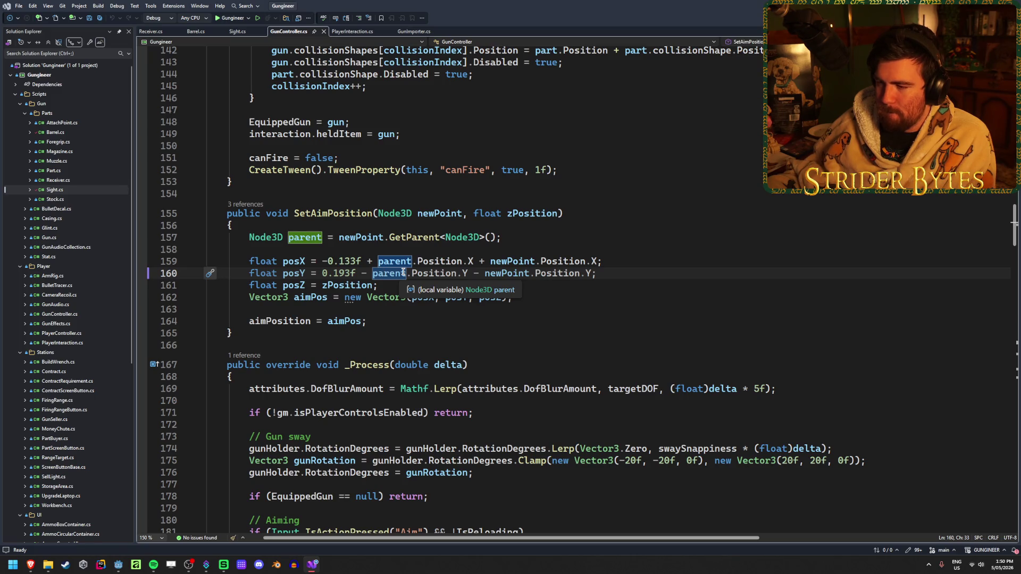
pyautogui.click(617, 270)
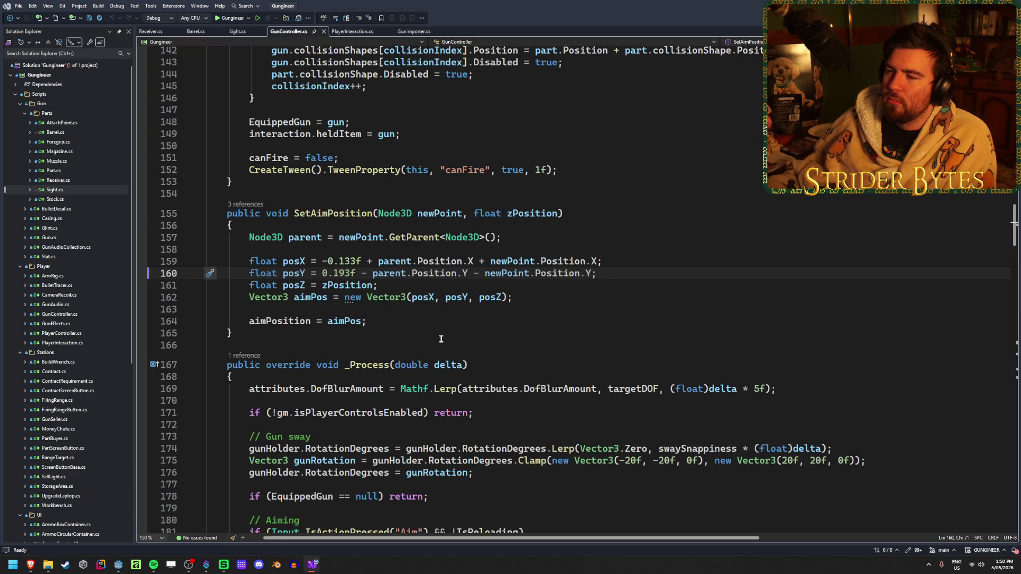
pyautogui.scroll(8, 440, 339)
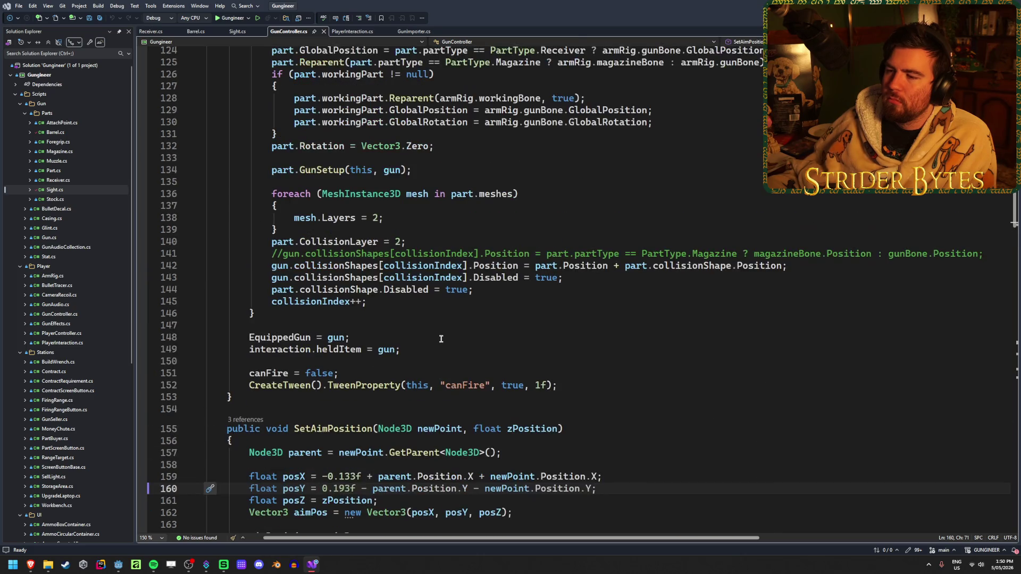
pyautogui.scroll(-7, 440, 339)
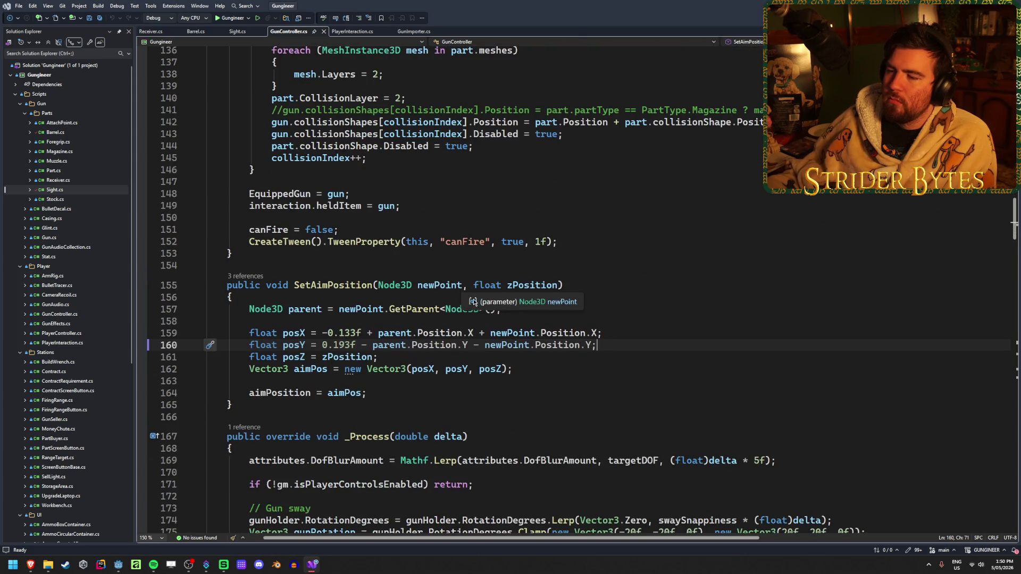
pyautogui.click(426, 316)
pyautogui.click(494, 308)
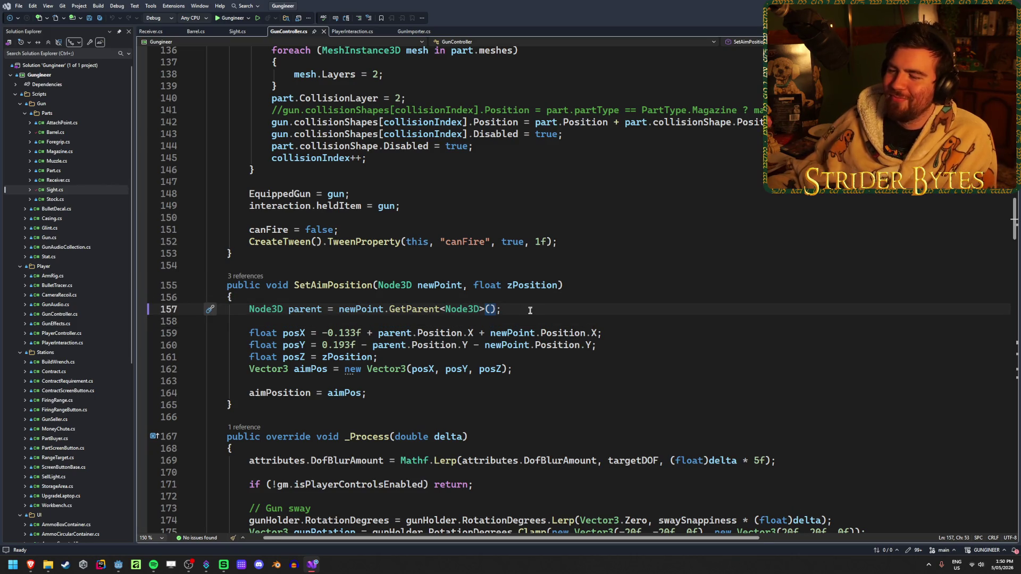
pyautogui.click(467, 285)
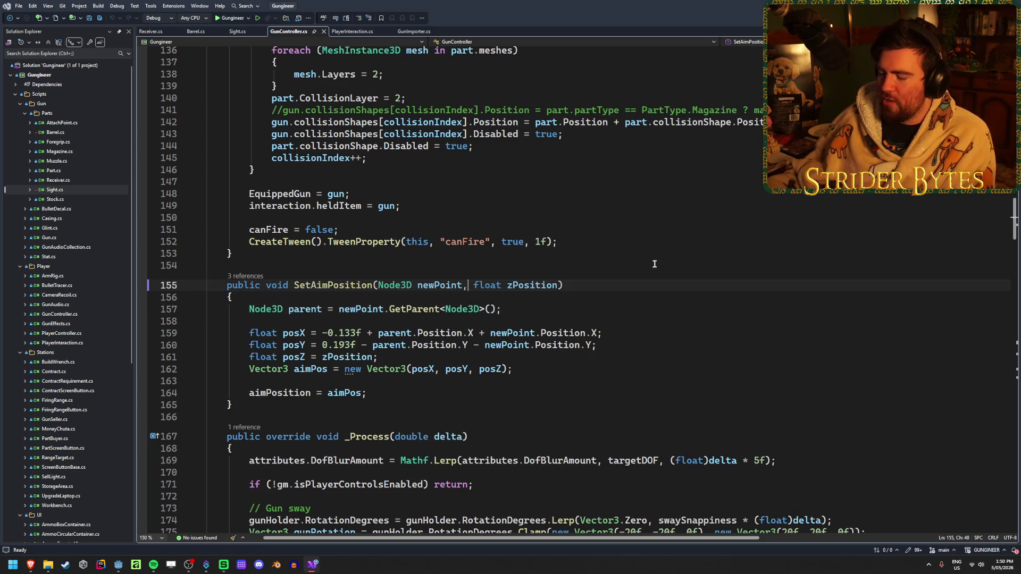
pyautogui.write('Node3D')
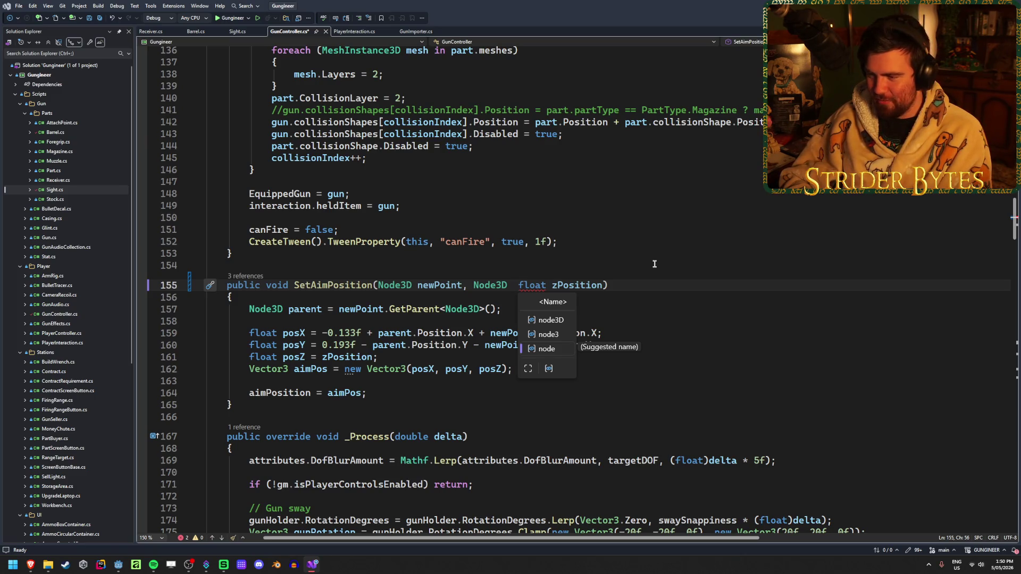
# - Add a partBase parameter to SetAimPosition and delete the parent declaration line
pyautogui.write('p')
pyautogui.write('artBase,')
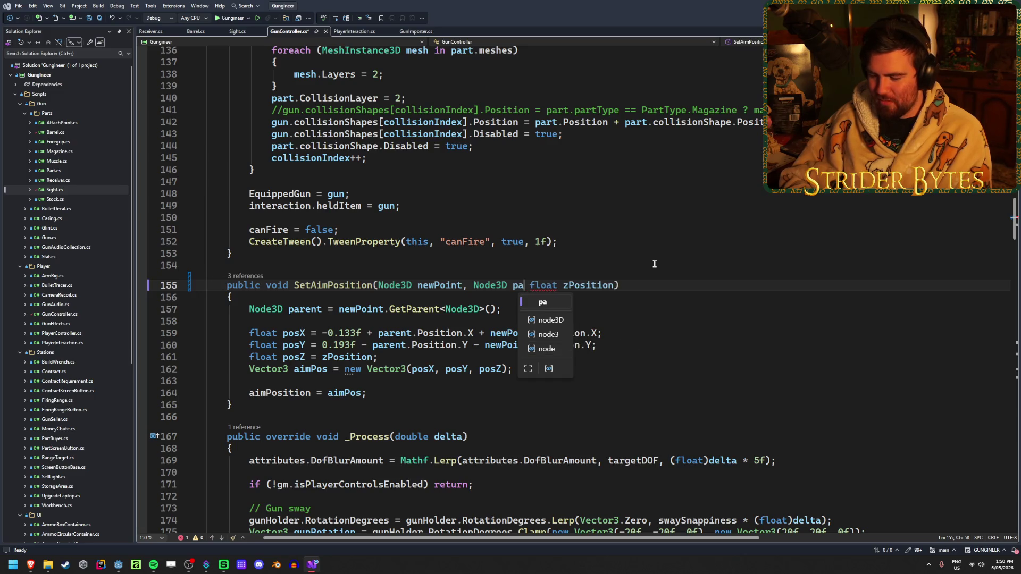
pyautogui.hotkey('ctrl', 's')
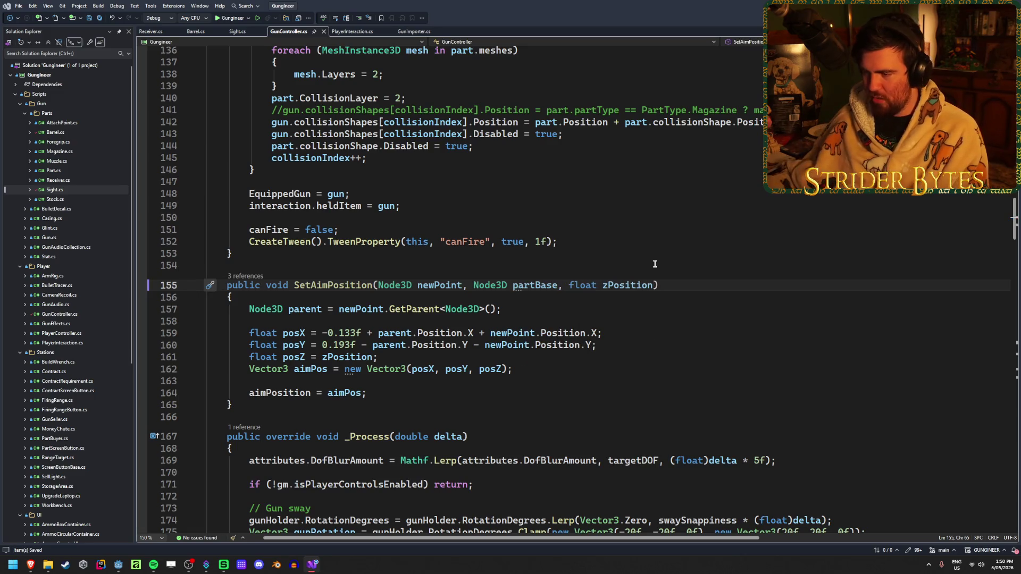
pyautogui.moveTo(502, 309); pyautogui.dragTo(250, 309)
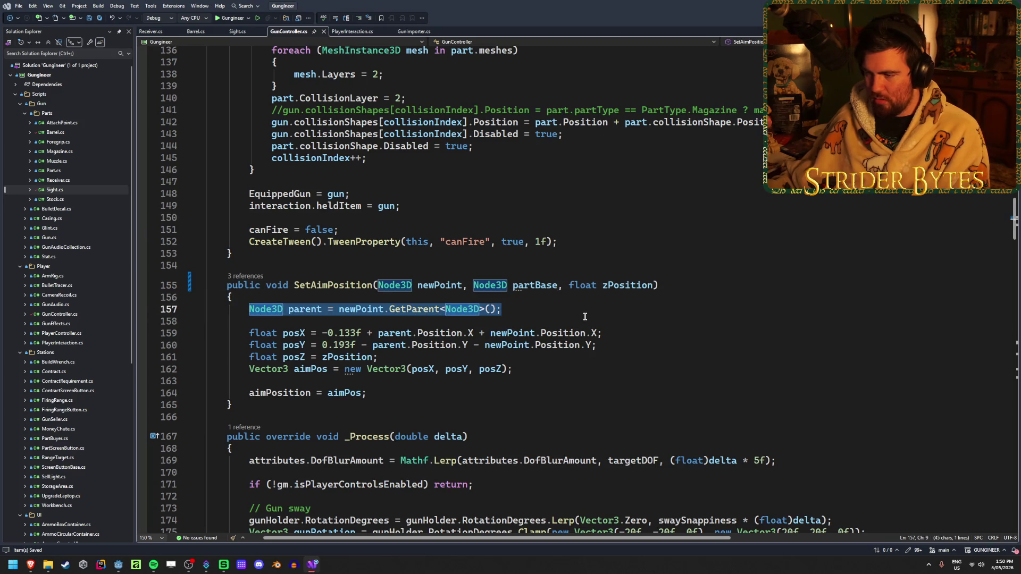
pyautogui.press('Delete')
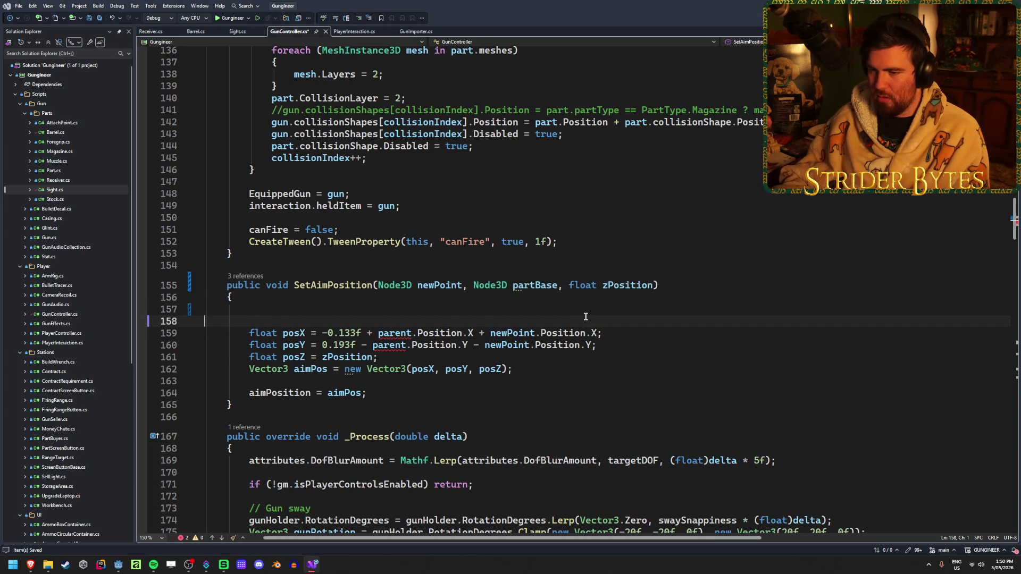
pyautogui.press('Delete')
pyautogui.press('BackSpace')
# - Replace parent with partBase in the posX and posY lines and save
pyautogui.doubleClick(534, 285)
pyautogui.hotkey('ctrl', 'c')
pyautogui.doubleClick(394, 309)
pyautogui.hotkey('ctrl', 'v')
pyautogui.doubleClick(389, 321)
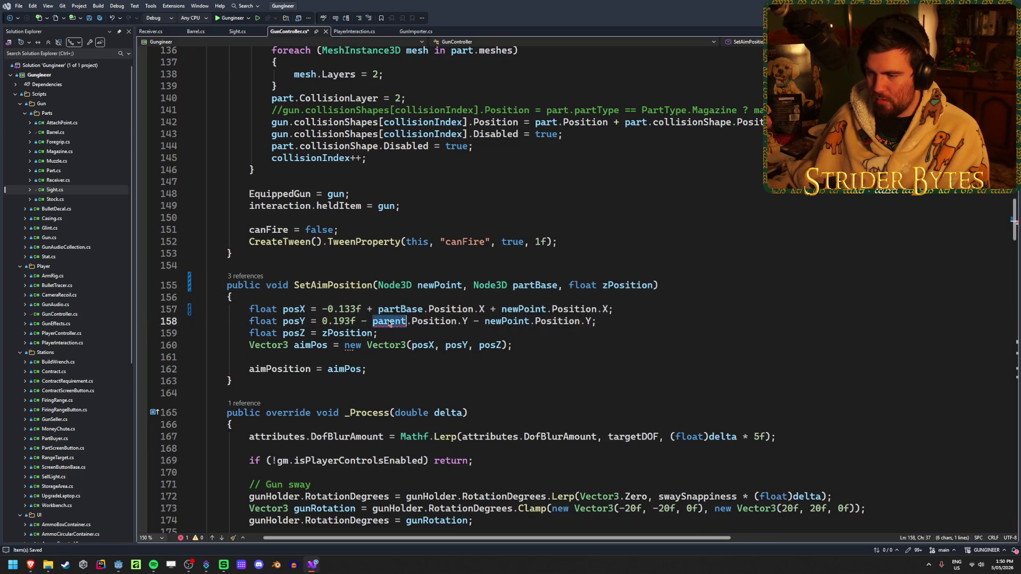
pyautogui.hotkey('ctrl', 'v')
pyautogui.click(641, 321)
pyautogui.hotkey('ctrl', 's')
# - List the places in the code that call SetAimPosition
pyautogui.click(642, 309)
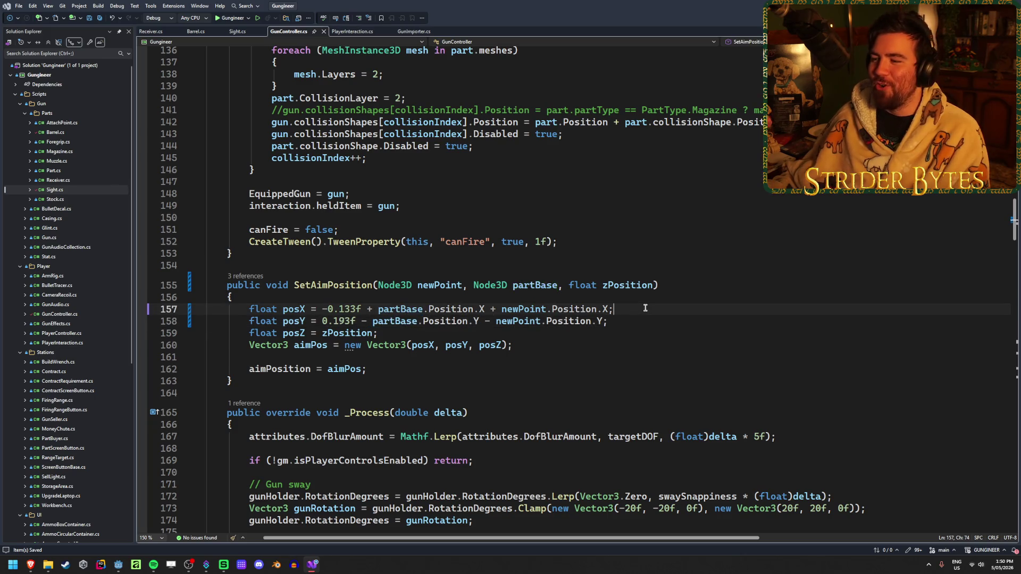
pyautogui.scroll(5, 639, 313)
pyautogui.scroll(20, 638, 313)
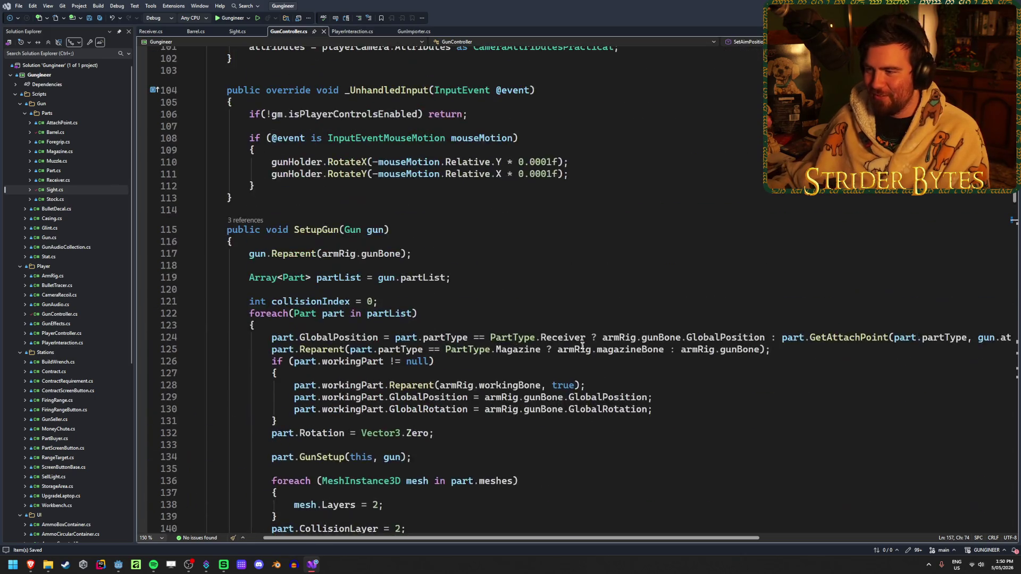
pyautogui.scroll(-20, 515, 322)
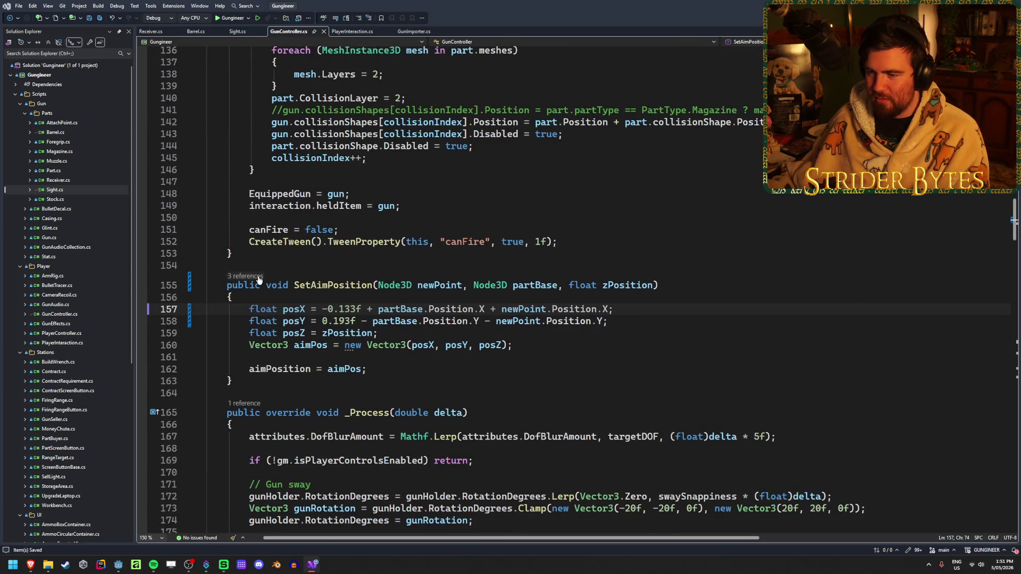
pyautogui.click(249, 276)
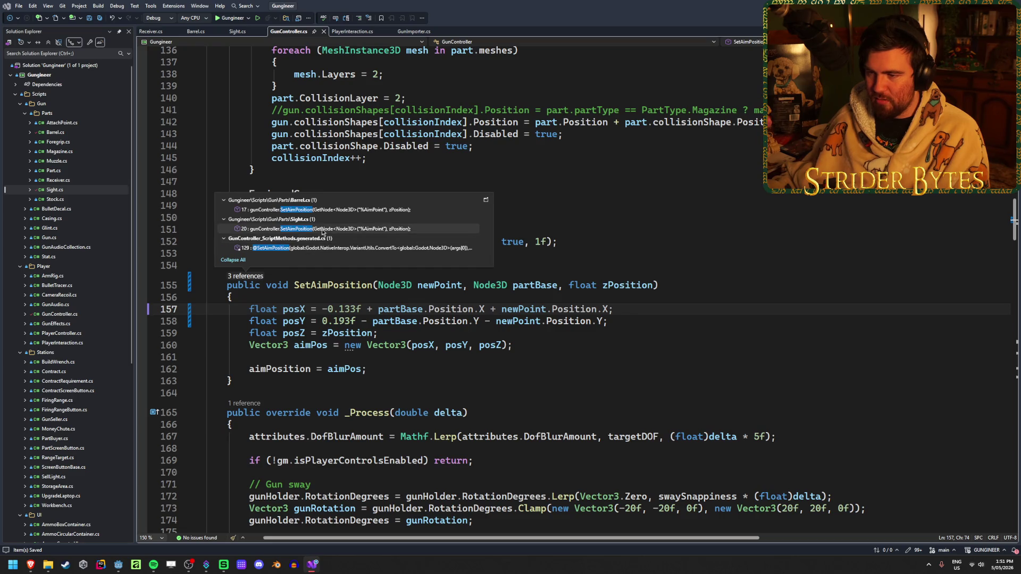
# - In Barrel.cs, add 'this,' before zPosition in the SetAimPosition call and save
pyautogui.doubleClick(356, 210)
pyautogui.click(572, 267)
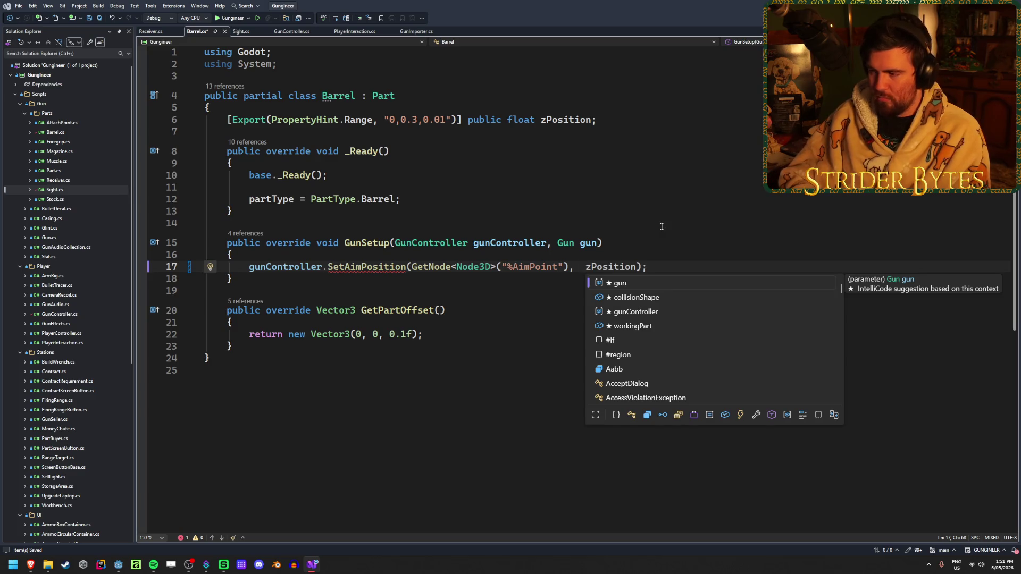
pyautogui.write('this,')
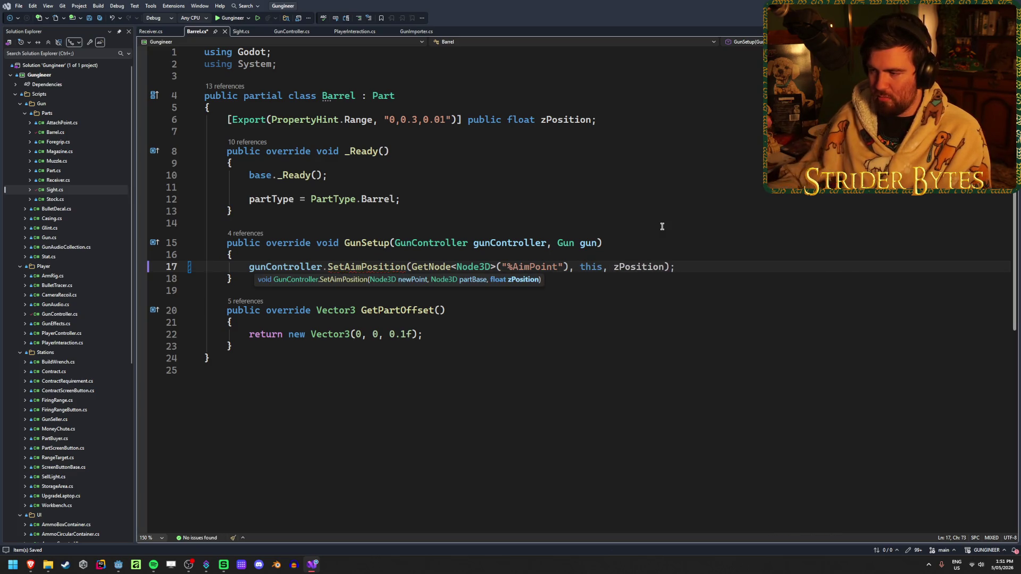
pyautogui.click(691, 264)
pyautogui.hotkey('ctrl', 's')
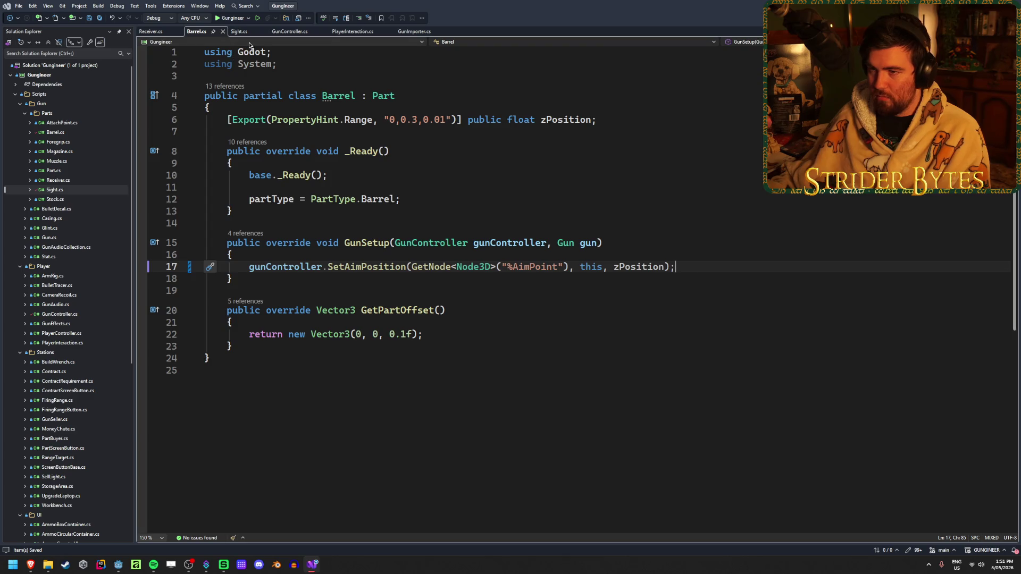
# - Add 'this,' to Sight.cs's SetAimPosition call, save, and switch back to Godot
pyautogui.click(237, 32)
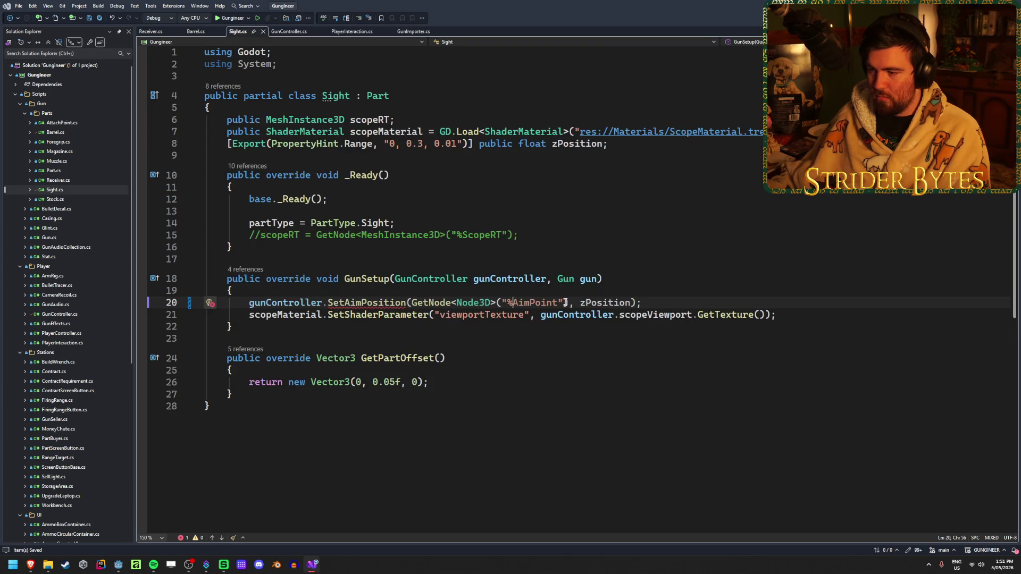
pyautogui.write('this')
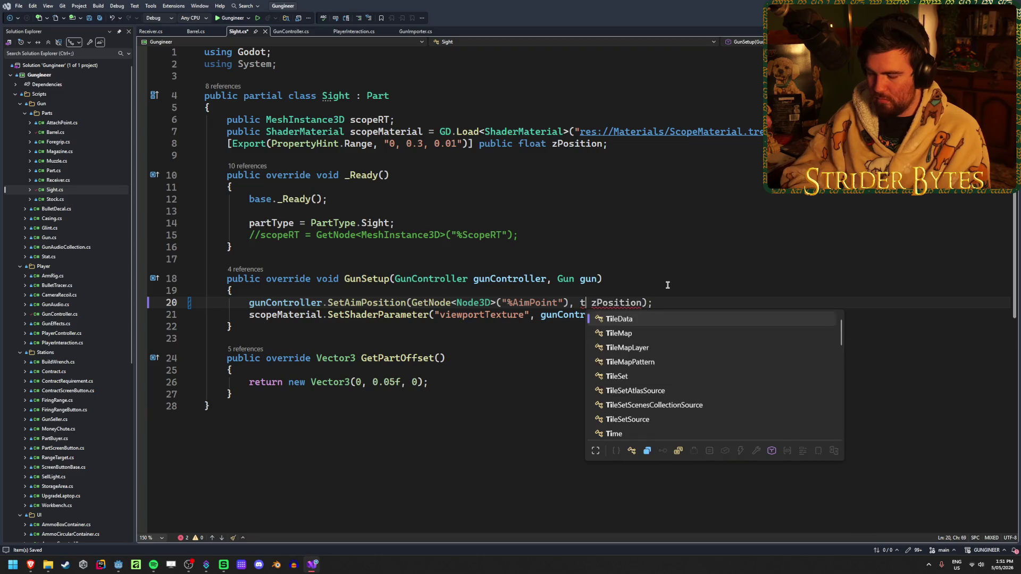
pyautogui.write(',')
pyautogui.hotkey('ctrl', 's')
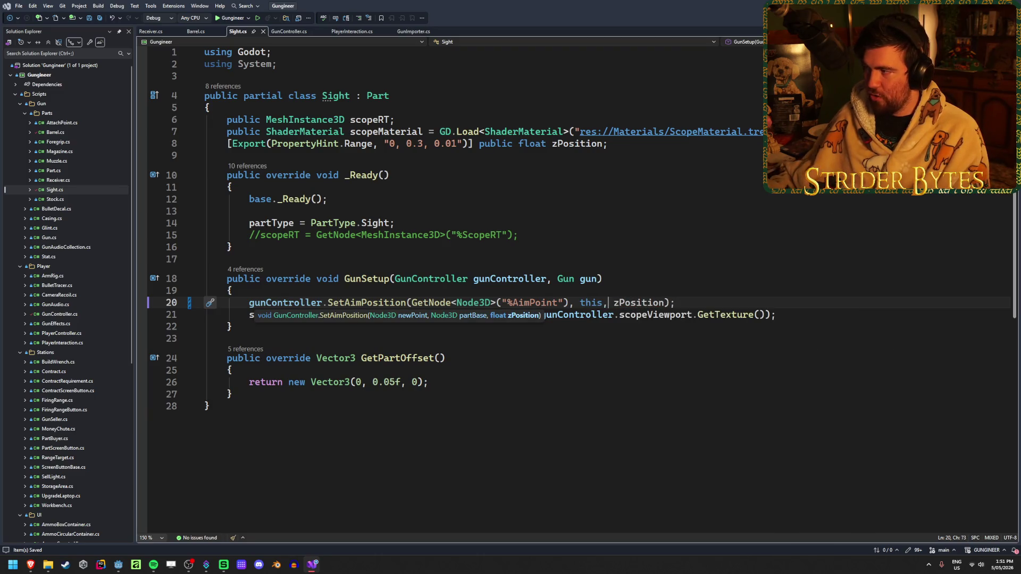
pyautogui.hotkey('alt', 'Tab')
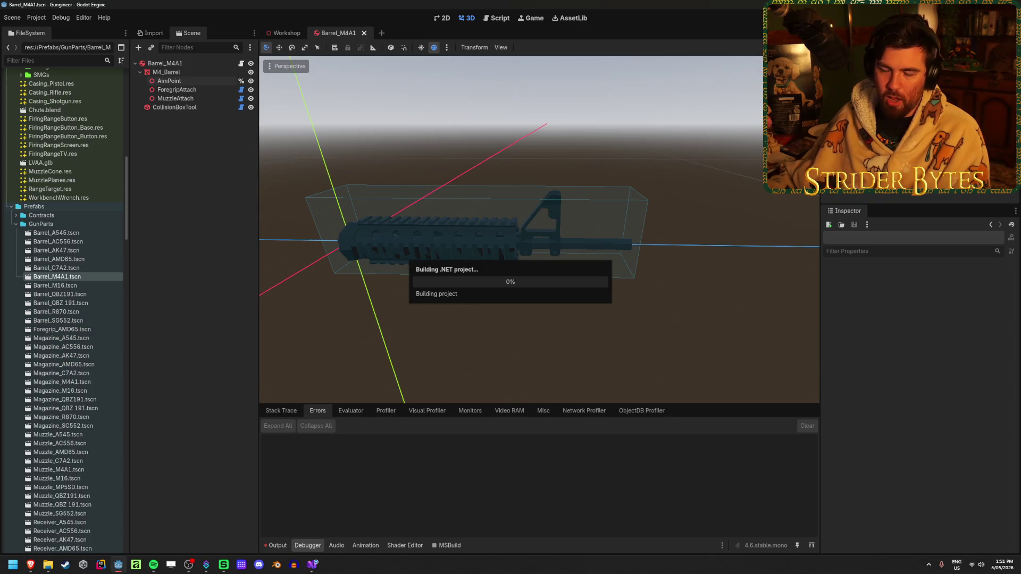
# - Close the Barrel_M4A1 scene, save Workshop, and run then stop a first playtest
pyautogui.middleClick(345, 36)
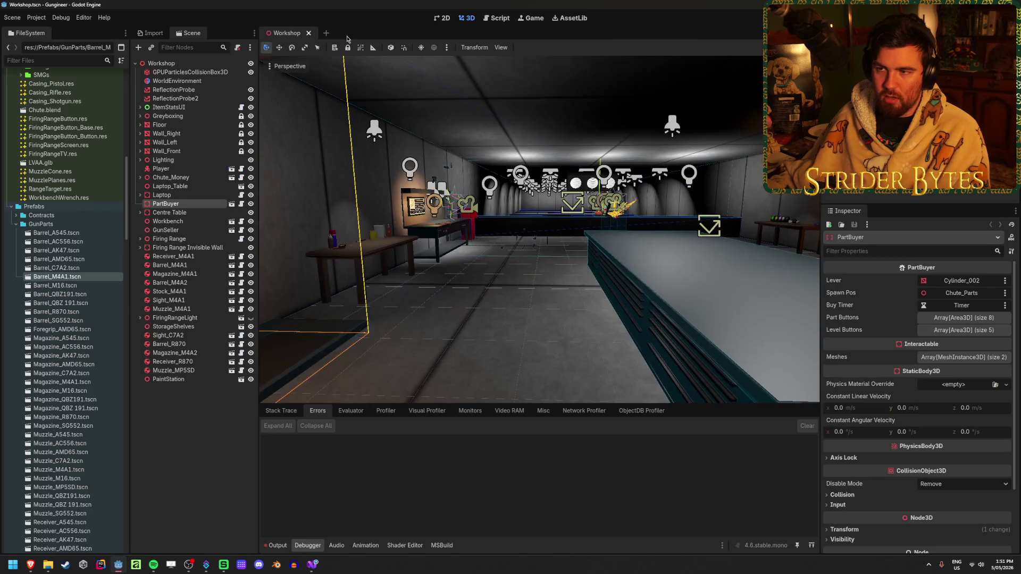
pyautogui.hotkey('ctrl', 's')
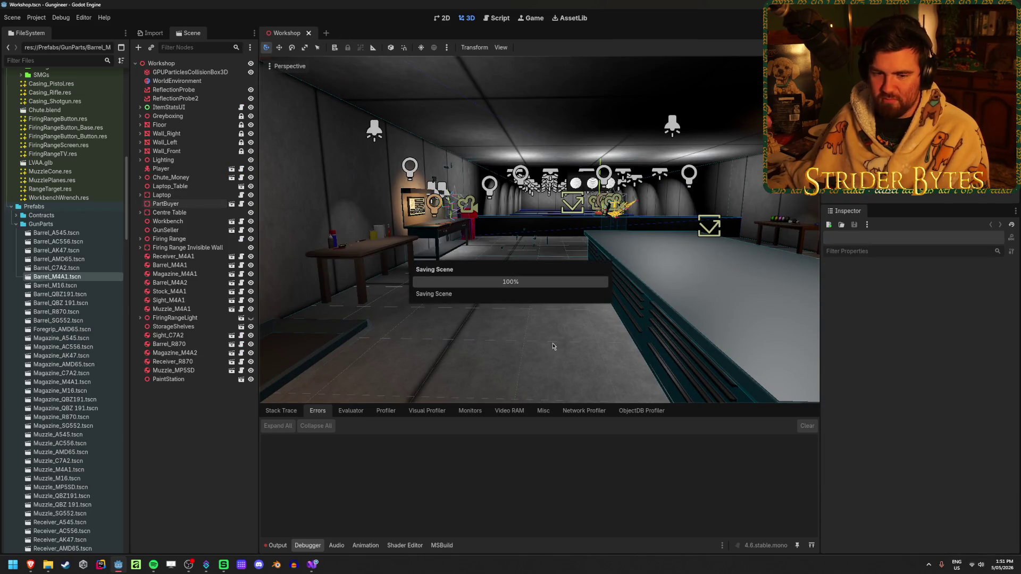
pyautogui.moveTo(522, 236); pyautogui.dragTo(588, 203)
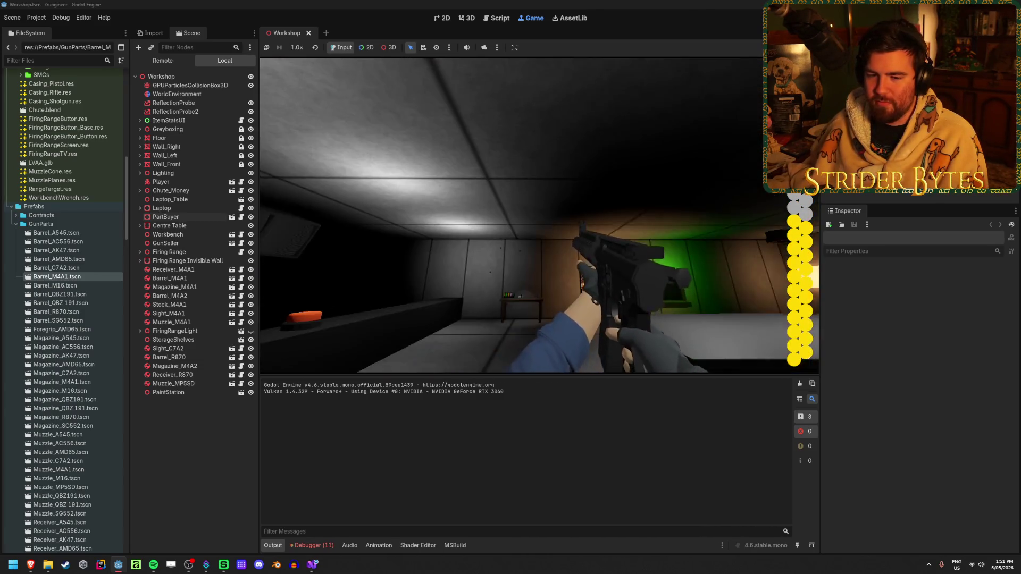
pyautogui.press('F8')
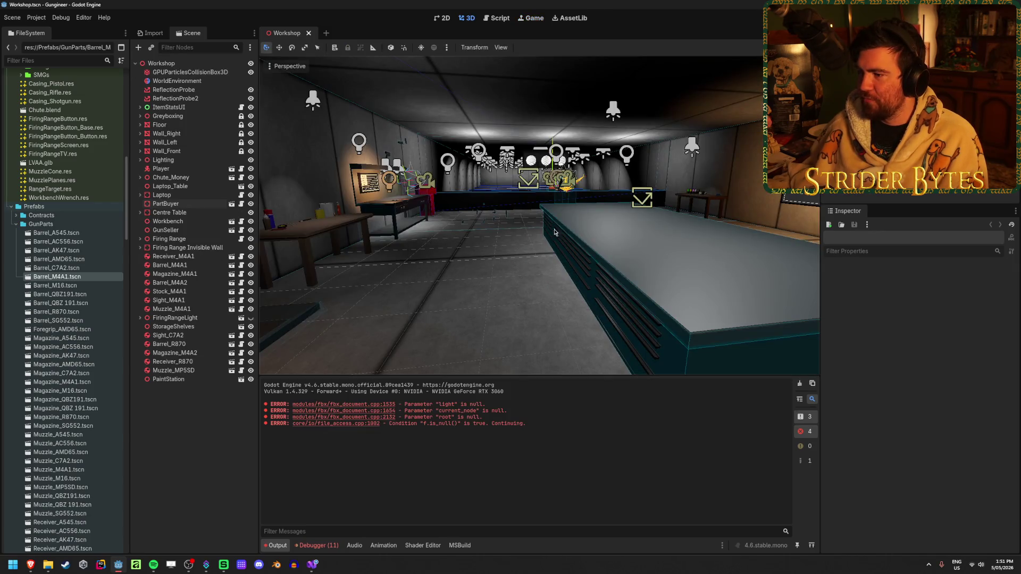
# - Aim the view at the firing range, playtest again with F5, then clear the debugger errors
pyautogui.press('w')
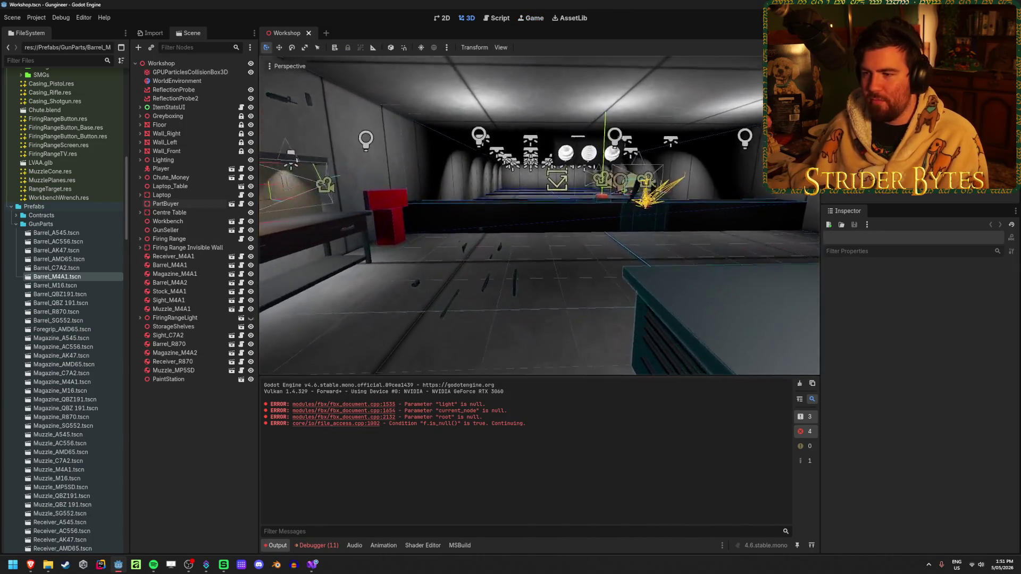
pyautogui.press('s')
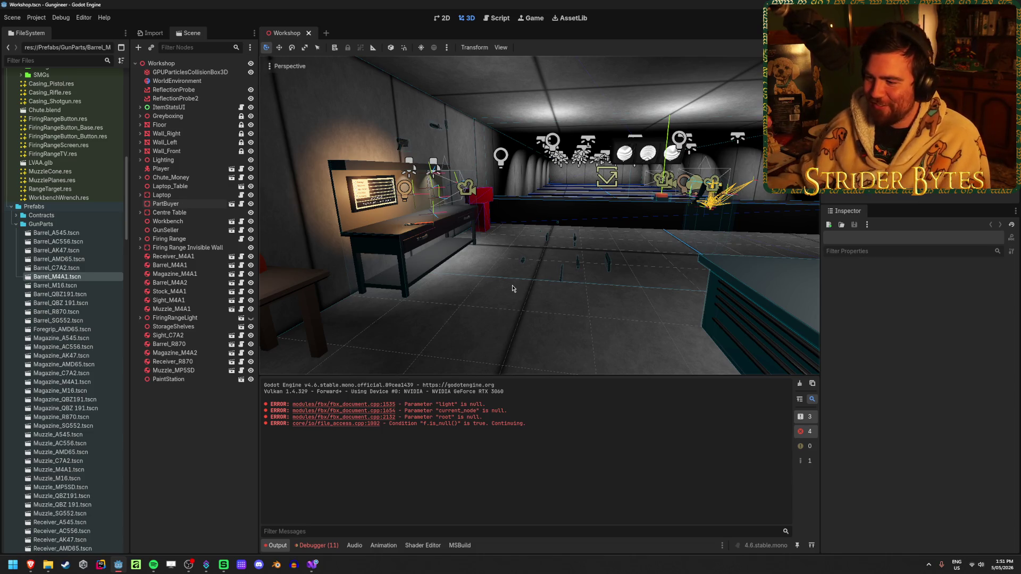
pyautogui.rightClick(507, 279)
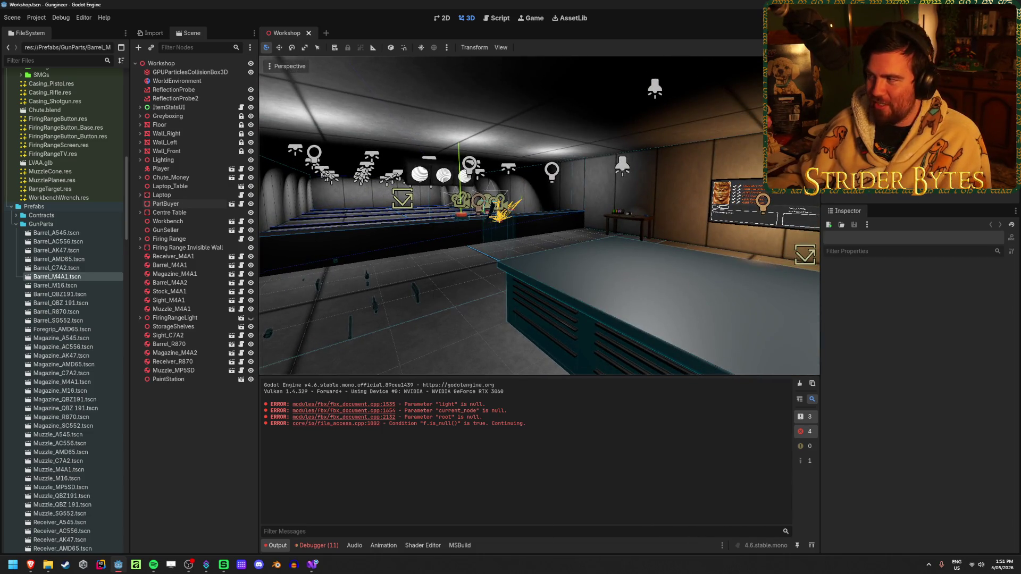
pyautogui.press('F5')
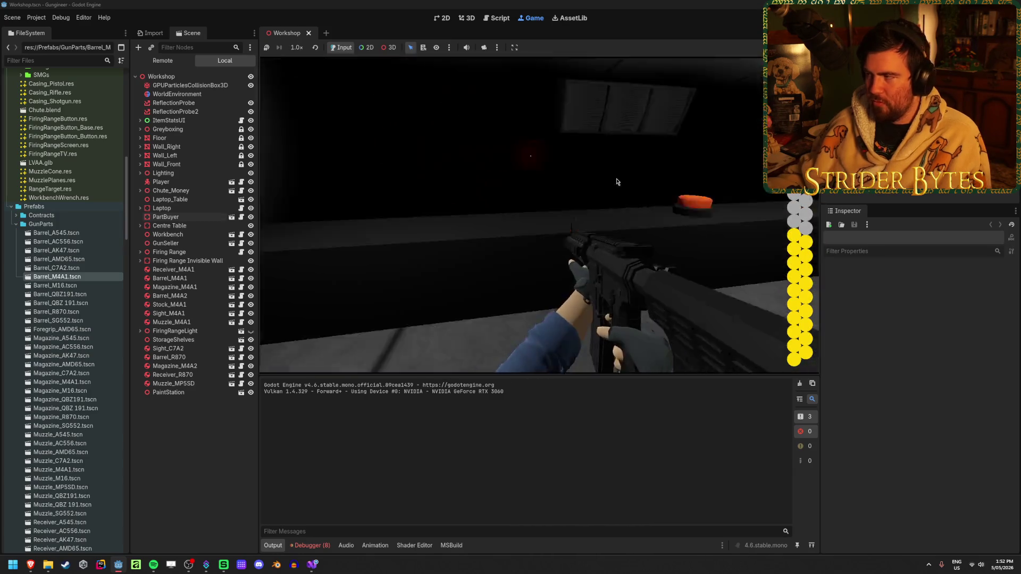
pyautogui.press('F8')
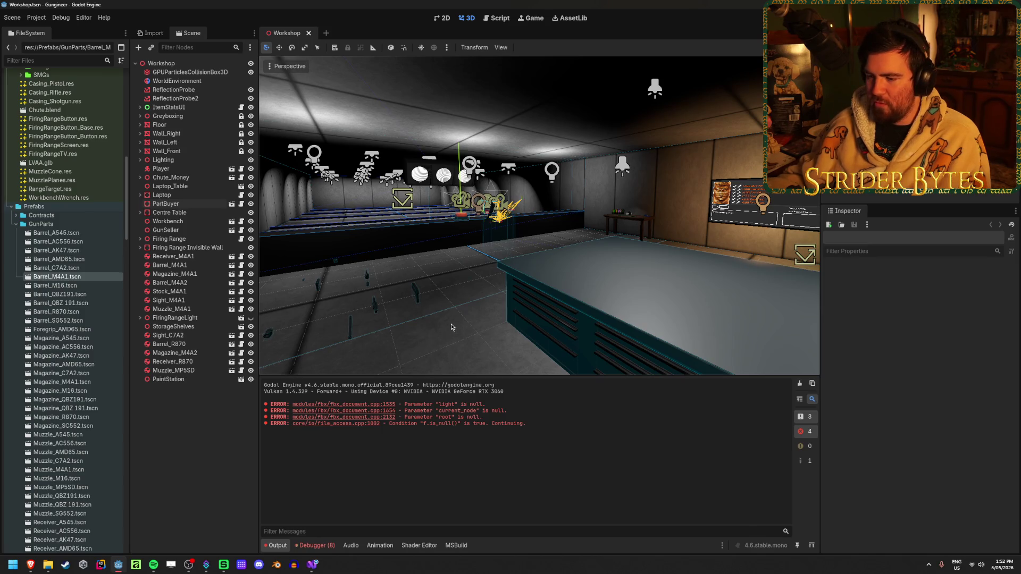
pyautogui.click(315, 545)
pyautogui.click(807, 425)
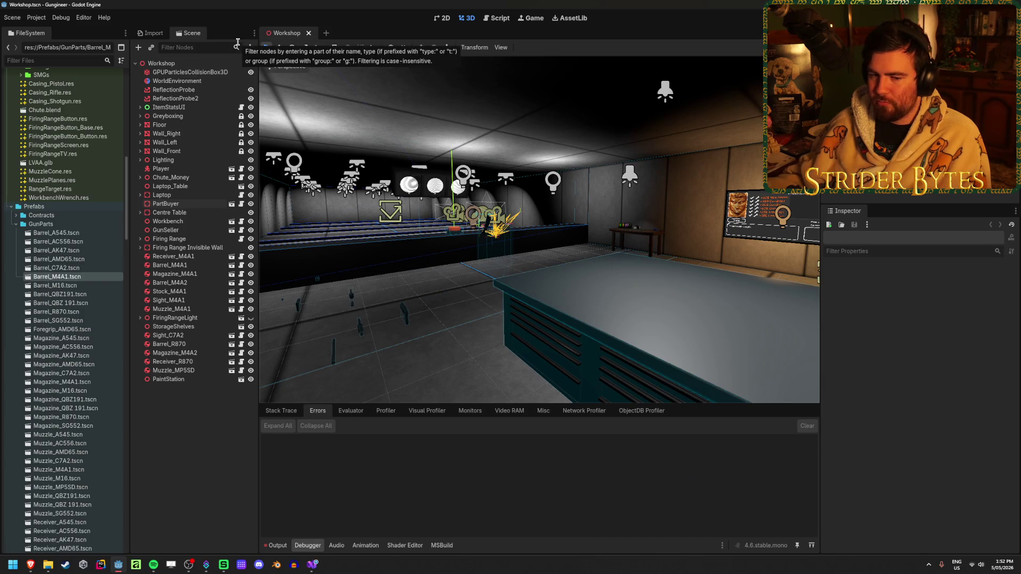
# - Open Barrel_M4A1.tscn and set its Z Position to 0.05
pyautogui.doubleClick(89, 277)
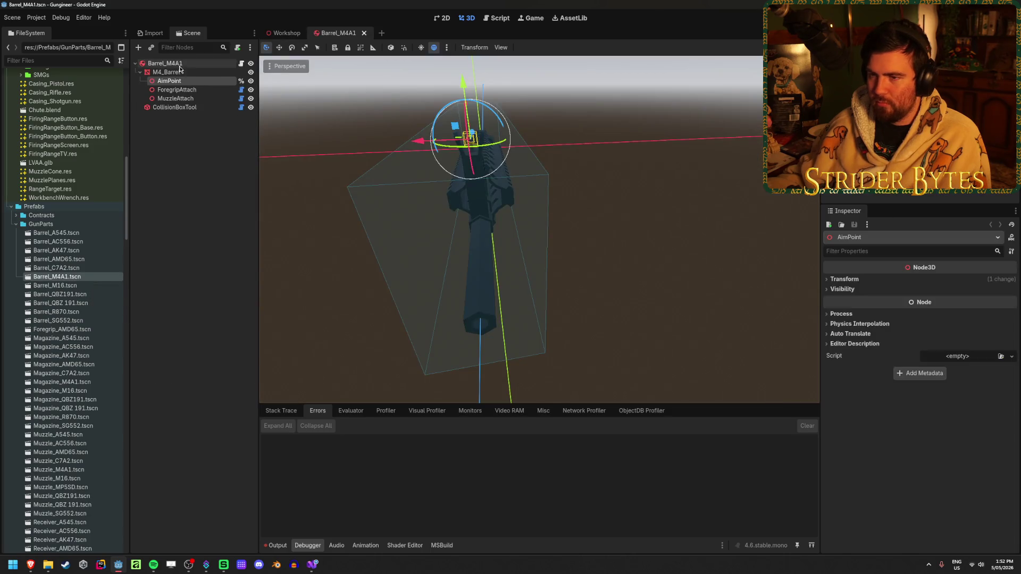
pyautogui.click(925, 284)
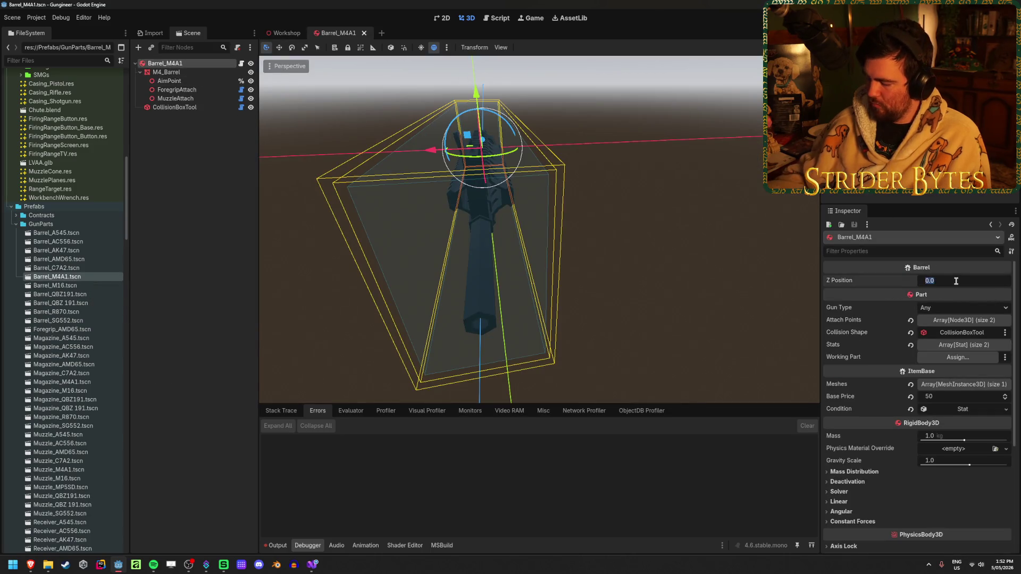
pyautogui.write('5')
pyautogui.press('Return')
# - Playtest by walking to the workbench, picking up the rifle, and firing it
pyautogui.press('F5')
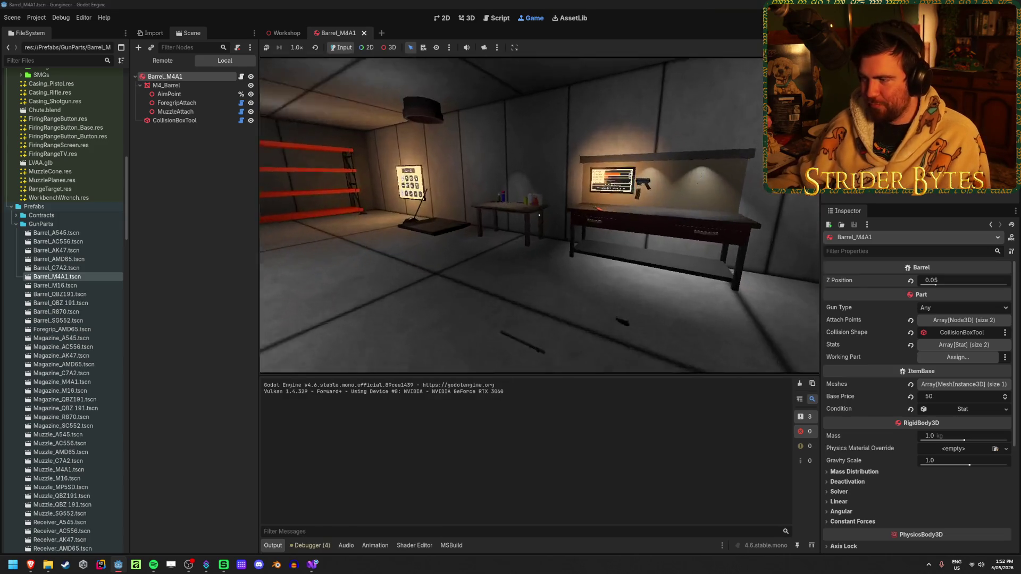
pyautogui.press('w')
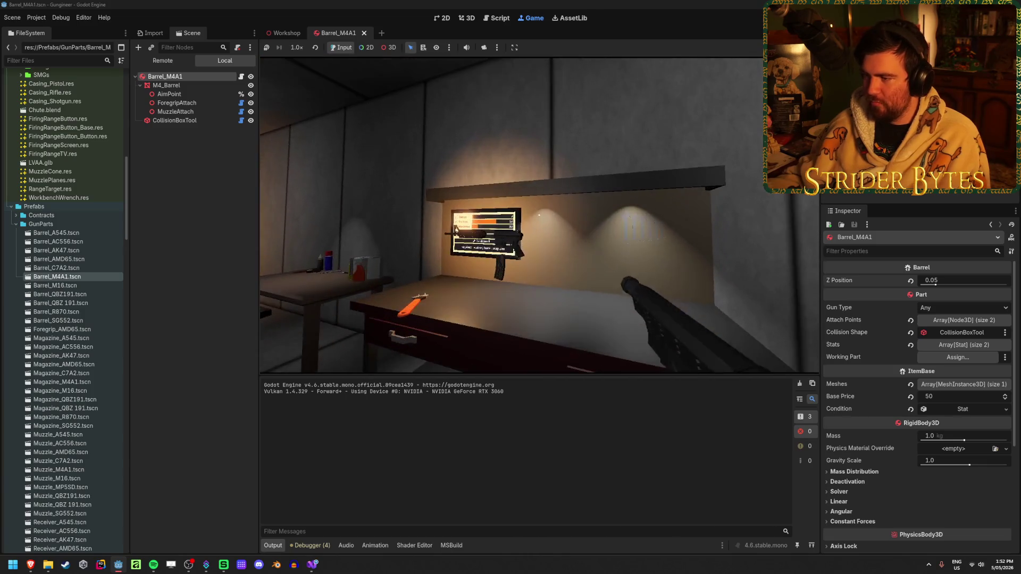
pyautogui.press('e')
pyautogui.click(538, 215)
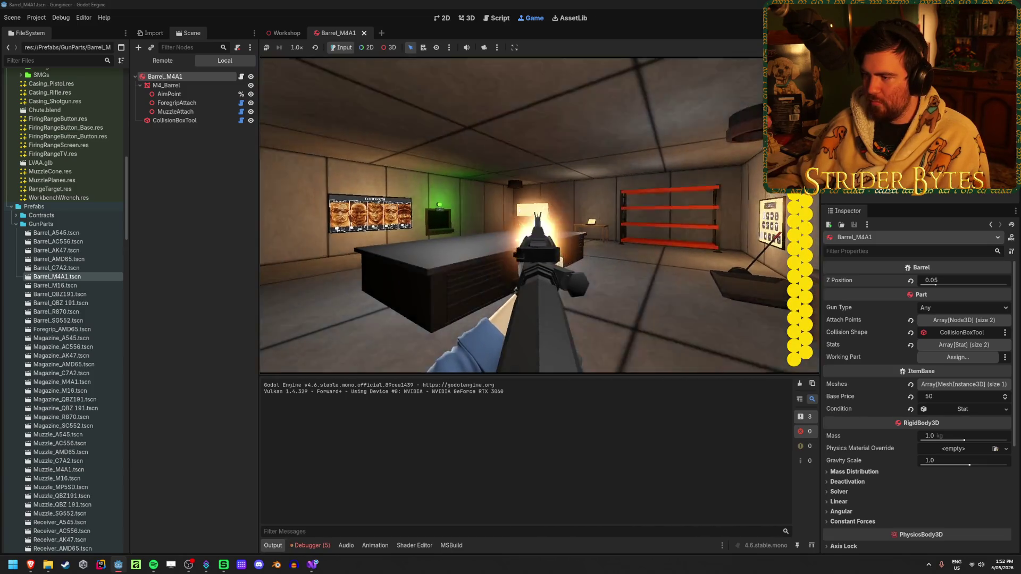
pyautogui.press('F8')
# - Clear the output log, check the barrel part's selection, and return to the Workshop scene
pyautogui.scroll(-5, 616, 244)
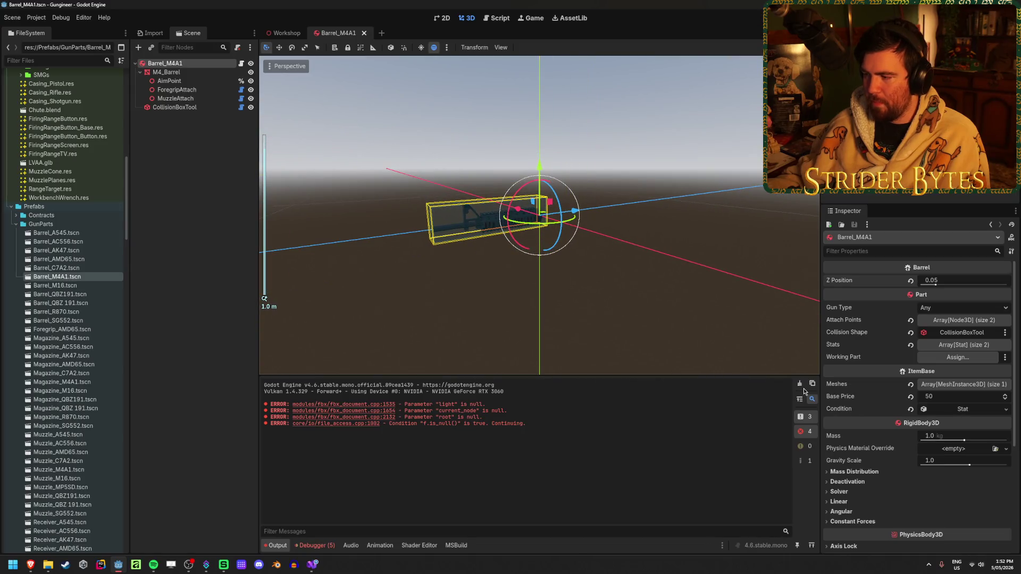
pyautogui.click(799, 384)
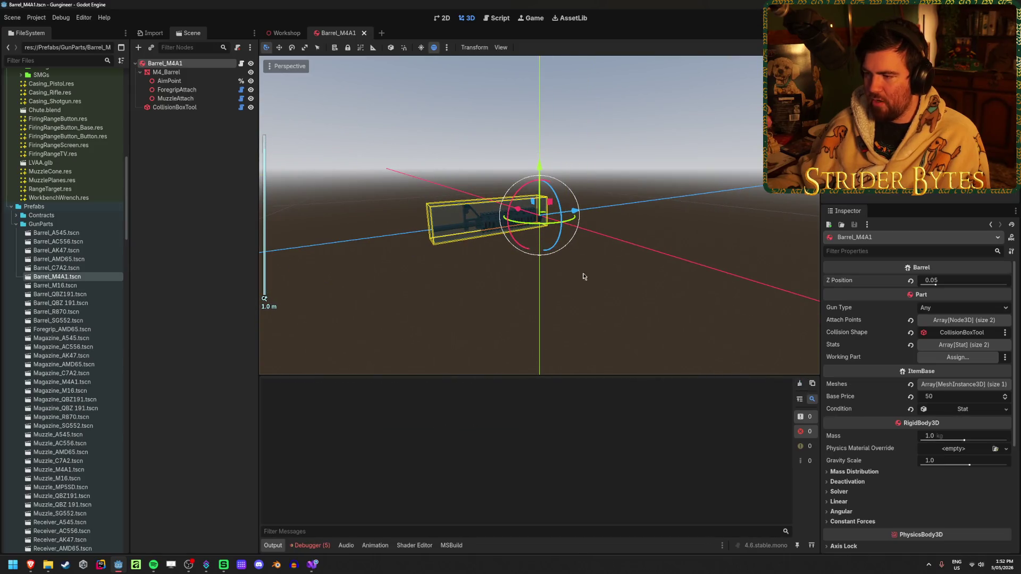
pyautogui.click(417, 277)
pyautogui.click(521, 204)
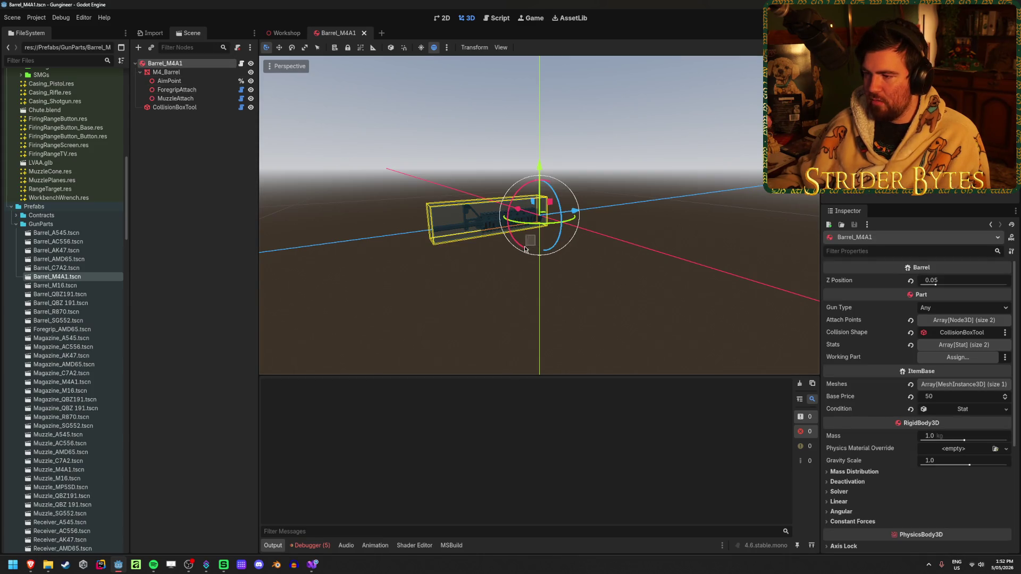
pyautogui.click(539, 285)
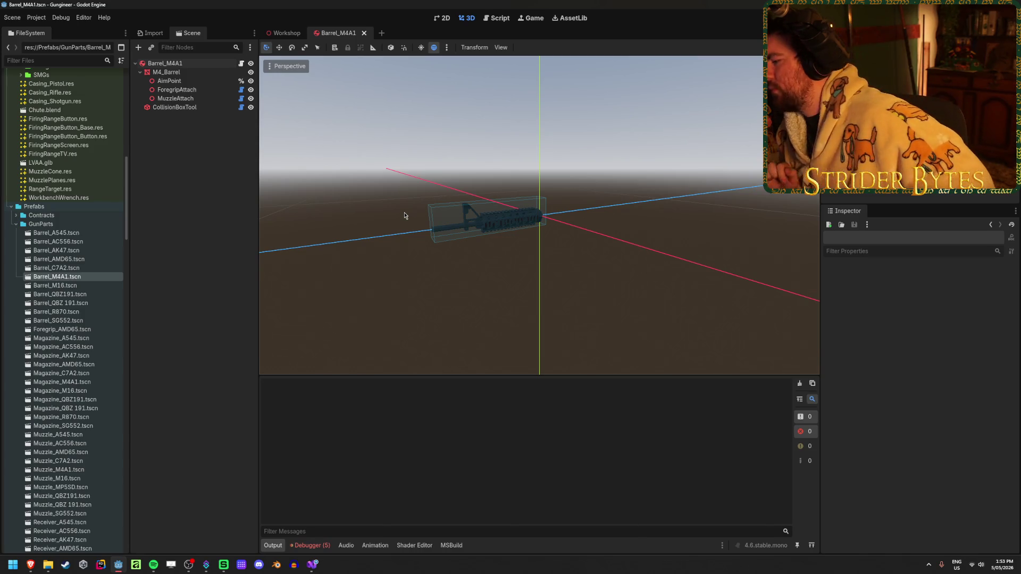
pyautogui.click(290, 34)
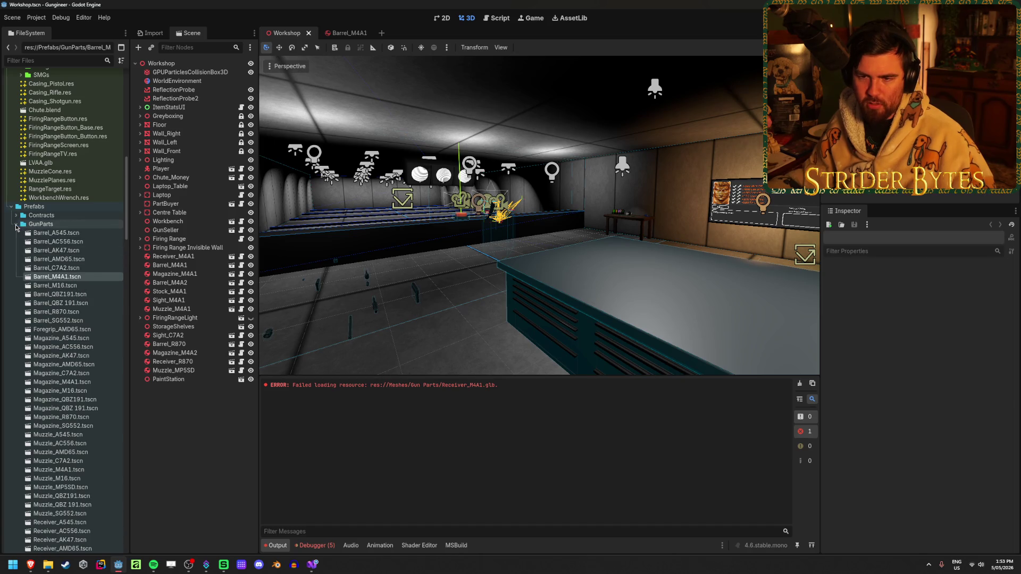
# - Open the AmmoCounterUI scene from the UI folder and make the DoubleStack column visible
pyautogui.click(16, 224)
pyautogui.click(16, 232)
pyautogui.doubleClick(61, 242)
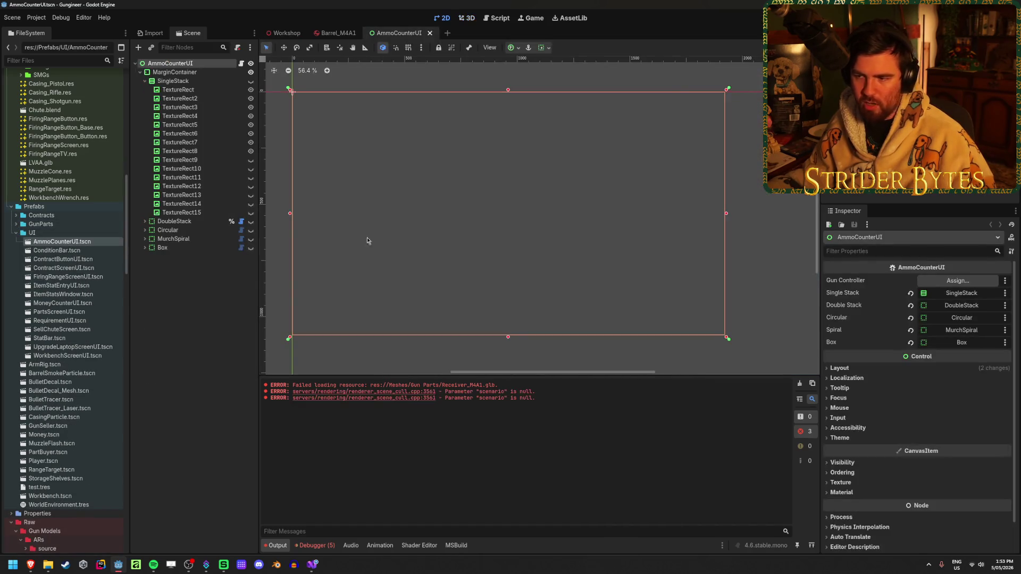
pyautogui.click(144, 221)
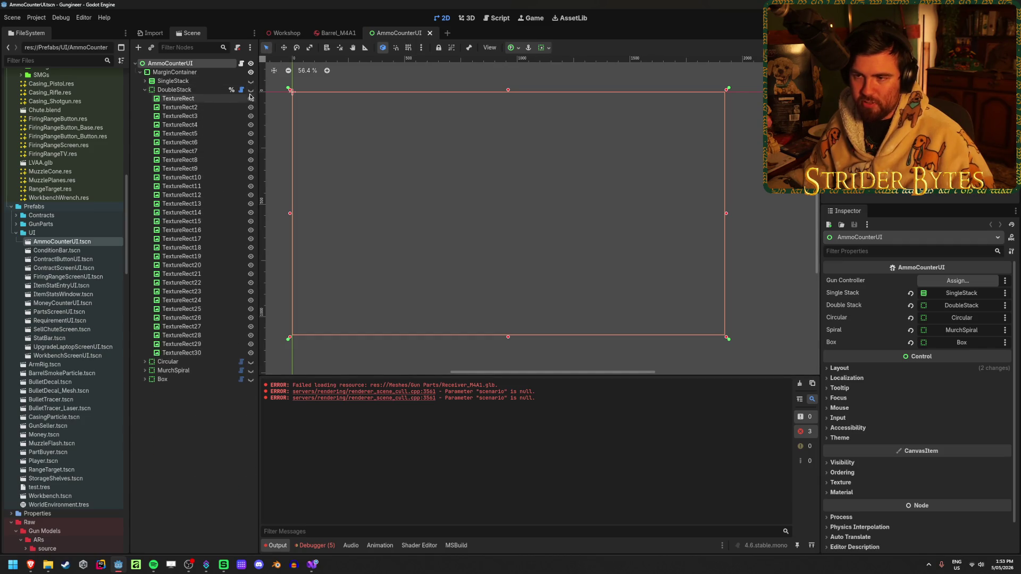
pyautogui.click(251, 90)
pyautogui.click(174, 89)
# - Try moving the DoubleStack column with the move tool, then save AmmoCounterUI
pyautogui.press('w')
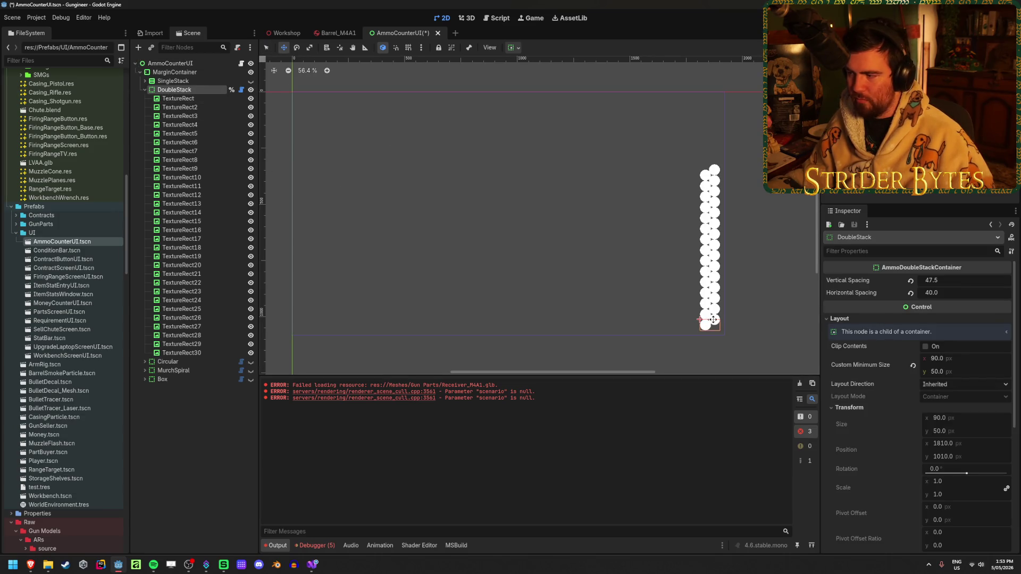
pyautogui.moveTo(700, 323); pyautogui.dragTo(702, 315)
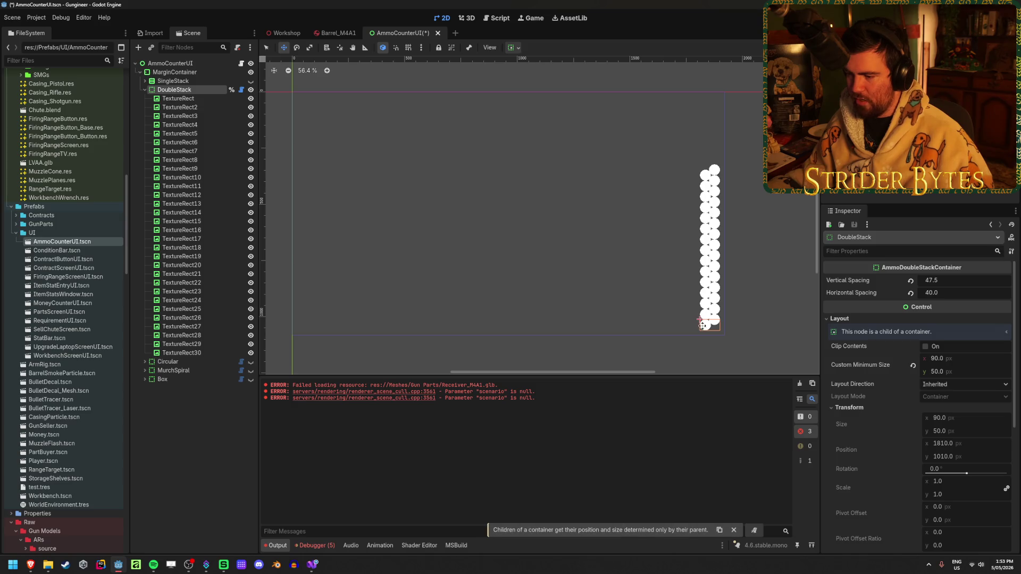
pyautogui.click(190, 72)
pyautogui.click(191, 91)
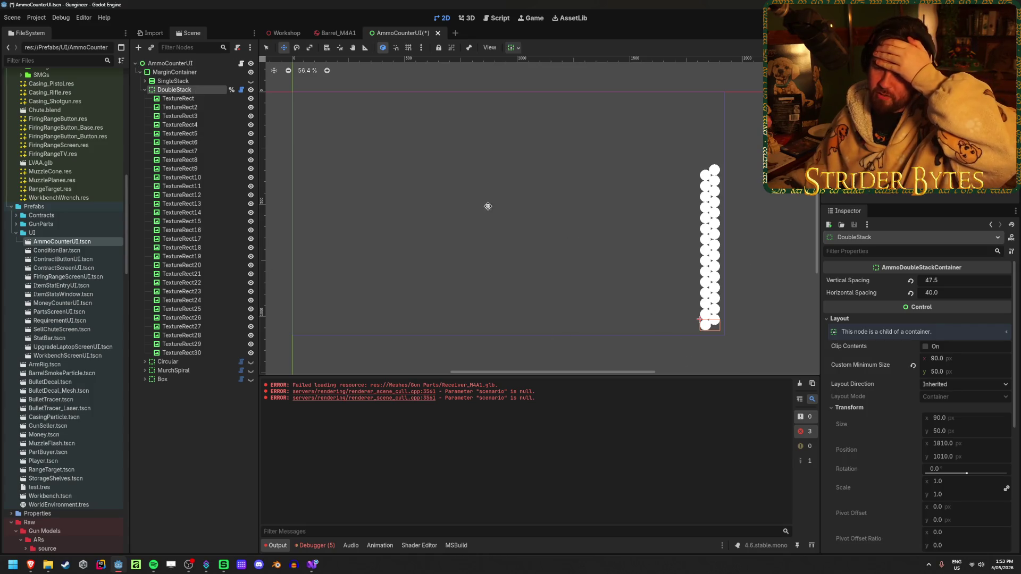
pyautogui.hotkey('ctrl', 's')
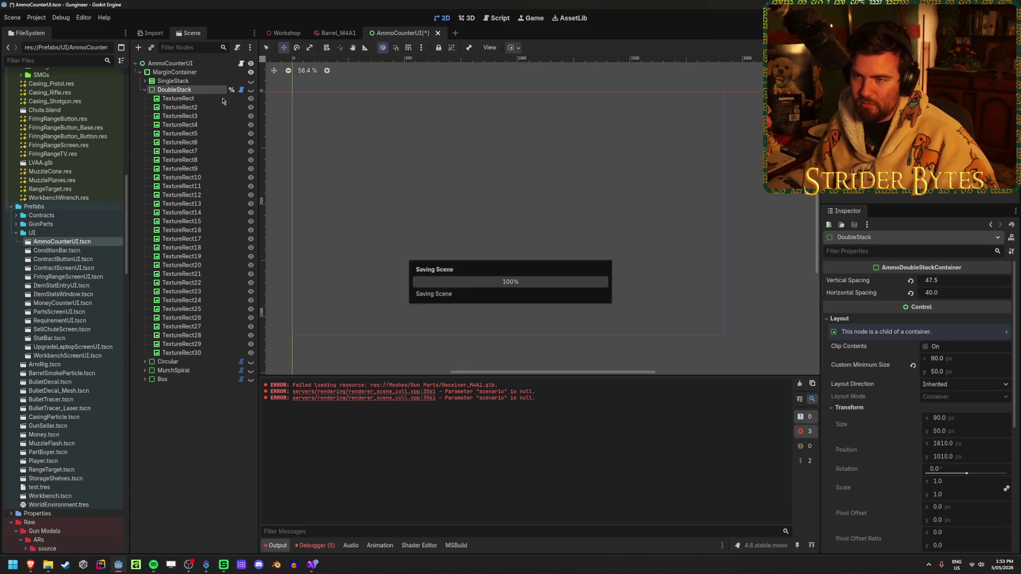
pyautogui.press('Left')
pyautogui.click(193, 242)
pyautogui.hotkey('ctrl', 's')
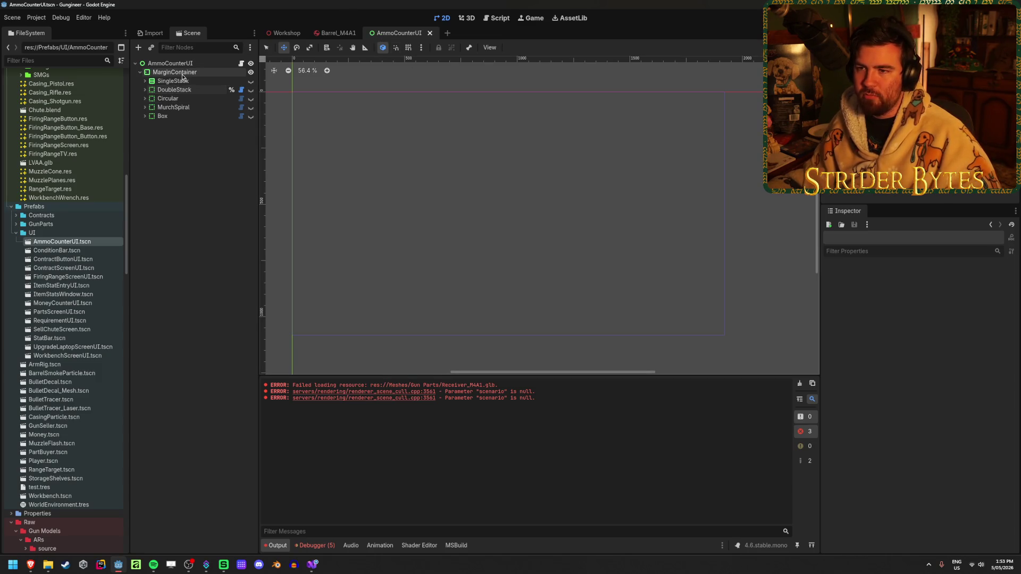
# - Duplicate DoubleStack as DoubleStack2 directly under AmmoCounterUI and try shifting it lower
pyautogui.click(250, 90)
pyautogui.click(175, 89)
pyautogui.hotkey('ctrl', 'd')
pyautogui.moveTo(175, 98); pyautogui.dragTo(147, 70)
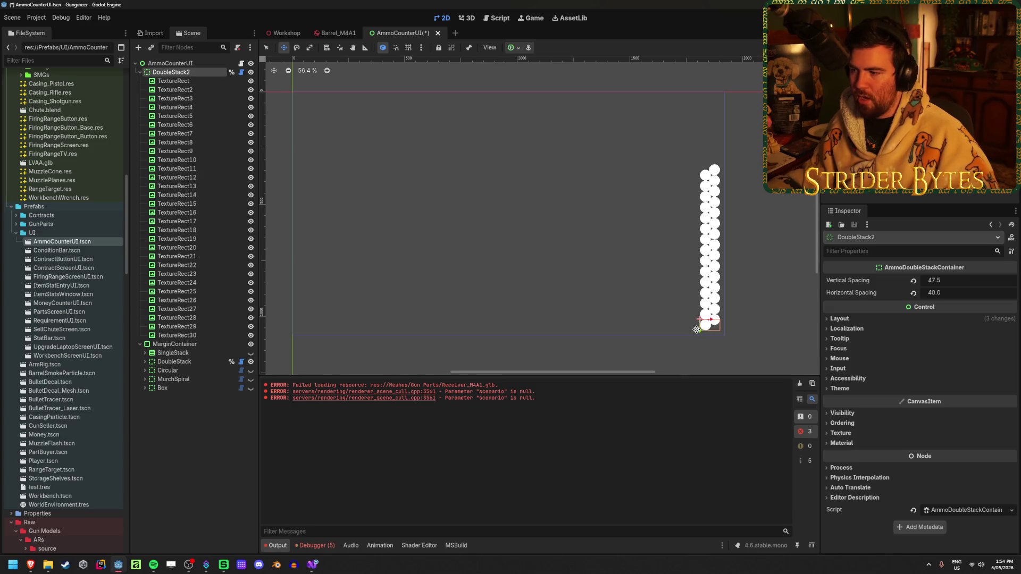
pyautogui.moveTo(700, 330)
pyautogui.mouseDown()
pyautogui.moveTo(702, 306)
pyautogui.moveTo(700, 350)
pyautogui.mouseUp()
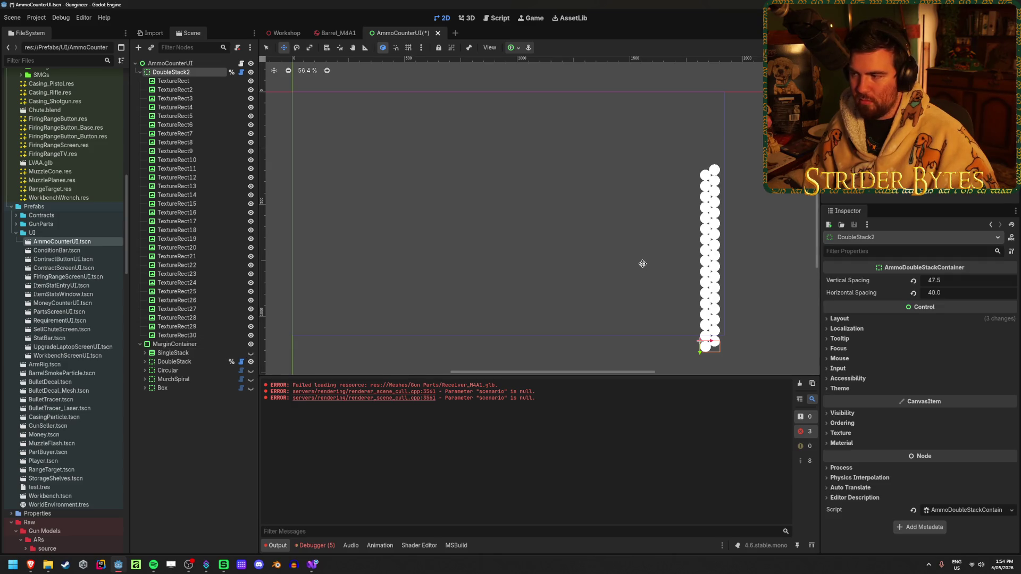
pyautogui.hotkey('ctrl', 'z')
# - Undo the DoubleStack2 duplication, hide the DoubleStack display, save and close AmmoCounterUI
pyautogui.click(250, 361)
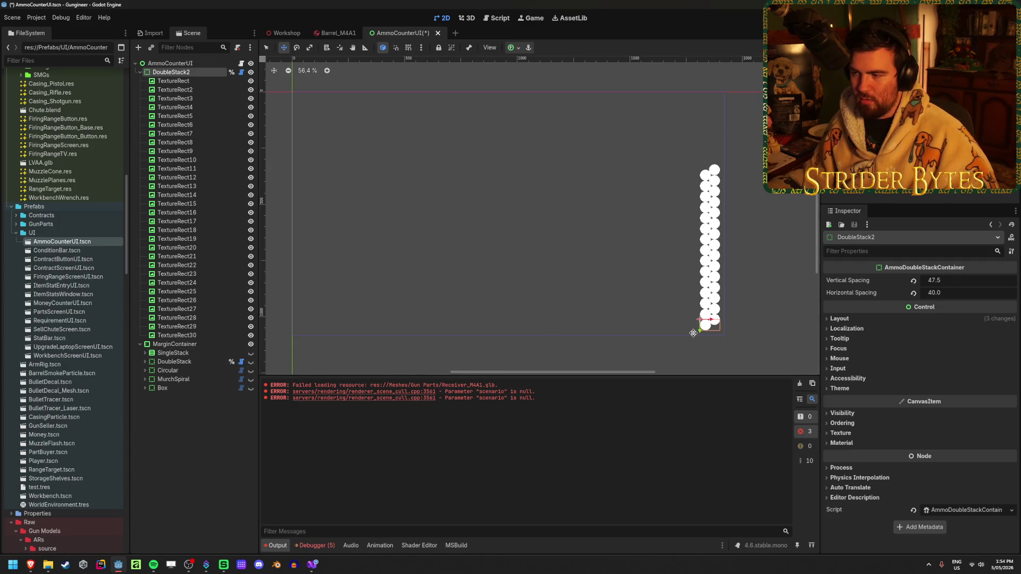
pyautogui.moveTo(701, 331)
pyautogui.mouseDown()
pyautogui.moveTo(701, 322)
pyautogui.moveTo(676, 572)
pyautogui.moveTo(657, 342)
pyautogui.moveTo(658, 357)
pyautogui.mouseUp()
pyautogui.hotkey('ctrl', 'z')
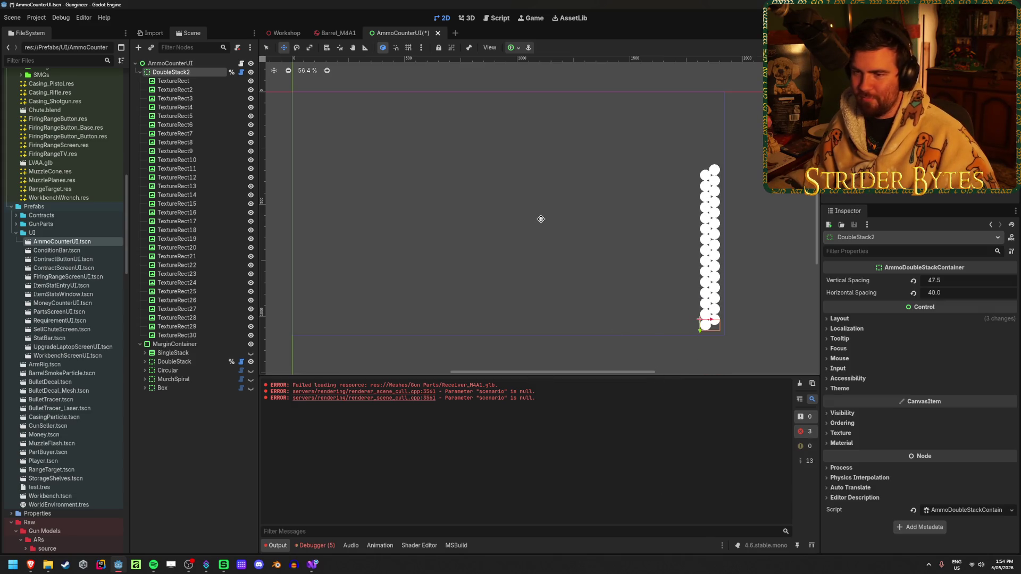
pyautogui.hotkey('ctrl', 'z')
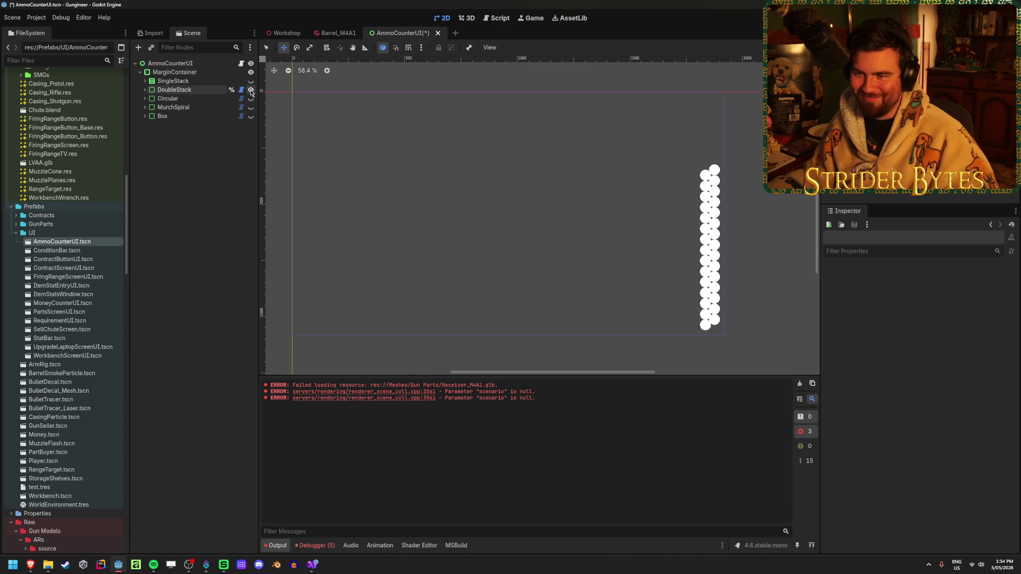
pyautogui.click(251, 89)
pyautogui.hotkey('ctrl', 's')
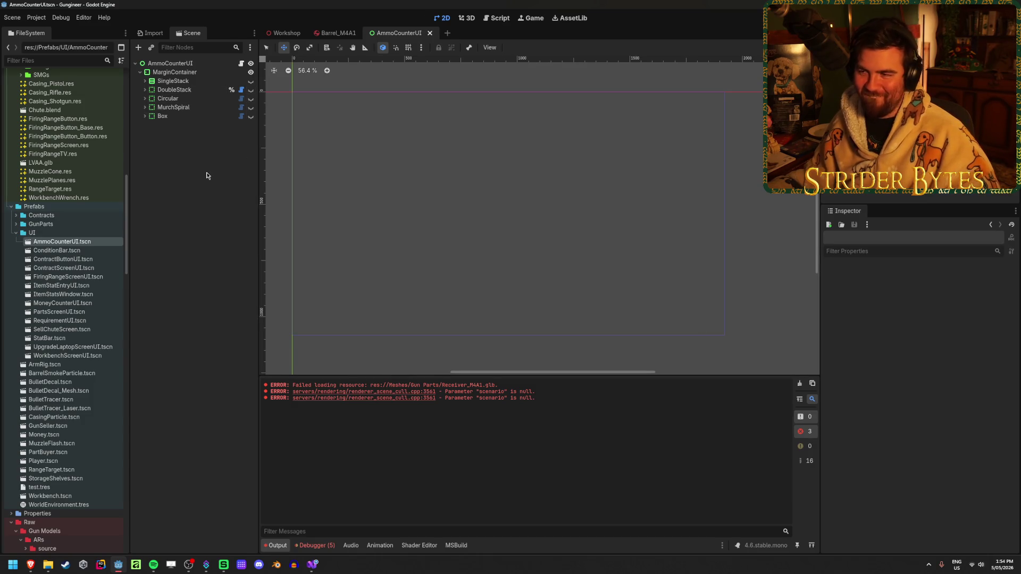
pyautogui.middleClick(379, 35)
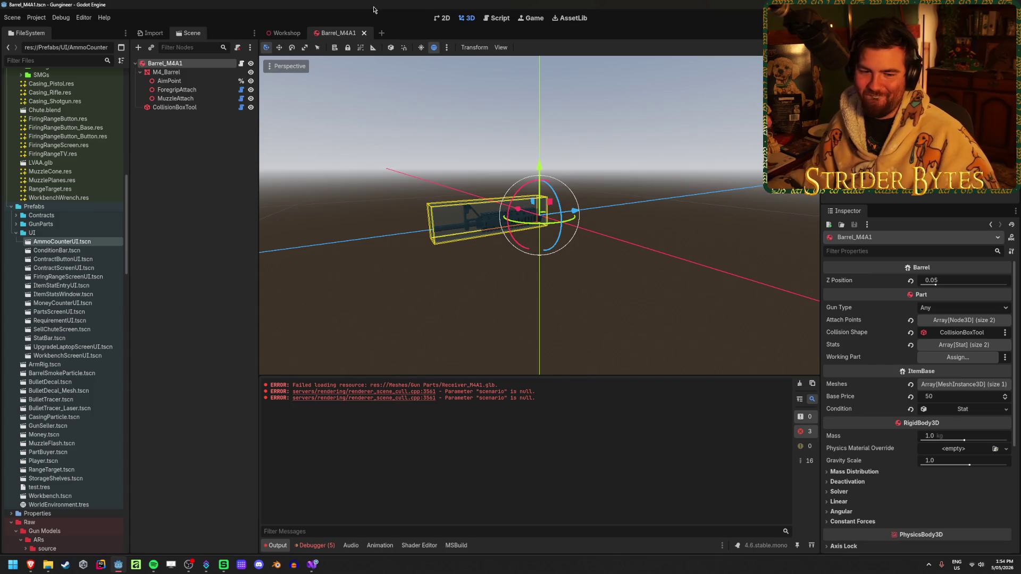
# - Close the Barrel_M4A1 tab, clear the Output panel's errors, and save Workshop with Ctrl+S
pyautogui.middleClick(355, 33)
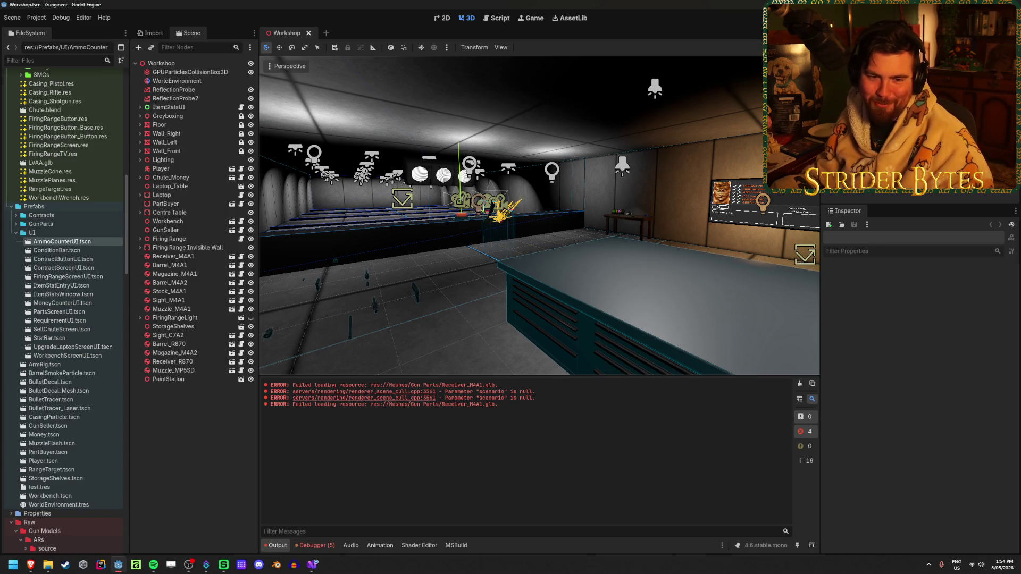
pyautogui.hotkey('alt', 'Tab')
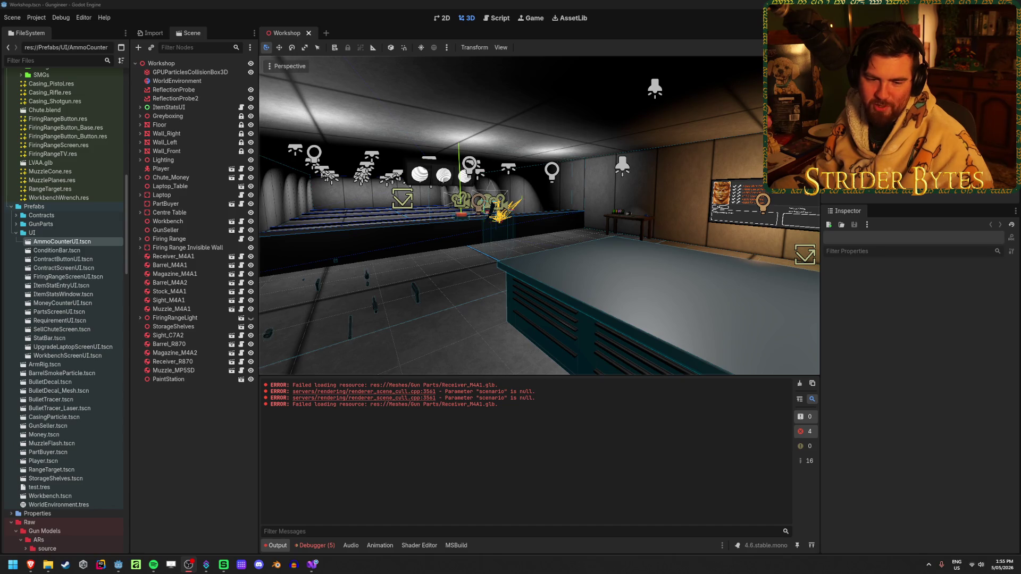
pyautogui.click(286, 3)
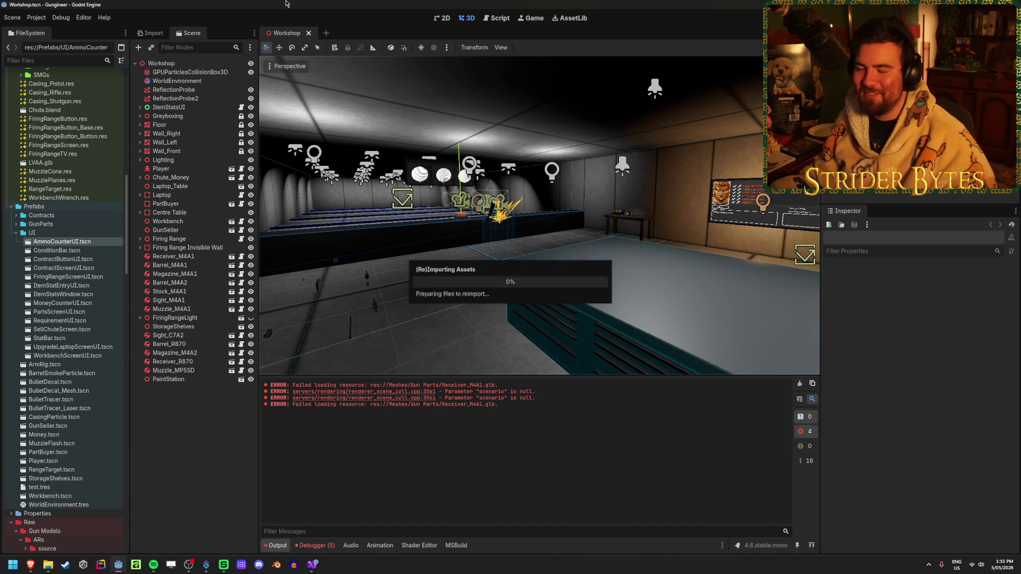
pyautogui.click(800, 384)
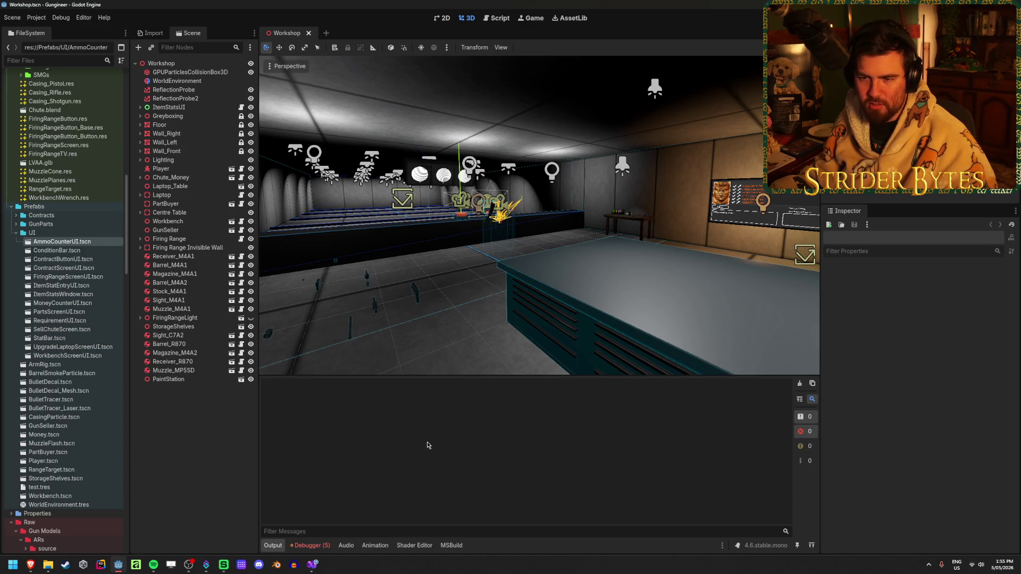
pyautogui.hotkey('ctrl', 's')
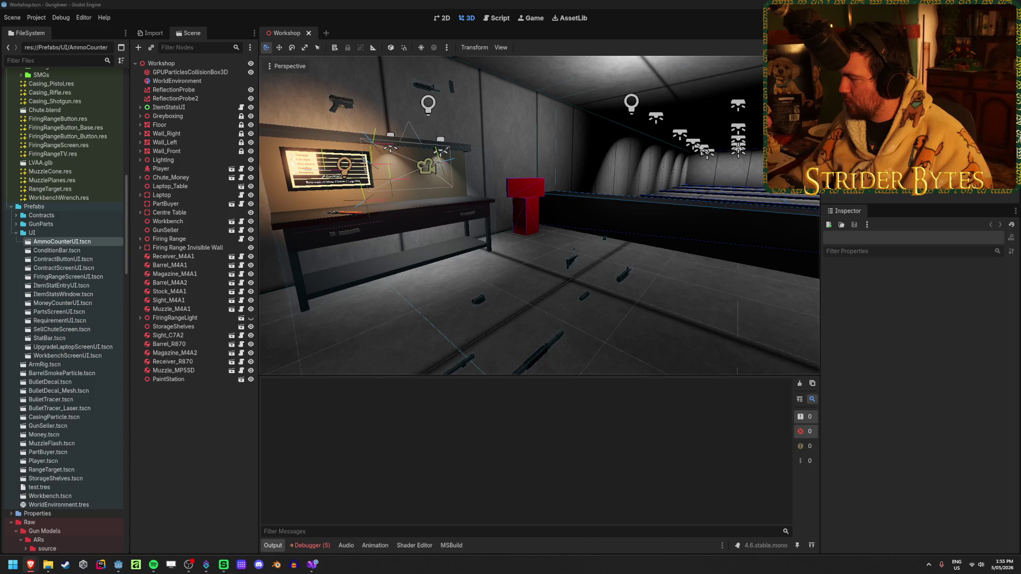
pyautogui.press('super+shift+Left')
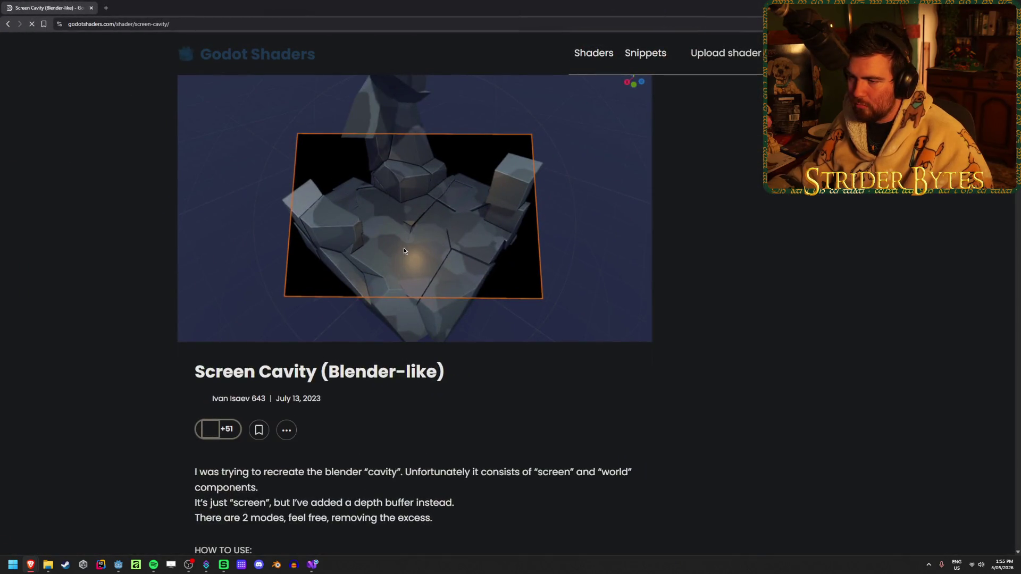
# - Read through the Screen Cavity shader's HOW TO USE notes and code, then return to Godot
pyautogui.scroll(-5, 403, 251)
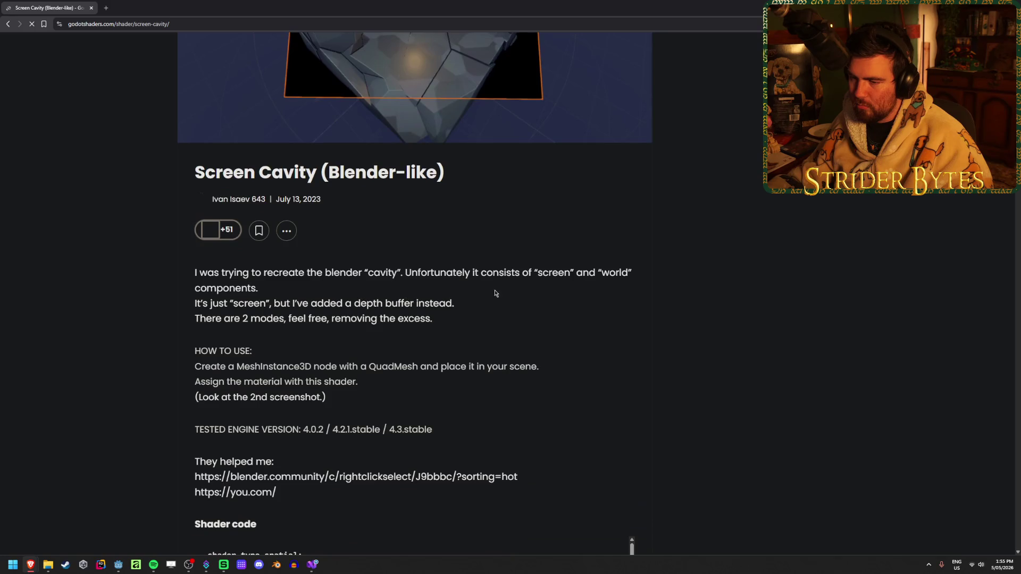
pyautogui.scroll(-2, 497, 282)
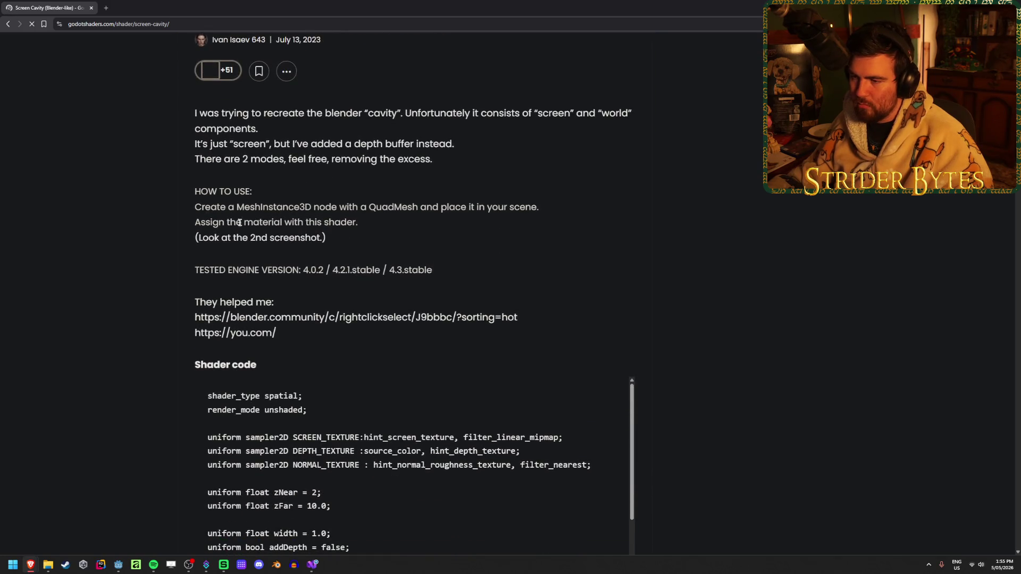
pyautogui.moveTo(431, 234); pyautogui.dragTo(193, 186)
pyautogui.click(193, 186)
pyautogui.scroll(-4, 635, 198)
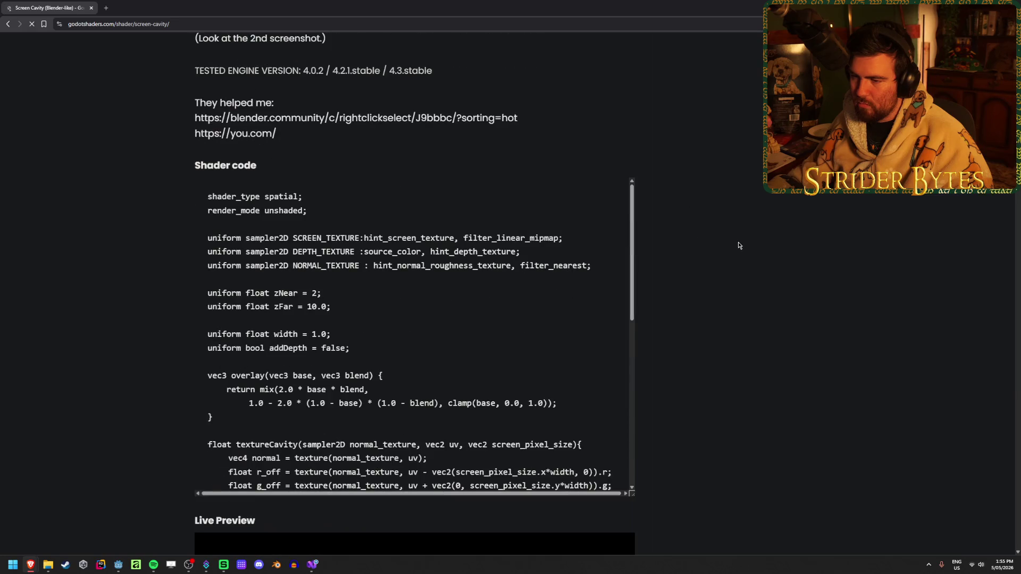
pyautogui.scroll(-7, 514, 306)
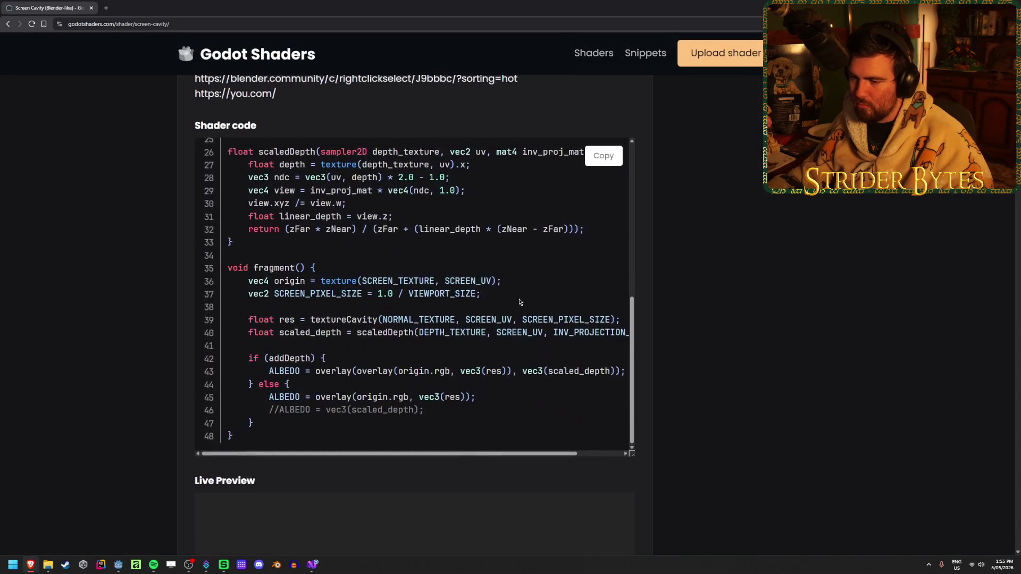
pyautogui.scroll(3, 94, 399)
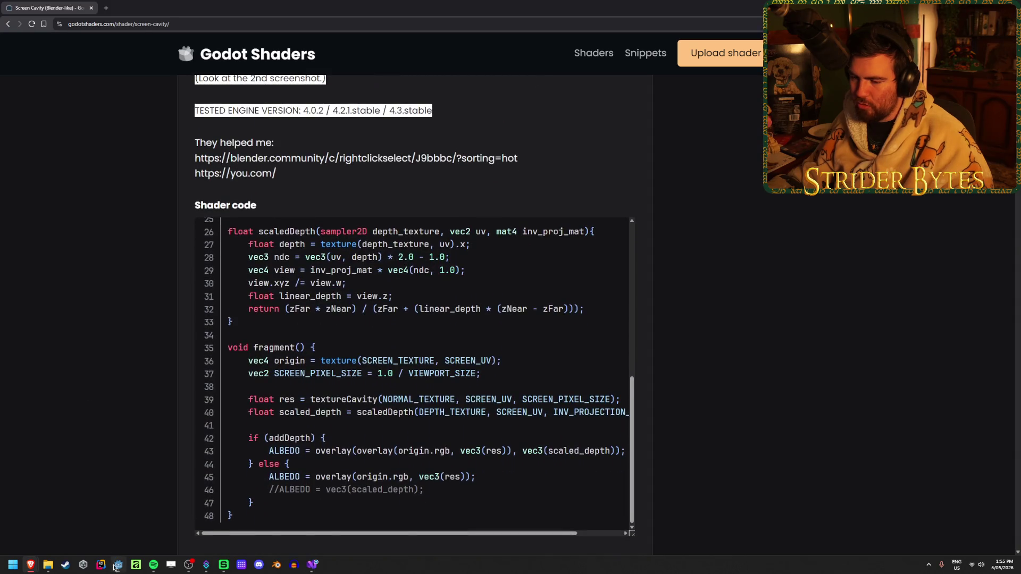
pyautogui.click(116, 564)
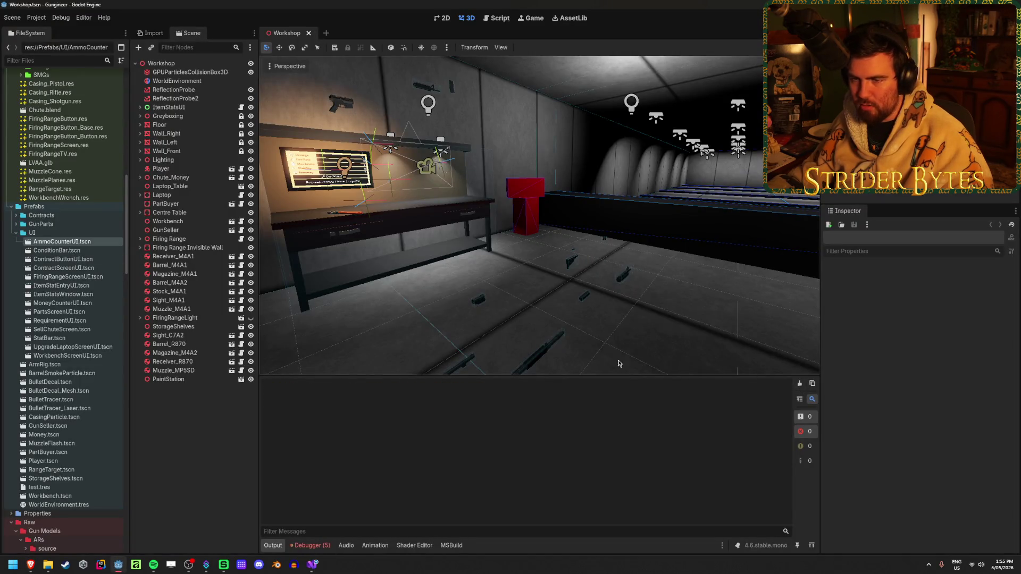
# - Collapse Raw/Gun Models/ARs, expand the Raw textures folder, and select 1.png
pyautogui.scroll(5, 53, 261)
pyautogui.scroll(-2, 53, 261)
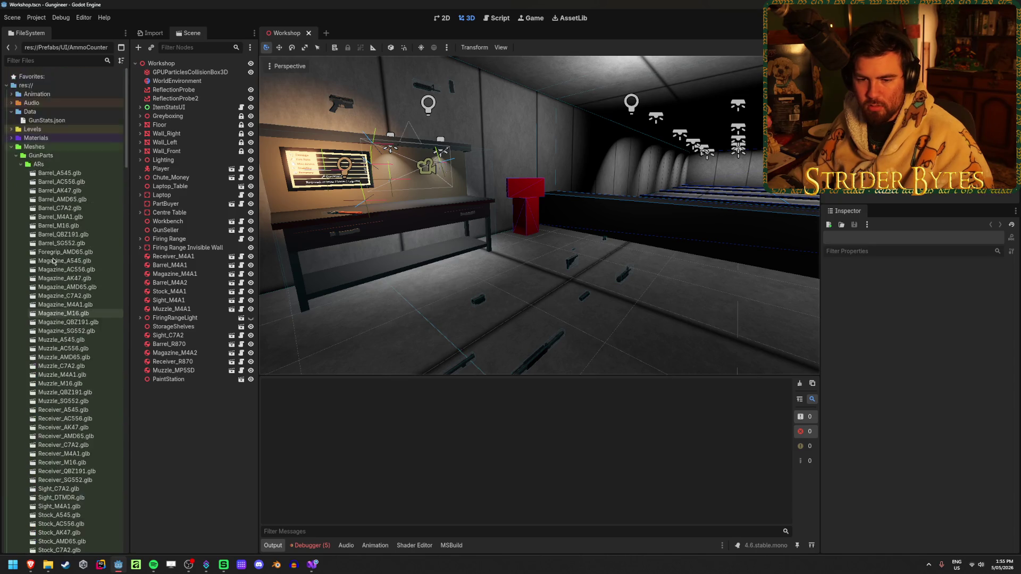
pyautogui.scroll(-2, 53, 261)
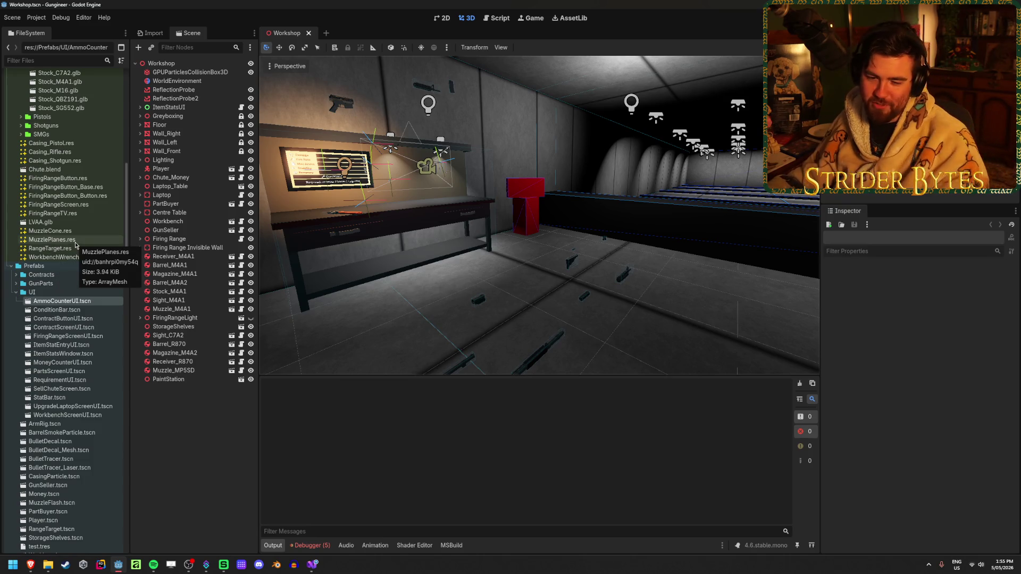
pyautogui.scroll(10, 79, 287)
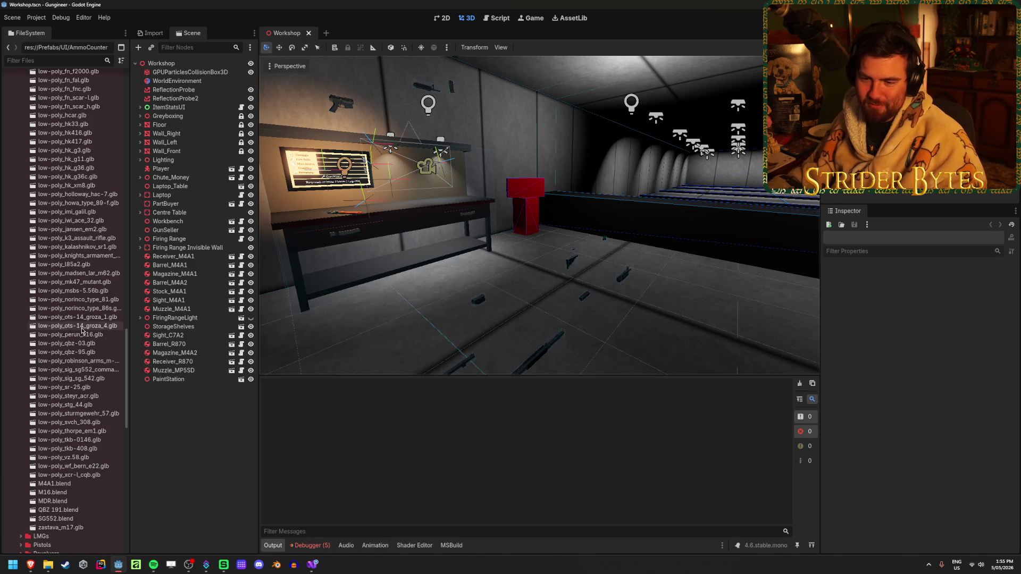
pyautogui.scroll(8, 82, 330)
pyautogui.click(26, 131)
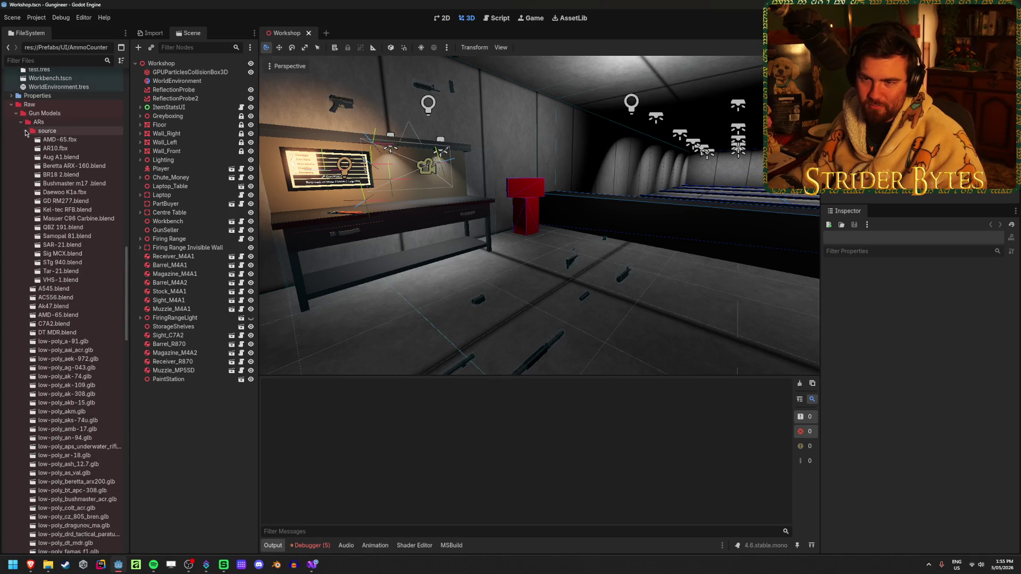
pyautogui.click(21, 122)
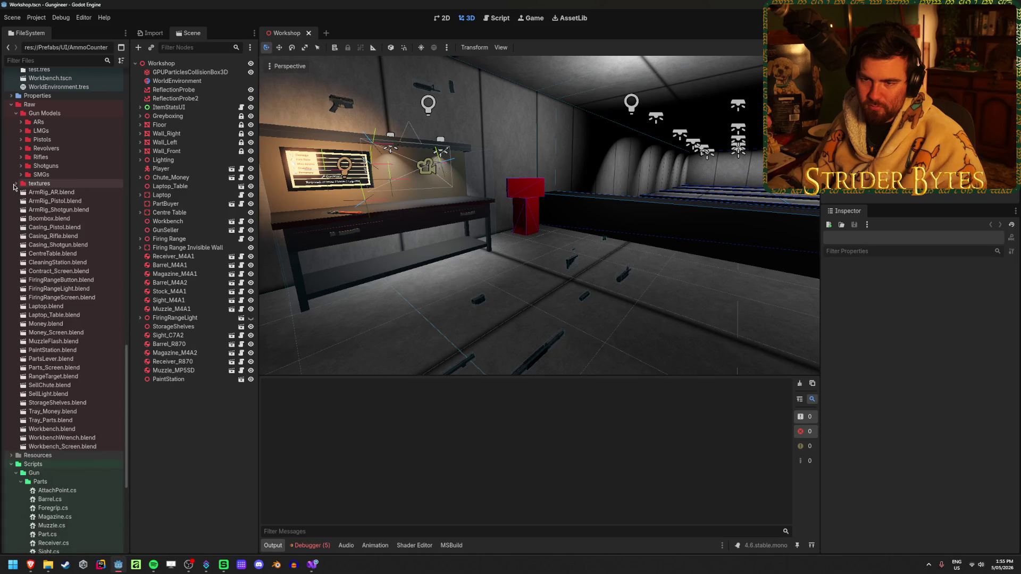
pyautogui.click(16, 184)
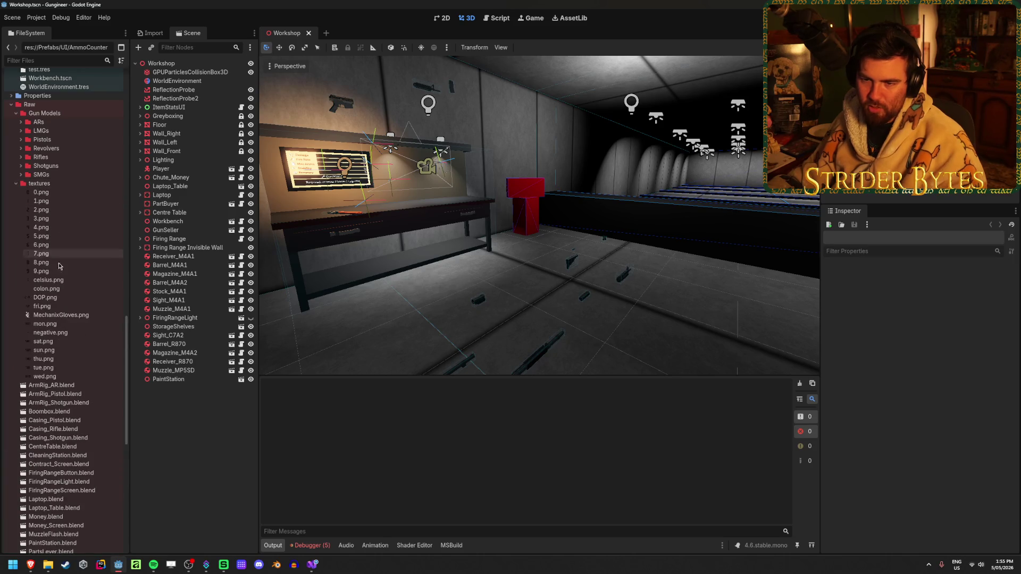
pyautogui.click(59, 201)
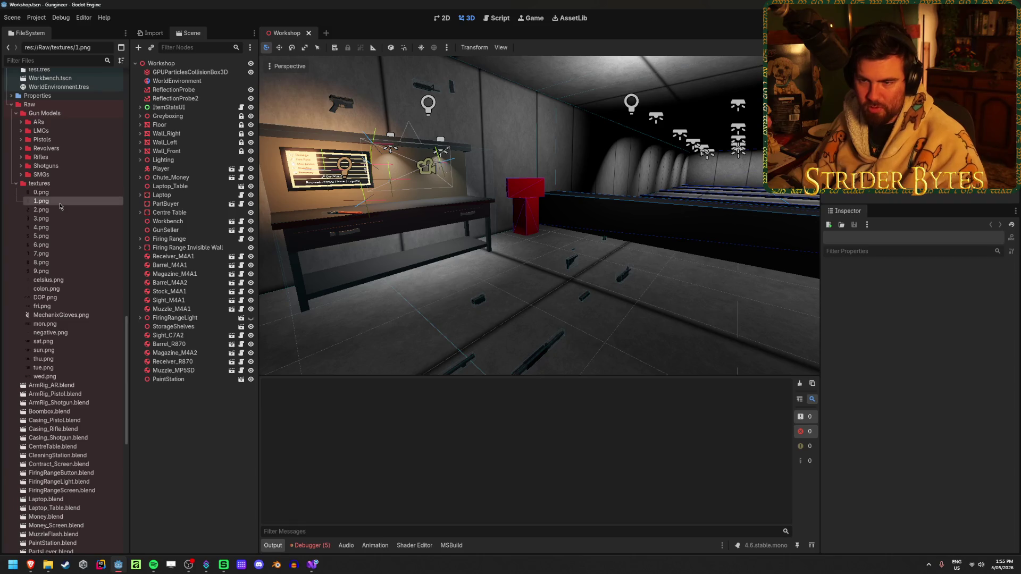
pyautogui.moveTo(69, 361)
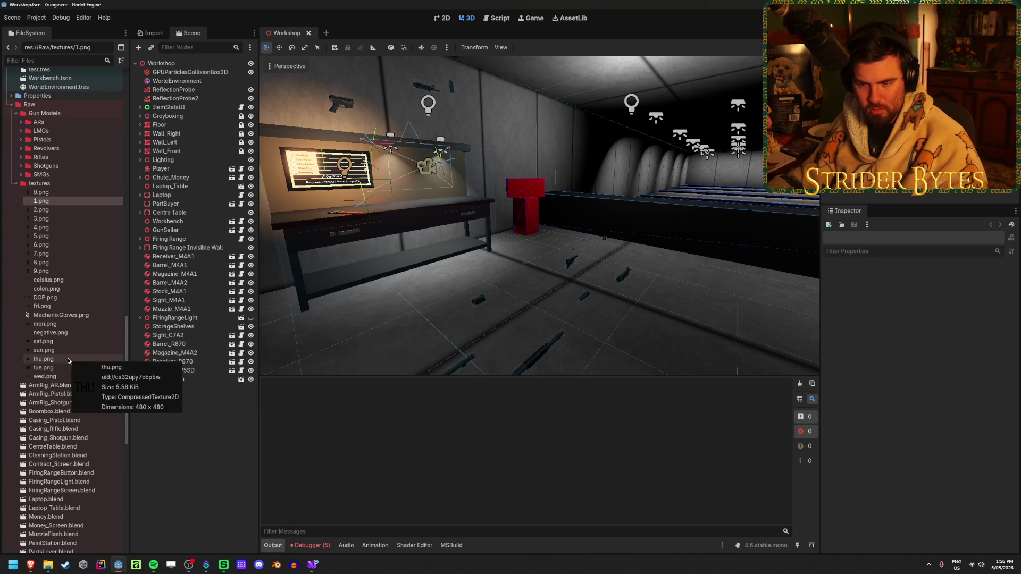
pyautogui.moveTo(74, 319)
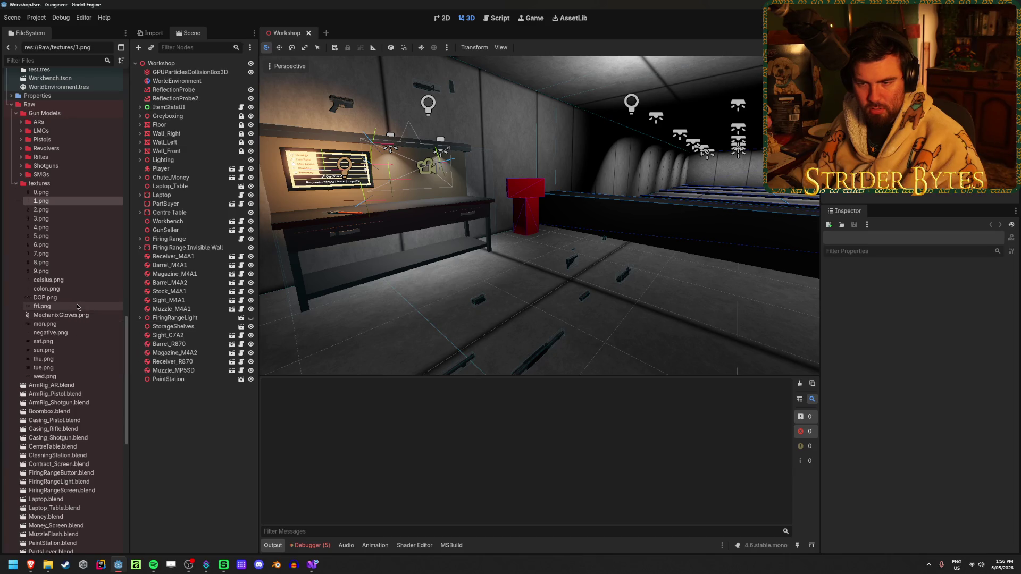
pyautogui.moveTo(78, 300)
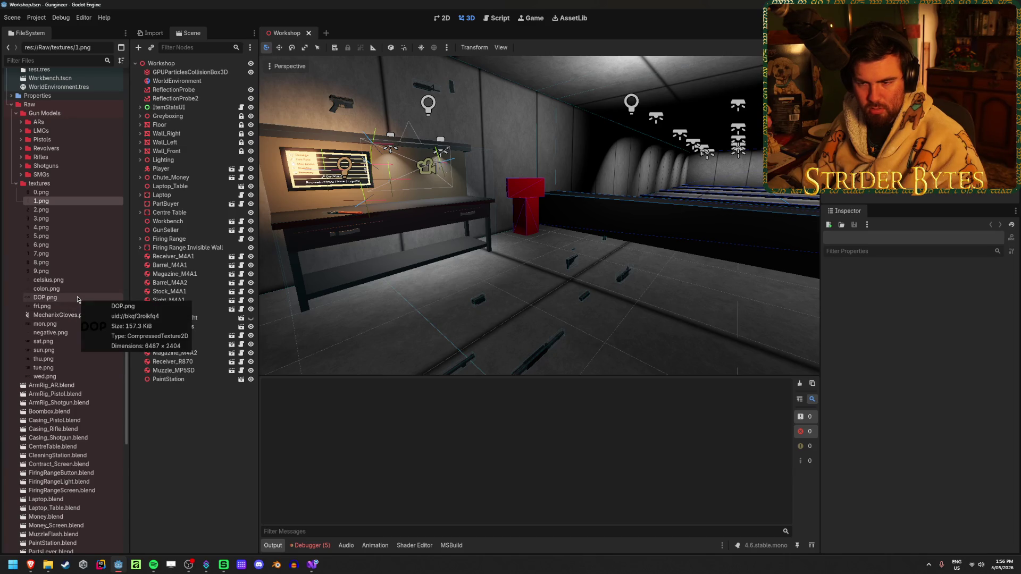
# - Preview the 9.png, 0.png and 2.png textures in the Inspector
pyautogui.click(79, 272)
pyautogui.moveTo(78, 275)
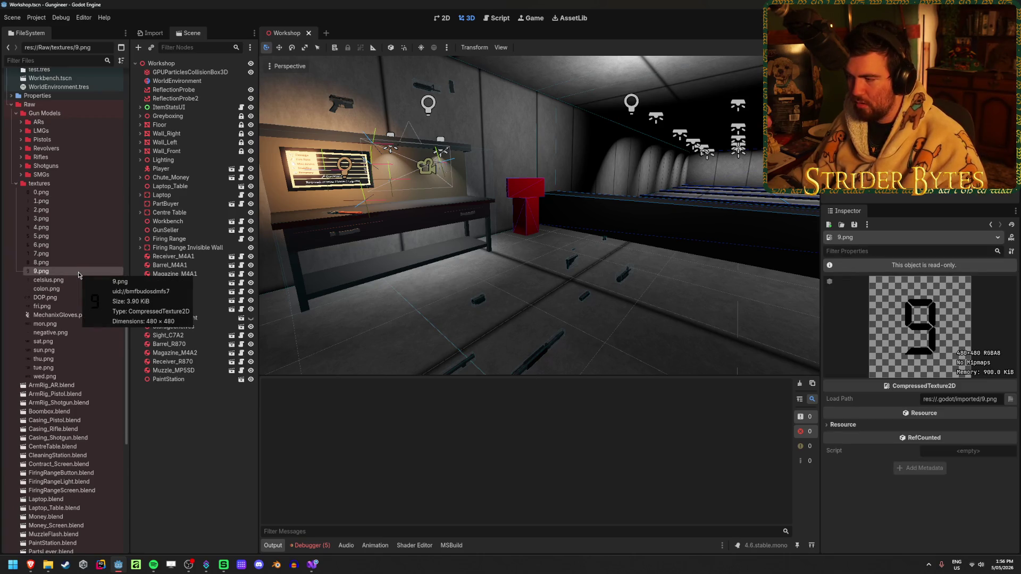
pyautogui.press('w')
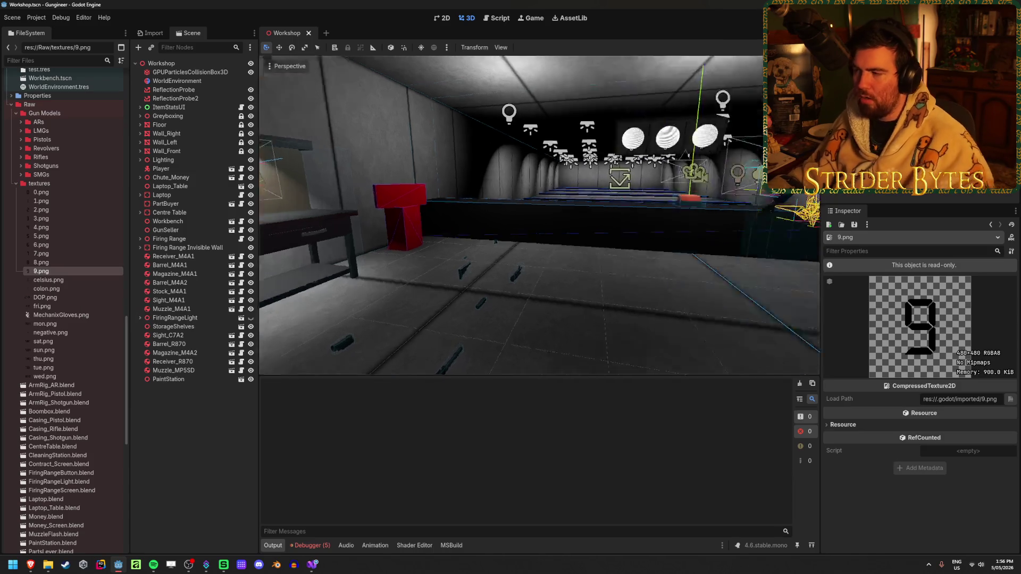
pyautogui.press('w')
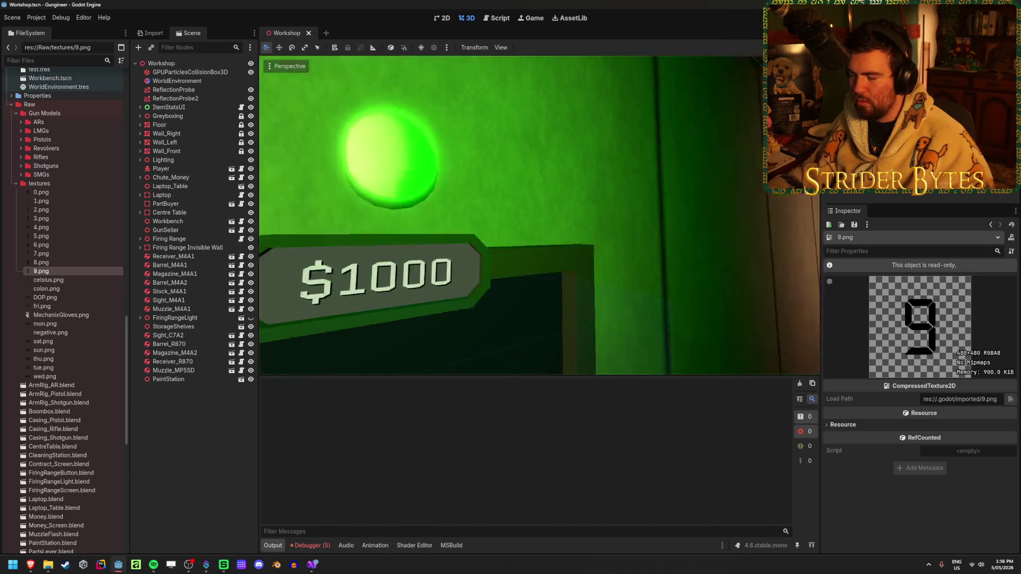
pyautogui.press('w')
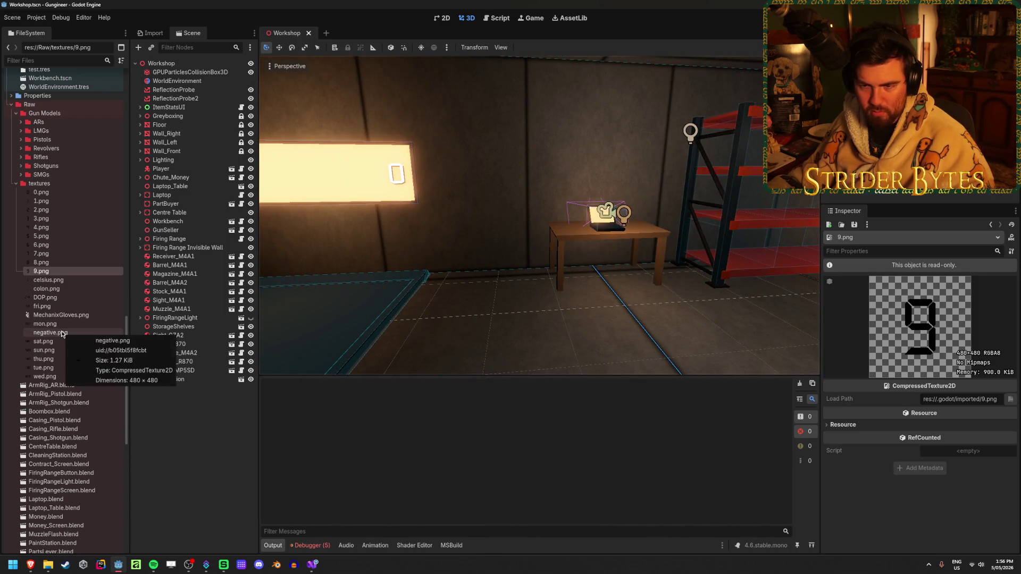
pyautogui.click(66, 196)
pyautogui.click(63, 210)
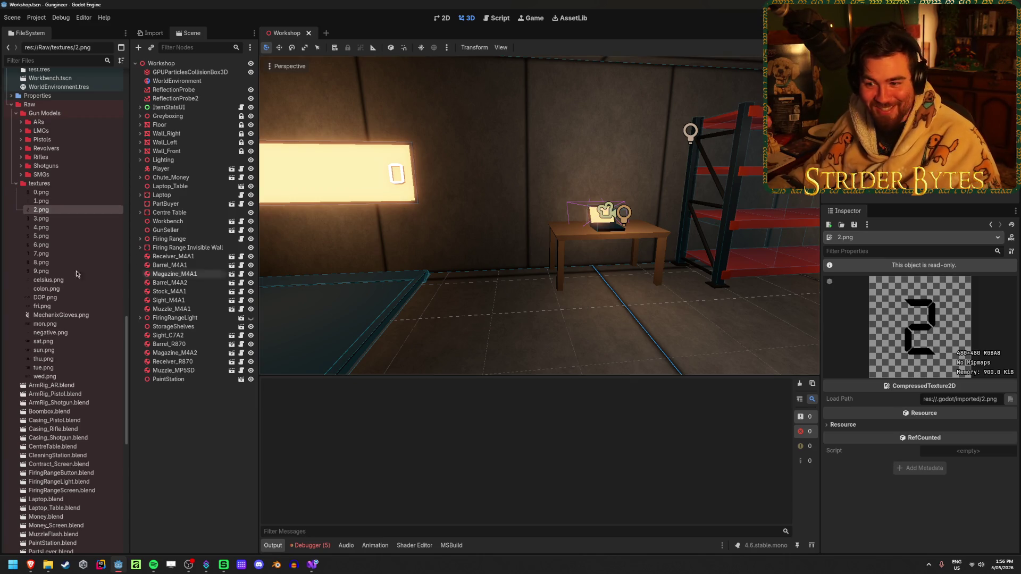
# - Preview 7, celsius, colon, DOP, the weekday textures and MechanixGloves.png
pyautogui.click(64, 256)
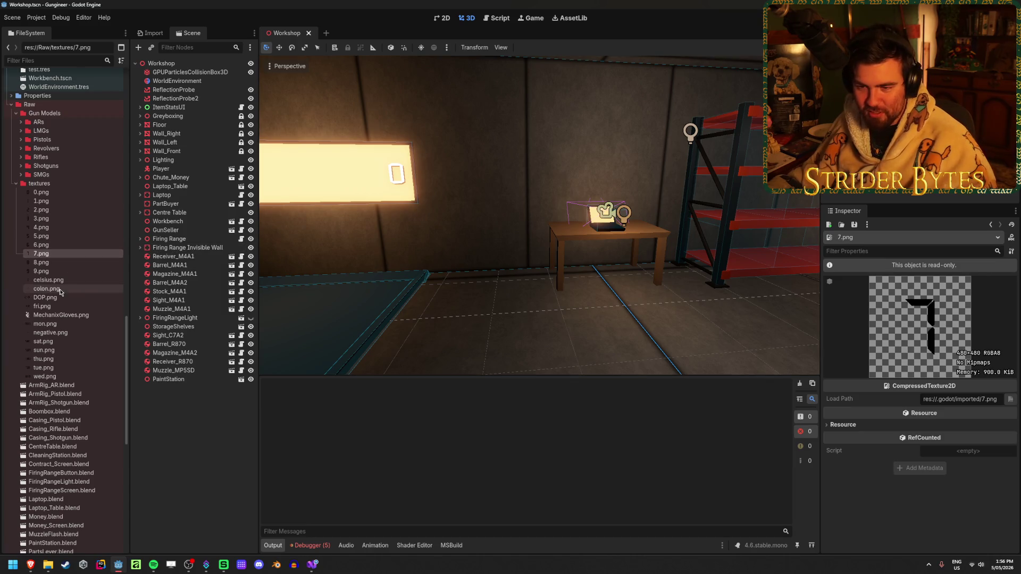
pyautogui.click(68, 281)
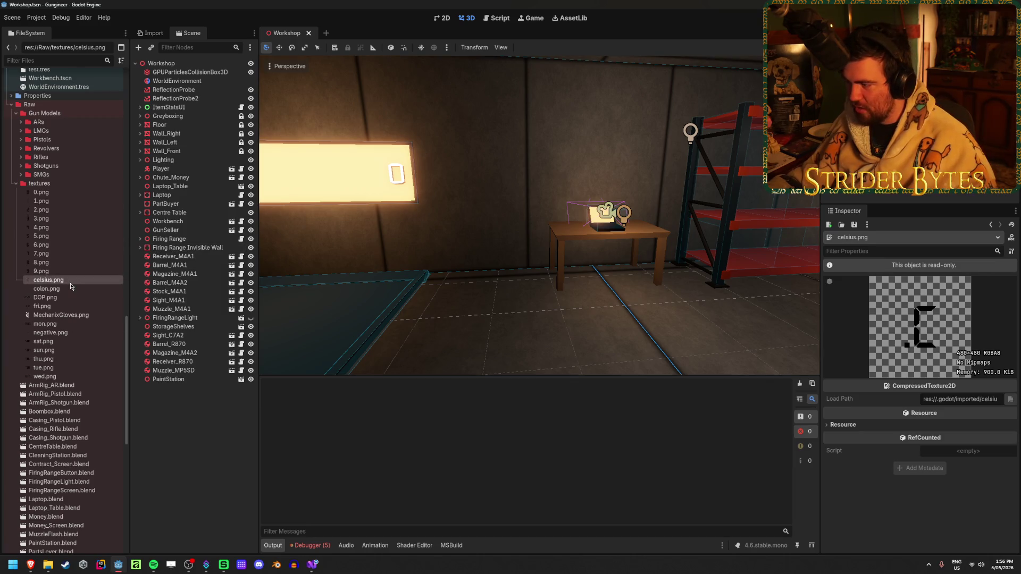
pyautogui.click(65, 289)
pyautogui.click(67, 298)
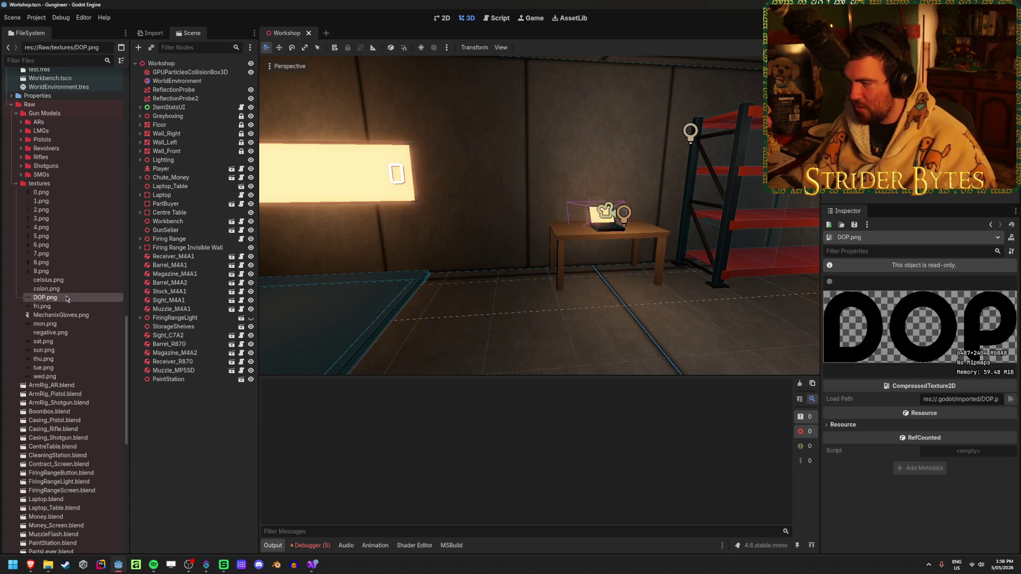
pyautogui.click(56, 306)
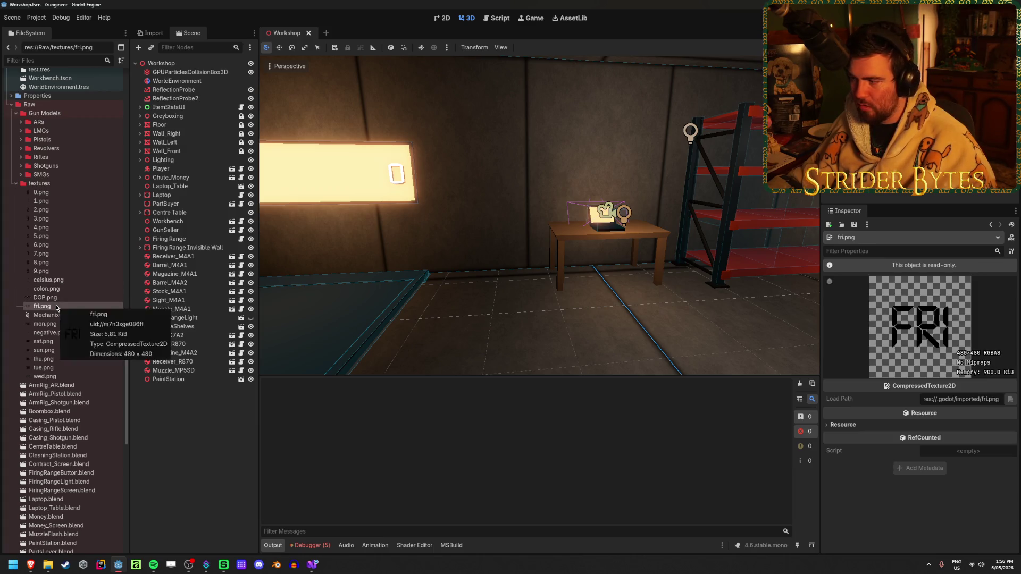
pyautogui.click(54, 324)
pyautogui.click(54, 341)
pyautogui.click(55, 350)
pyautogui.click(55, 368)
pyautogui.click(56, 376)
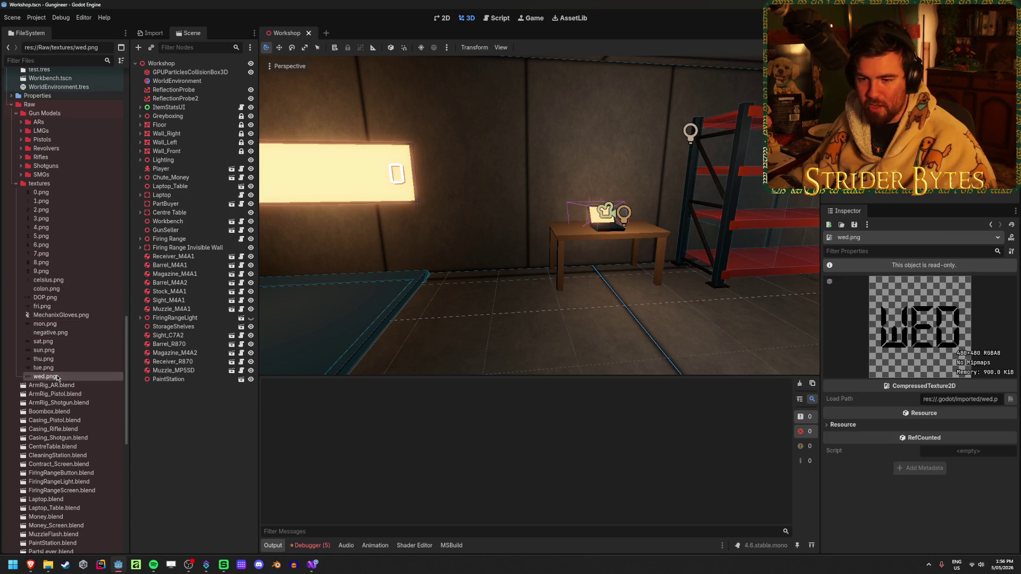
pyautogui.click(80, 317)
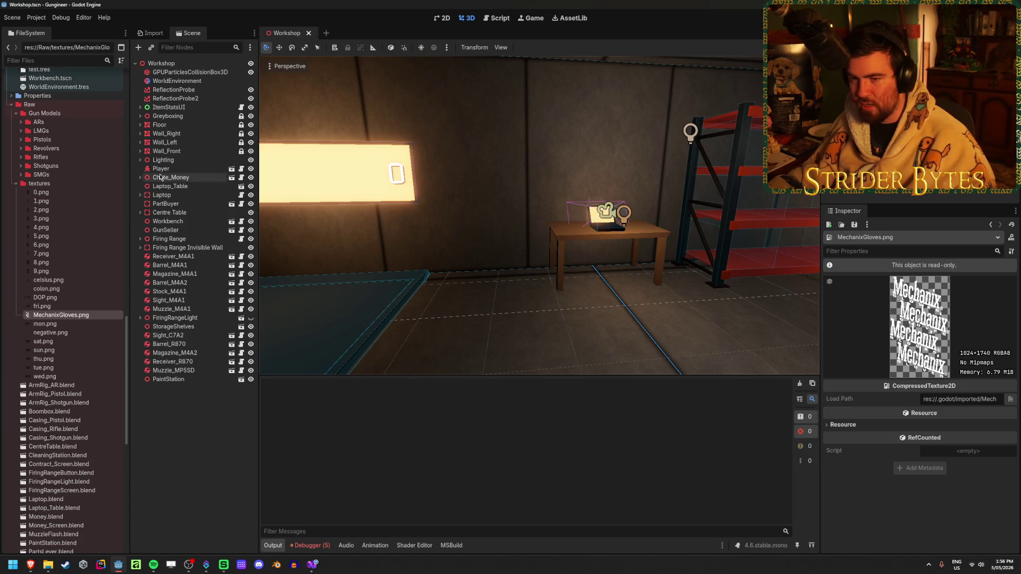
# - Select and collapse the textures folder, then drag it
pyautogui.click(58, 186)
pyautogui.click(15, 184)
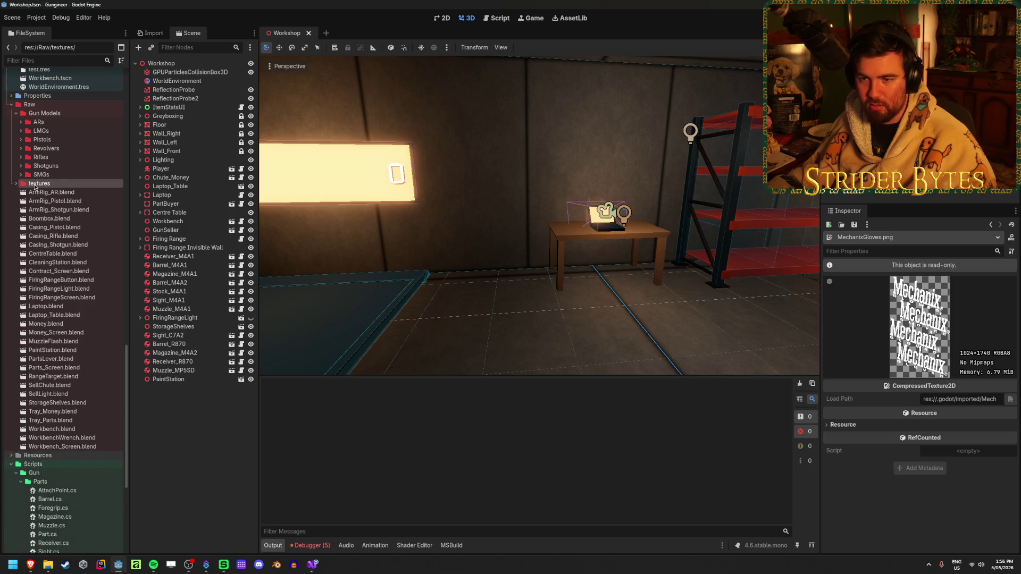
pyautogui.moveTo(49, 187); pyautogui.dragTo(49, 186)
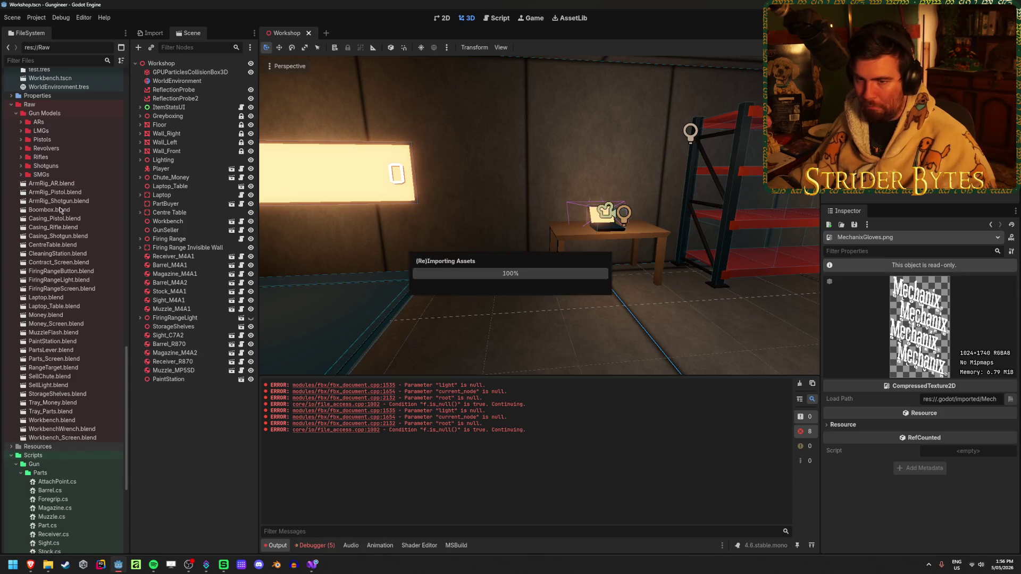
# - Clear the import errors from Output, expand Prefabs/GunParts, and open Barrel_A545
pyautogui.click(799, 383)
pyautogui.scroll(5, 53, 319)
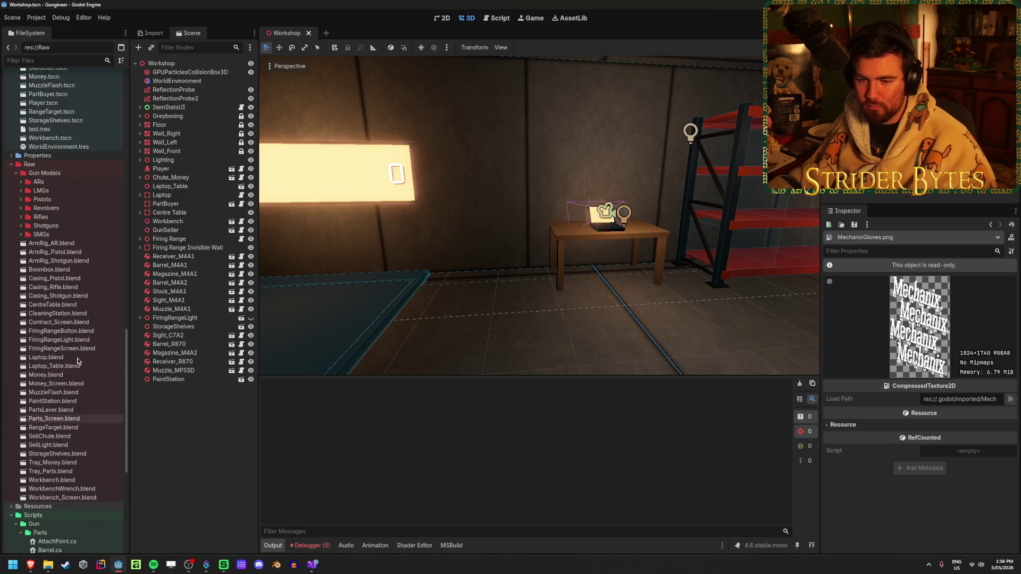
pyautogui.scroll(10, 45, 315)
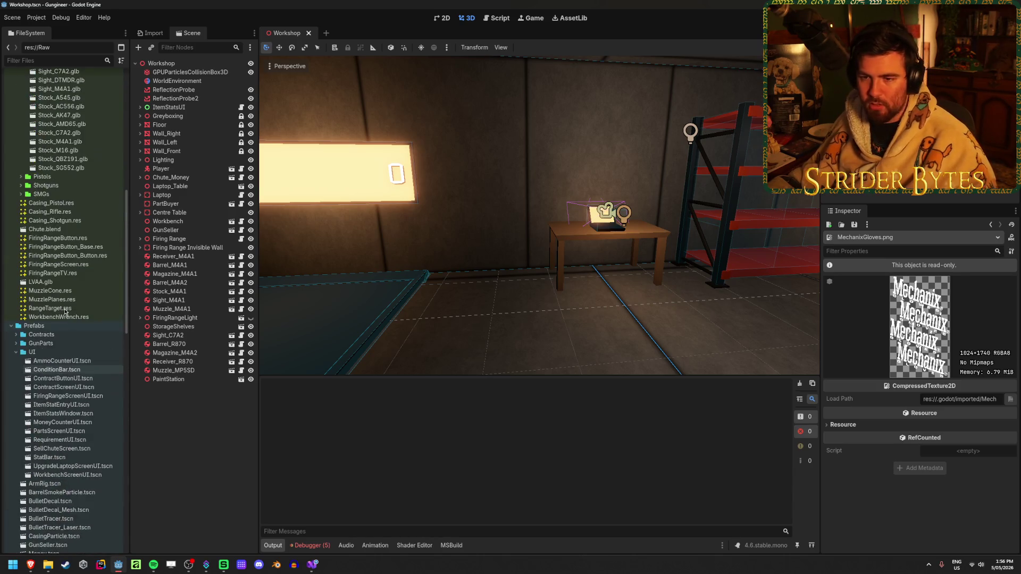
pyautogui.scroll(10, 65, 312)
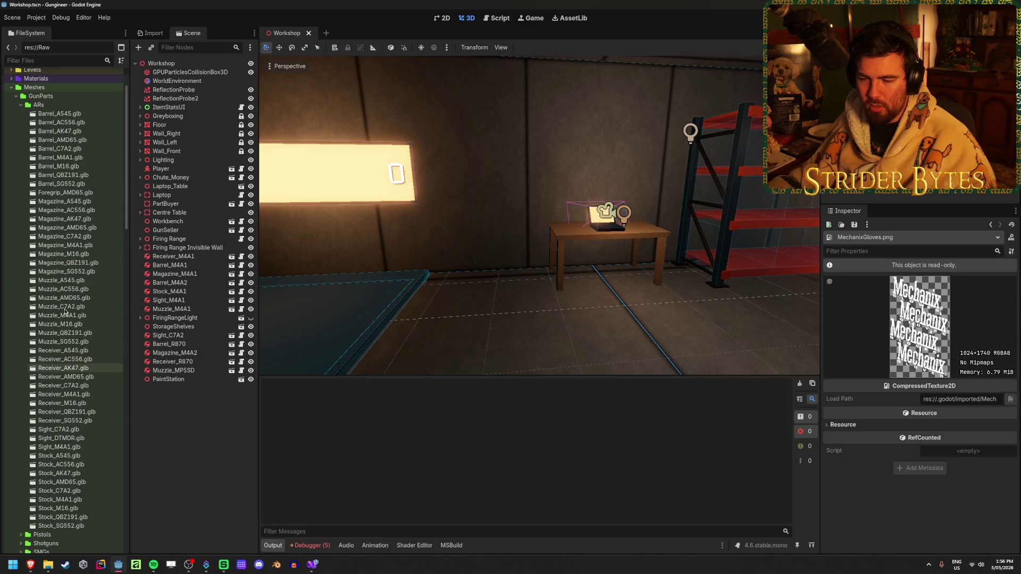
pyautogui.scroll(-12, 65, 311)
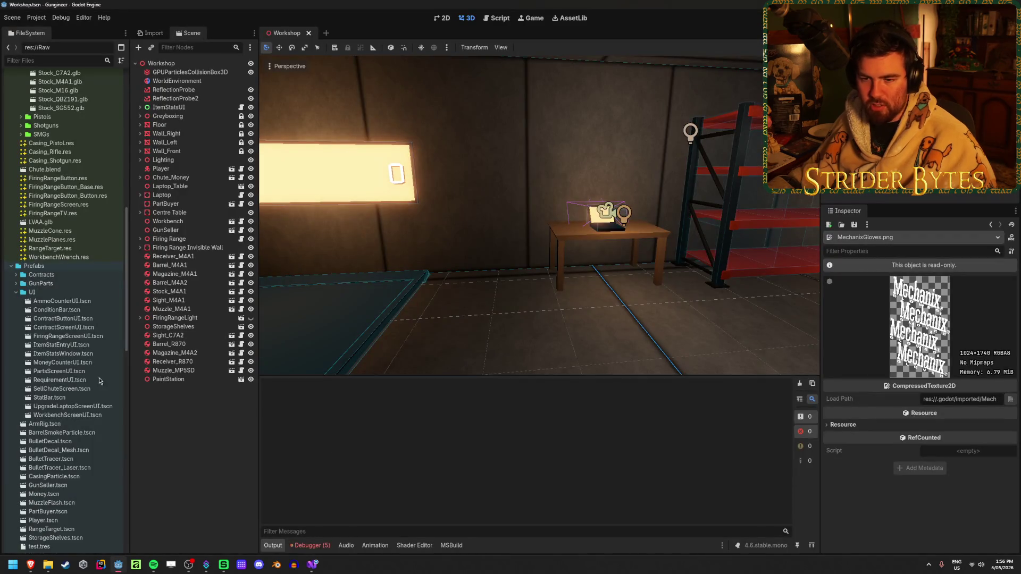
pyautogui.scroll(-10, 100, 381)
pyautogui.scroll(5, 58, 213)
pyautogui.scroll(3, 19, 226)
pyautogui.click(16, 224)
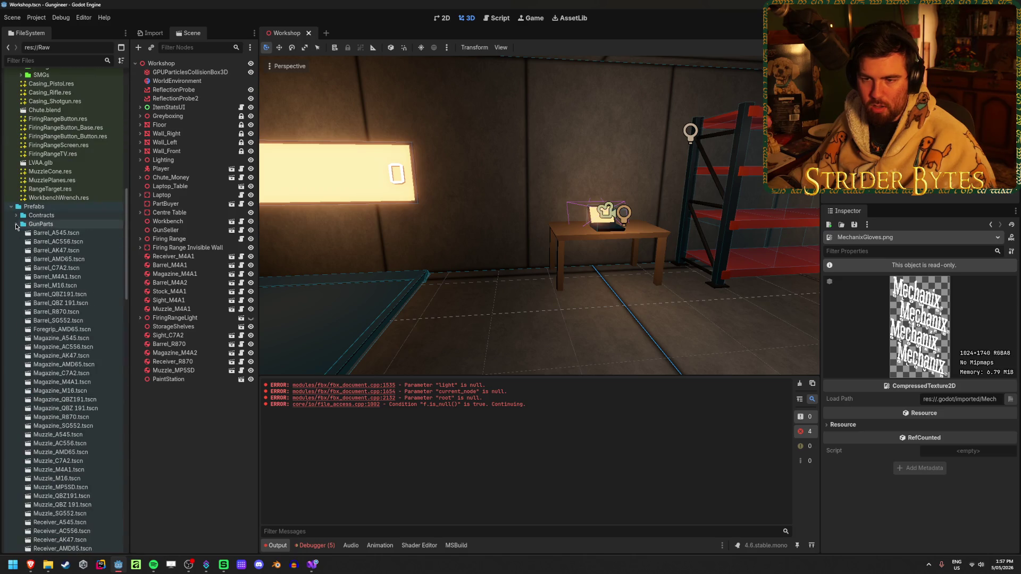
pyautogui.doubleClick(90, 234)
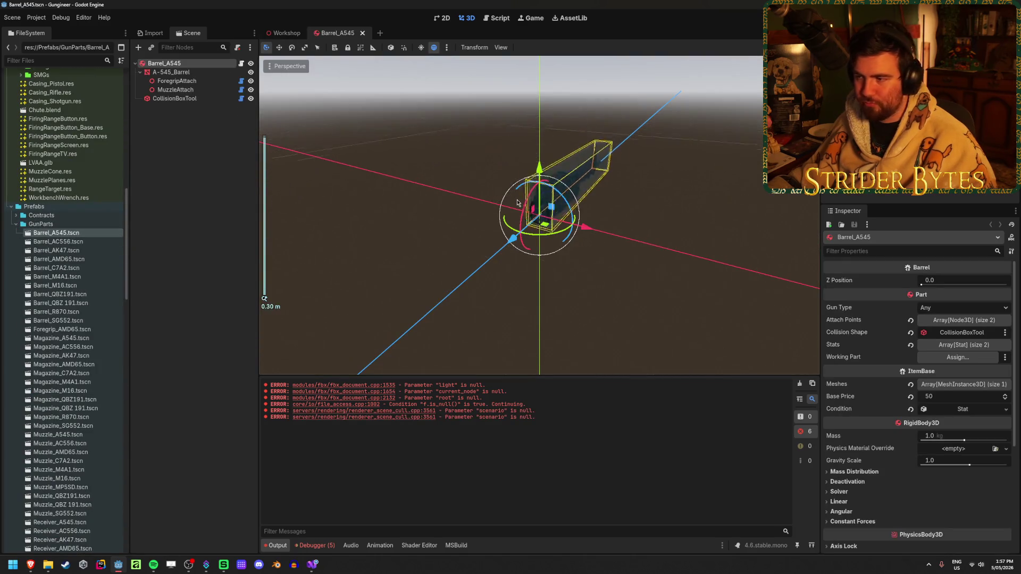
# - Select the A-545_Barrel mesh and inspect its empty Surface Material Override slots
pyautogui.scroll(3, 516, 202)
pyautogui.moveTo(516, 202)
pyautogui.mouseDown()
pyautogui.moveTo(697, 257)
pyautogui.moveTo(499, 292)
pyautogui.mouseUp()
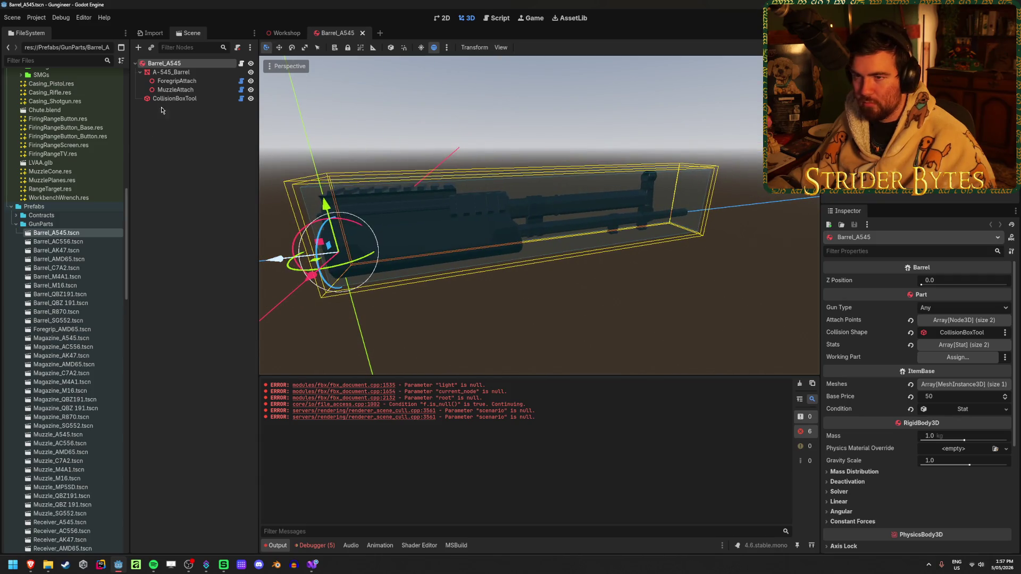
pyautogui.click(188, 73)
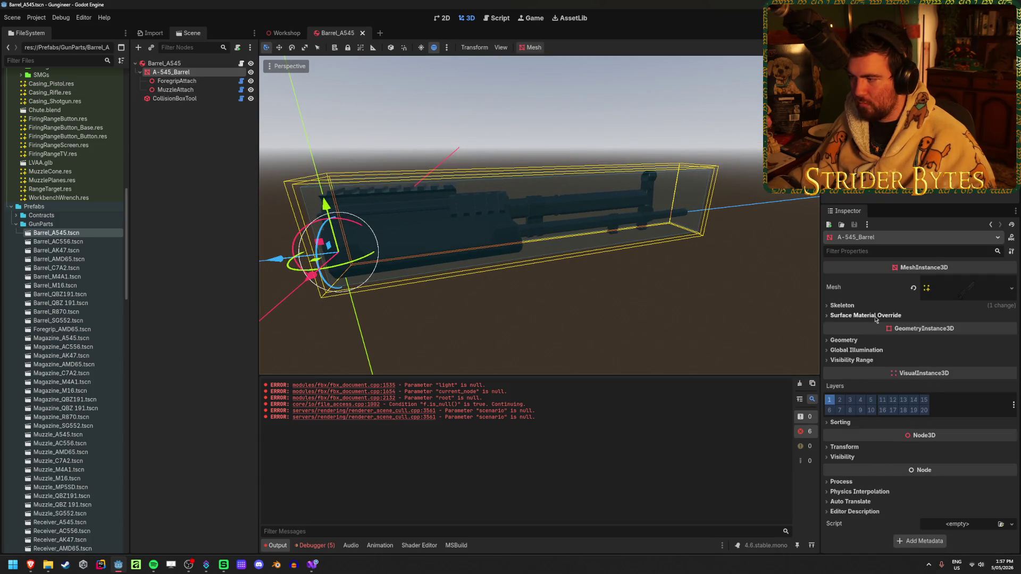
pyautogui.click(861, 307)
pyautogui.click(862, 307)
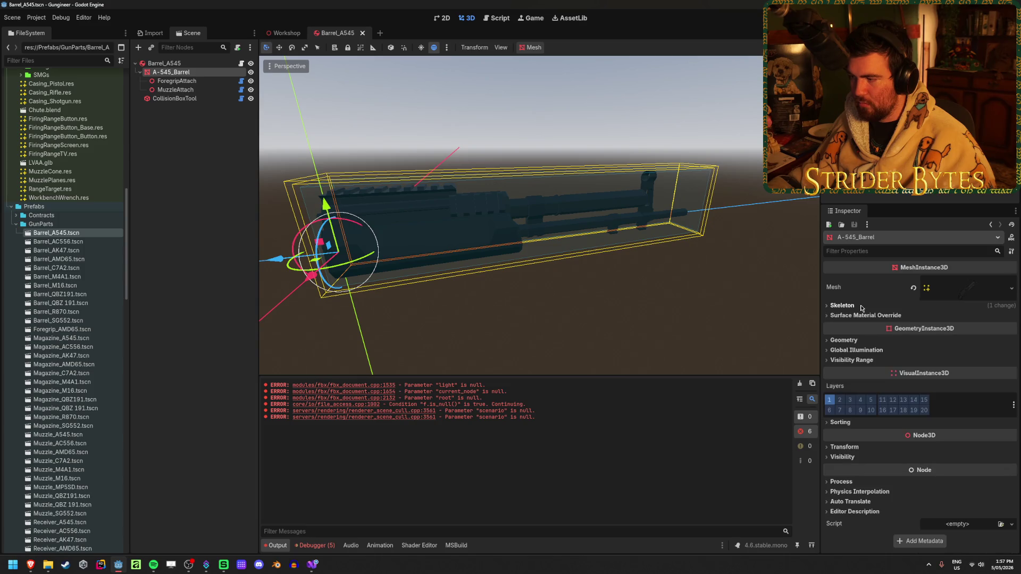
pyautogui.click(877, 317)
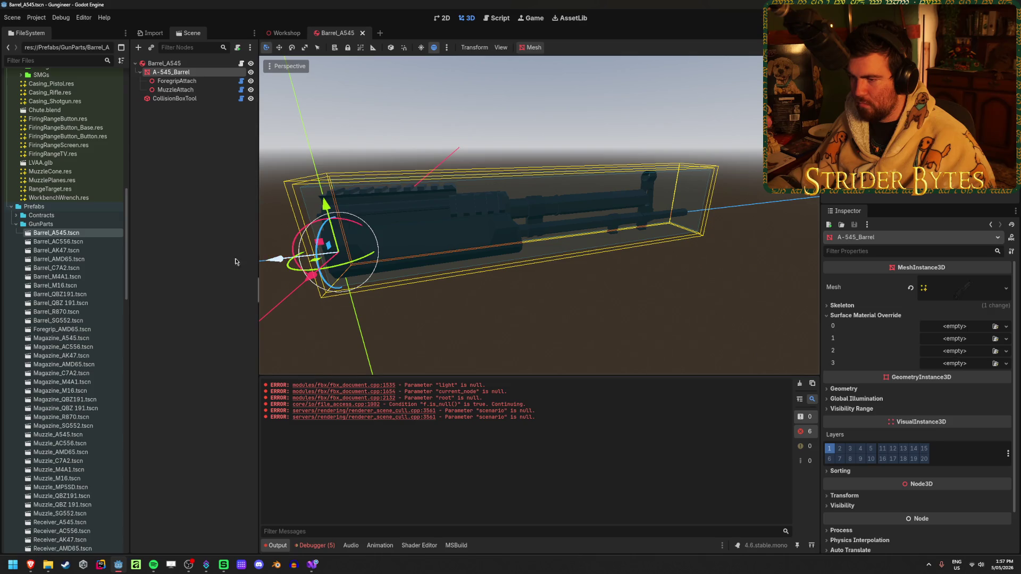
pyautogui.click(212, 262)
# - Open the Advanced Import Settings for Barrel_A545.glb
pyautogui.moveTo(558, 258)
pyautogui.mouseDown()
pyautogui.moveTo(446, 258)
pyautogui.moveTo(366, 241)
pyautogui.moveTo(367, 231)
pyautogui.moveTo(426, 236)
pyautogui.mouseUp()
pyautogui.scroll(10, 89, 242)
pyautogui.click(77, 174)
pyautogui.doubleClick(77, 174)
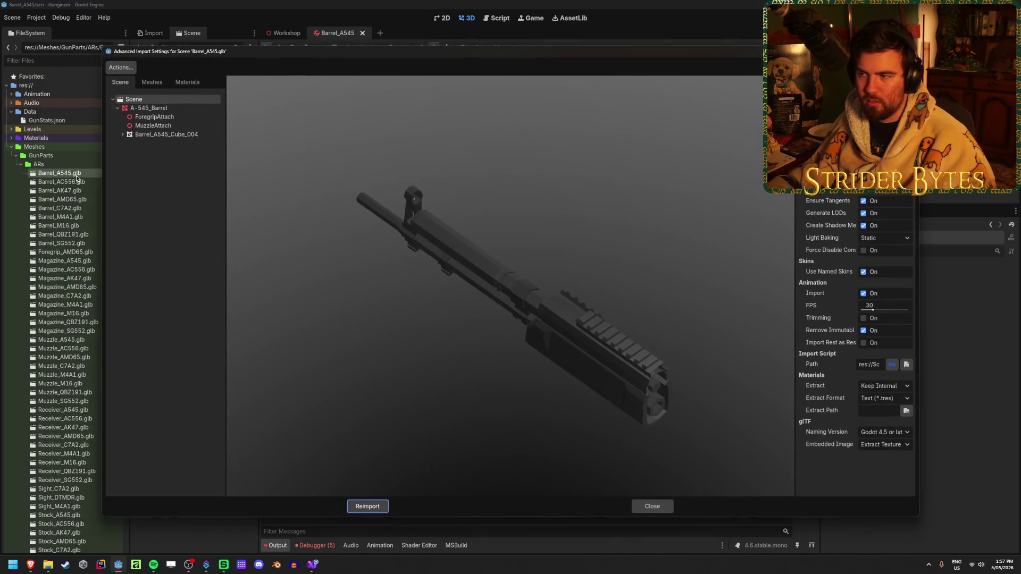
# - Preview a Barrel_A545 material on the sphere, close Advanced Import Settings, and clear the Output log
pyautogui.click(187, 81)
pyautogui.click(149, 99)
pyautogui.click(159, 108)
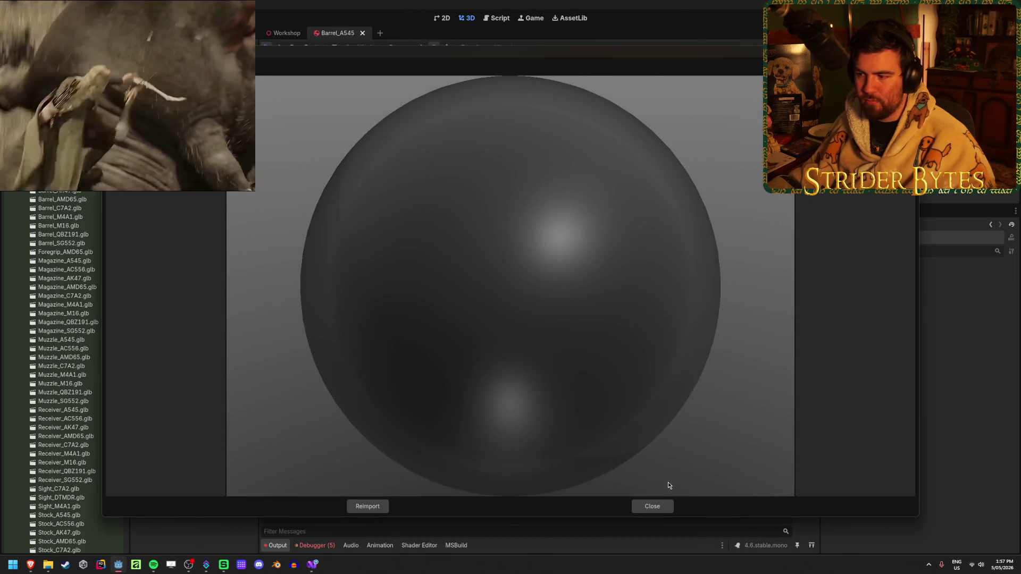
pyautogui.click(653, 506)
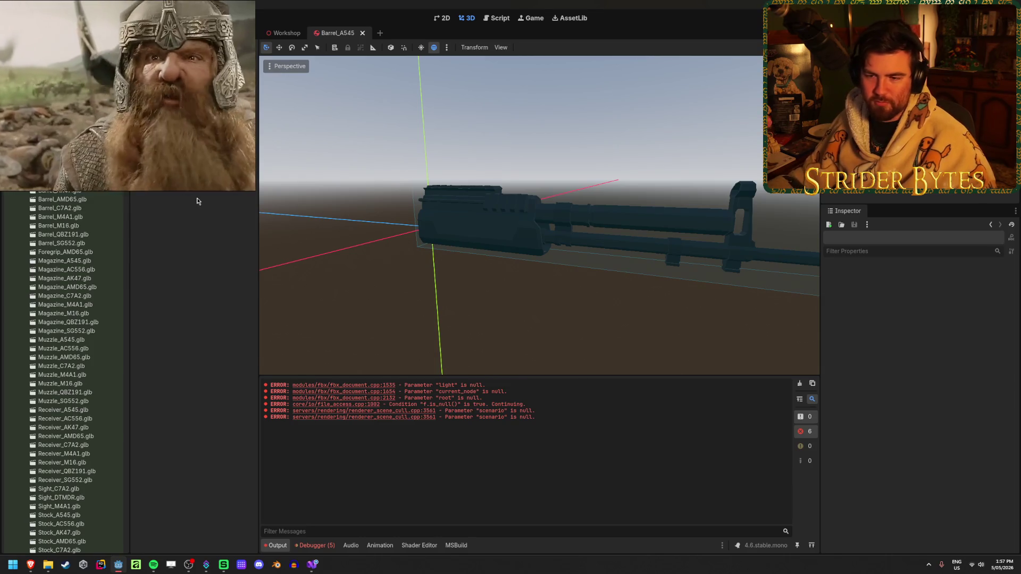
pyautogui.click(799, 384)
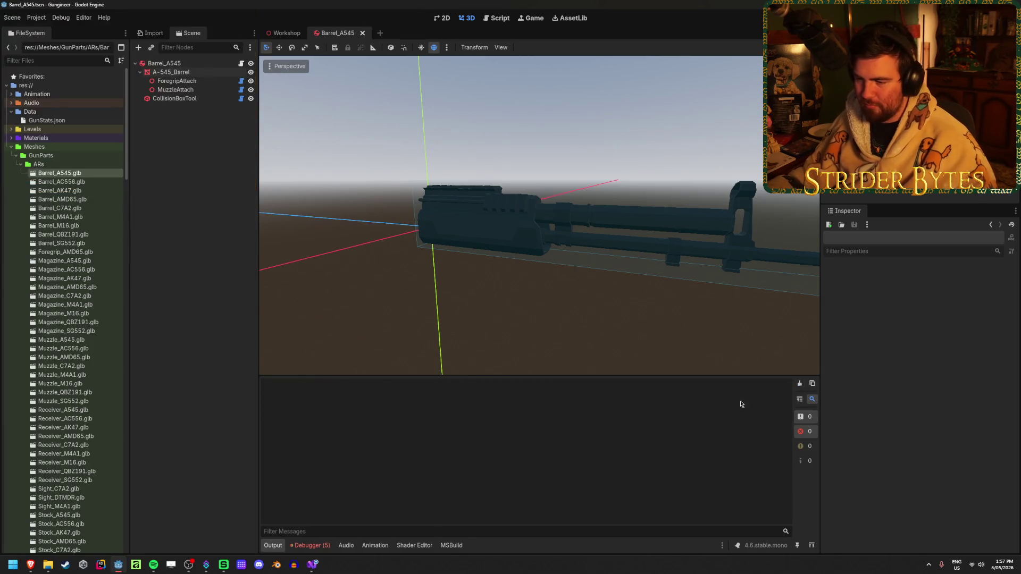
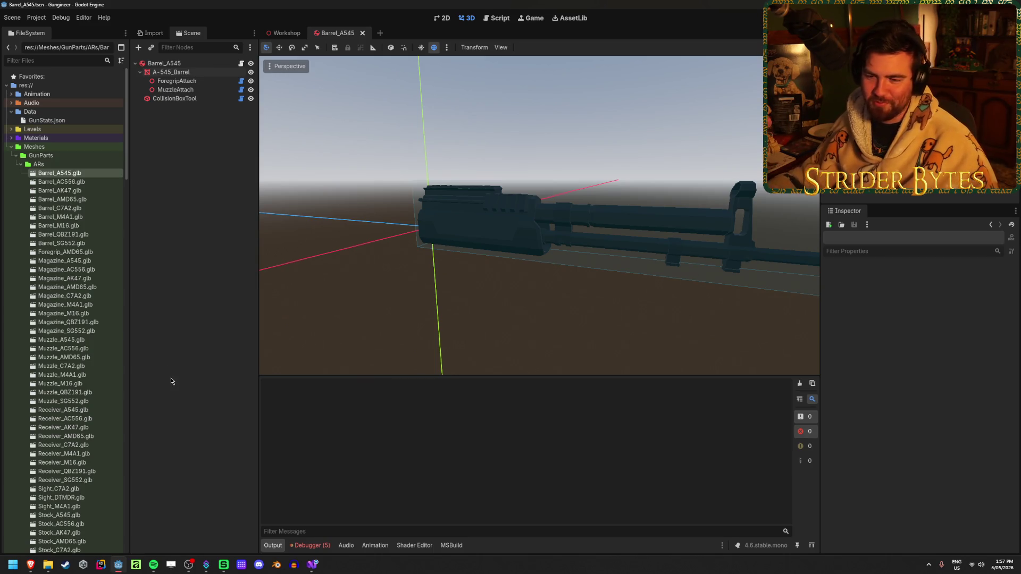
# - Scroll through the FileSystem dock to look over the project's files
pyautogui.scroll(-5, 72, 390)
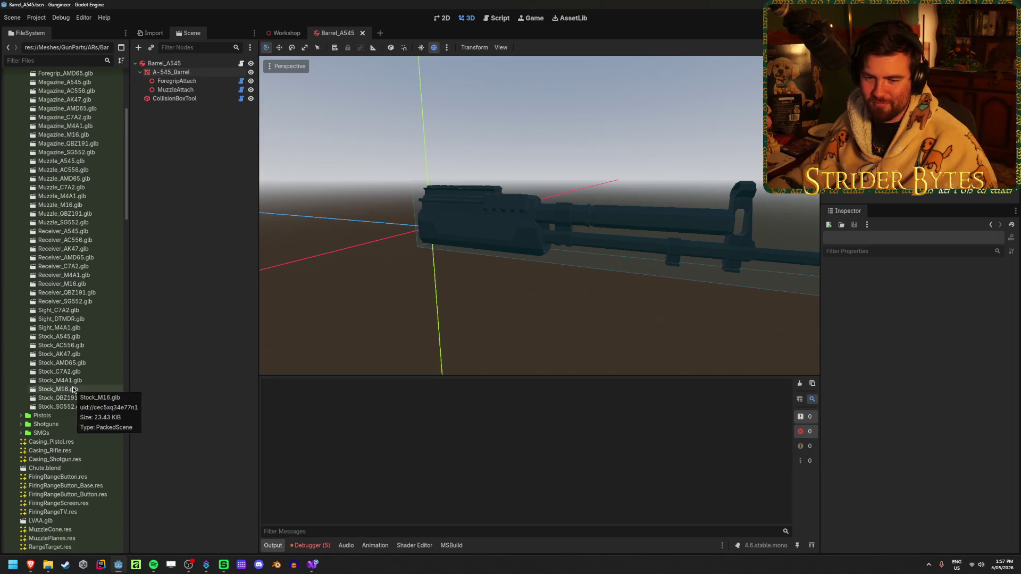
pyautogui.scroll(2, 73, 389)
pyautogui.scroll(2, 85, 372)
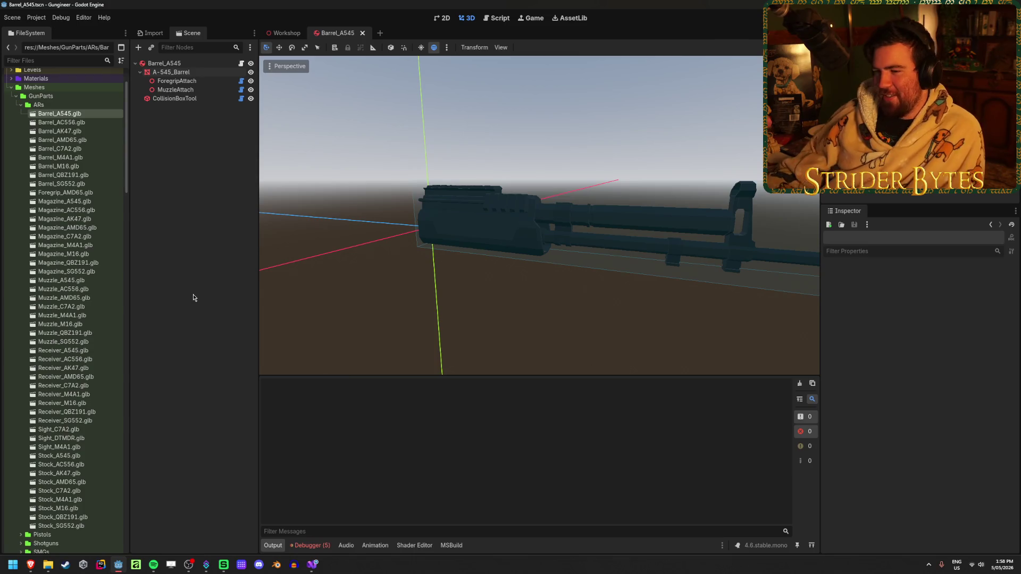
pyautogui.scroll(-15, 92, 312)
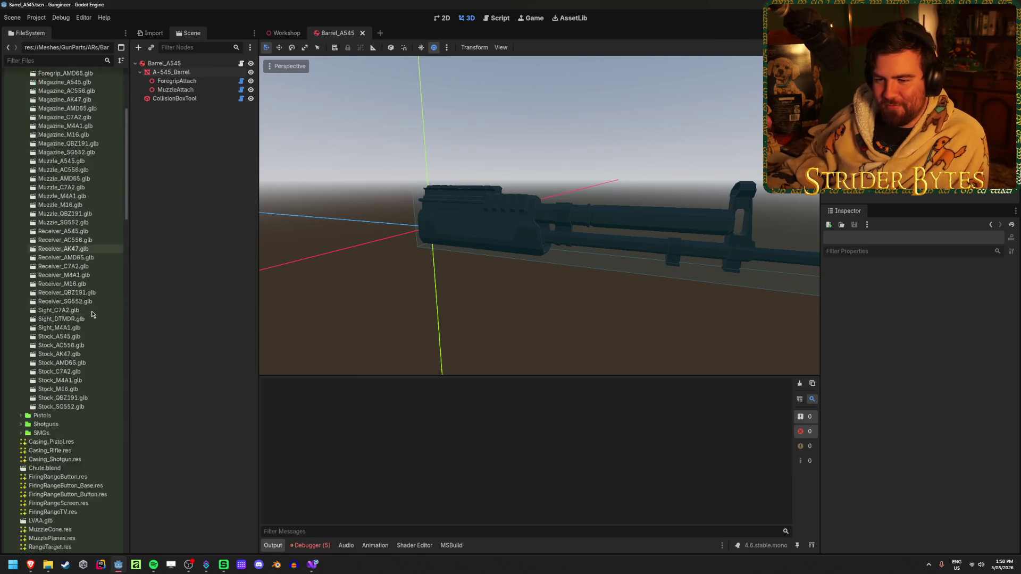
pyautogui.scroll(-5, 92, 312)
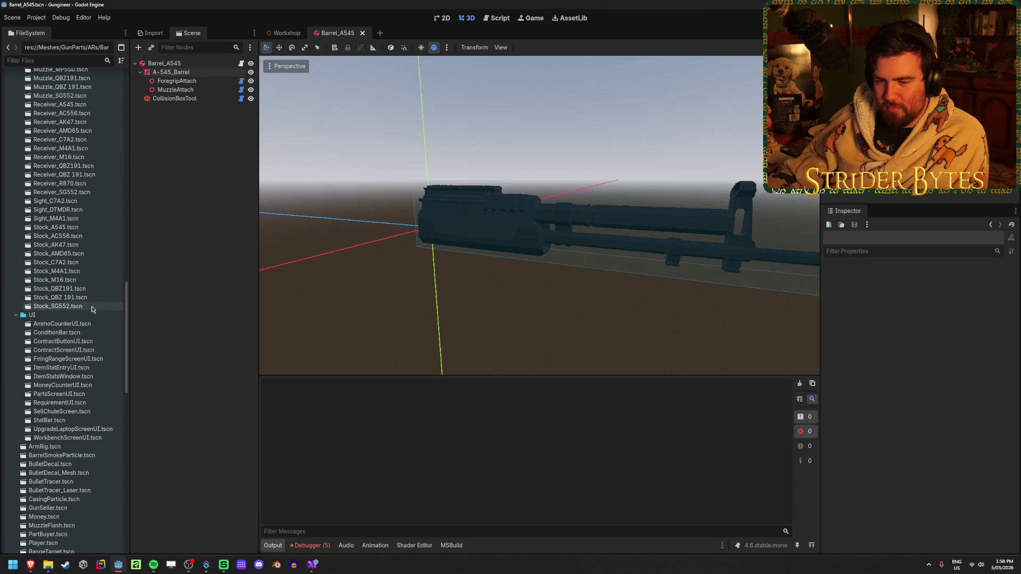
pyautogui.scroll(-2, 91, 306)
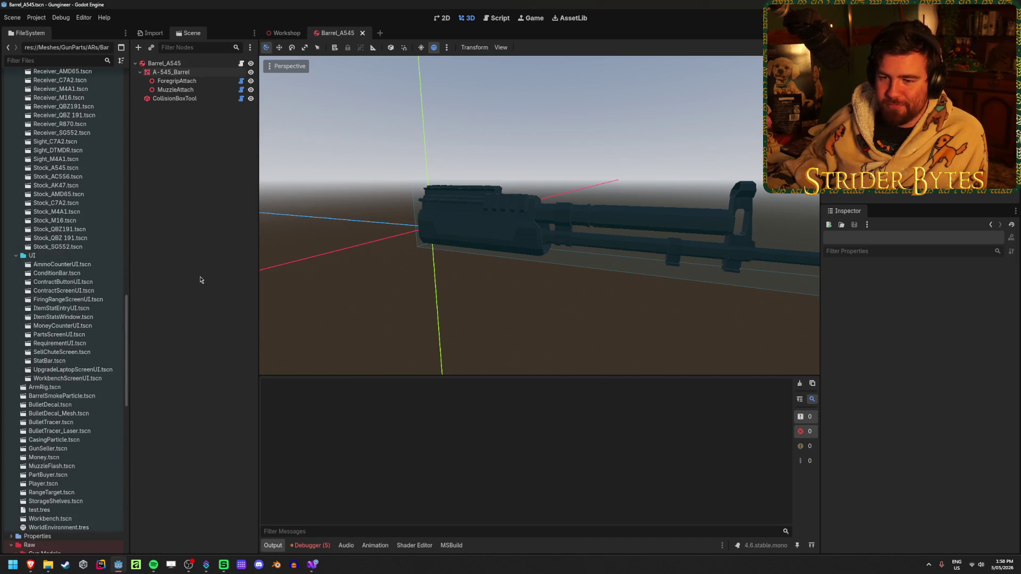
pyautogui.scroll(-5, 94, 273)
pyautogui.scroll(-3, 94, 273)
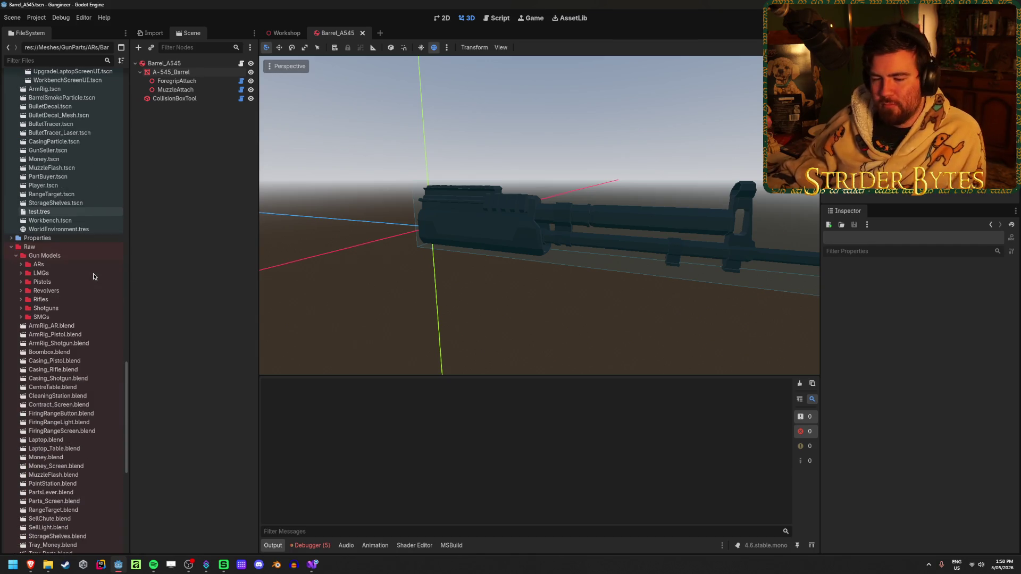
pyautogui.scroll(-5, 94, 277)
pyautogui.scroll(3, 94, 277)
pyautogui.scroll(15, 93, 276)
pyautogui.scroll(10, 94, 276)
pyautogui.scroll(-10, 94, 273)
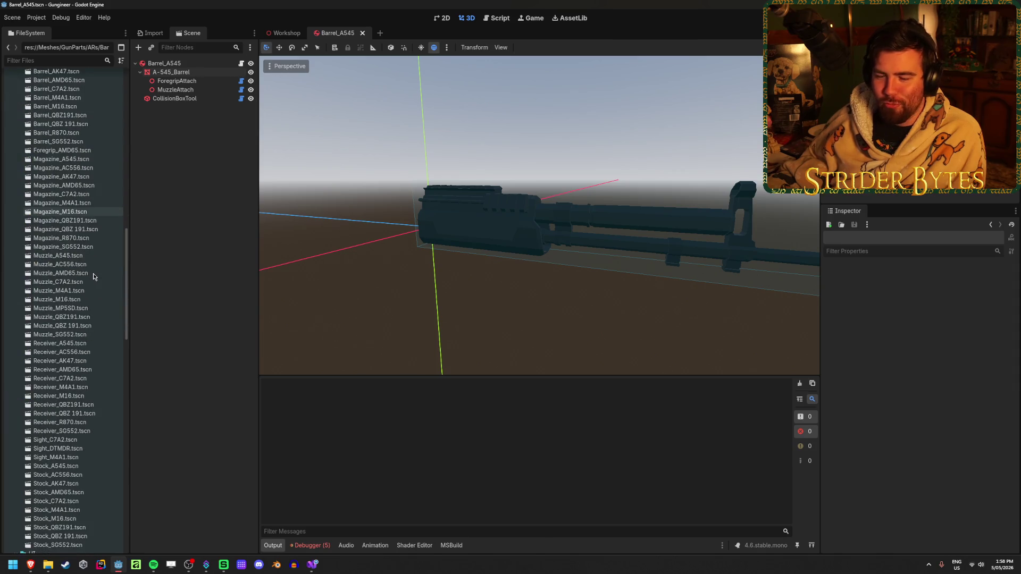
pyautogui.scroll(5, 93, 277)
pyautogui.scroll(10, 94, 277)
pyautogui.scroll(-8, 94, 276)
pyautogui.scroll(15, 93, 277)
pyautogui.scroll(-15, 94, 277)
pyautogui.scroll(-20, 94, 277)
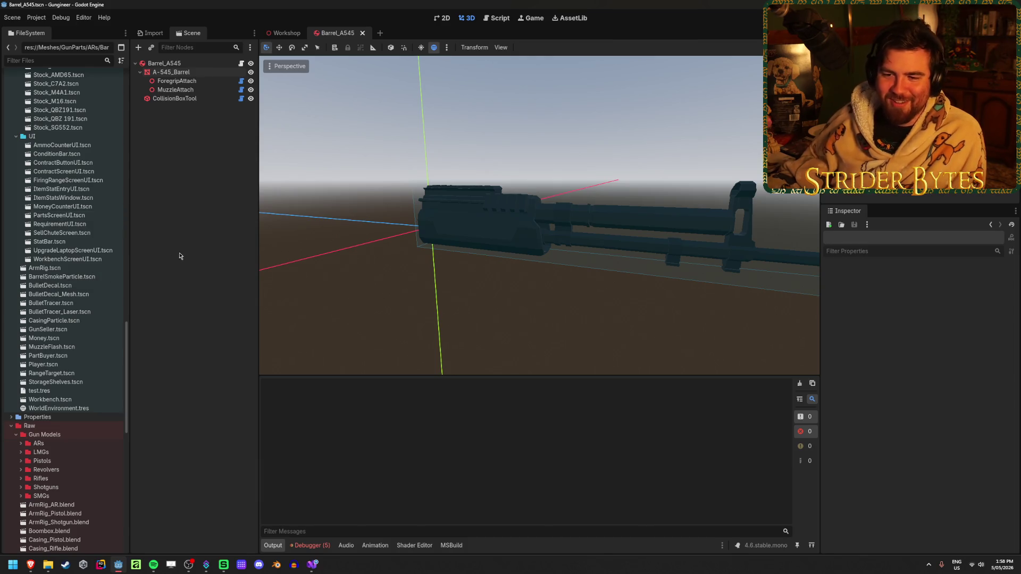
pyautogui.scroll(7, 80, 298)
pyautogui.moveTo(128, 325)
pyautogui.mouseDown()
pyautogui.moveTo(130, 372)
pyautogui.moveTo(151, 333)
pyautogui.moveTo(161, 335)
pyautogui.moveTo(175, 270)
pyautogui.moveTo(155, 103)
pyautogui.moveTo(158, 132)
pyautogui.mouseUp()
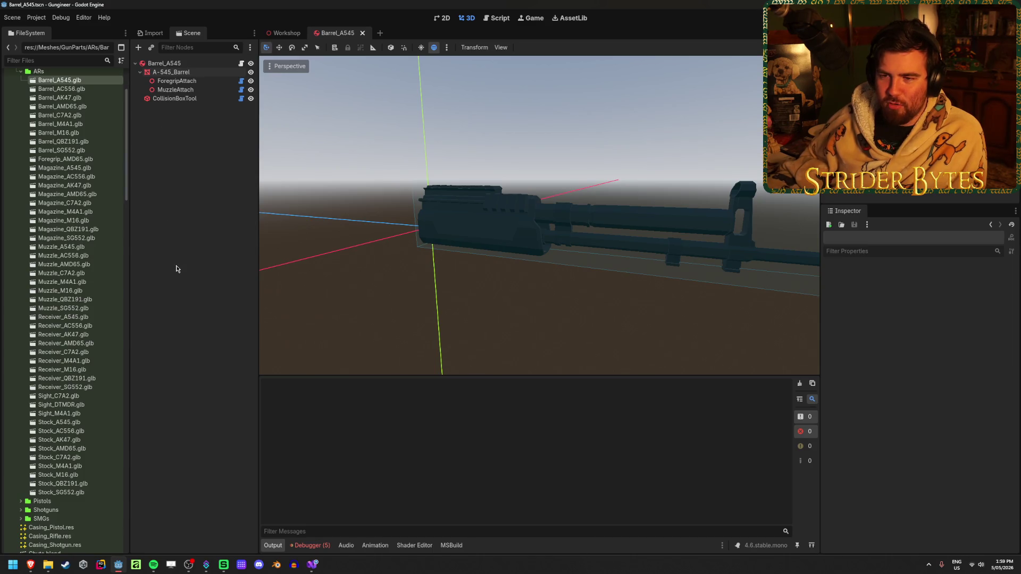
pyautogui.scroll(-3, 71, 319)
pyautogui.scroll(-10, 70, 319)
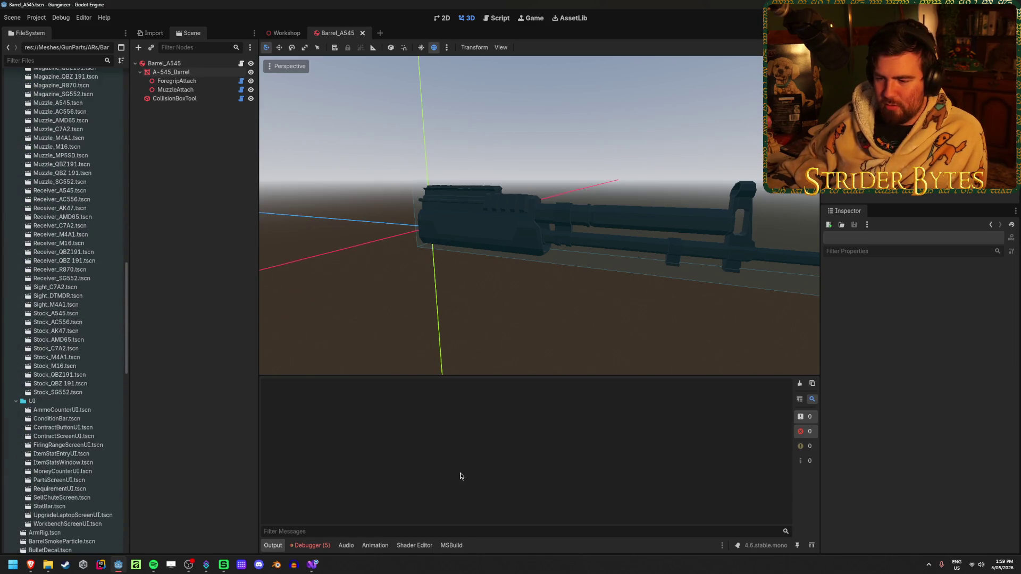
# - Clear the five errors in Debugger > Errors and bring up the open browser windows
pyautogui.click(311, 546)
pyautogui.click(807, 426)
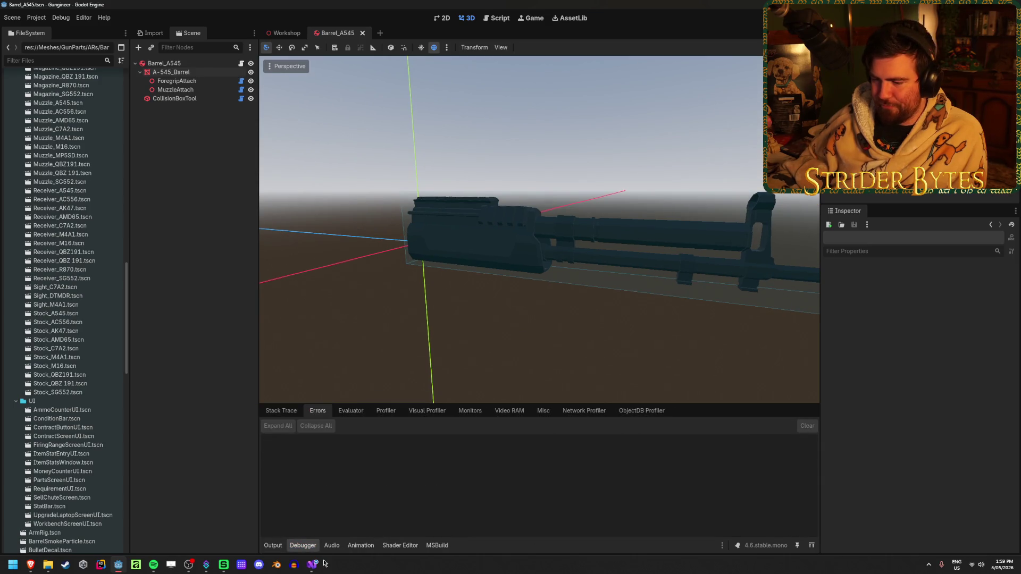
pyautogui.click(314, 564)
# - Bring up the Screen Cavity shader page and view its example screenshots enlarged
pyautogui.moveTo(30, 564)
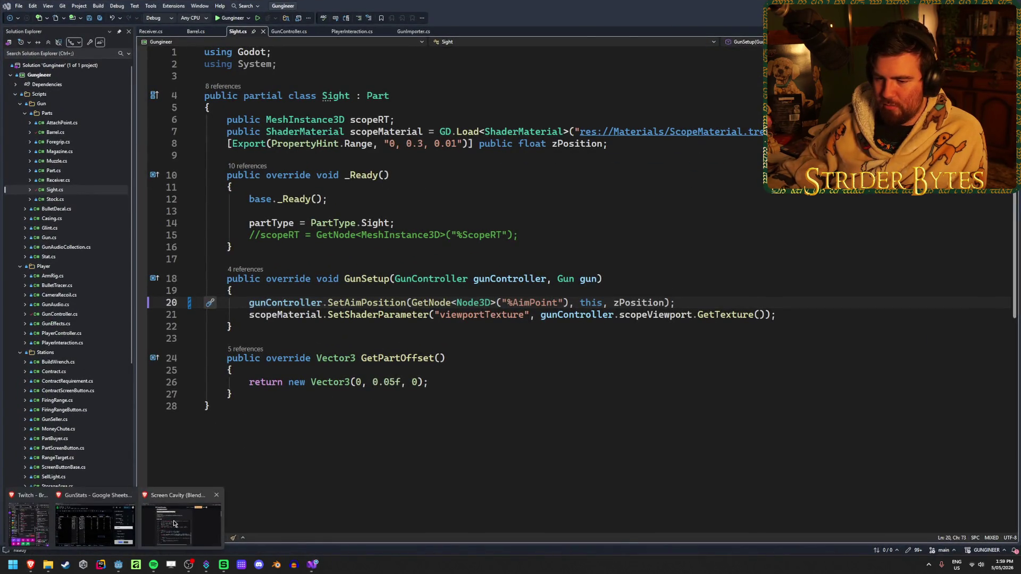
pyautogui.click(172, 524)
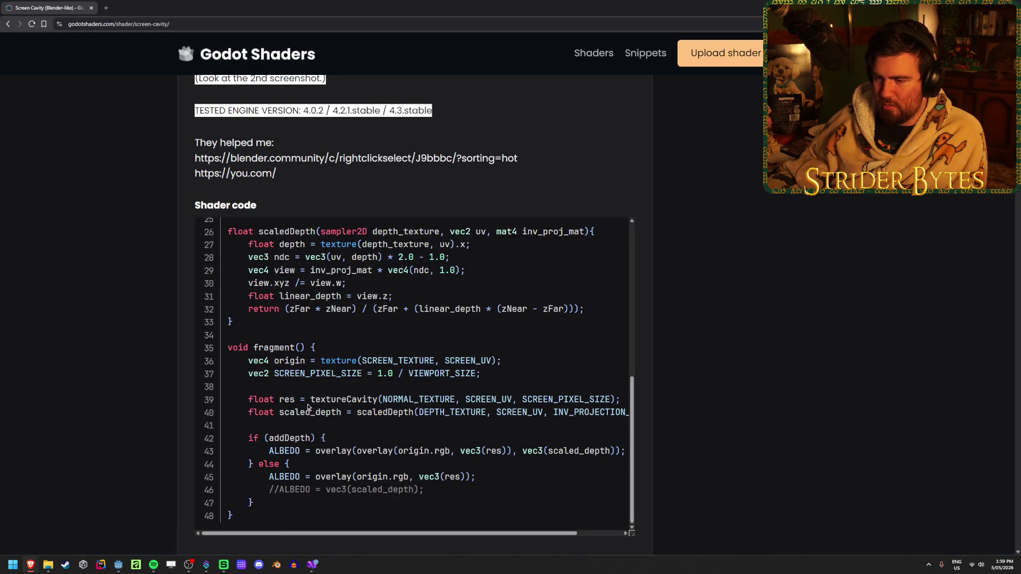
pyautogui.scroll(4, 327, 369)
pyautogui.scroll(-12, 133, 366)
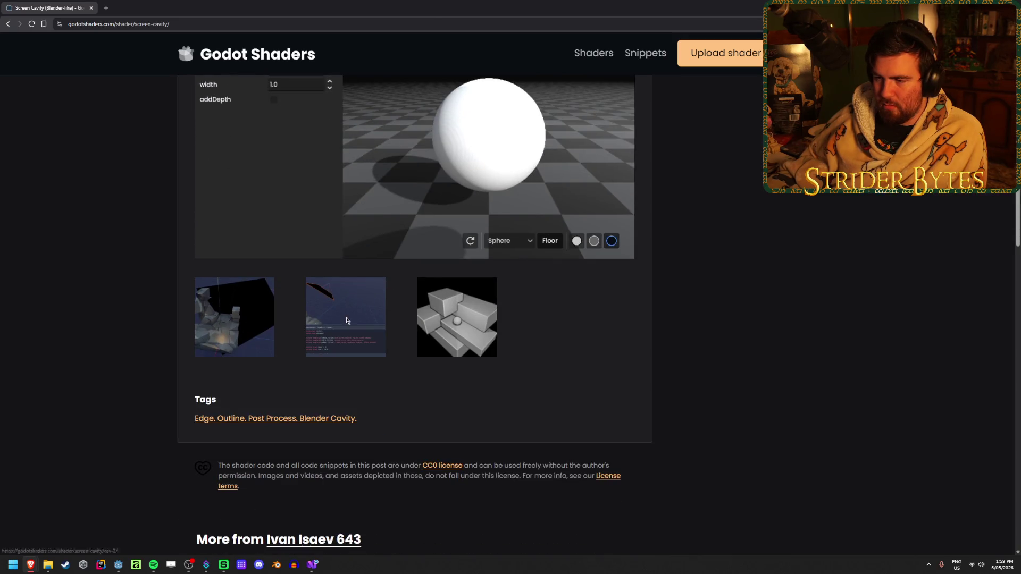
pyautogui.click(346, 321)
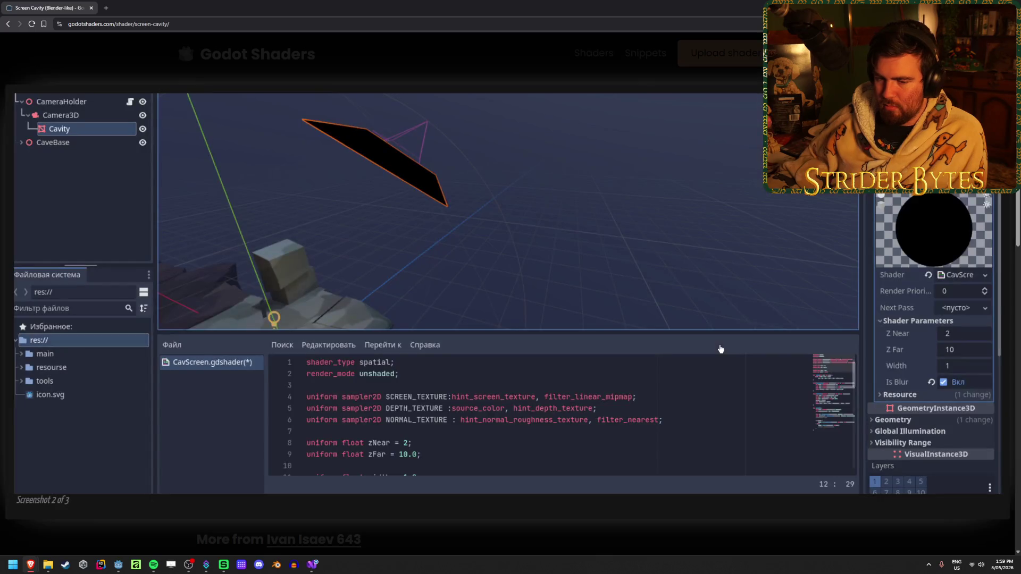
pyautogui.click(989, 303)
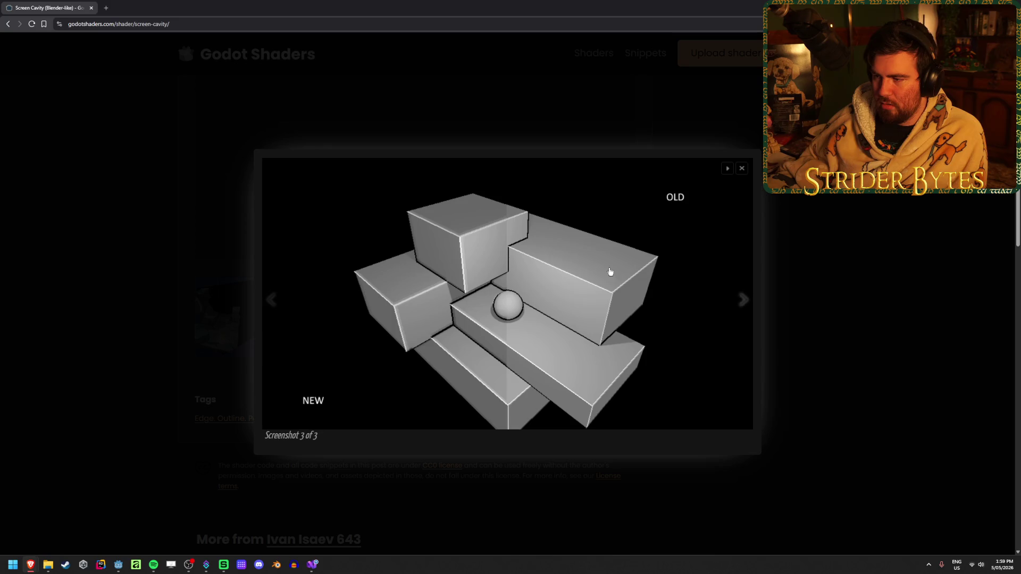
pyautogui.click(770, 299)
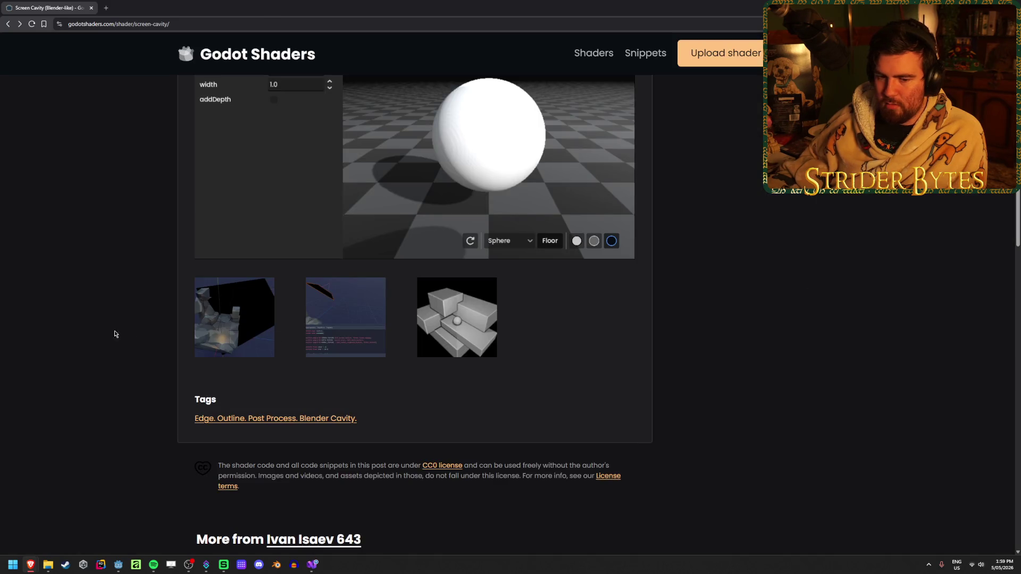
pyautogui.scroll(2, 126, 353)
# - In Live Preview, try Noise depth and normal textures, restore Godot Logo, and cycle environments
pyautogui.click(503, 362)
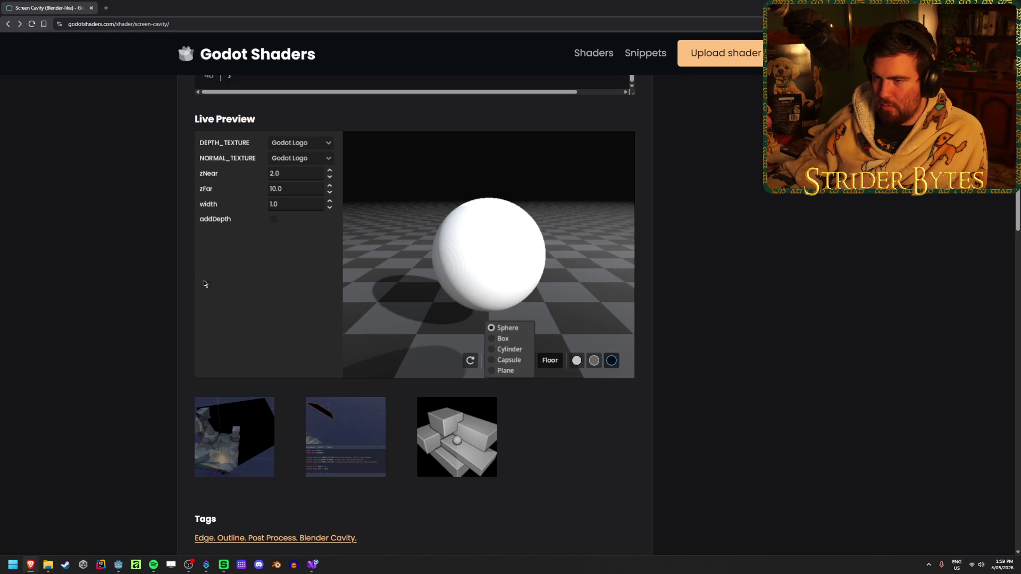
pyautogui.click(300, 142)
pyautogui.click(305, 168)
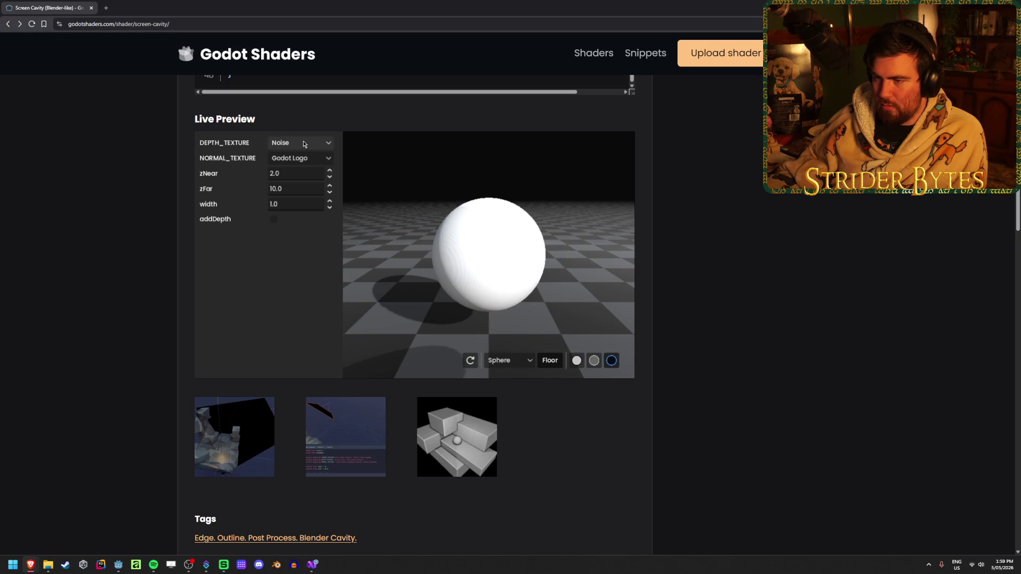
pyautogui.click(301, 157)
pyautogui.click(301, 183)
pyautogui.click(298, 144)
pyautogui.click(297, 153)
pyautogui.click(299, 158)
pyautogui.click(301, 174)
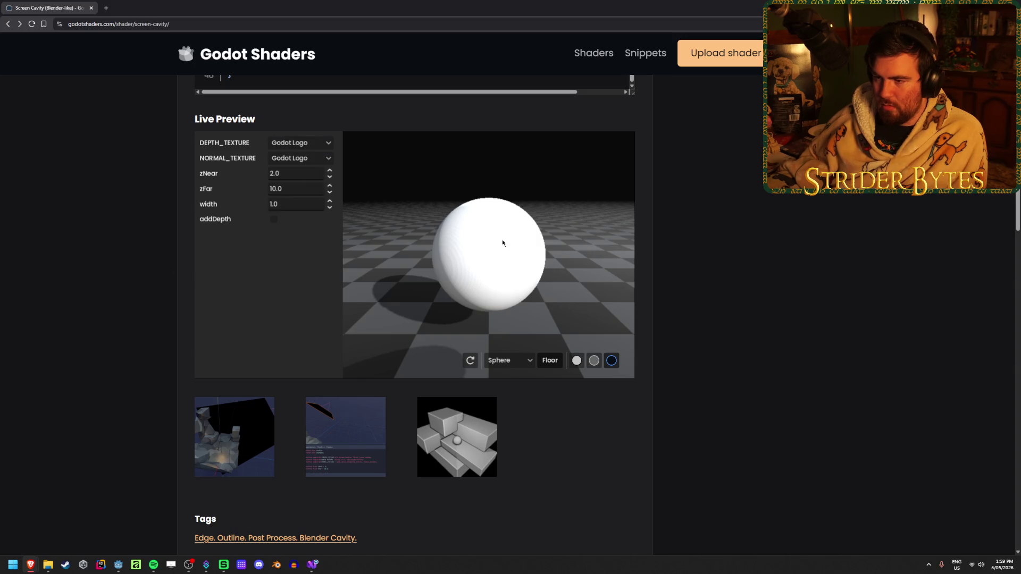
pyautogui.click(594, 361)
pyautogui.click(576, 361)
pyautogui.click(611, 361)
# - Copy the full Screen Cavity shader code and return to the Godot editor
pyautogui.scroll(5, 64, 287)
pyautogui.scroll(2, 62, 289)
pyautogui.scroll(1, 149, 238)
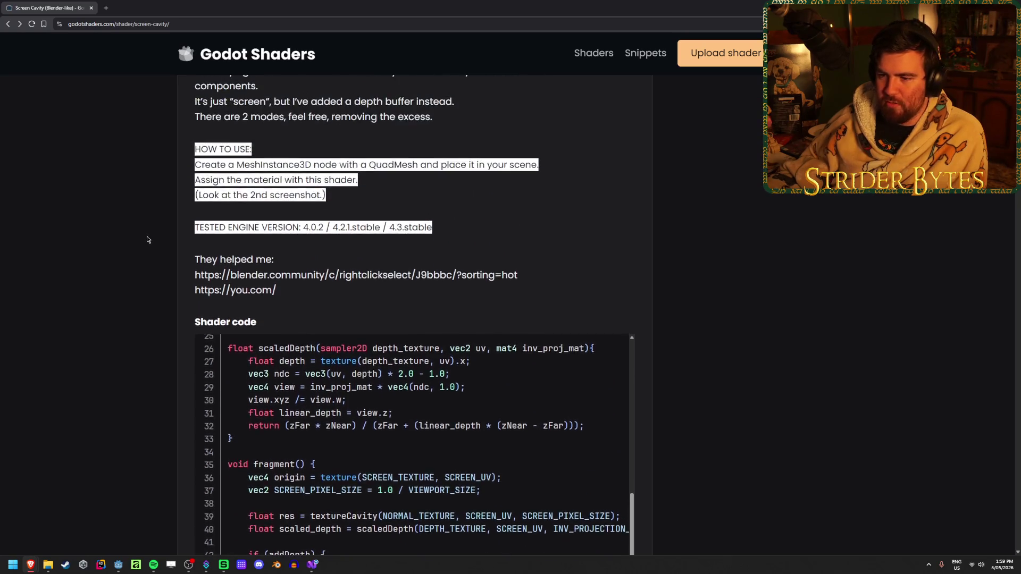
pyautogui.scroll(-3, 160, 281)
pyautogui.scroll(9, 485, 311)
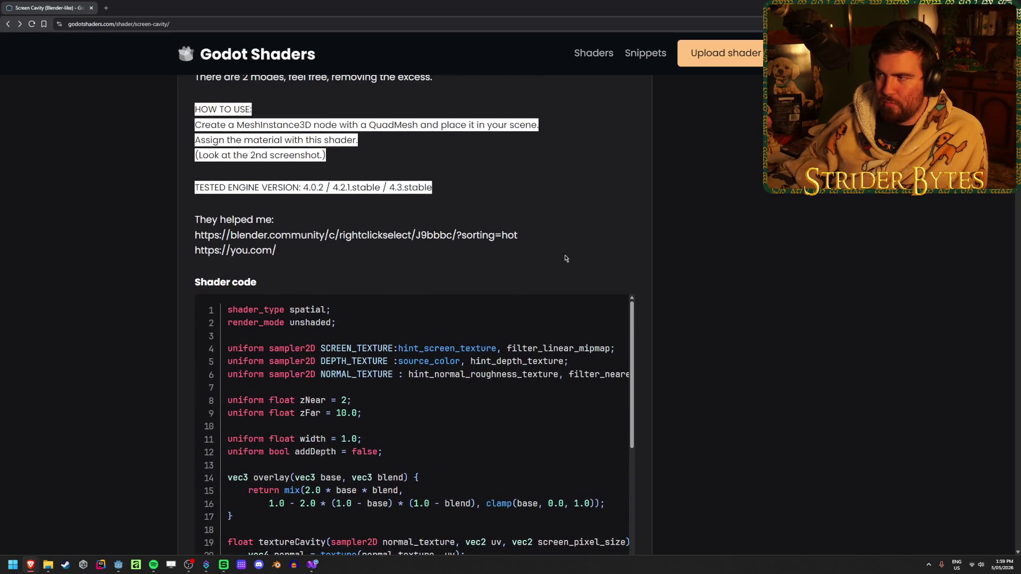
pyautogui.click(603, 313)
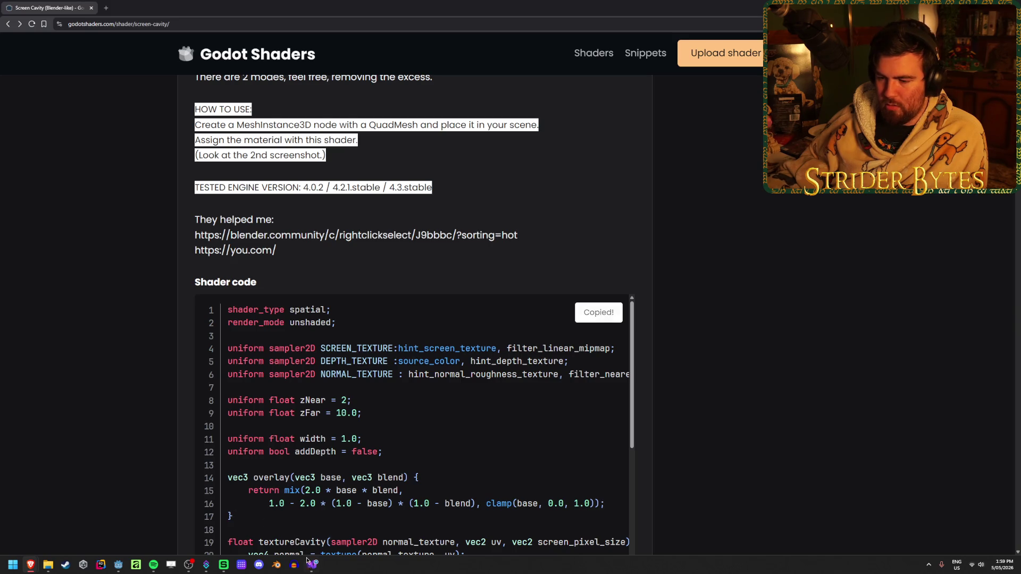
pyautogui.click(311, 566)
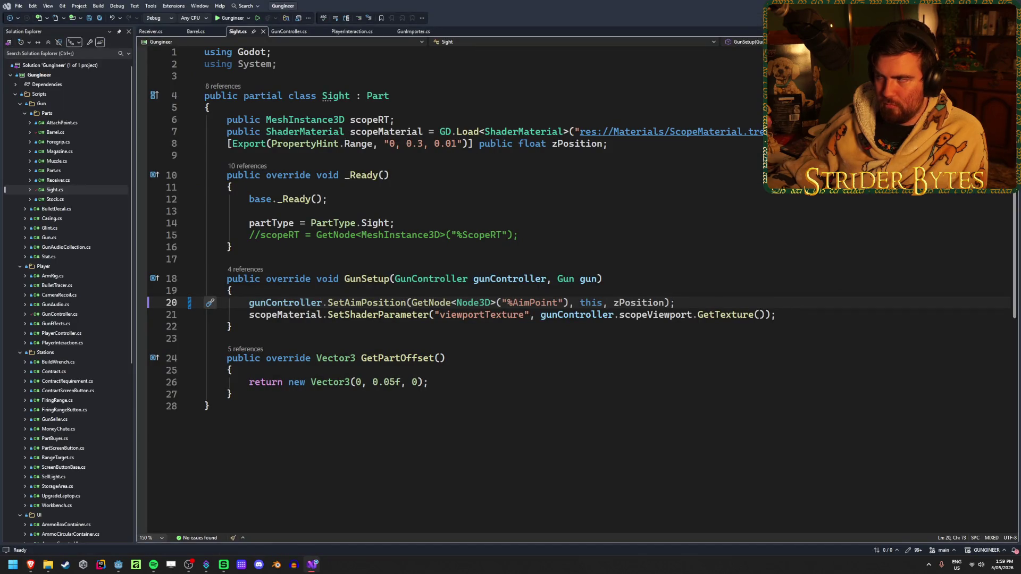
pyautogui.hotkey('alt', 'Tab')
pyautogui.moveTo(343, 323); pyautogui.dragTo(220, 323)
pyautogui.click(219, 323)
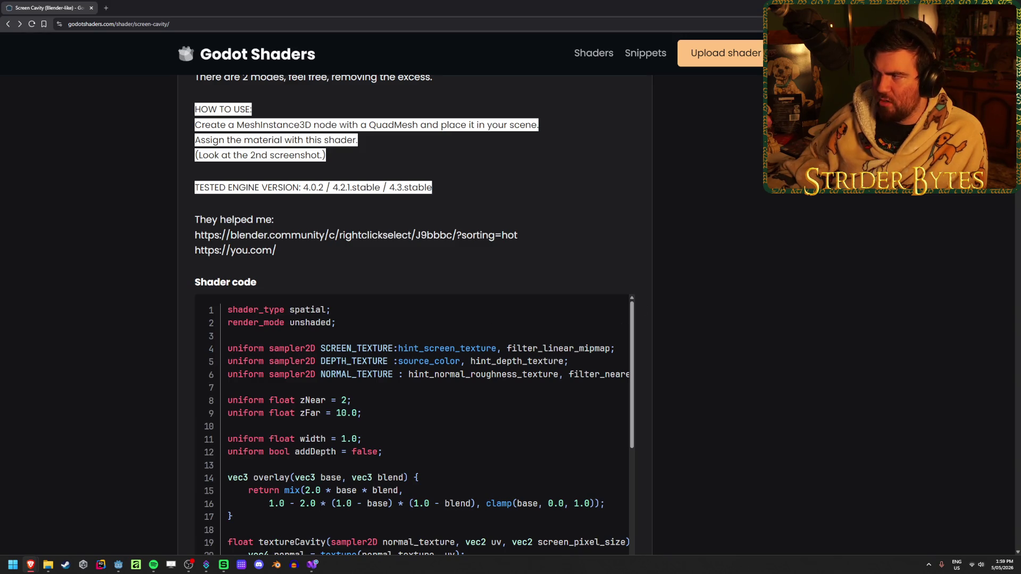
pyautogui.hotkey('alt', 'Tab')
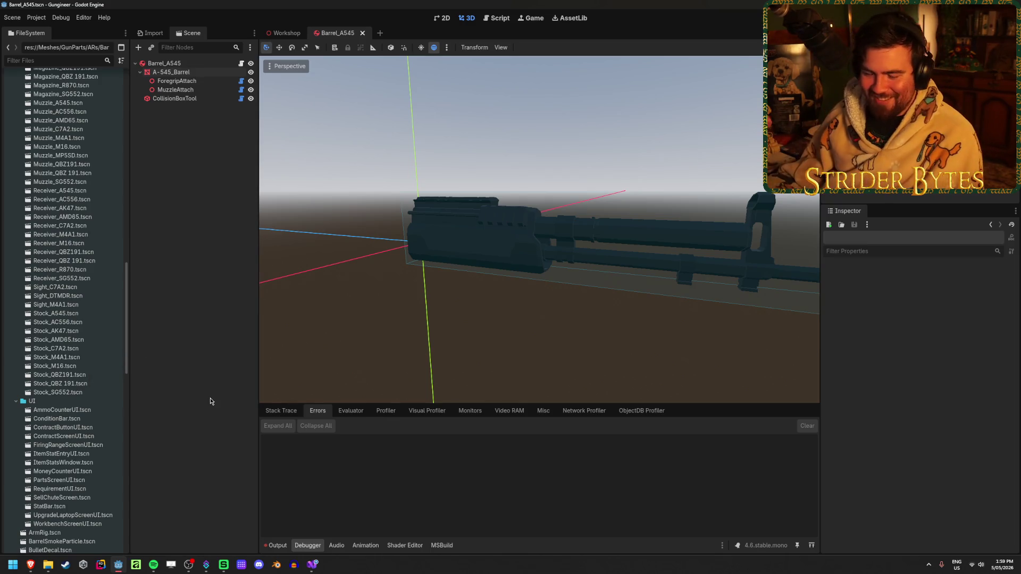
# - Expand the Textures and Materials folders in the FileSystem dock
pyautogui.scroll(4, 106, 367)
pyautogui.scroll(15, 109, 338)
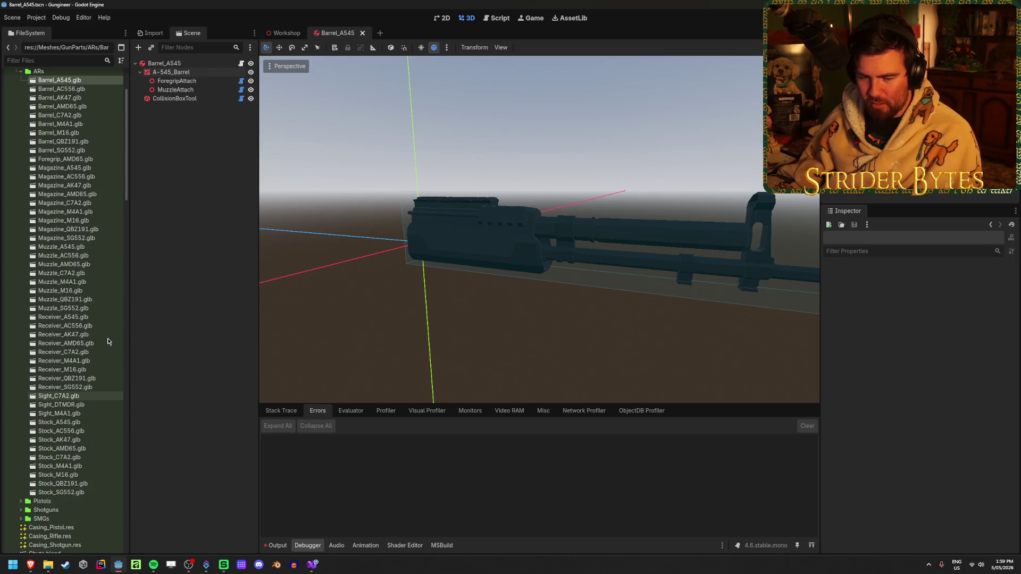
pyautogui.scroll(-7, 107, 341)
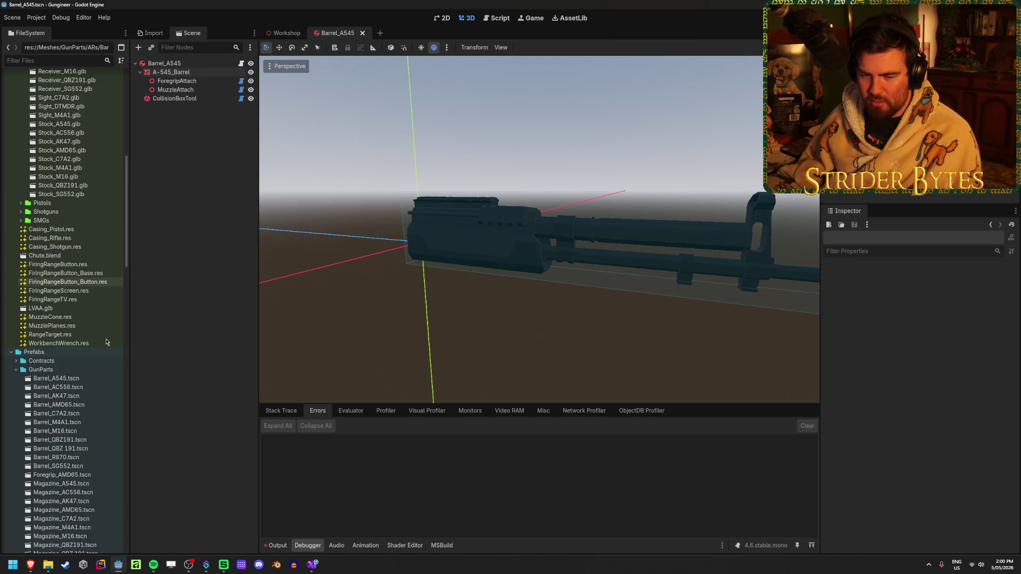
pyautogui.scroll(-3, 106, 342)
pyautogui.scroll(-9, 106, 342)
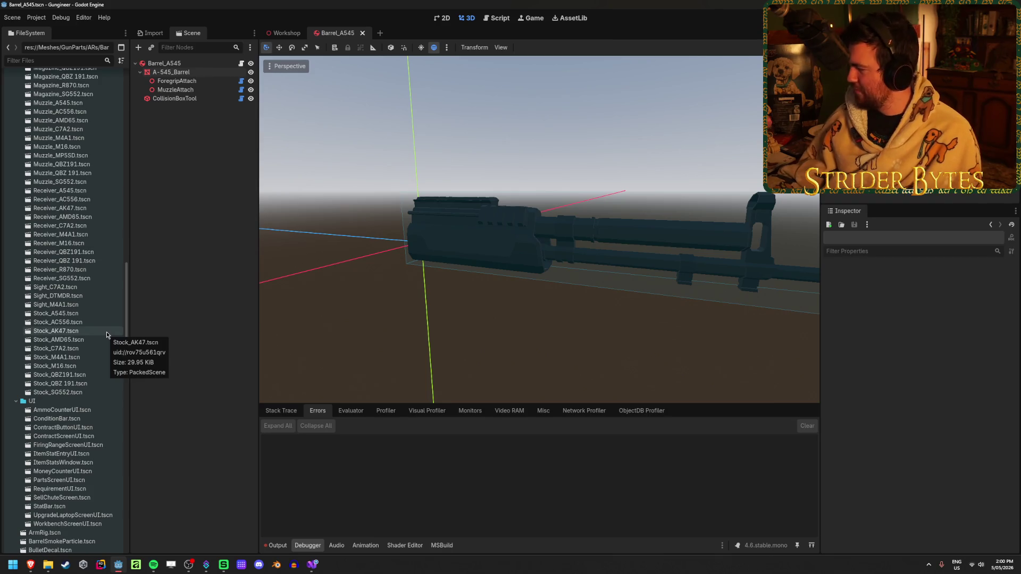
pyautogui.scroll(-3, 107, 335)
pyautogui.scroll(-3, 106, 335)
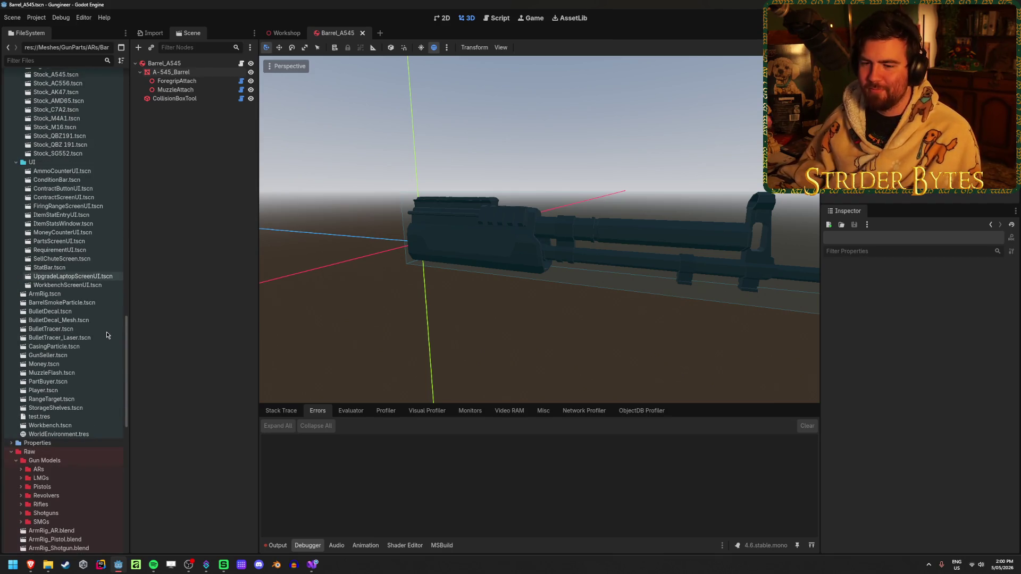
pyautogui.scroll(-9, 107, 329)
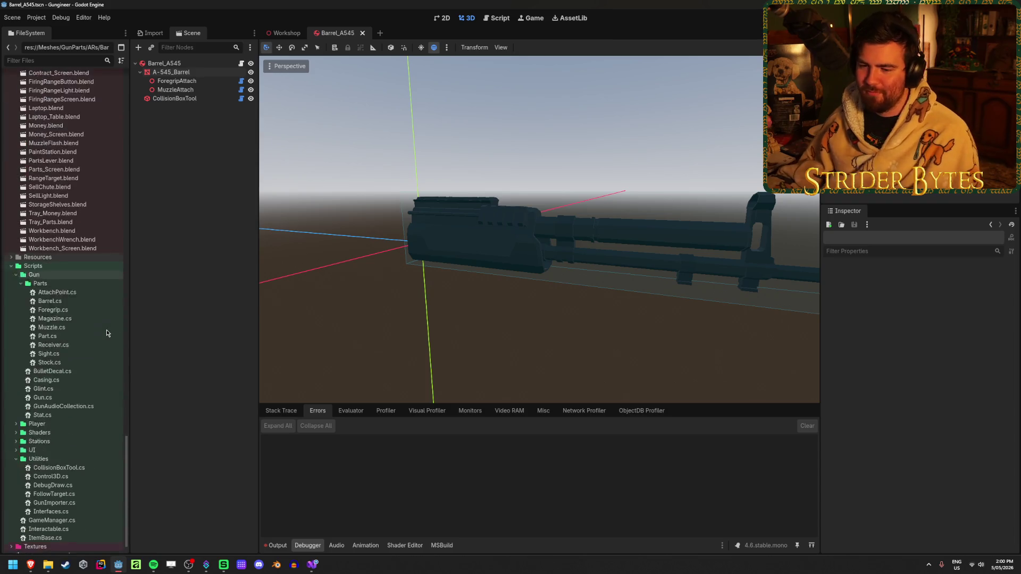
pyautogui.click(11, 518)
pyautogui.scroll(-5, 76, 436)
pyautogui.scroll(15, 76, 436)
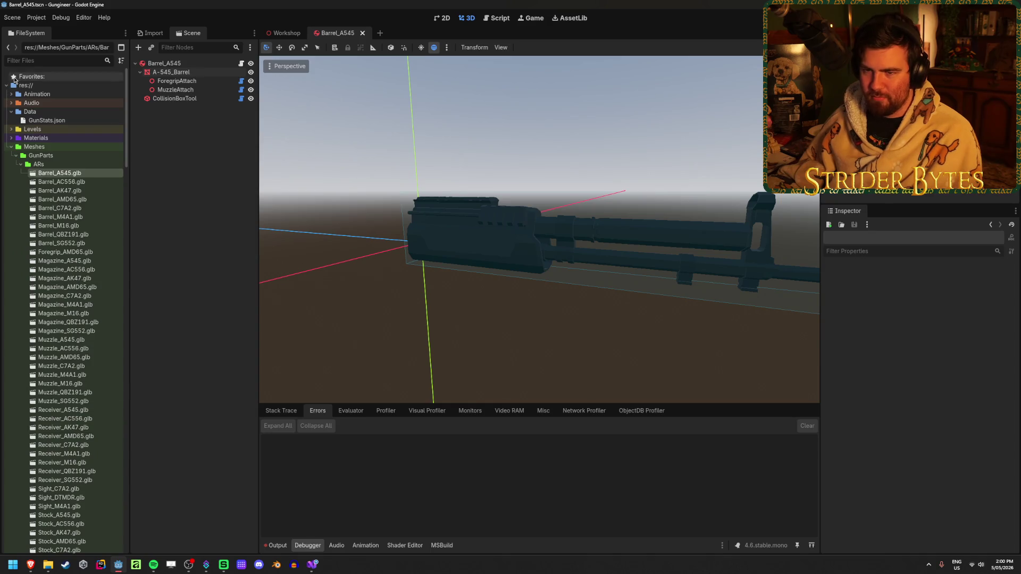
pyautogui.click(12, 139)
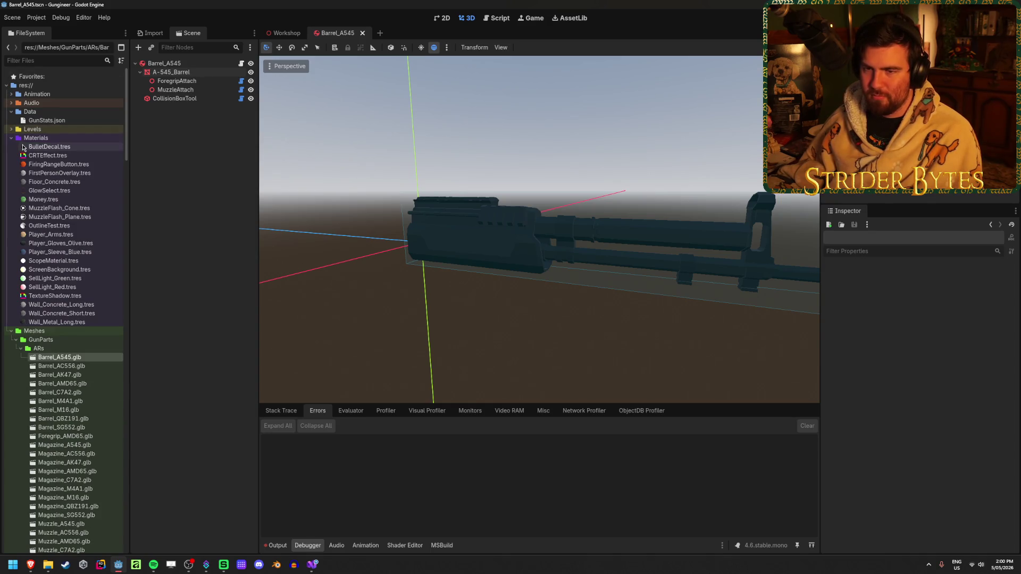
# - Collapse the gun part mesh, prefab and script folders, and expand Scripts/Shaders
pyautogui.click(20, 349)
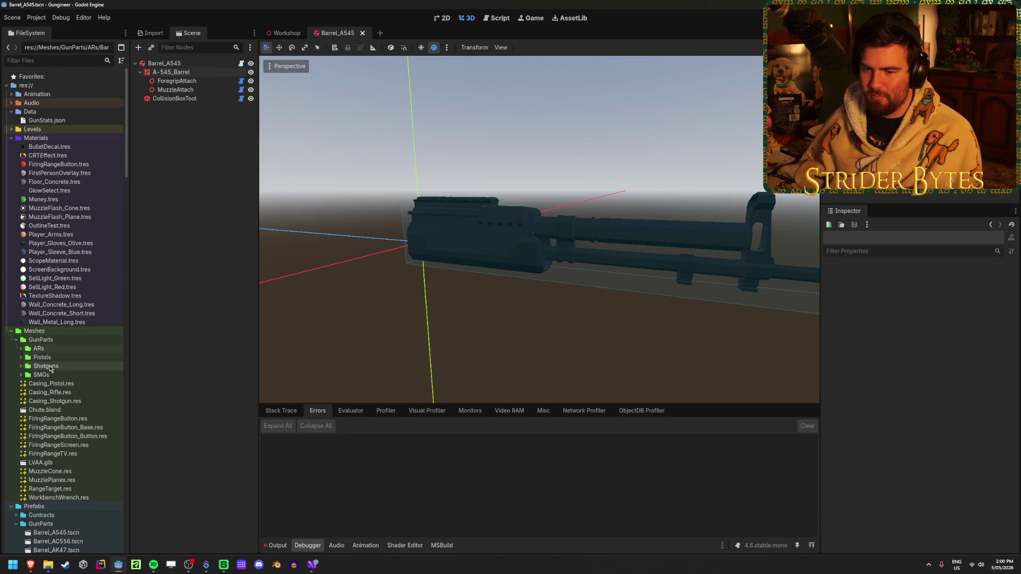
pyautogui.click(17, 340)
pyautogui.scroll(-5, 15, 298)
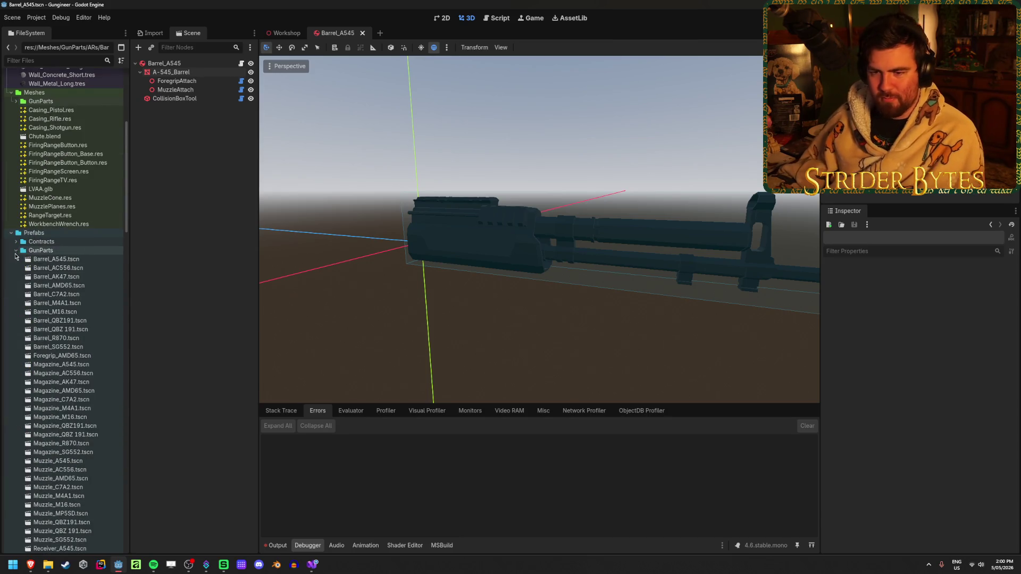
pyautogui.click(16, 250)
pyautogui.click(16, 255)
pyautogui.scroll(-5, 19, 298)
pyautogui.click(21, 262)
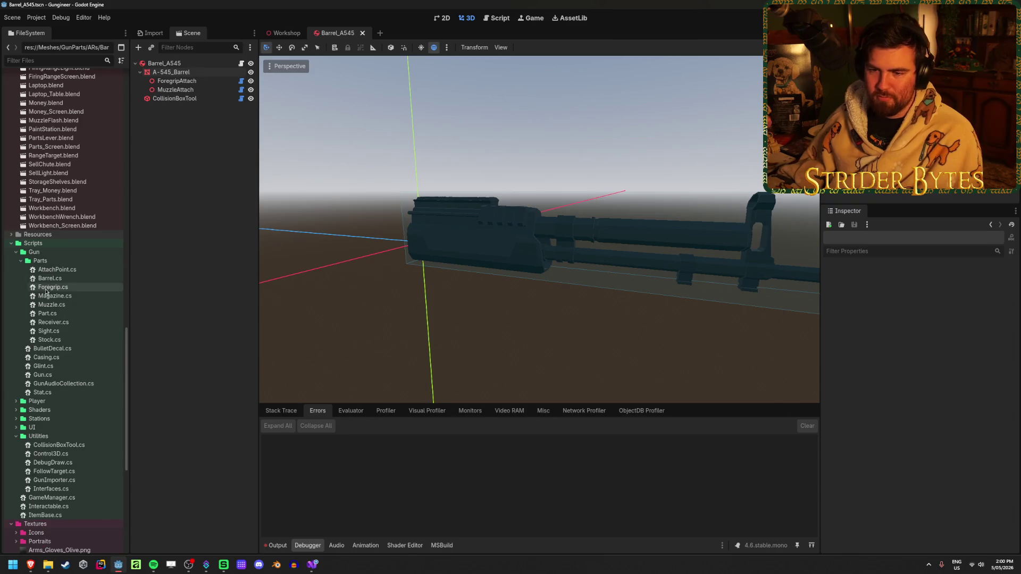
pyautogui.click(20, 261)
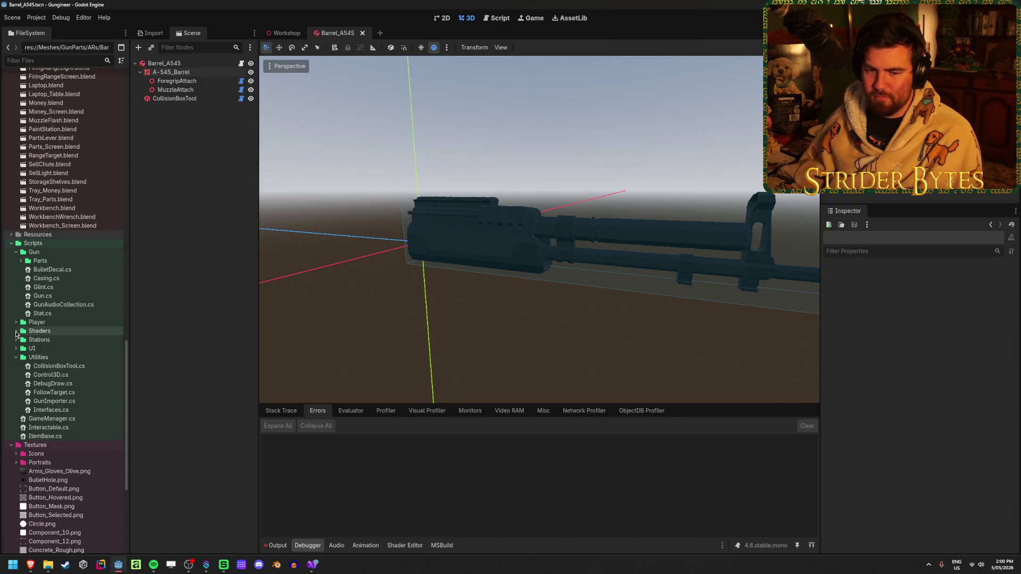
pyautogui.click(16, 334)
pyautogui.click(55, 332)
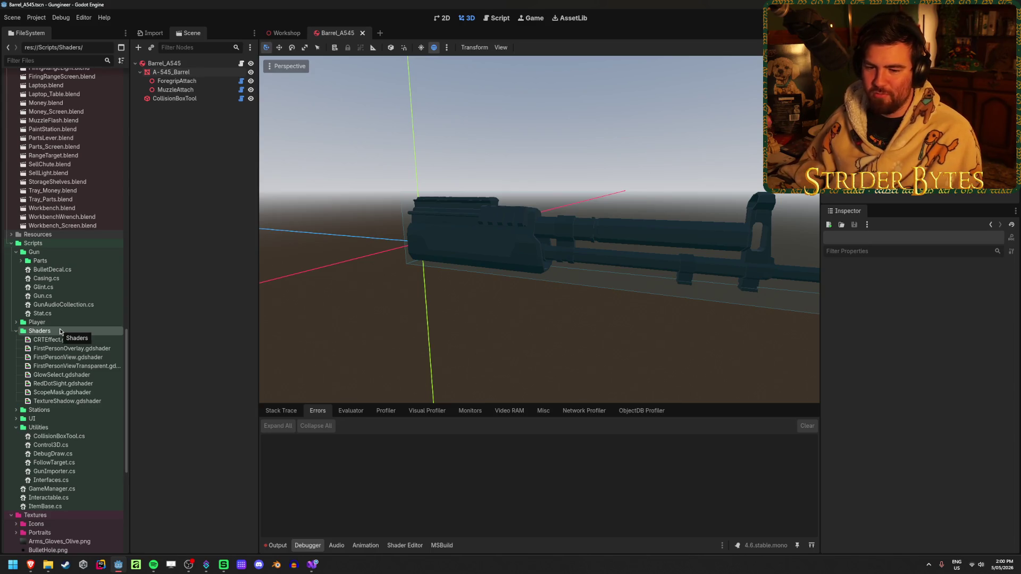
pyautogui.rightClick(62, 331)
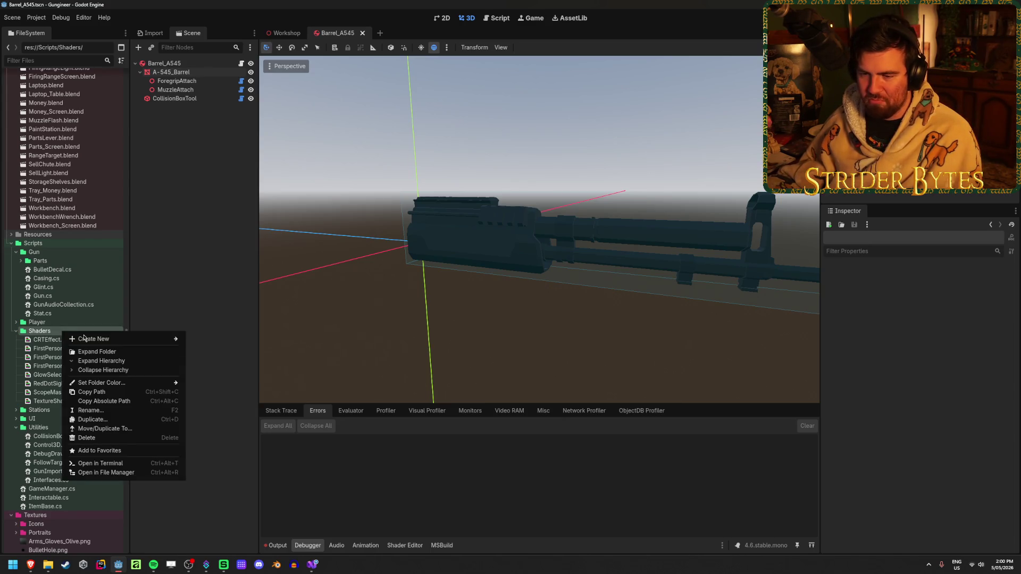
# - Start a new script in the Shaders folder, check its language choices, then cancel
pyautogui.moveTo(86, 339)
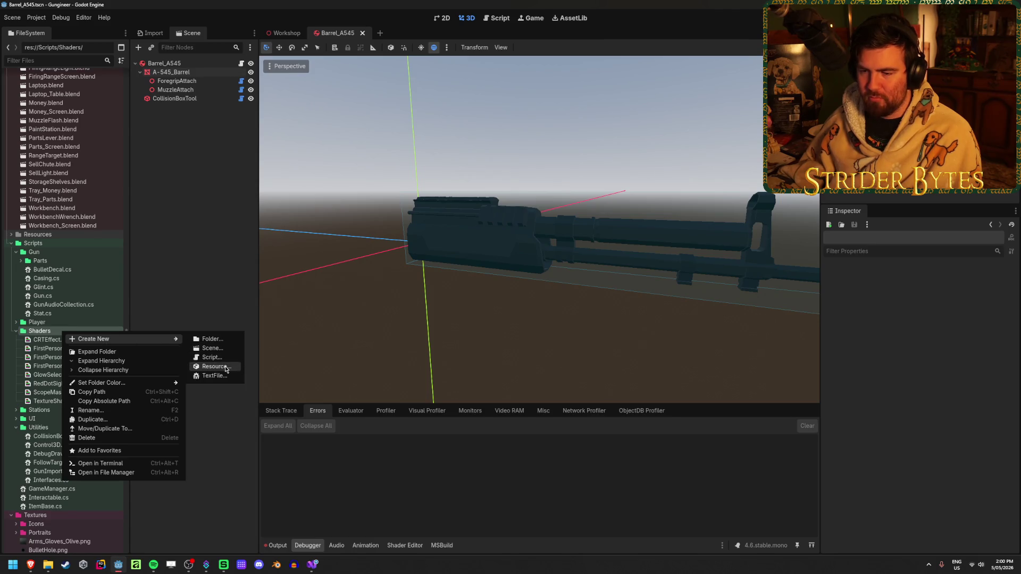
pyautogui.click(211, 357)
pyautogui.click(536, 223)
pyautogui.click(535, 223)
pyautogui.click(548, 350)
# - Create a new Shader resource in Shaders saved as Cavity.gdshader
pyautogui.rightClick(68, 332)
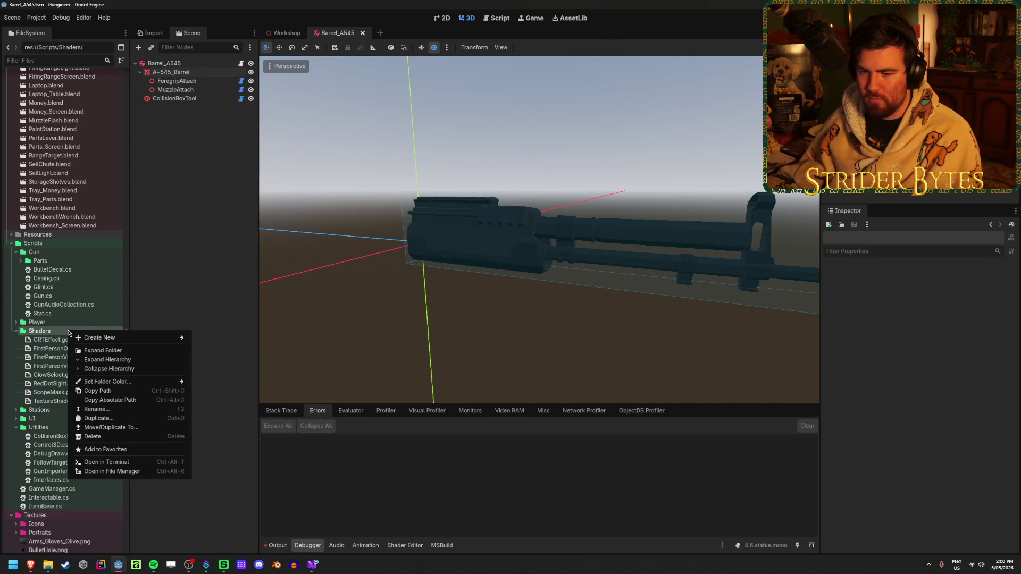
pyautogui.moveTo(176, 338)
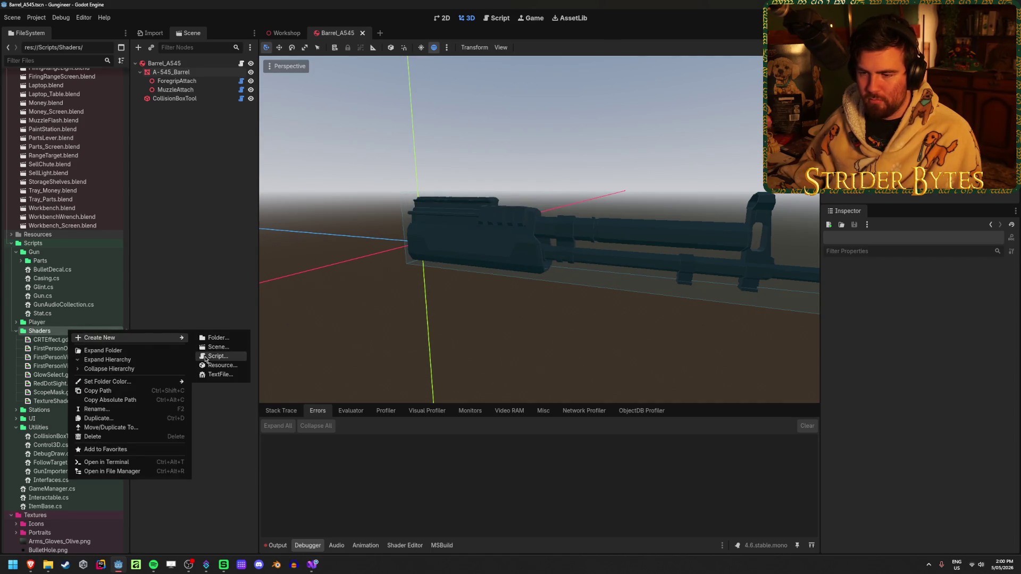
pyautogui.click(212, 365)
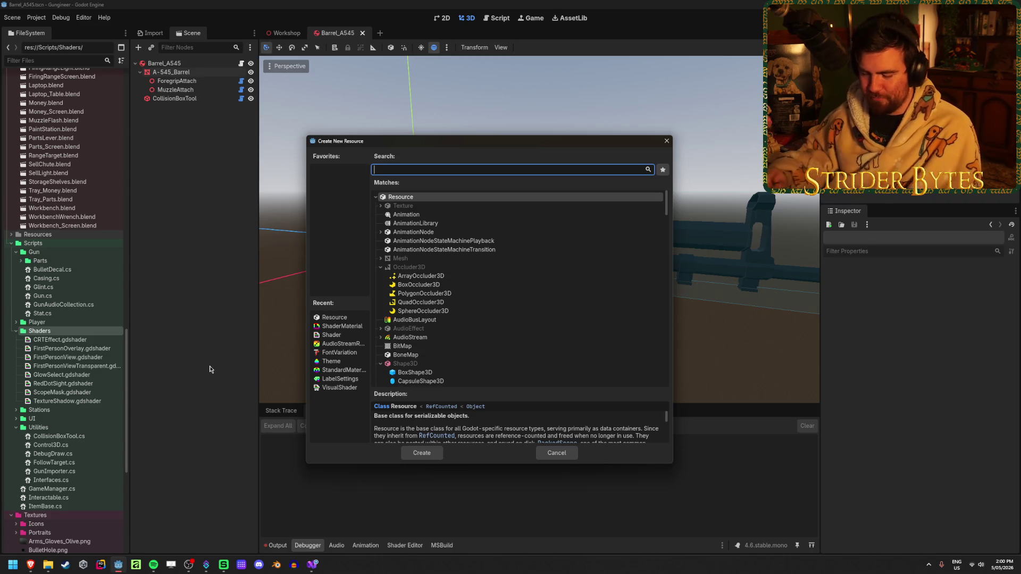
pyautogui.write('shader')
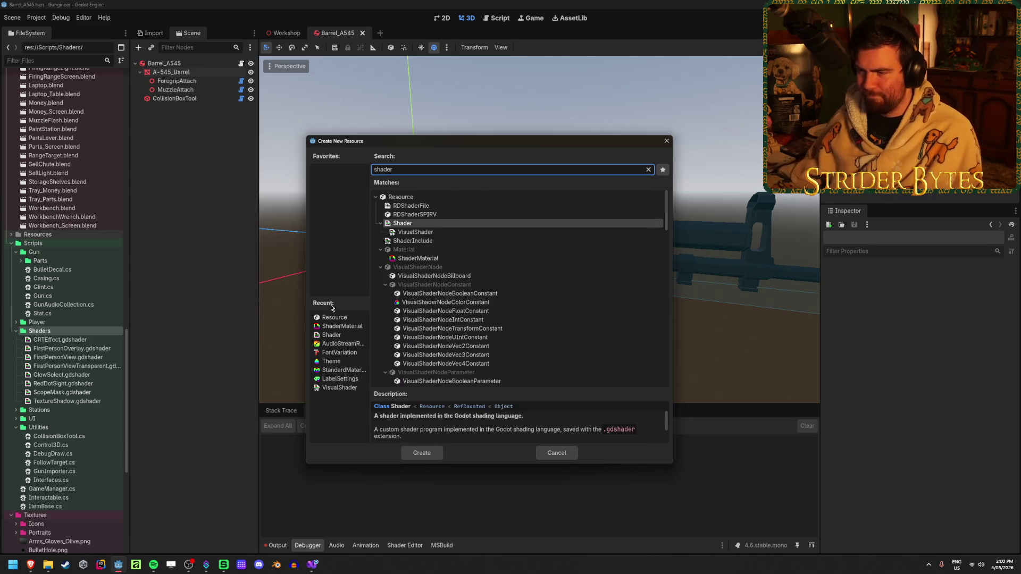
pyautogui.click(417, 258)
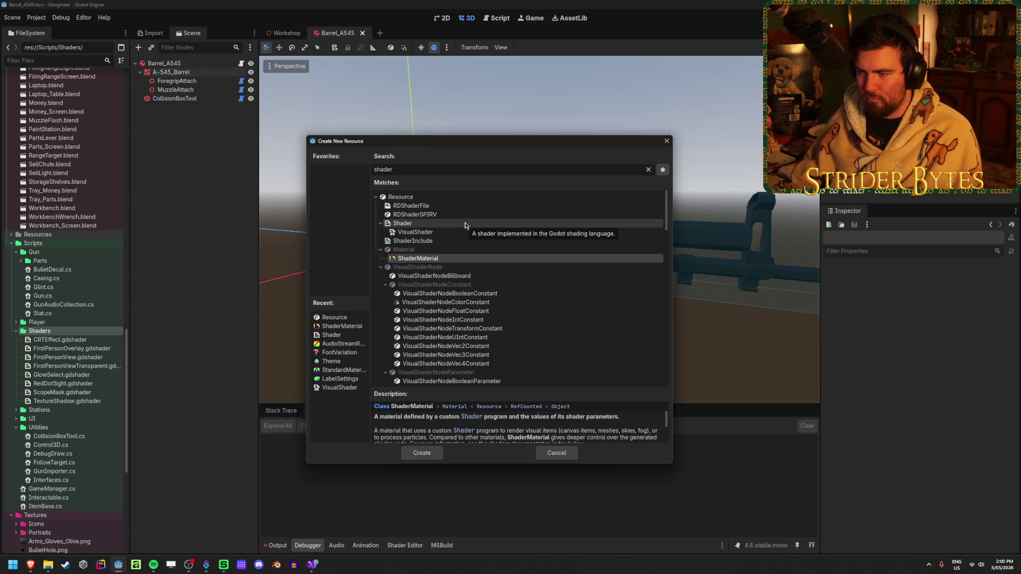
pyautogui.scroll(-1, 465, 226)
pyautogui.scroll(1, 465, 226)
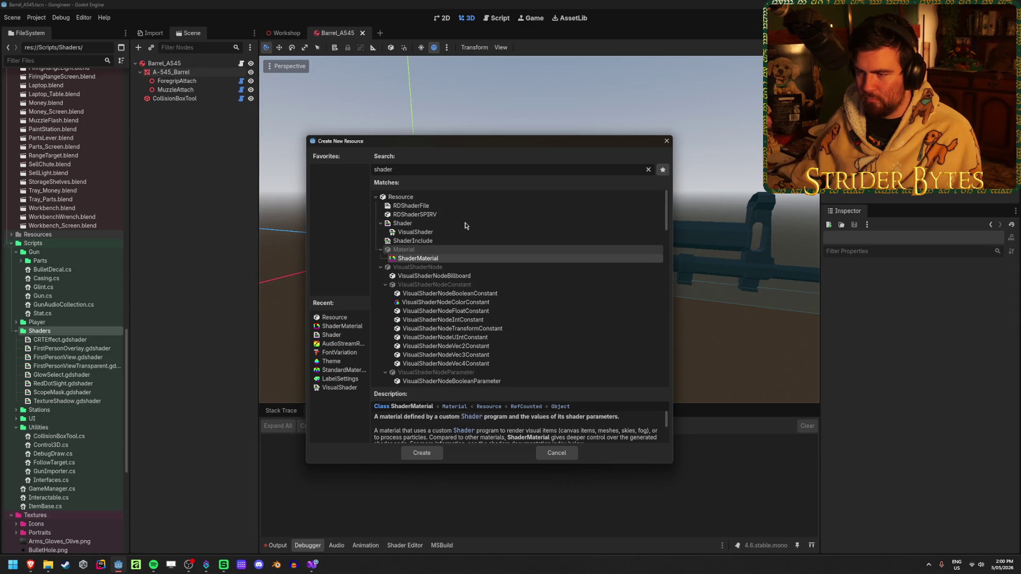
pyautogui.click(466, 224)
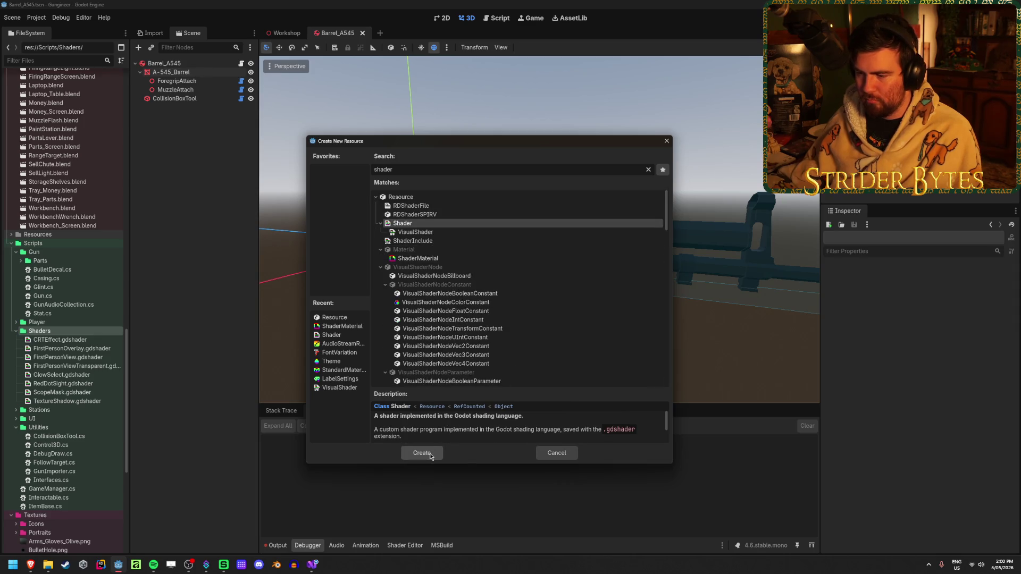
pyautogui.click(431, 455)
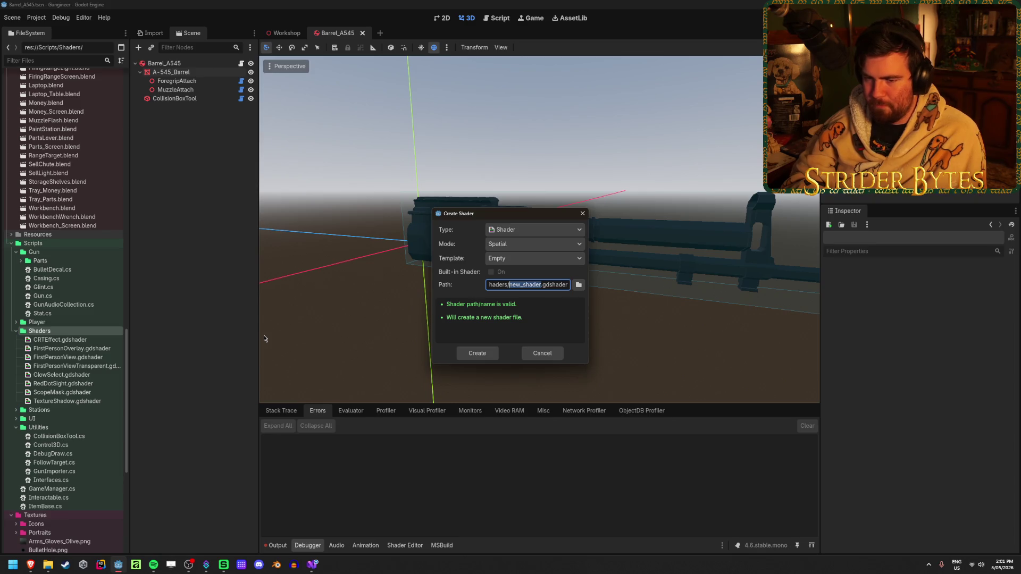
pyautogui.write('Cavity.gd')
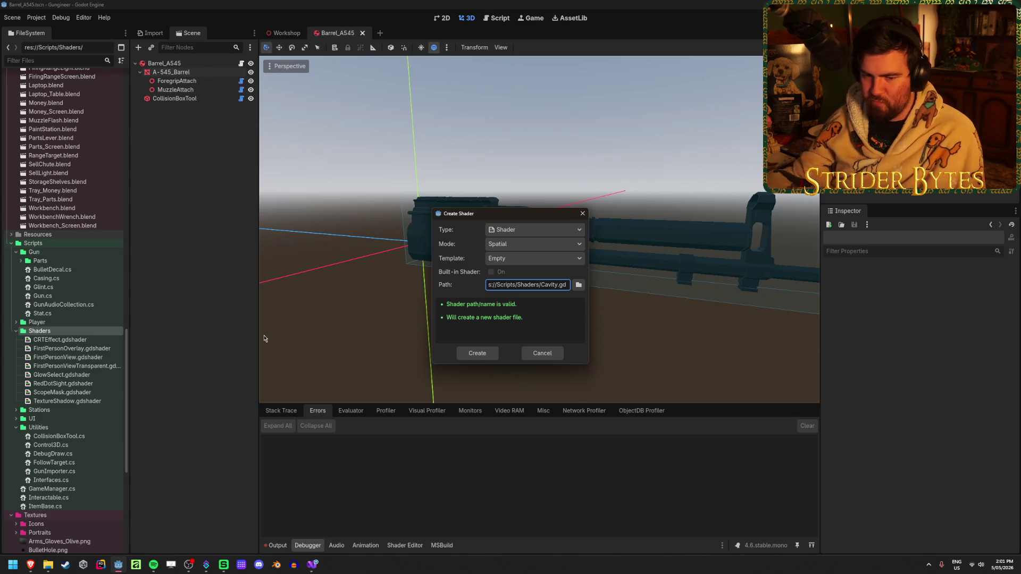
pyautogui.click(484, 361)
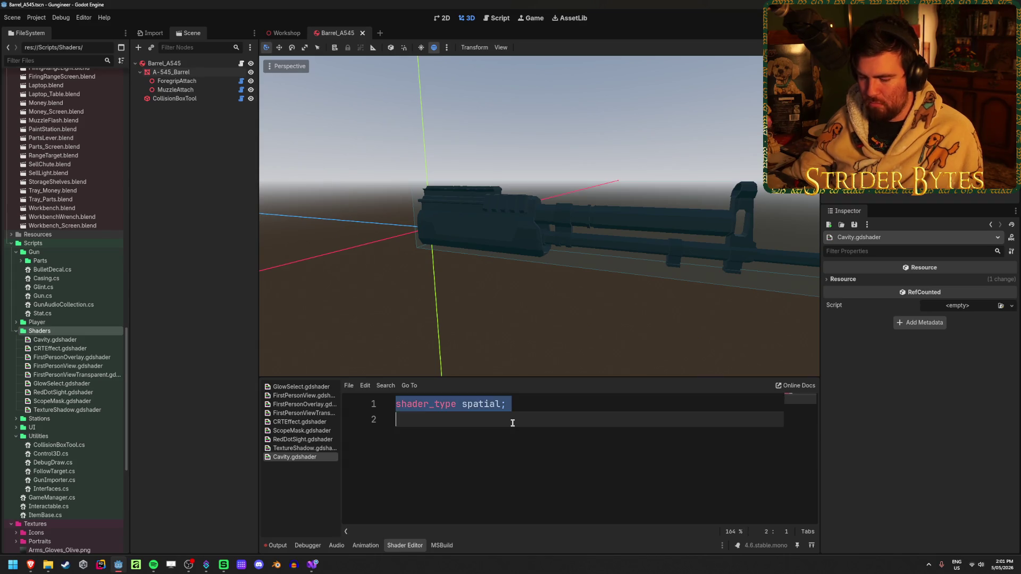
pyautogui.hotkey('ctrl', 'v')
pyautogui.moveTo(645, 378); pyautogui.dragTo(649, 354)
pyautogui.keyDown('ctrl'); pyautogui.scroll(-4, 541, 433); pyautogui.keyUp('ctrl')
pyautogui.keyDown('ctrl'); pyautogui.scroll(-1, 541, 434); pyautogui.keyUp('ctrl')
pyautogui.scroll(12, 526, 447)
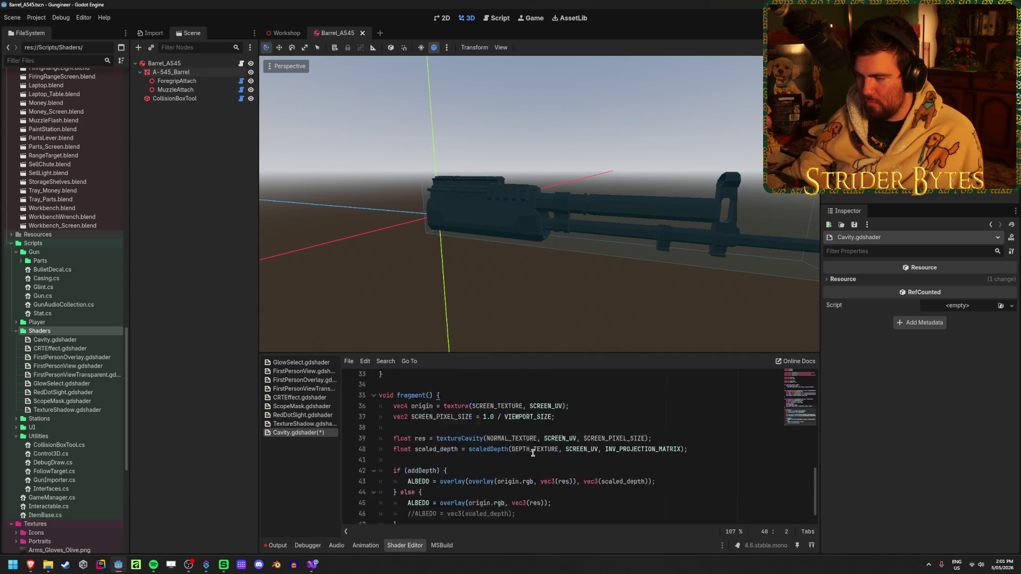
pyautogui.doubleClick(438, 388)
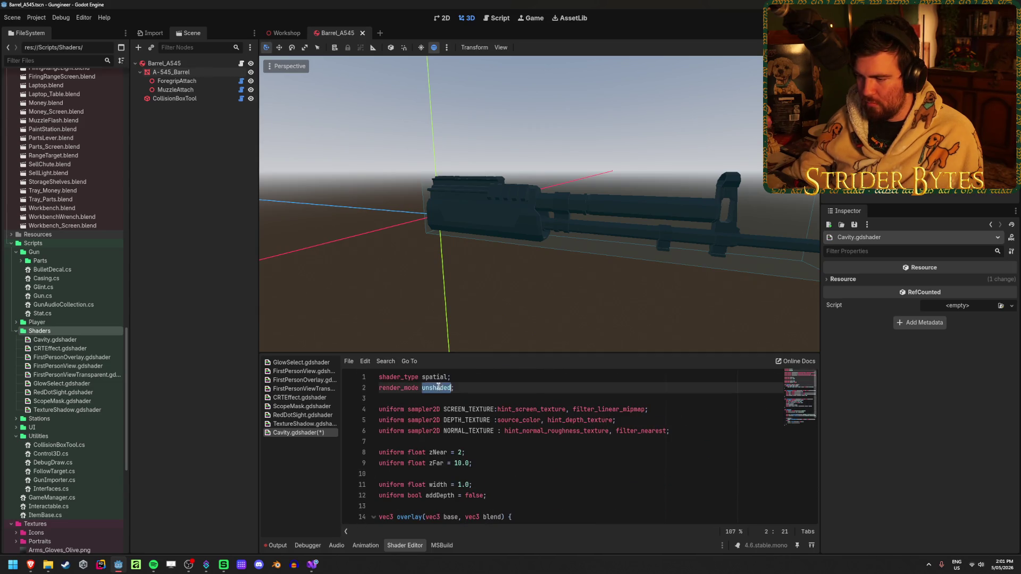
pyautogui.write('sha')
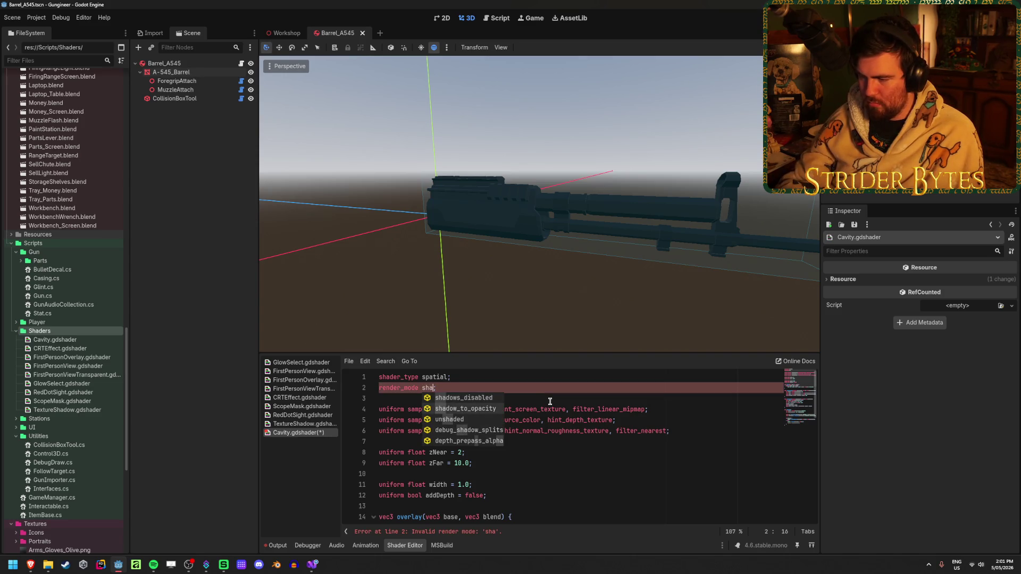
pyautogui.press('BackSpace')
pyautogui.press('BackSpace')
pyautogui.press('BackSpace')
pyautogui.press('Down')
pyautogui.press('Down')
pyautogui.press('Down')
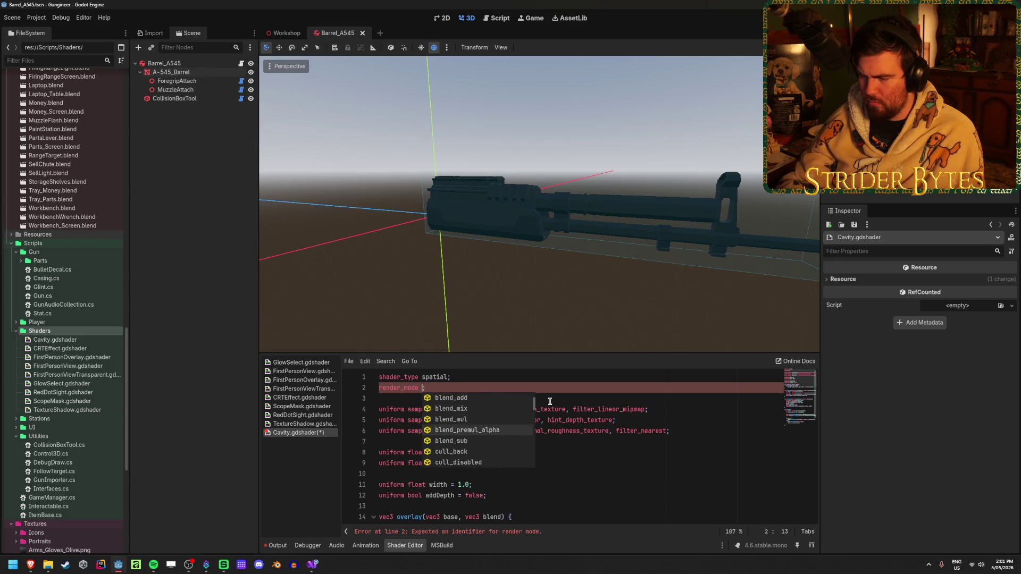
pyautogui.press('Down')
pyautogui.press('Down')
pyautogui.press('Down')
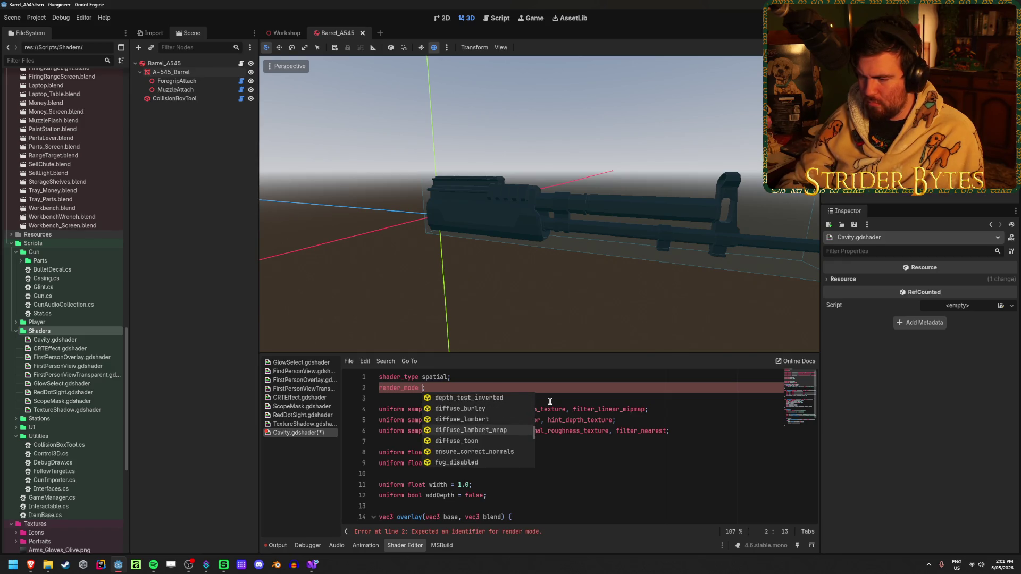
pyautogui.press('Down')
pyautogui.press('Down')
pyautogui.press('Down')
pyautogui.press('Up')
pyautogui.press('Up')
pyautogui.press('Up')
pyautogui.press('Up')
pyautogui.press('Up')
pyautogui.press('Up')
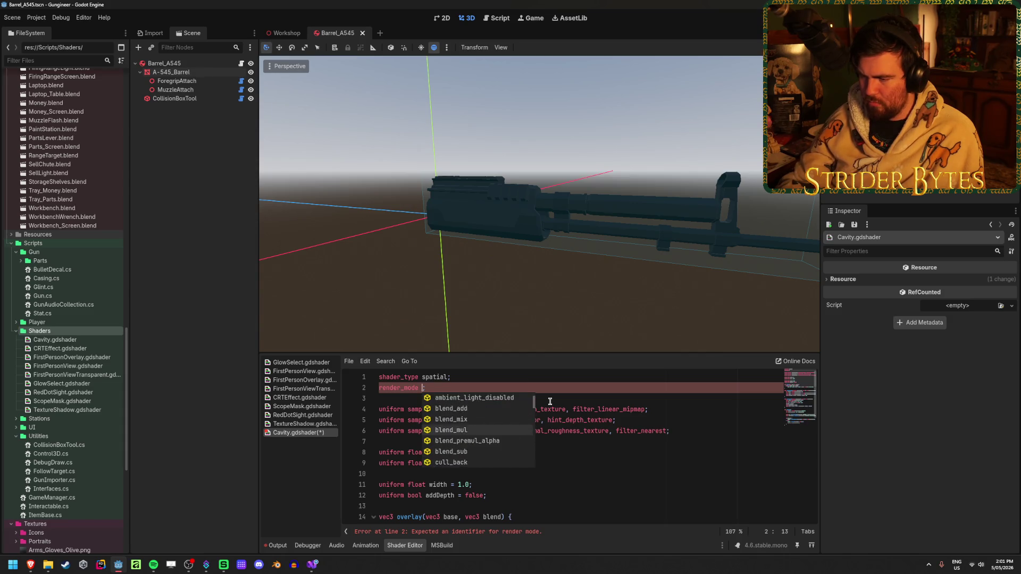
pyautogui.press('Down')
pyautogui.press('Down')
pyautogui.press('Down')
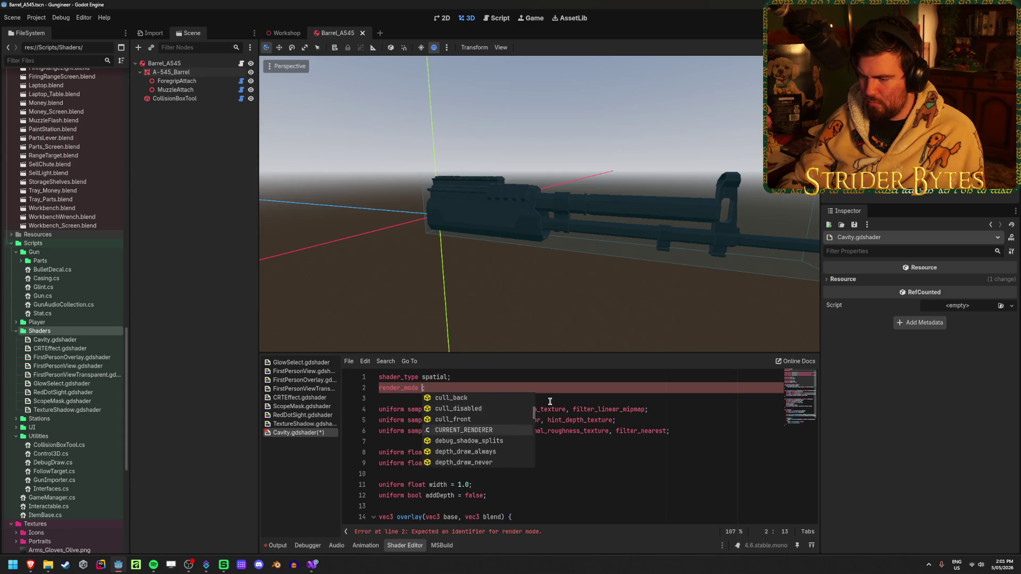
pyautogui.press('Escape')
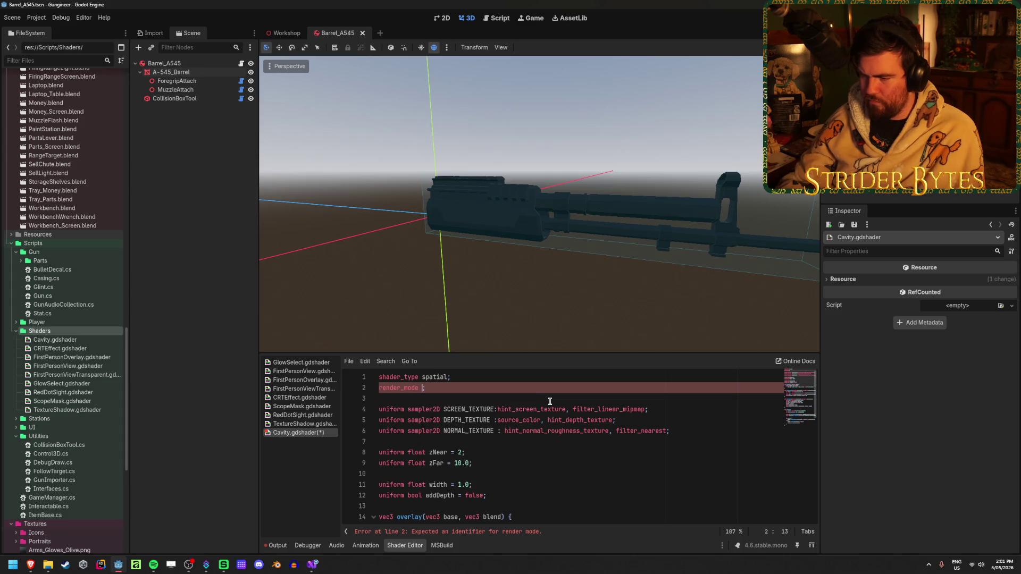
pyautogui.press('BackSpace')
pyautogui.press('BackSpace')
pyautogui.hotkey('ctrl', 's')
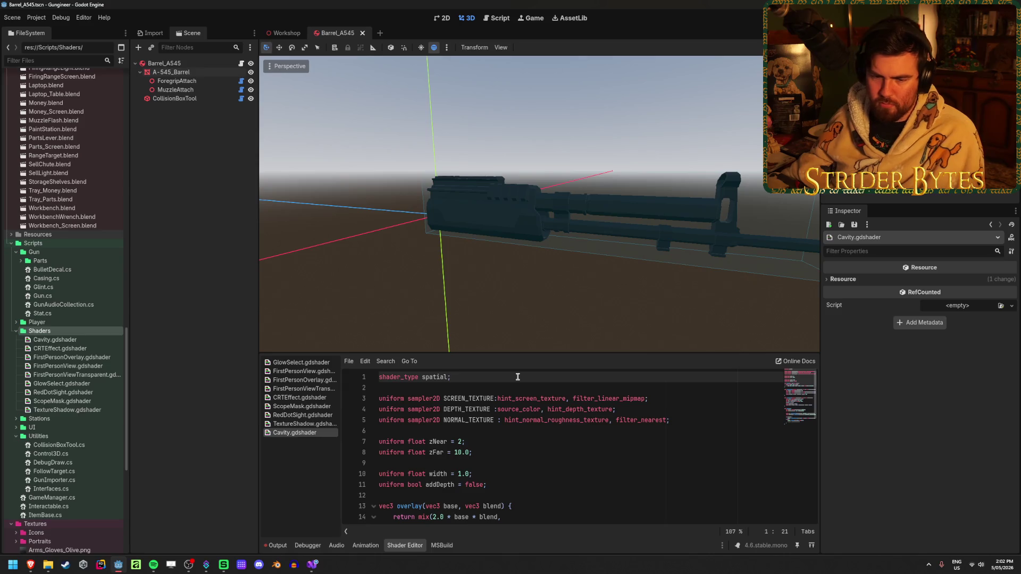
pyautogui.click(509, 382)
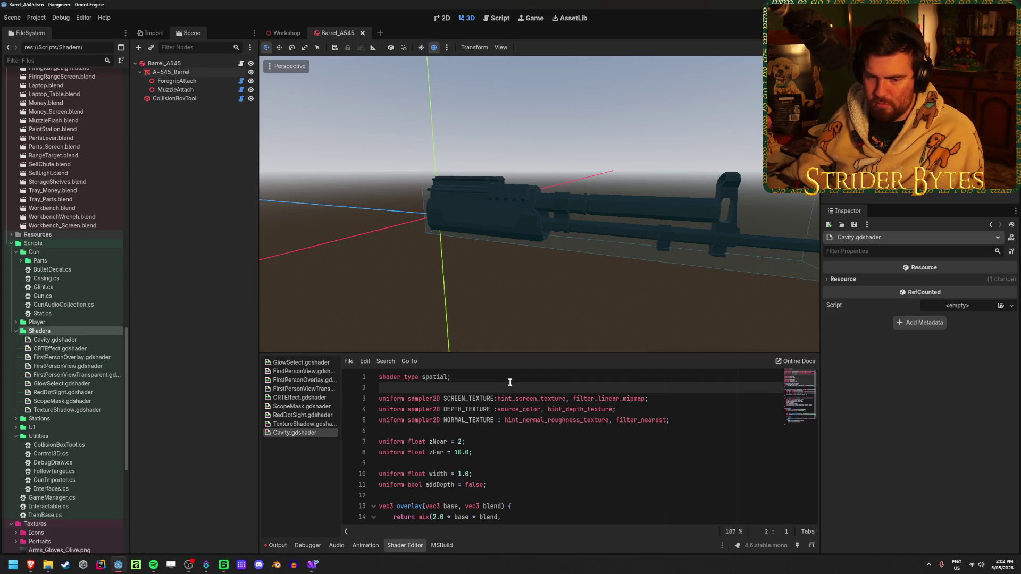
pyautogui.click(512, 376)
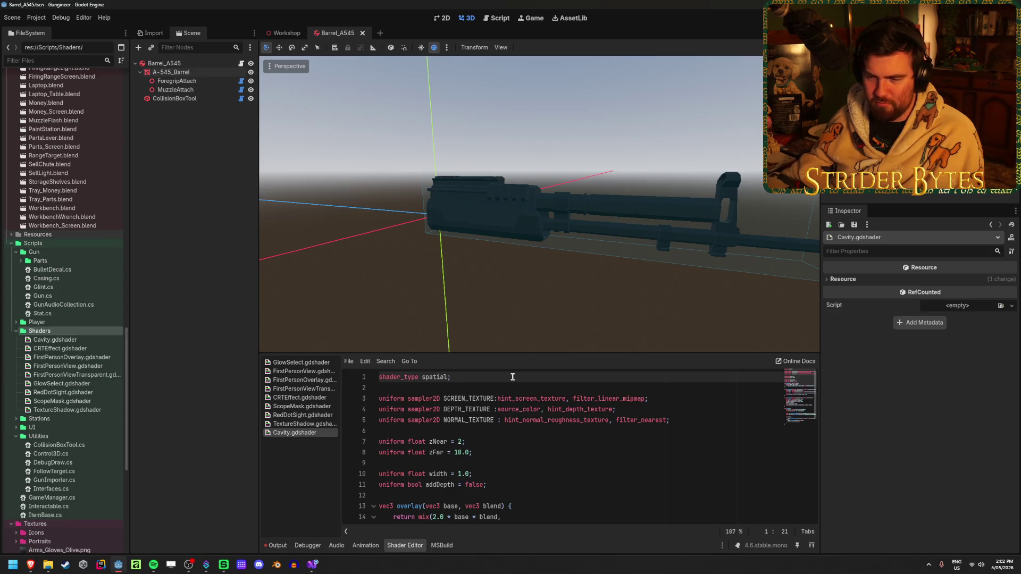
pyautogui.click(170, 72)
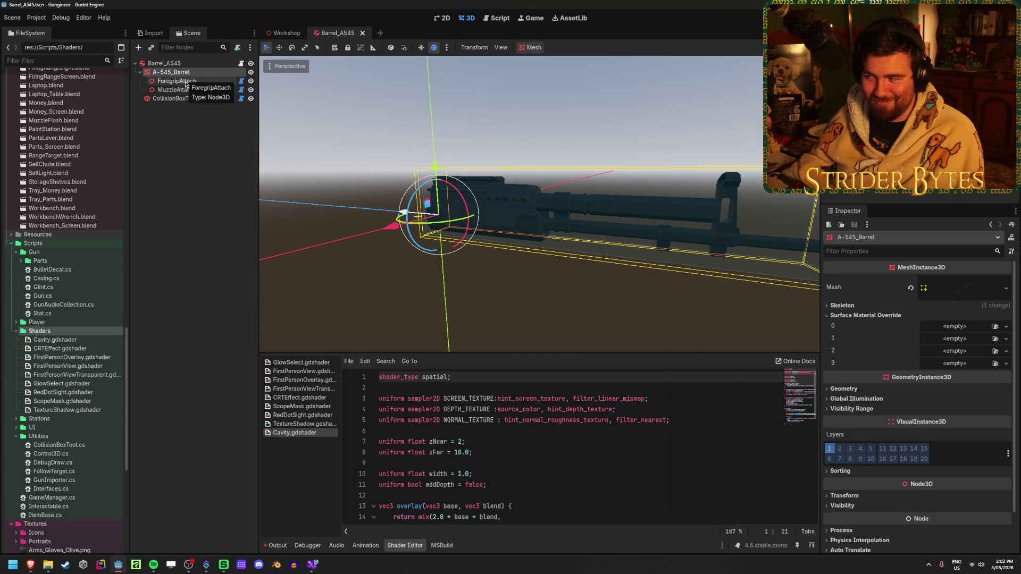
pyautogui.click(204, 284)
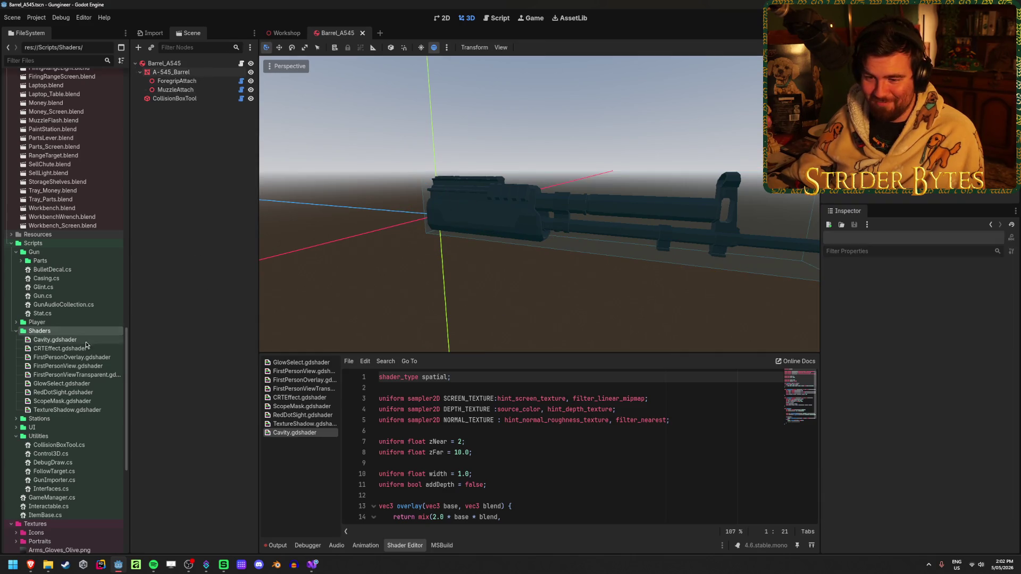
# - Create a ShaderMaterial resource in the Materials folder saved as CavityTest.tres
pyautogui.scroll(15, 81, 225)
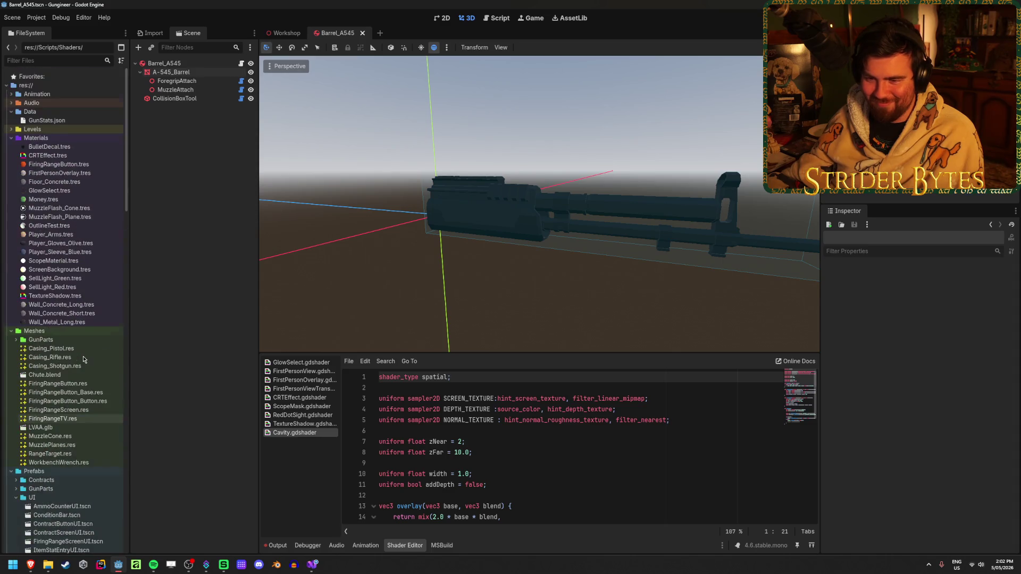
pyautogui.rightClick(53, 139)
pyautogui.moveTo(79, 153)
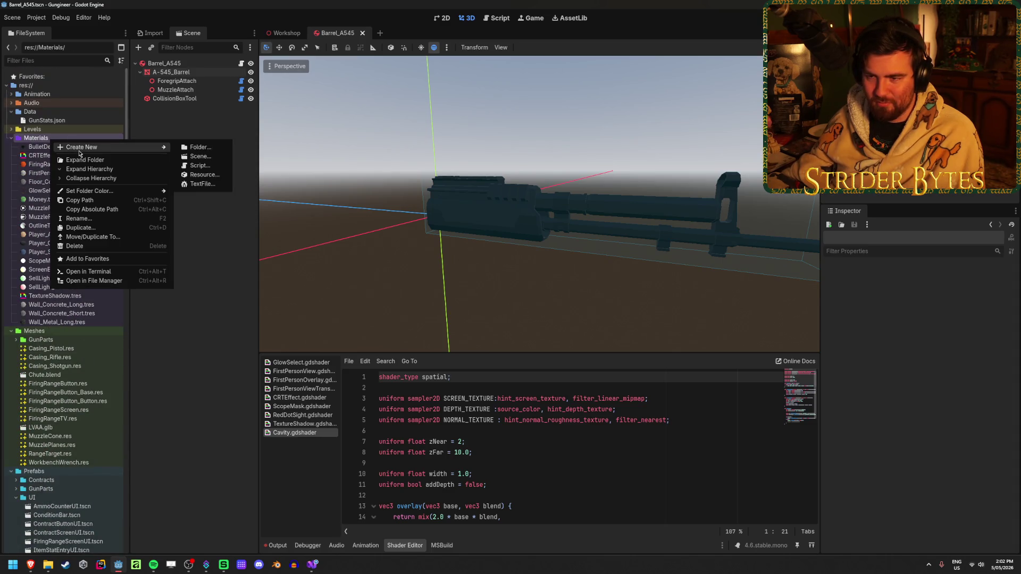
pyautogui.click(204, 174)
pyautogui.press('Down')
pyautogui.press('Down')
pyautogui.press('Down')
pyautogui.click(422, 452)
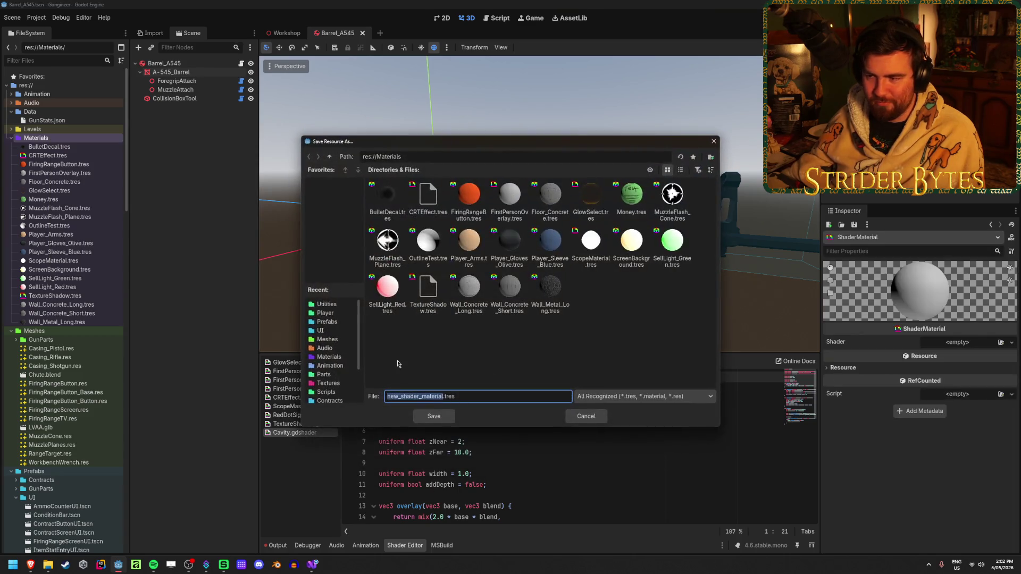
pyautogui.write('CavityT')
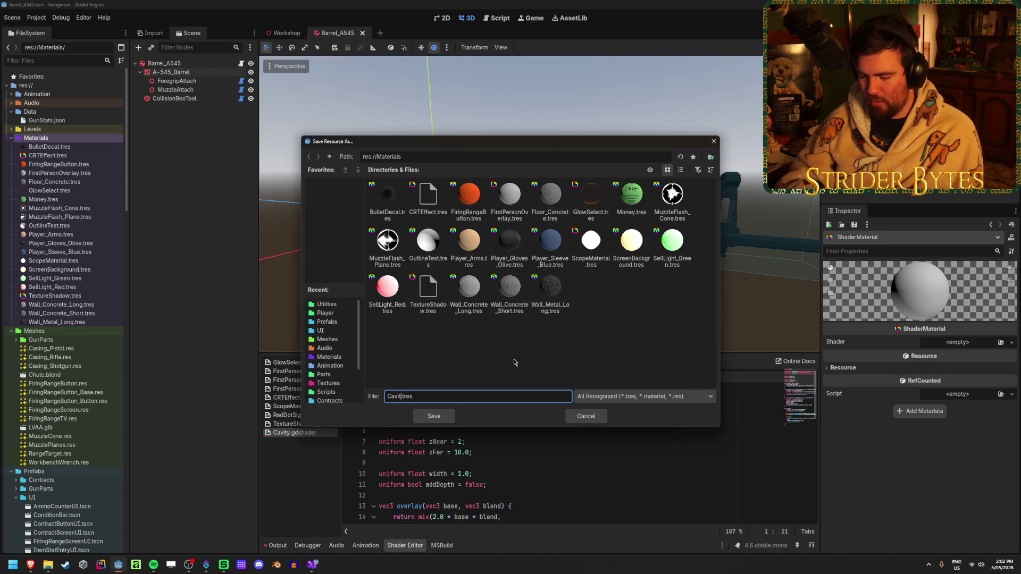
pyautogui.write('est')
pyautogui.click(434, 416)
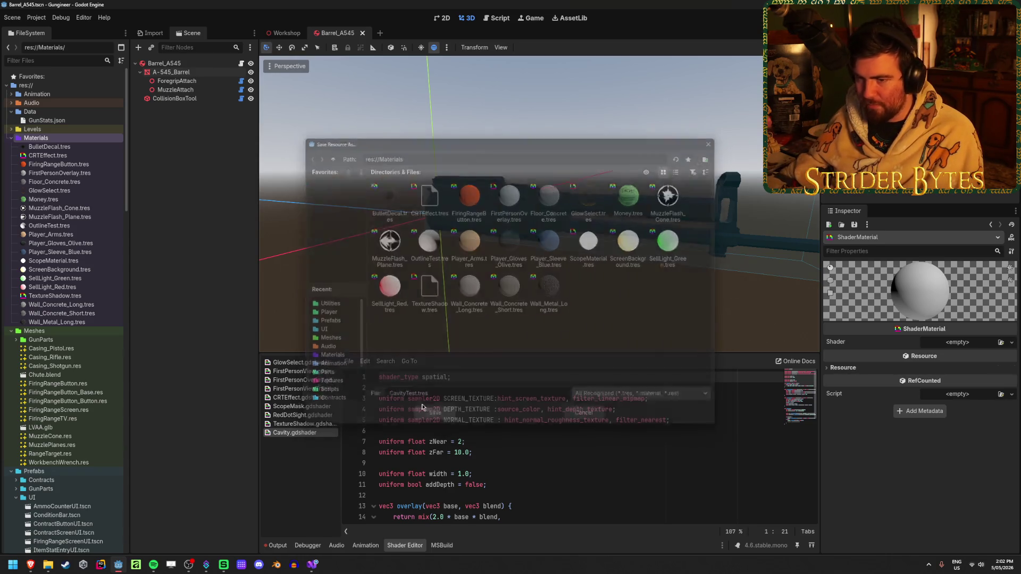
# - Open CavityTest and load Cavity.gdshader into its Shader slot
pyautogui.click(75, 156)
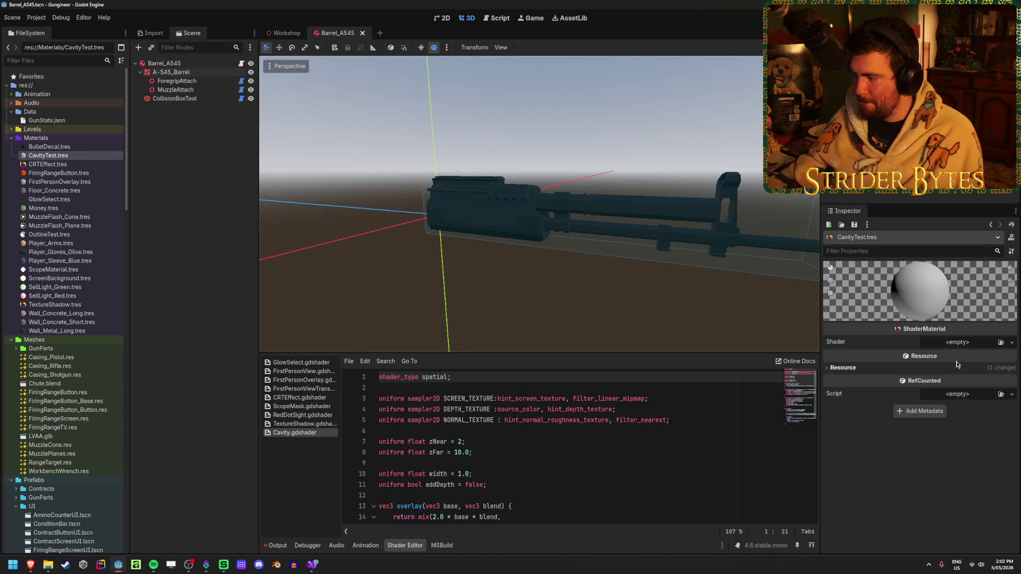
pyautogui.click(1002, 343)
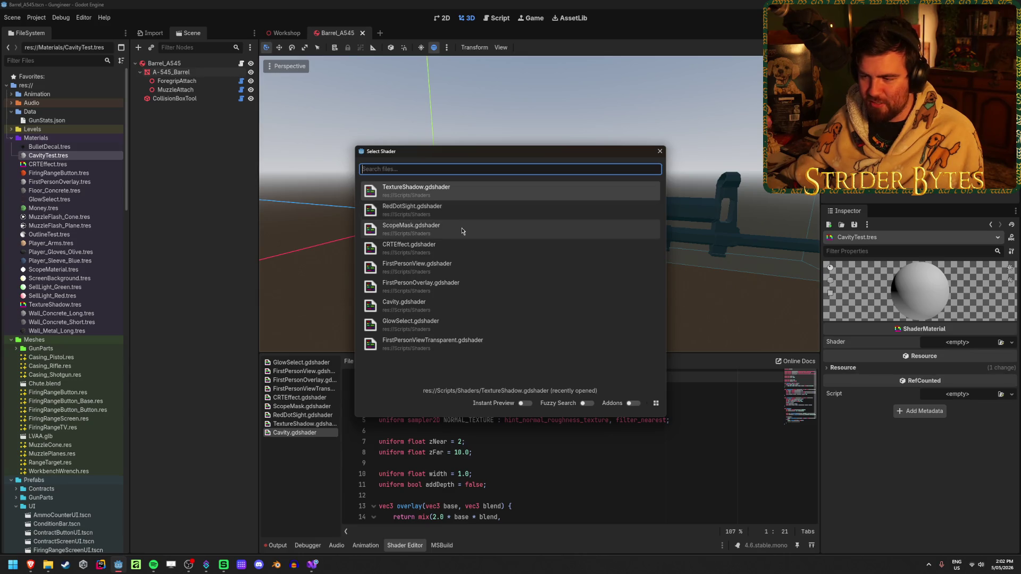
pyautogui.click(474, 311)
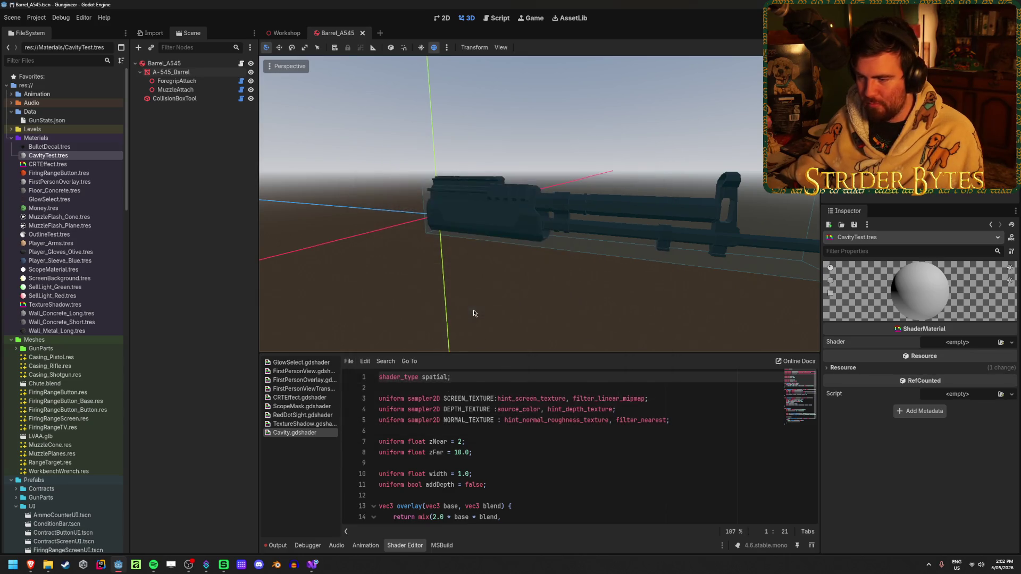
# - Confirm Cavity.gdshader as CavityTest's shader and tick Add Depth in its Shader Parameters
pyautogui.click(981, 343)
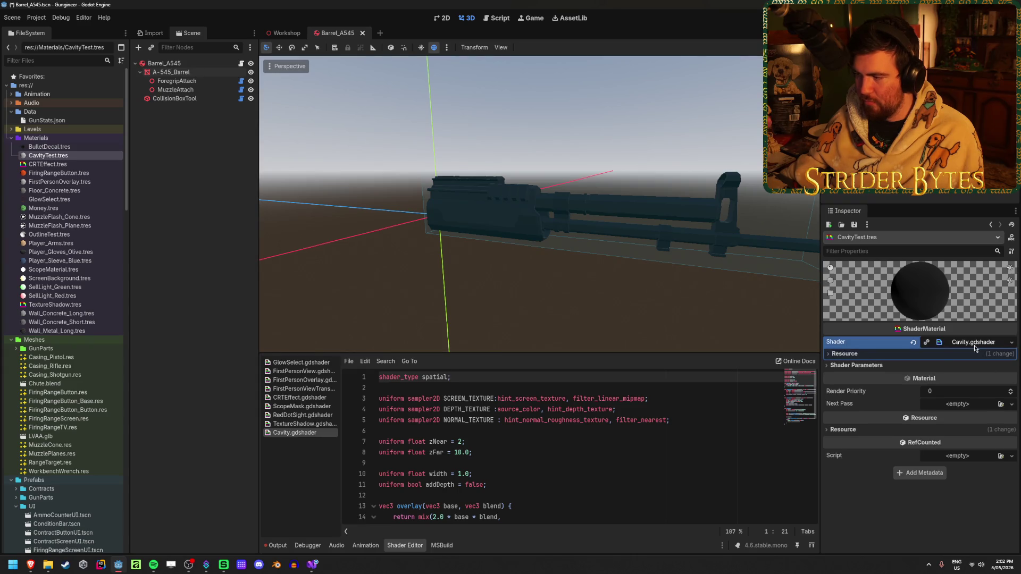
pyautogui.click(937, 354)
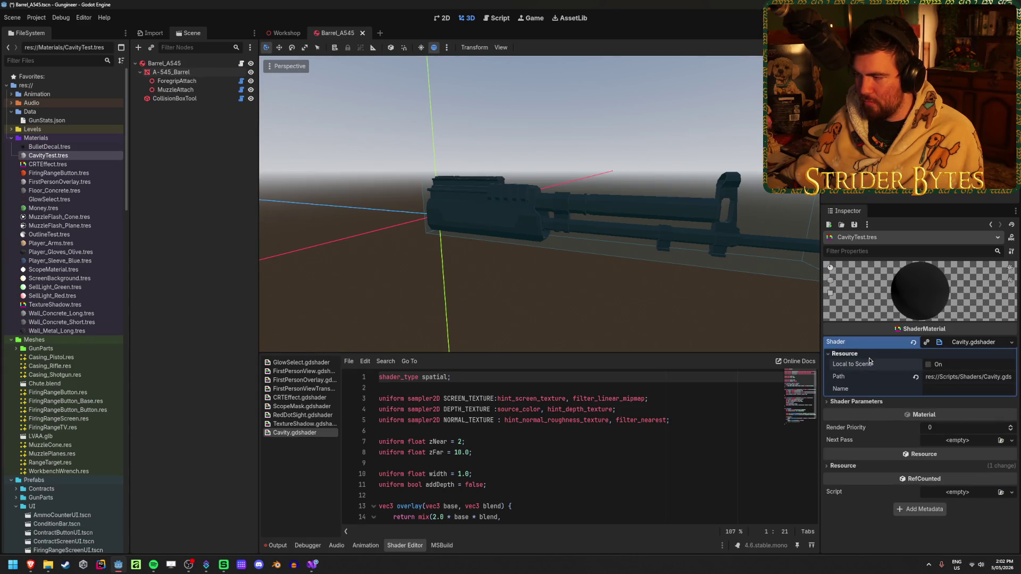
pyautogui.click(988, 343)
pyautogui.click(871, 353)
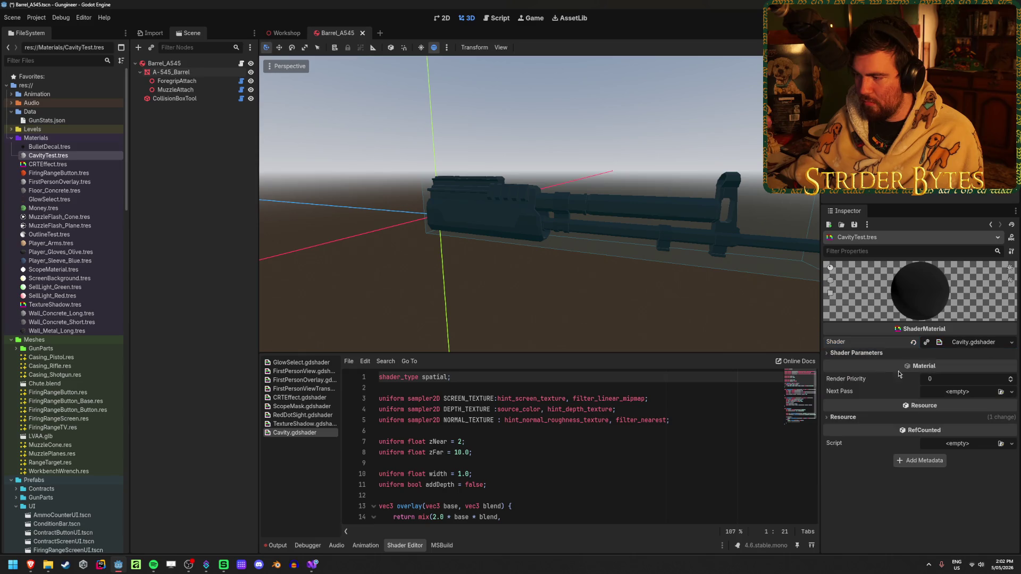
pyautogui.moveTo(404, 250)
pyautogui.mouseDown()
pyautogui.moveTo(382, 253)
pyautogui.moveTo(553, 257)
pyautogui.mouseUp()
pyautogui.scroll(-3, 553, 257)
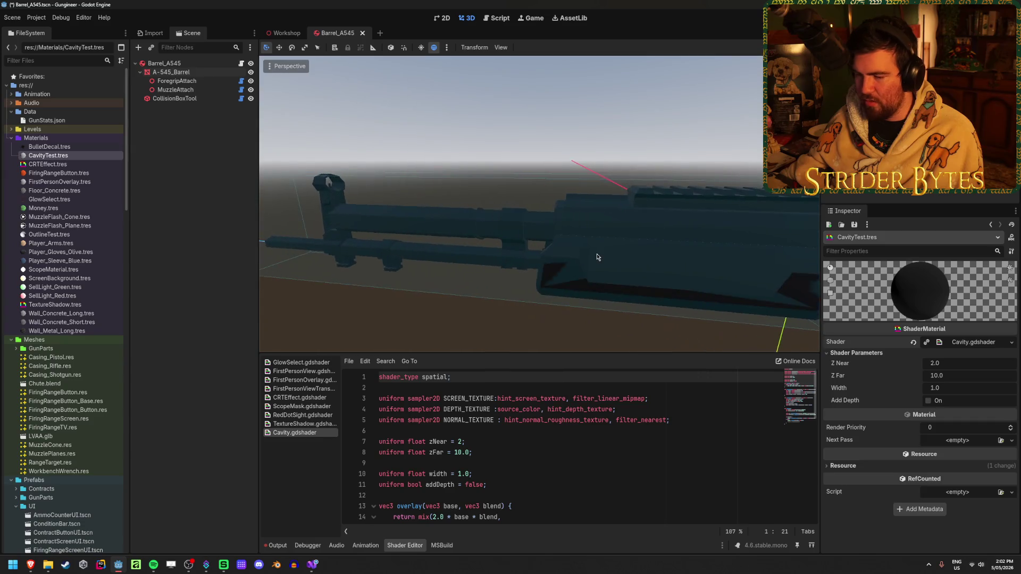
pyautogui.scroll(3, 597, 257)
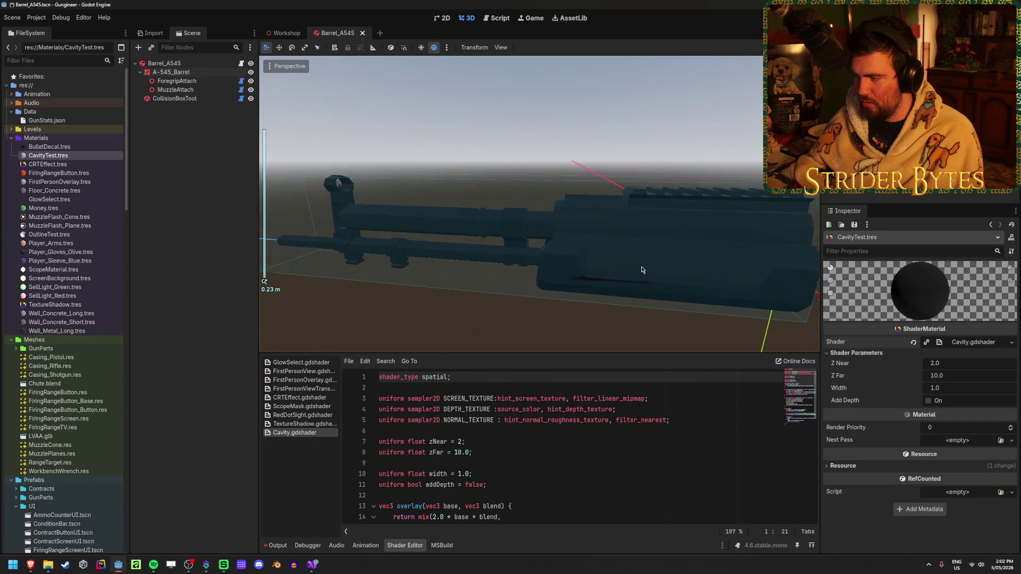
pyautogui.scroll(-2, 642, 270)
pyautogui.moveTo(936, 364); pyautogui.dragTo(944, 364)
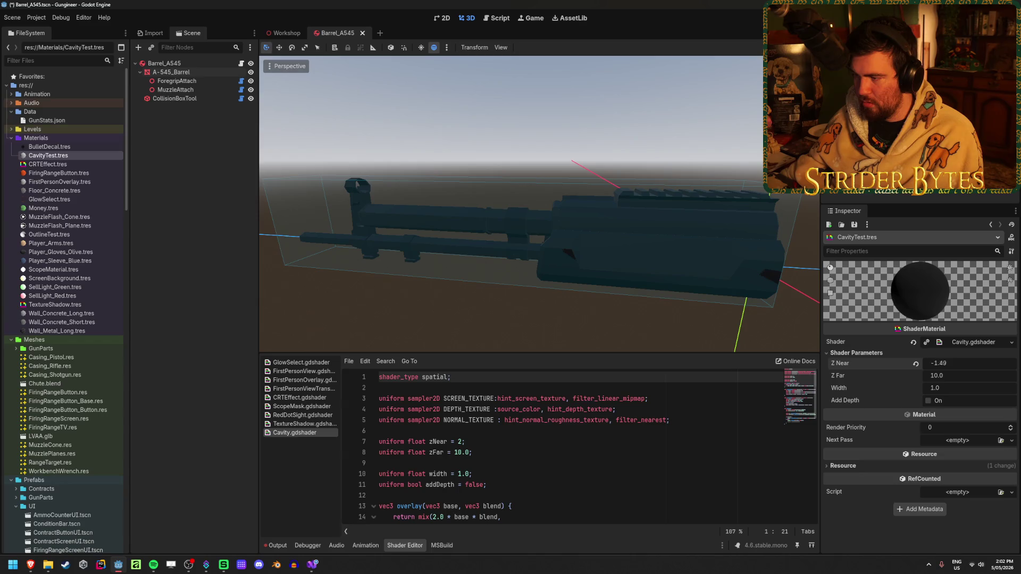
pyautogui.click(928, 402)
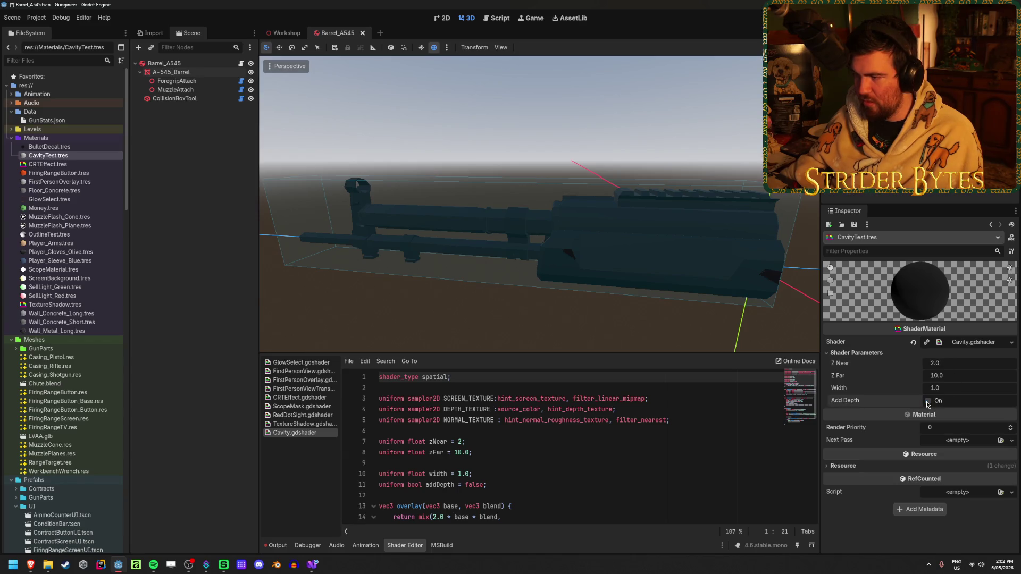
# - Uncheck Debug Fill on the CollisionBoxTool node, then select the A-545_Barrel mesh
pyautogui.click(174, 98)
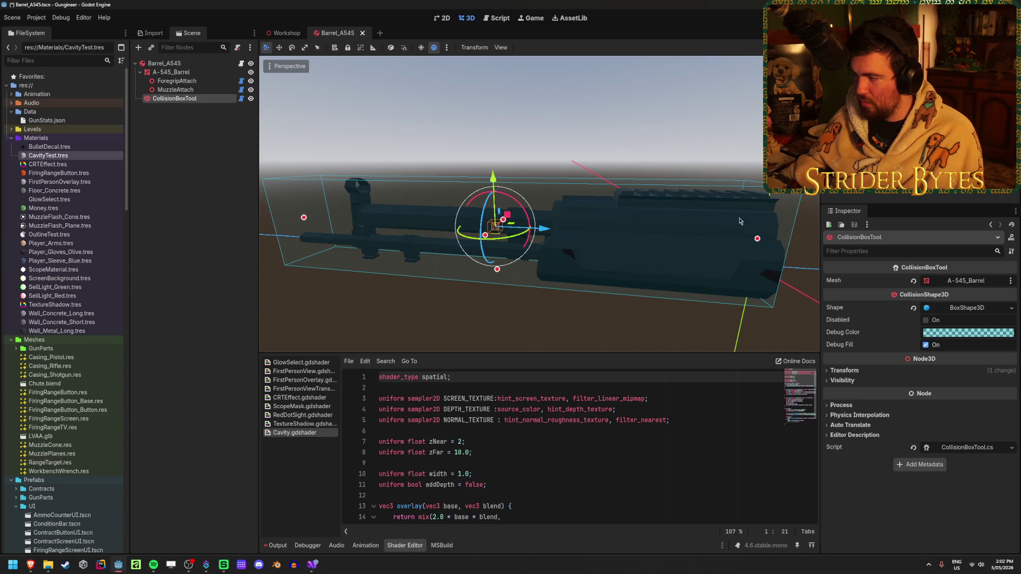
pyautogui.click(925, 345)
pyautogui.moveTo(665, 276); pyautogui.dragTo(693, 269)
pyautogui.click(171, 72)
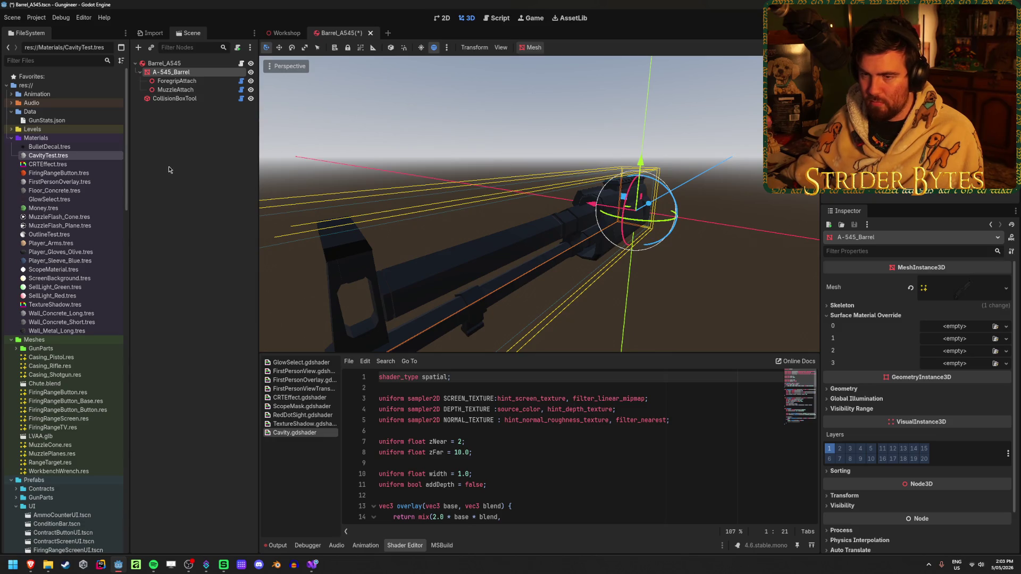
# - Set CavityTest.tres as the barrel's Geometry > Material Override and expand its parameters
pyautogui.click(893, 390)
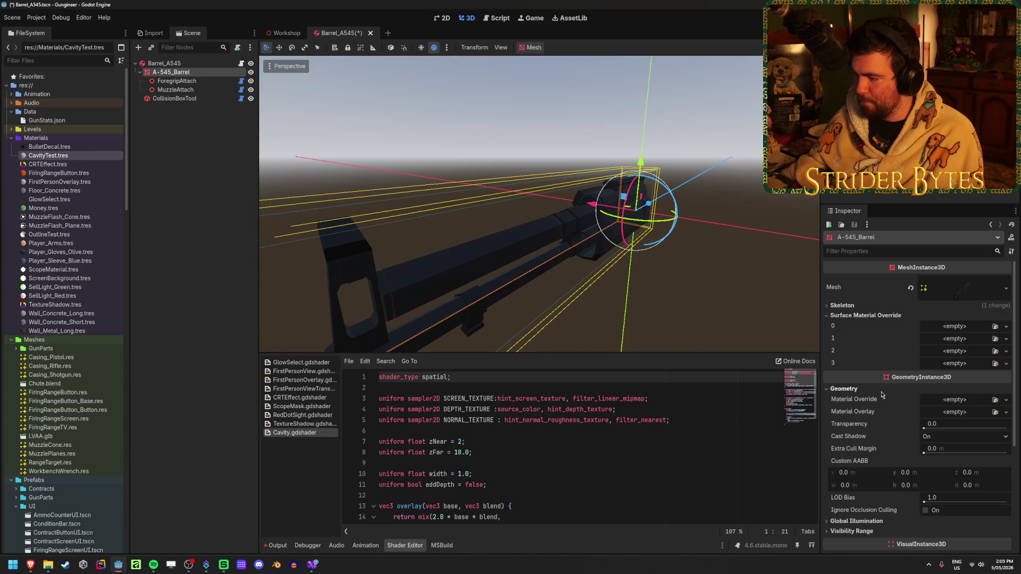
pyautogui.moveTo(53, 155)
pyautogui.mouseDown()
pyautogui.moveTo(491, 257)
pyautogui.moveTo(984, 408)
pyautogui.moveTo(970, 404)
pyautogui.mouseUp()
pyautogui.moveTo(616, 251)
pyautogui.mouseDown()
pyautogui.moveTo(567, 256)
pyautogui.moveTo(498, 232)
pyautogui.moveTo(506, 203)
pyautogui.moveTo(590, 257)
pyautogui.mouseUp()
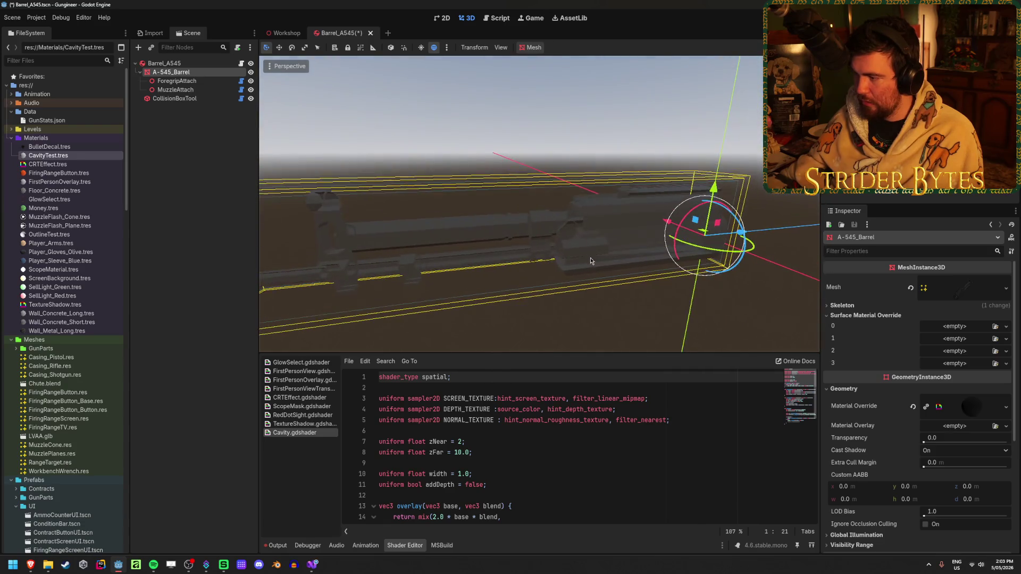
pyautogui.click(975, 407)
# - Try Width 1.085, return it to 1.0, and save the scene
pyautogui.scroll(-1, 976, 407)
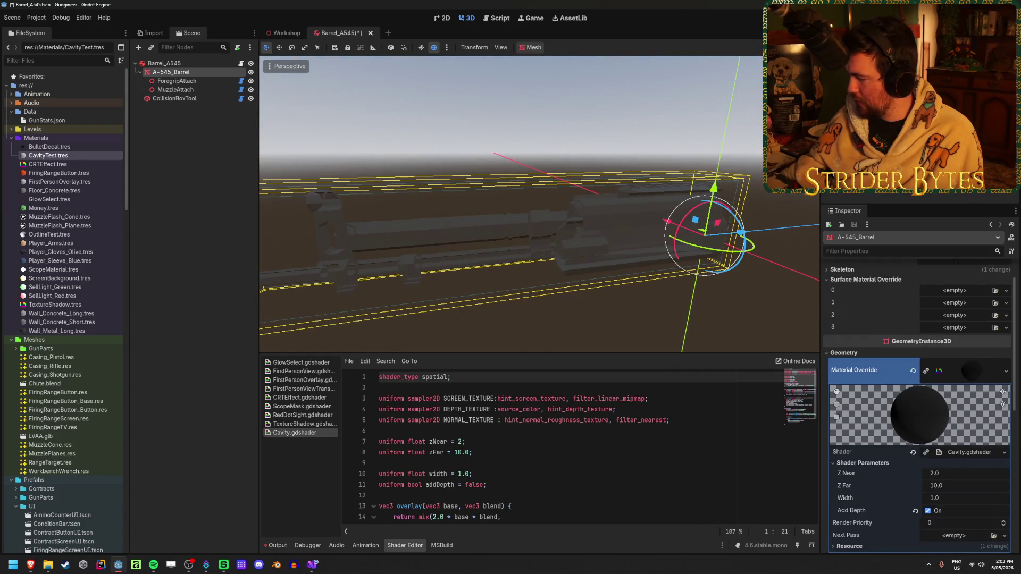
pyautogui.scroll(-2, 937, 372)
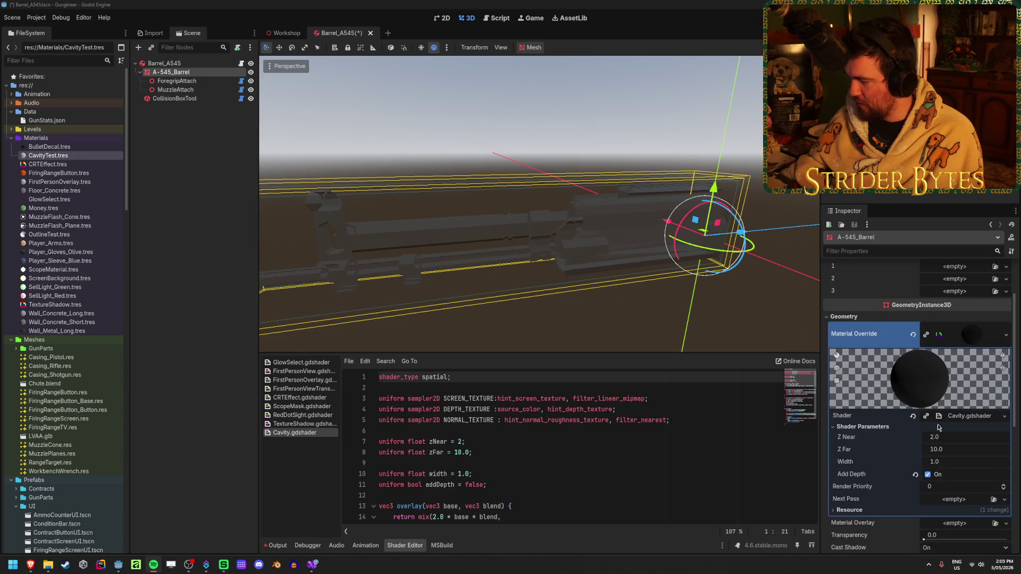
pyautogui.moveTo(942, 430); pyautogui.dragTo(962, 429)
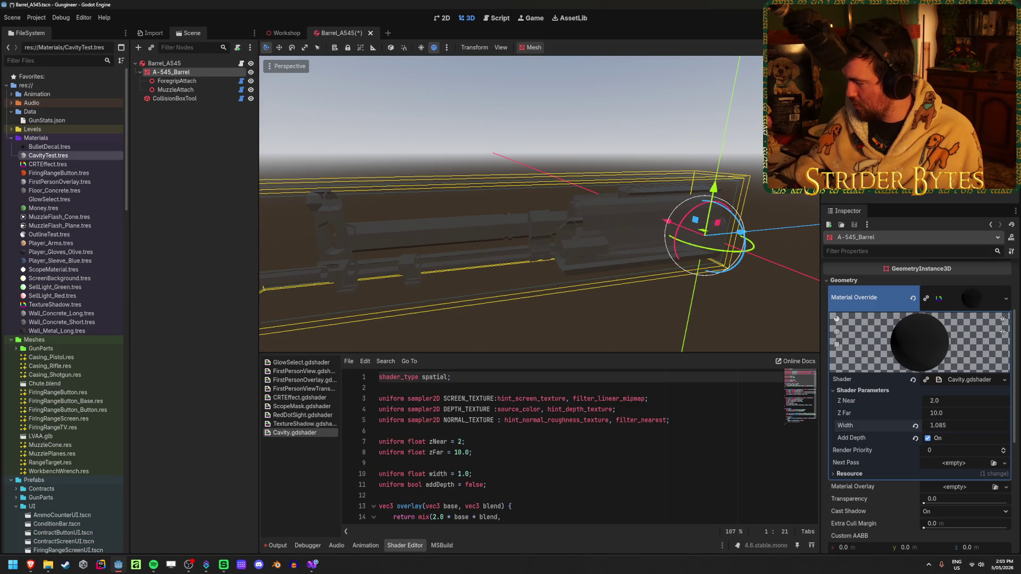
pyautogui.moveTo(962, 430); pyautogui.dragTo(950, 428)
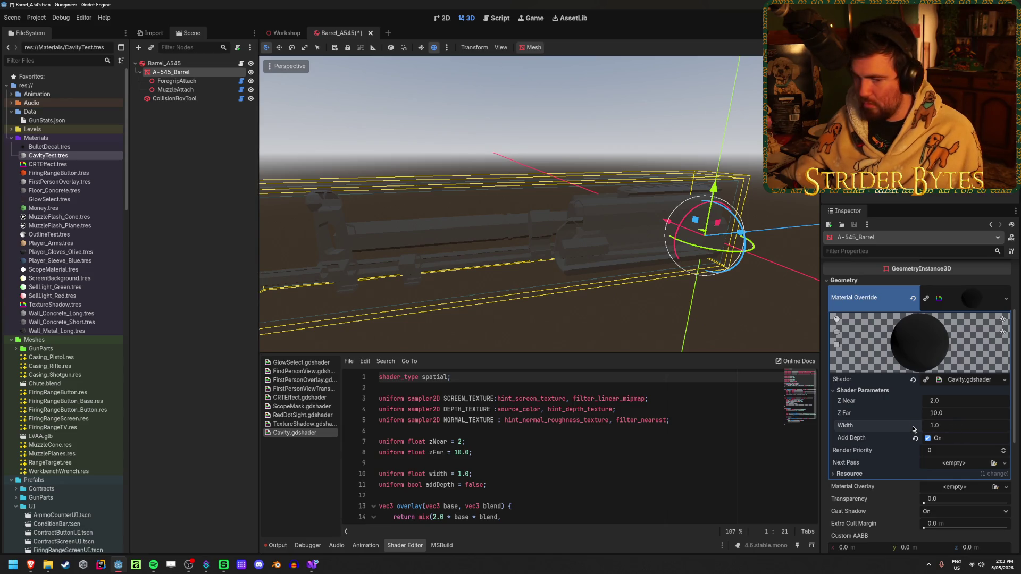
pyautogui.hotkey('ctrl', 's')
# - Test higher Z Far and Z Near values, reverting them to 10.0 and 2.0
pyautogui.moveTo(941, 413); pyautogui.dragTo(945, 413)
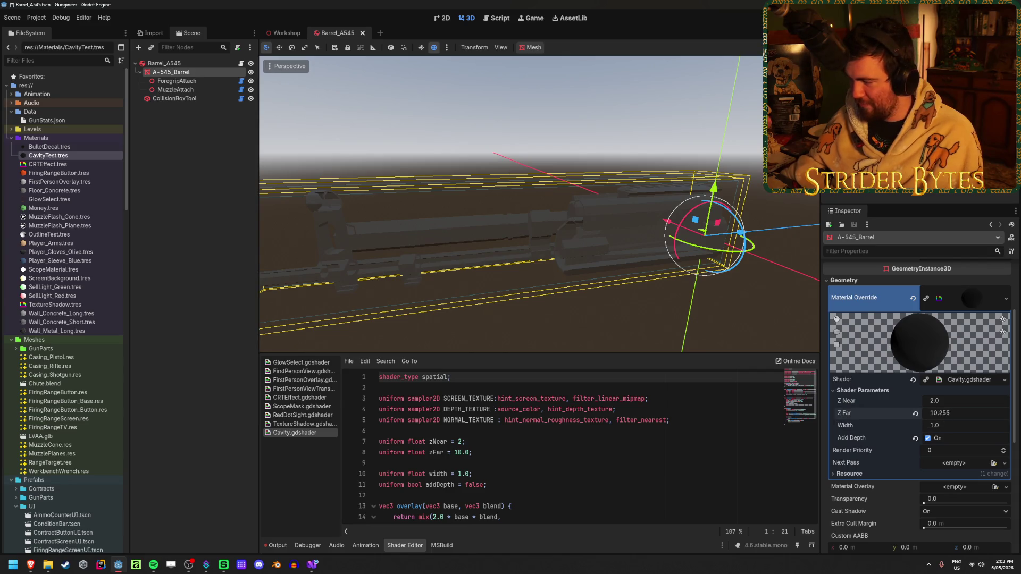
pyautogui.hotkey('ctrl', 'z')
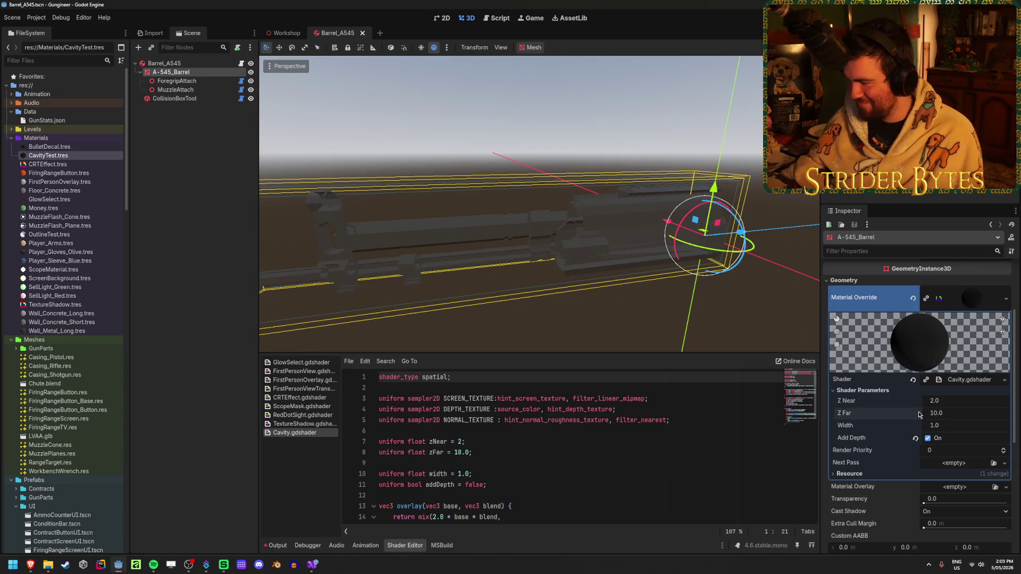
pyautogui.moveTo(941, 400); pyautogui.dragTo(973, 400)
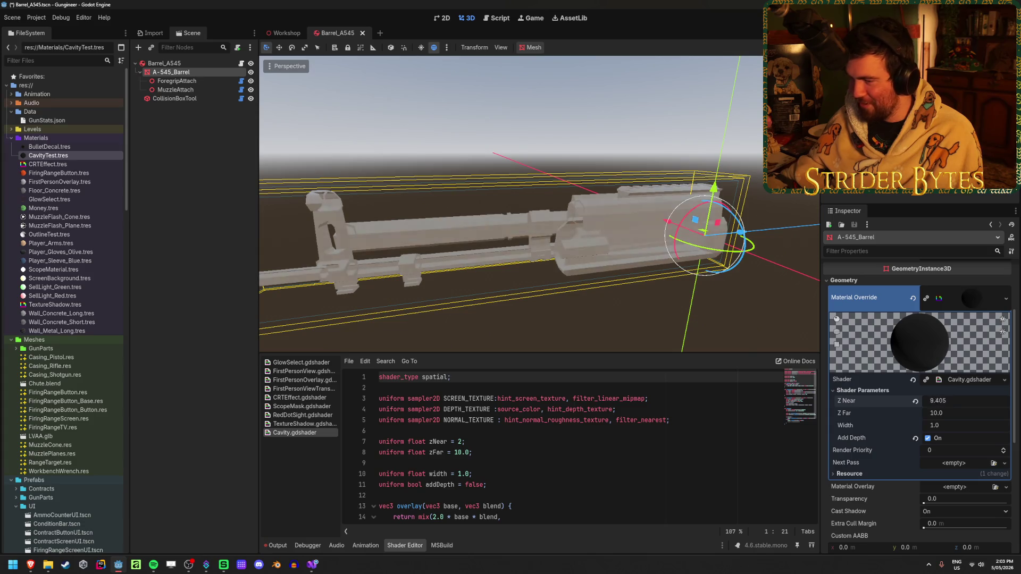
pyautogui.hotkey('ctrl', 'z')
# - Switch to the Visual Studio code editor and restore it to a smaller window
pyautogui.moveTo(461, 312)
pyautogui.mouseDown()
pyautogui.moveTo(417, 283)
pyautogui.moveTo(393, 291)
pyautogui.moveTo(682, 292)
pyautogui.moveTo(526, 281)
pyautogui.moveTo(553, 297)
pyautogui.moveTo(497, 307)
pyautogui.mouseUp()
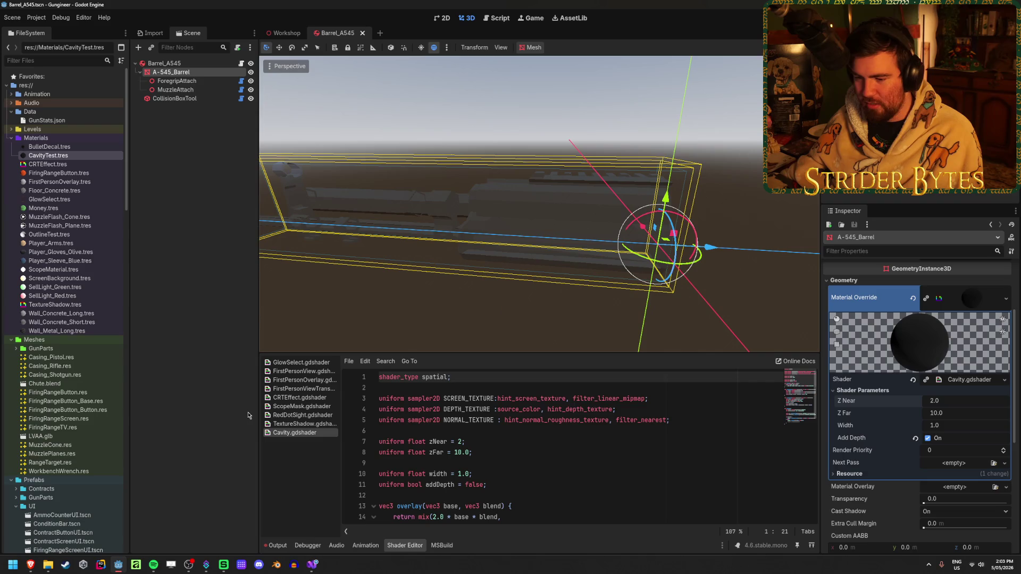
pyautogui.click(321, 567)
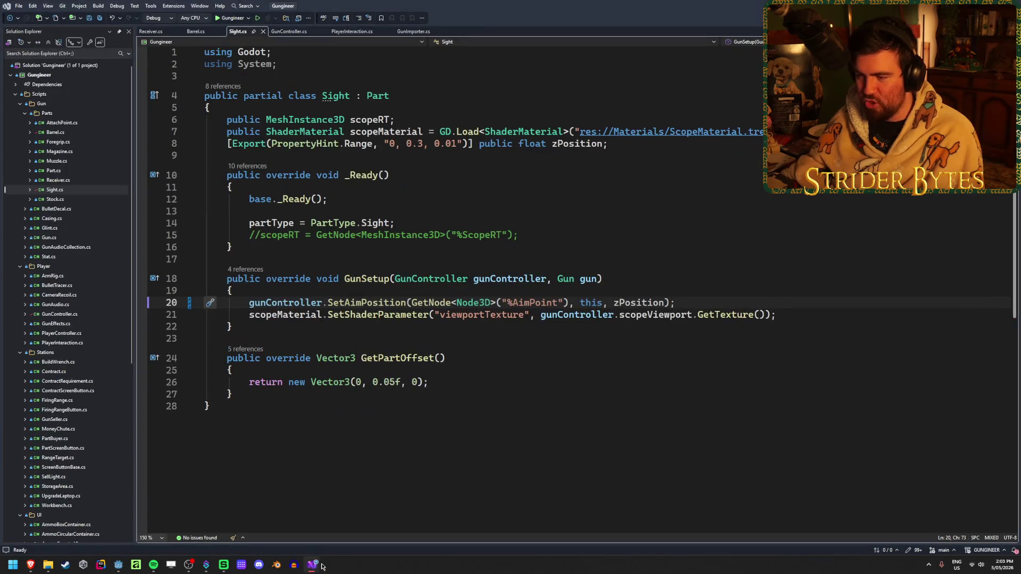
pyautogui.press('super+Down')
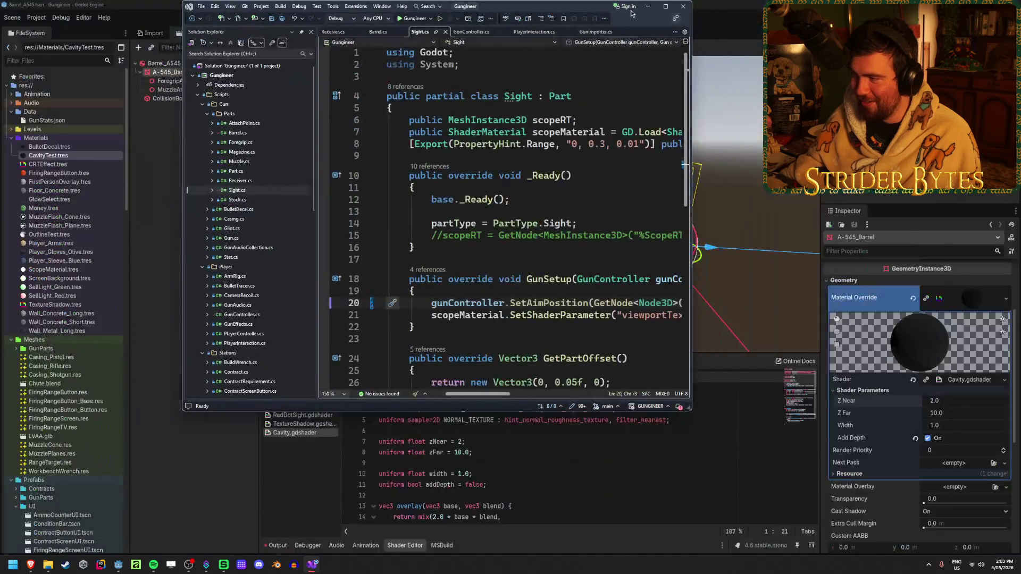
# - Bring the Godot editor forward and orbit in closer to view the barrel's Cavity material
pyautogui.press('super+Down')
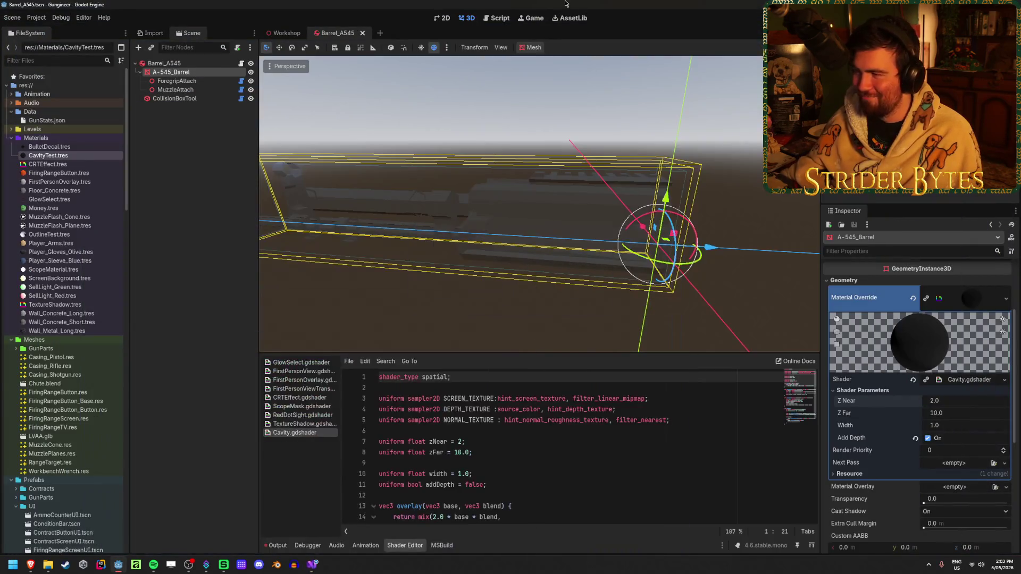
pyautogui.moveTo(435, 213)
pyautogui.mouseDown()
pyautogui.moveTo(544, 197)
pyautogui.moveTo(508, 167)
pyautogui.moveTo(505, 202)
pyautogui.mouseUp()
pyautogui.scroll(3, 505, 207)
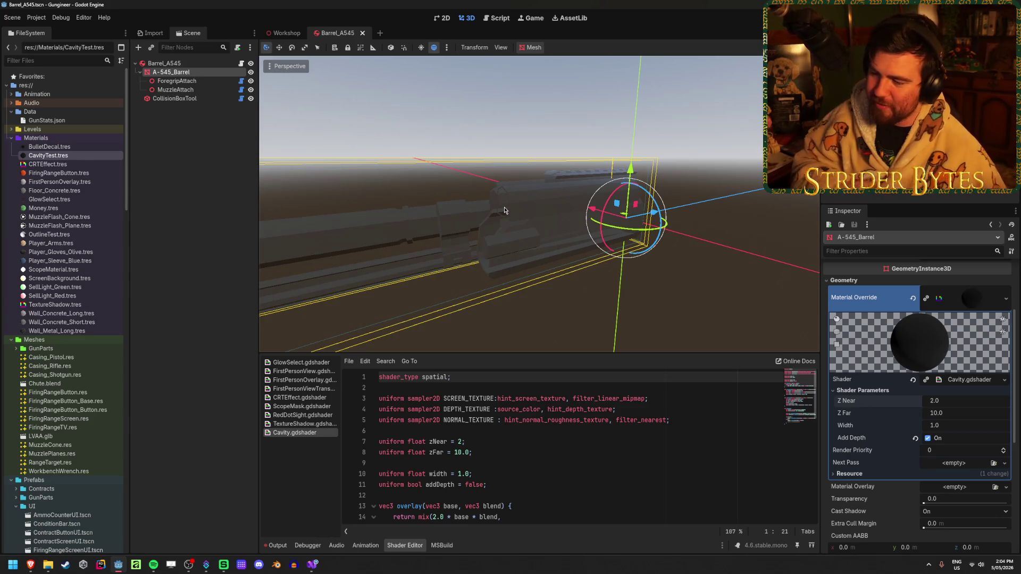
pyautogui.scroll(5, 533, 211)
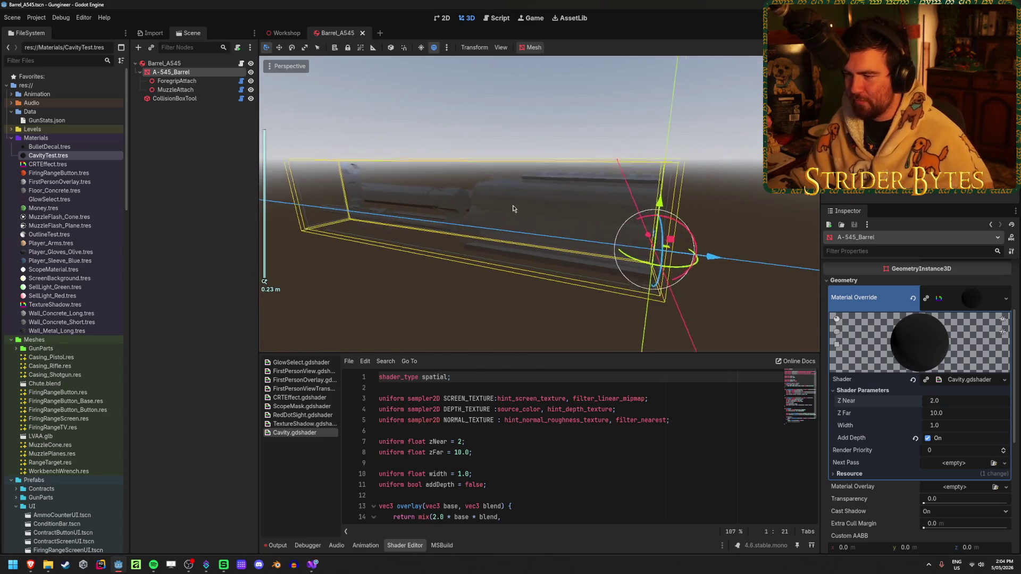
pyautogui.click(438, 280)
pyautogui.moveTo(438, 280)
pyautogui.mouseDown()
pyautogui.moveTo(524, 278)
pyautogui.moveTo(411, 272)
pyautogui.mouseUp()
# - Reselect A-545_Barrel to show its material, then return to the Screen Cavity page in Brave
pyautogui.click(170, 72)
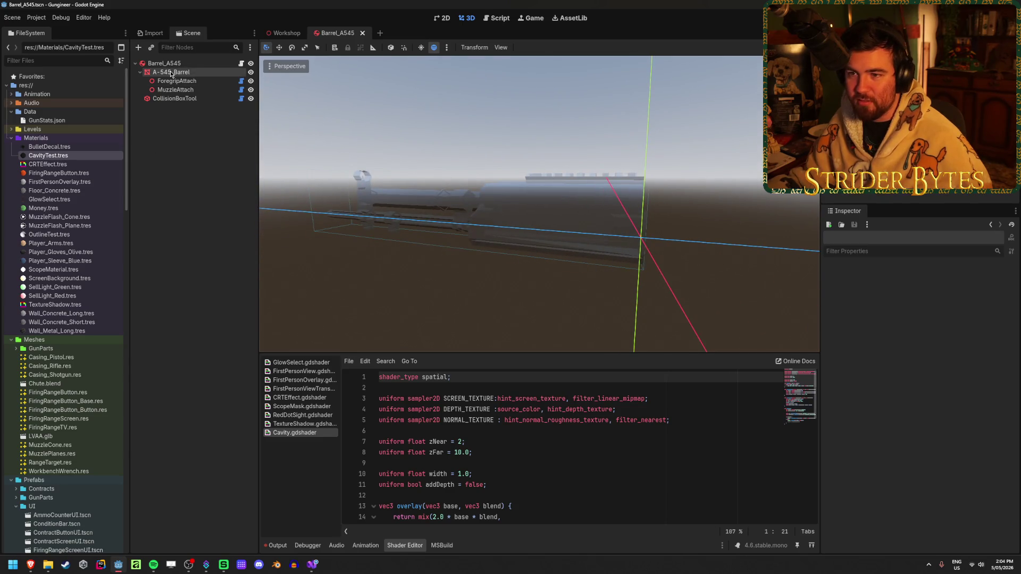
pyautogui.scroll(3, 885, 380)
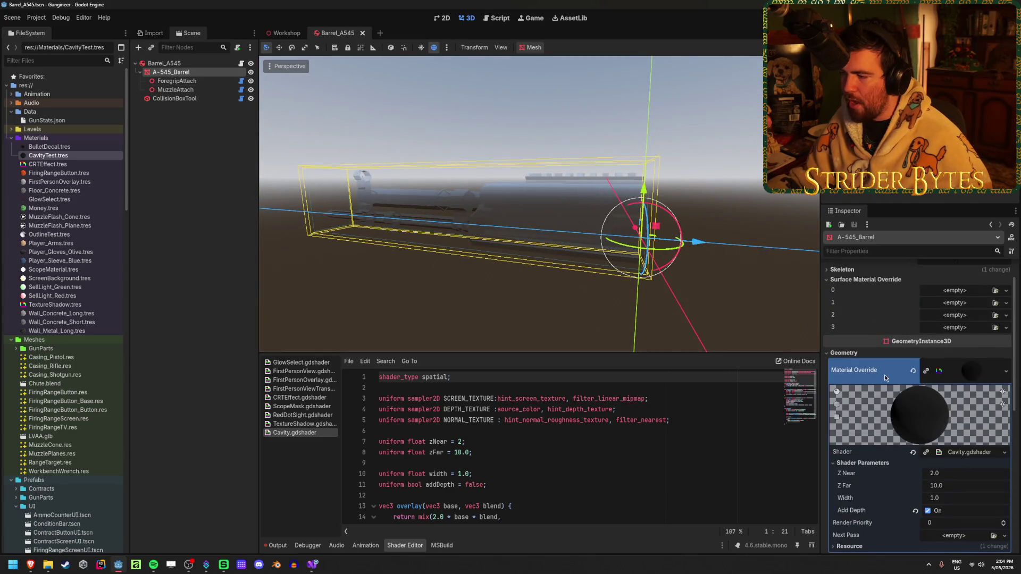
pyautogui.moveTo(32, 567)
pyautogui.click(178, 526)
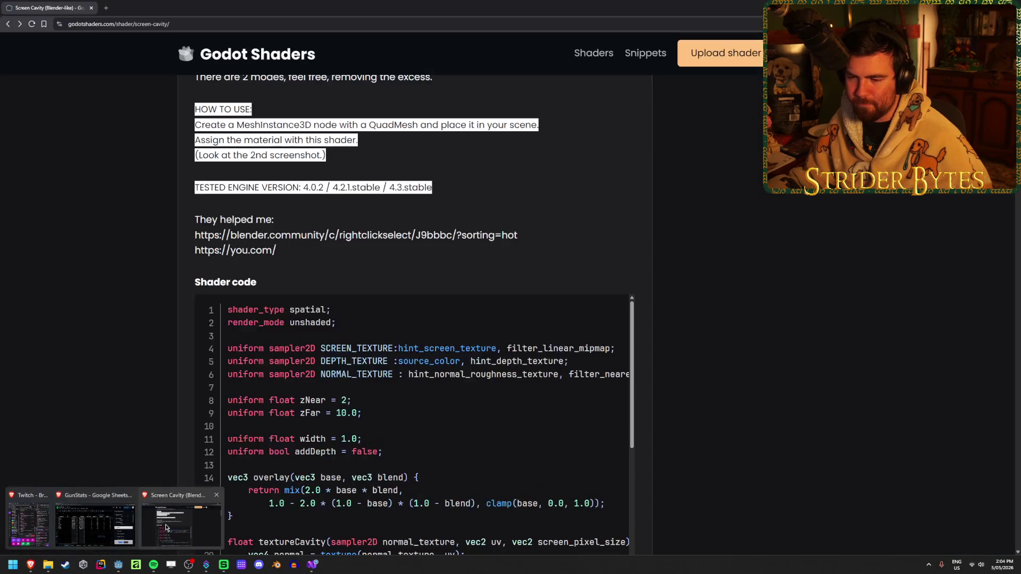
# - Highlight the tested engine versions and HOW TO USE notes on the Screen Cavity page
pyautogui.moveTo(462, 199); pyautogui.dragTo(274, 187)
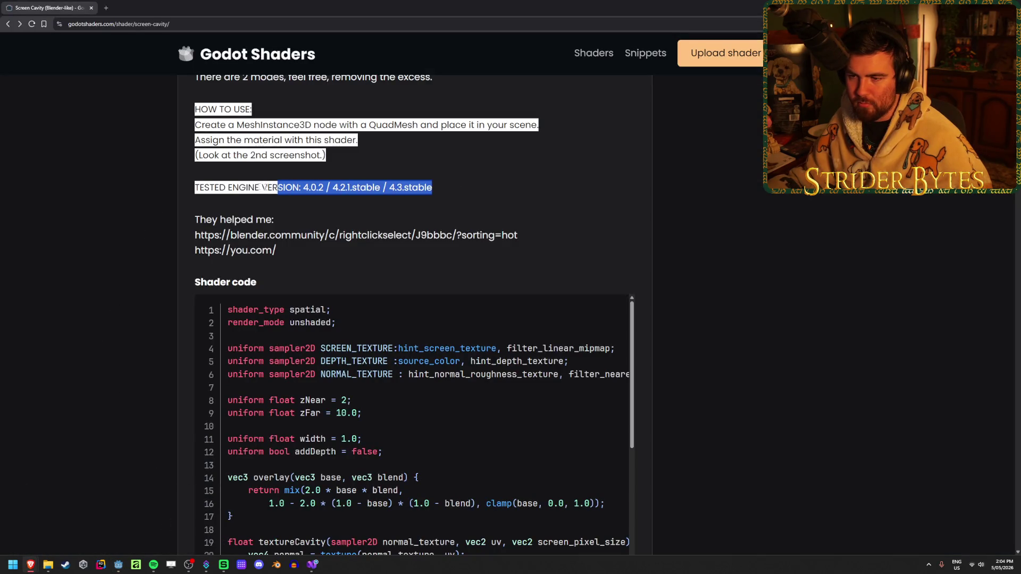
pyautogui.click(212, 189)
pyautogui.scroll(1, 312, 232)
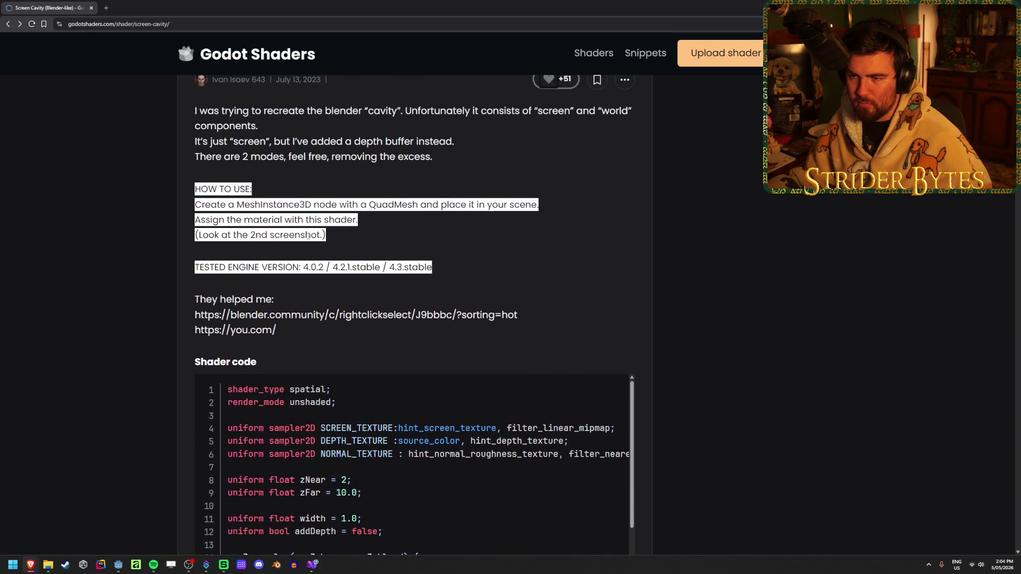
pyautogui.moveTo(389, 228); pyautogui.dragTo(236, 205)
pyautogui.click(235, 205)
pyautogui.click(413, 221)
# - Read up to the depth buffer sentence in the description, then switch back to Godot
pyautogui.moveTo(413, 221); pyautogui.dragTo(213, 205)
pyautogui.click(213, 205)
pyautogui.scroll(1, 357, 277)
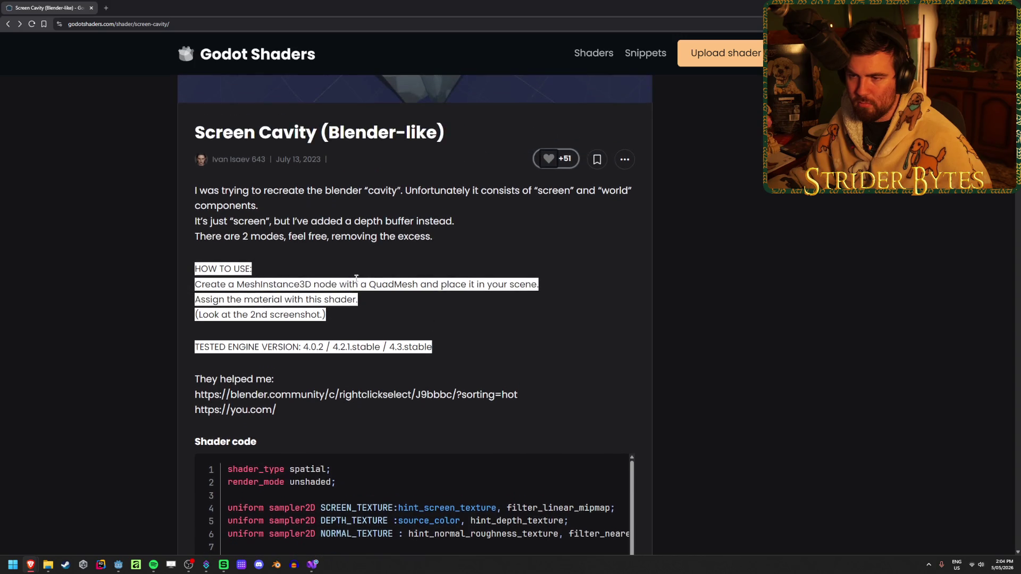
pyautogui.moveTo(493, 225); pyautogui.dragTo(290, 219)
pyautogui.click(290, 216)
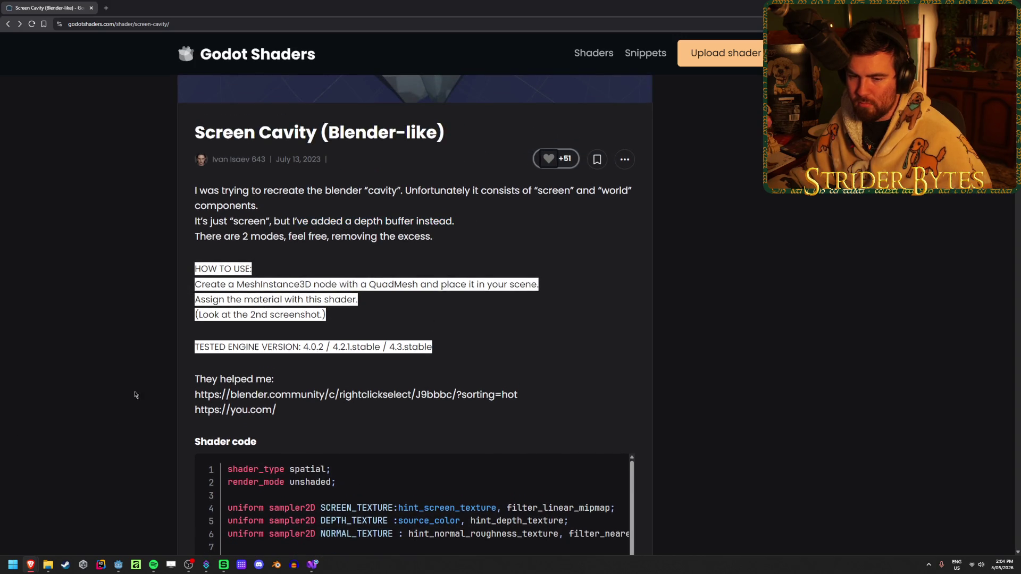
pyautogui.hotkey('alt', 'Tab')
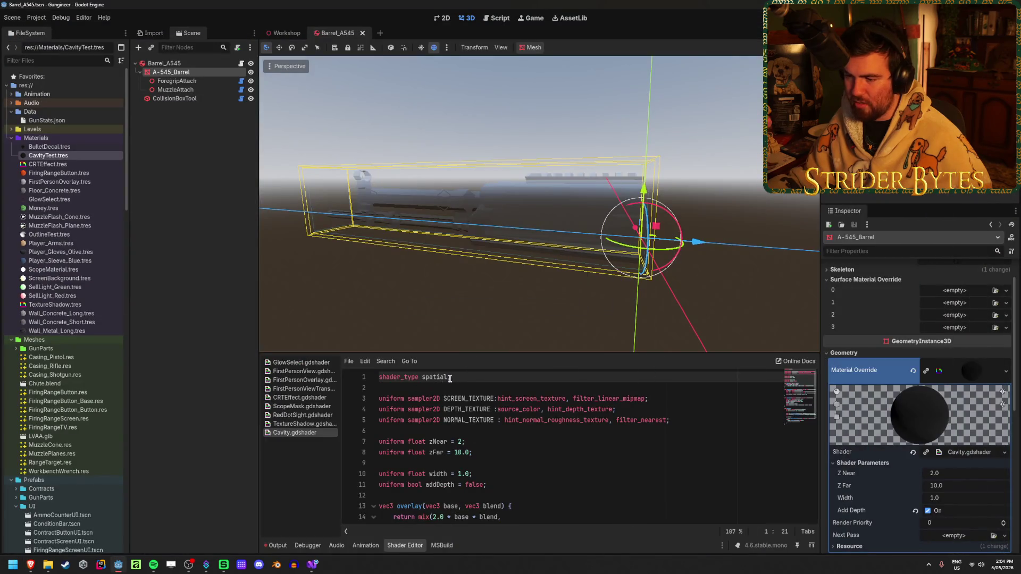
# - Add 'render_mode unshaded;' to Cavity.gdshader and orbit around the barrel
pyautogui.write('render')
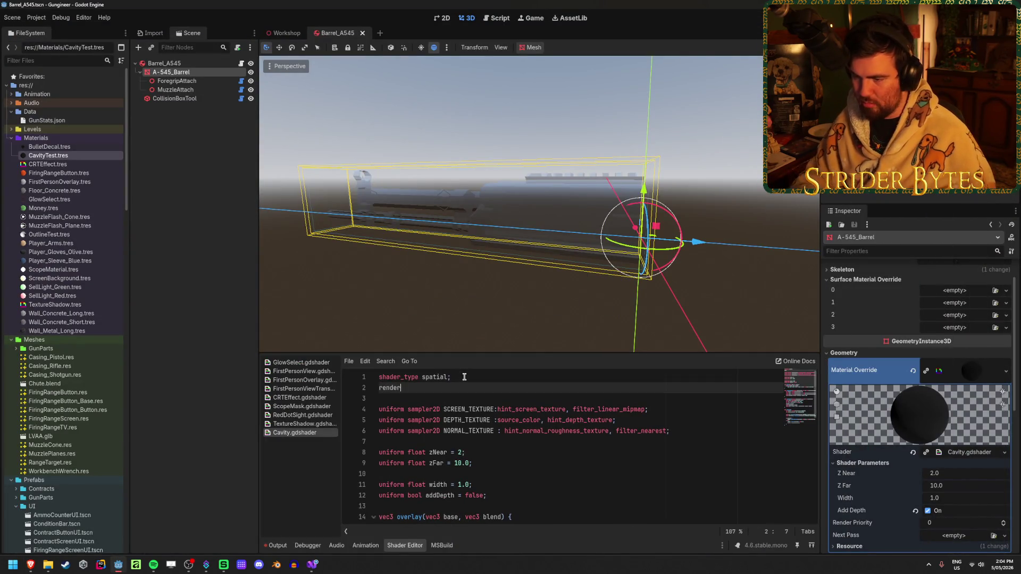
pyautogui.press('Return')
pyautogui.write('unshad')
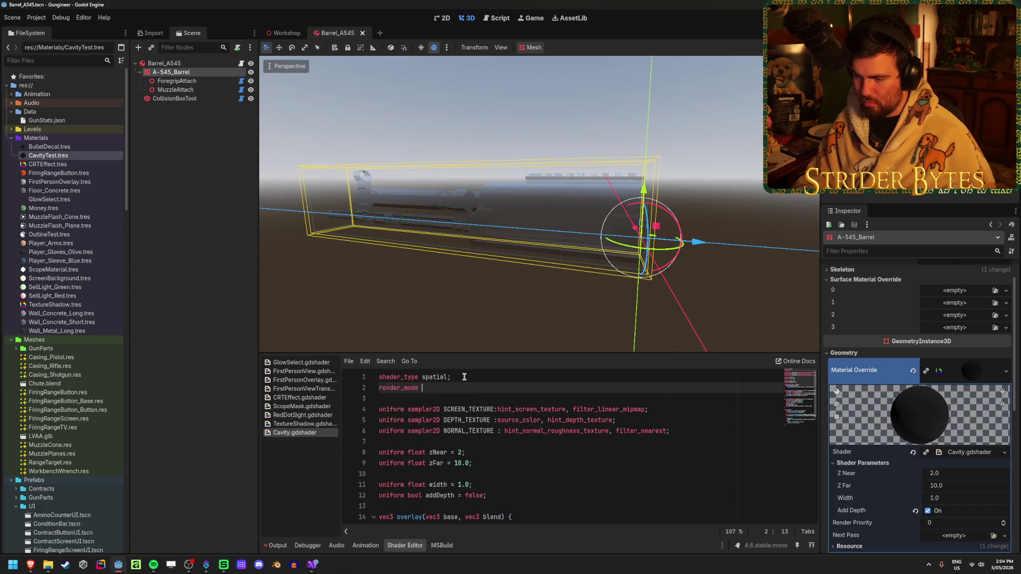
pyautogui.write('ed;')
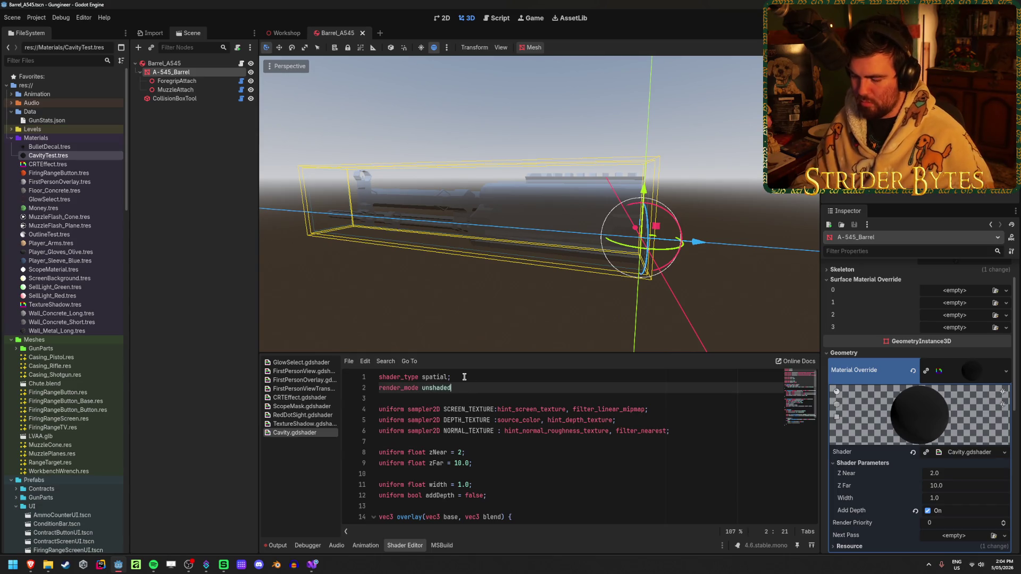
pyautogui.moveTo(585, 255); pyautogui.dragTo(744, 248)
# - Toggle the Add Depth shader parameter off and back on while orbiting the barrel
pyautogui.click(928, 511)
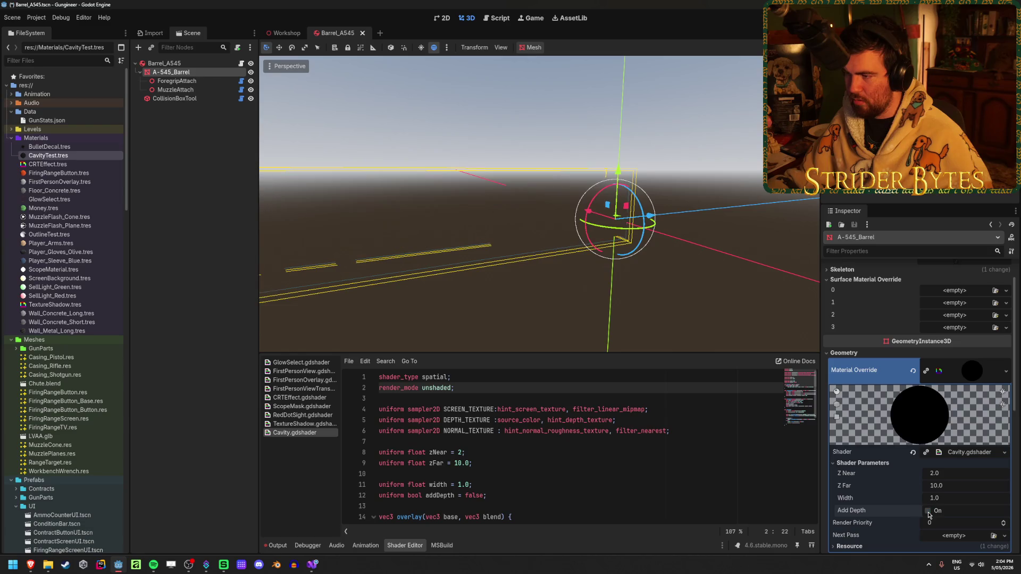
pyautogui.moveTo(657, 319); pyautogui.dragTo(312, 303)
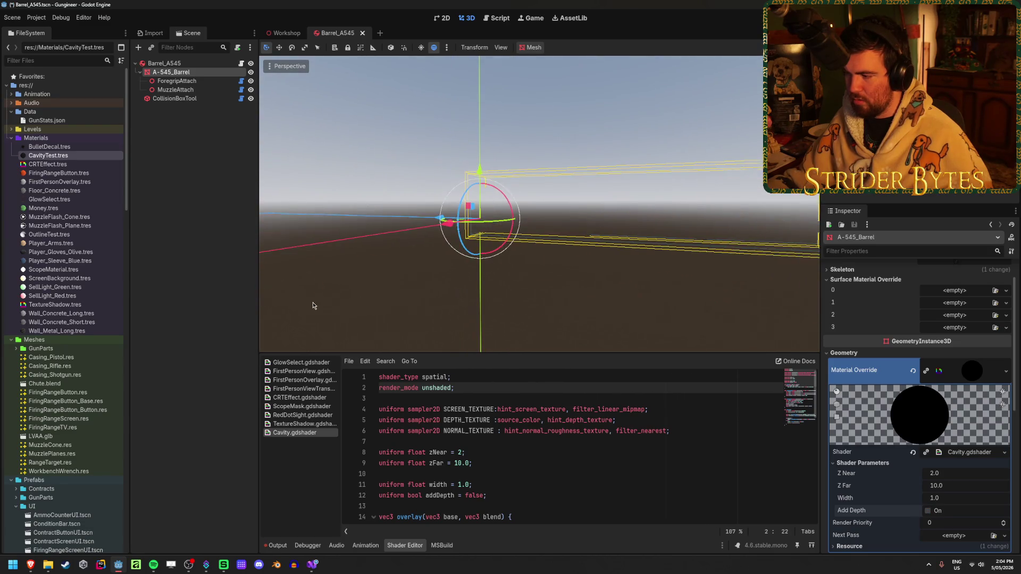
pyautogui.moveTo(681, 272); pyautogui.dragTo(782, 351)
pyautogui.scroll(1, 952, 523)
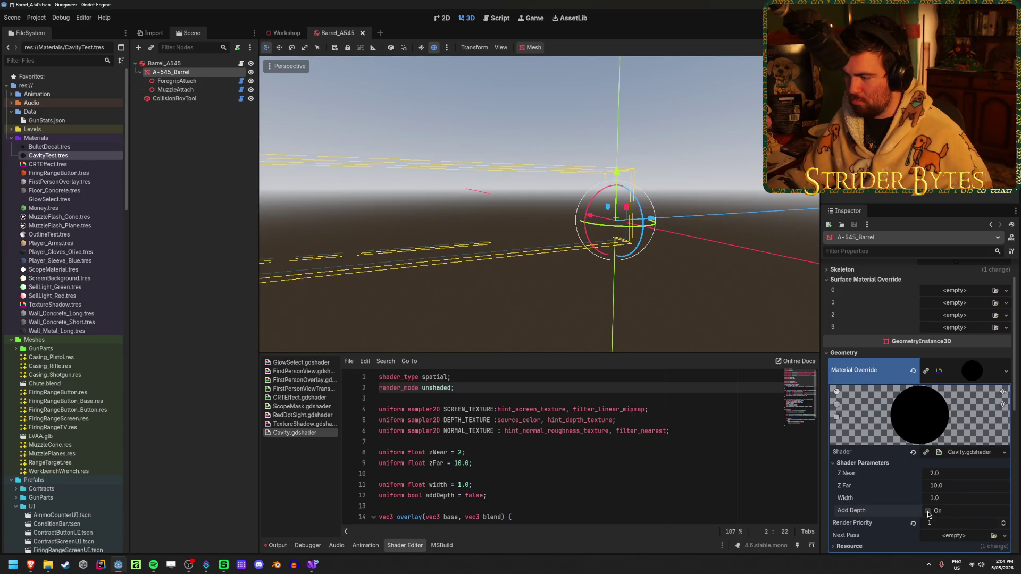
pyautogui.click(927, 511)
# - Nudge Width up, lower Z Far, and reset Z Near to 2.0, viewing the barrel from above
pyautogui.moveTo(941, 498); pyautogui.dragTo(957, 498)
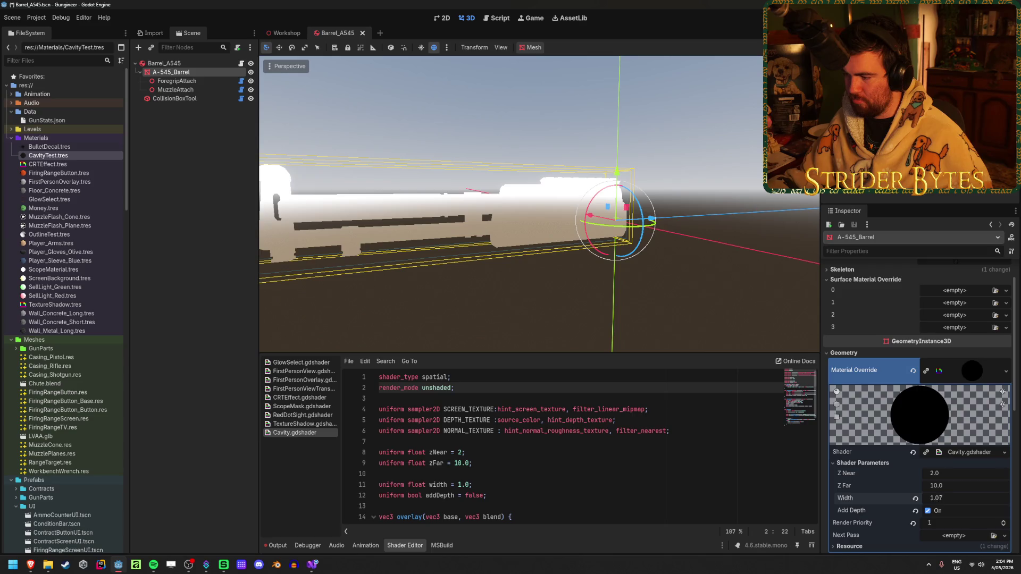
pyautogui.moveTo(943, 490)
pyautogui.mouseDown()
pyautogui.moveTo(928, 490)
pyautogui.moveTo(924, 474)
pyautogui.mouseUp()
pyautogui.moveTo(957, 473)
pyautogui.mouseDown()
pyautogui.moveTo(979, 473)
pyautogui.moveTo(968, 473)
pyautogui.mouseUp()
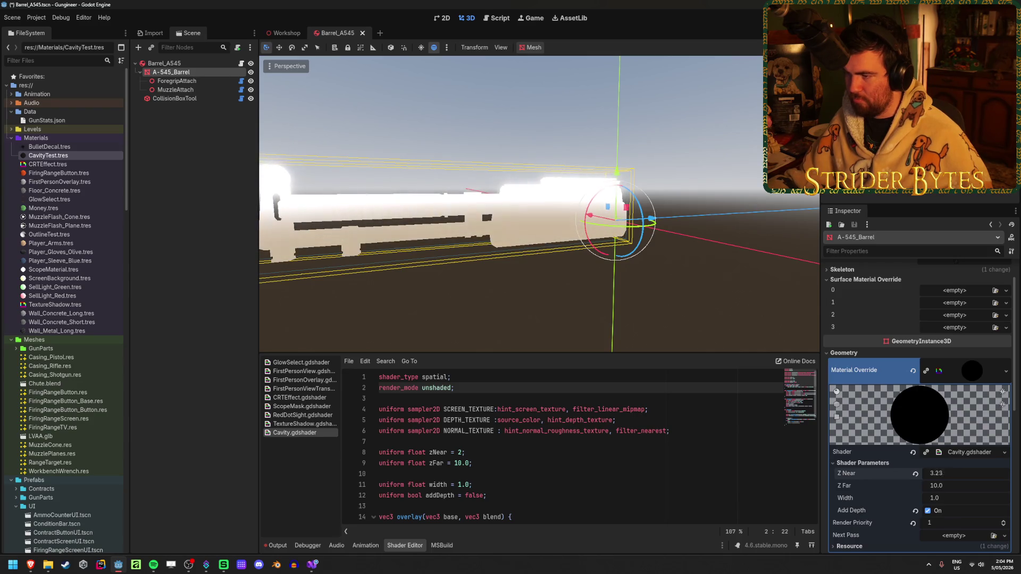
pyautogui.click(915, 474)
pyautogui.scroll(-5, 541, 275)
pyautogui.moveTo(540, 276)
pyautogui.mouseDown()
pyautogui.moveTo(481, 281)
pyautogui.moveTo(544, 270)
pyautogui.mouseUp()
pyautogui.scroll(-3, 544, 270)
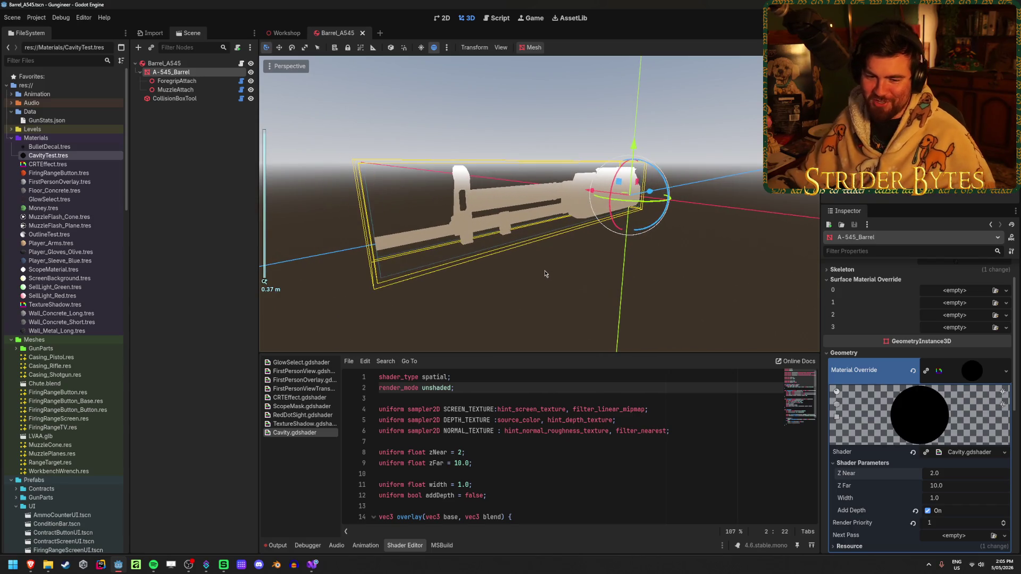
pyautogui.moveTo(542, 273)
pyautogui.mouseDown()
pyautogui.moveTo(541, 253)
pyautogui.moveTo(509, 284)
pyautogui.moveTo(541, 287)
pyautogui.moveTo(543, 260)
pyautogui.moveTo(542, 287)
pyautogui.moveTo(536, 268)
pyautogui.mouseUp()
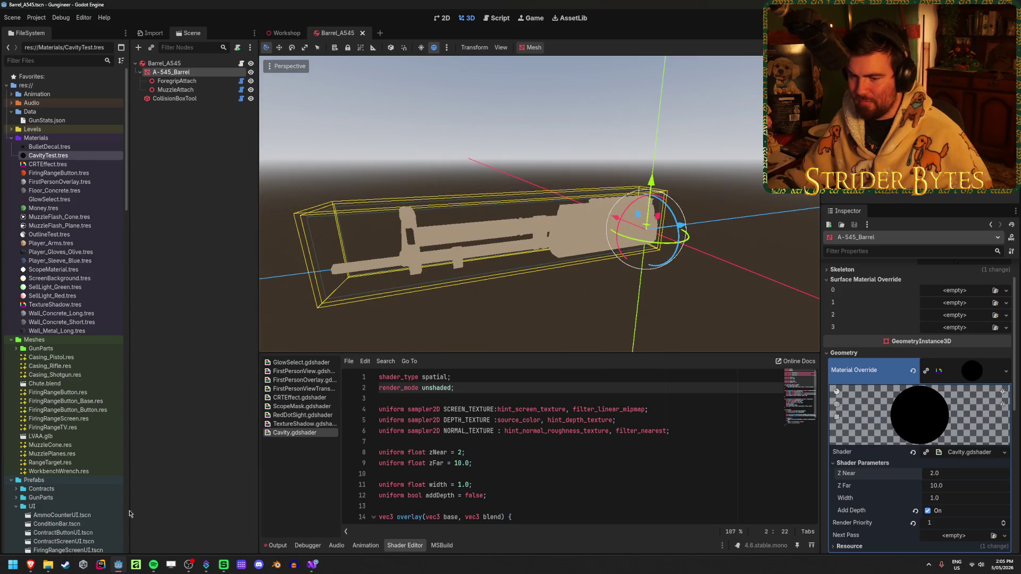
# - Go back to the 'godot cavity shader' results and open the Godot Forum cavity thread in the background
pyautogui.moveTo(31, 565)
pyautogui.click(40, 524)
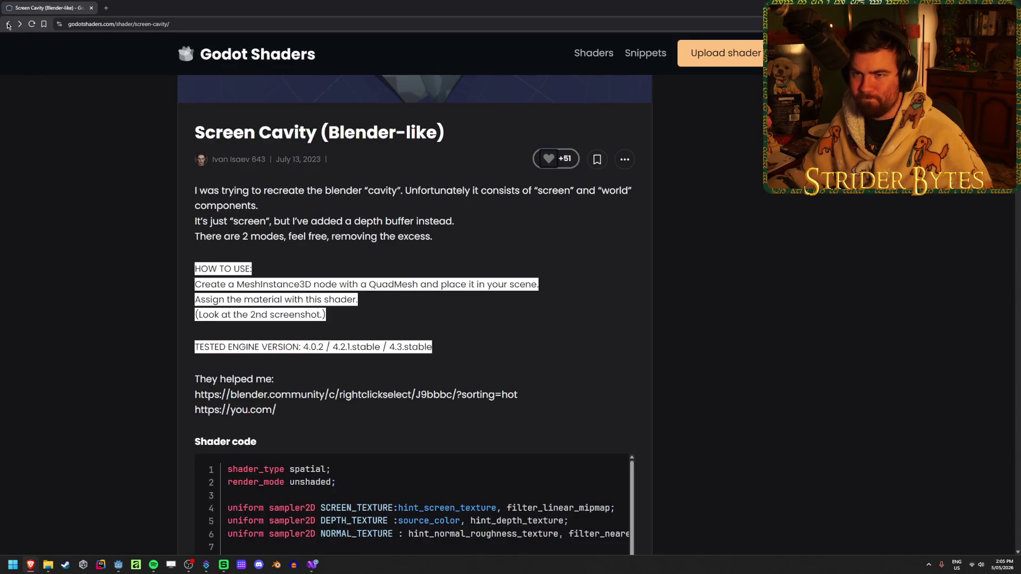
pyautogui.click(9, 24)
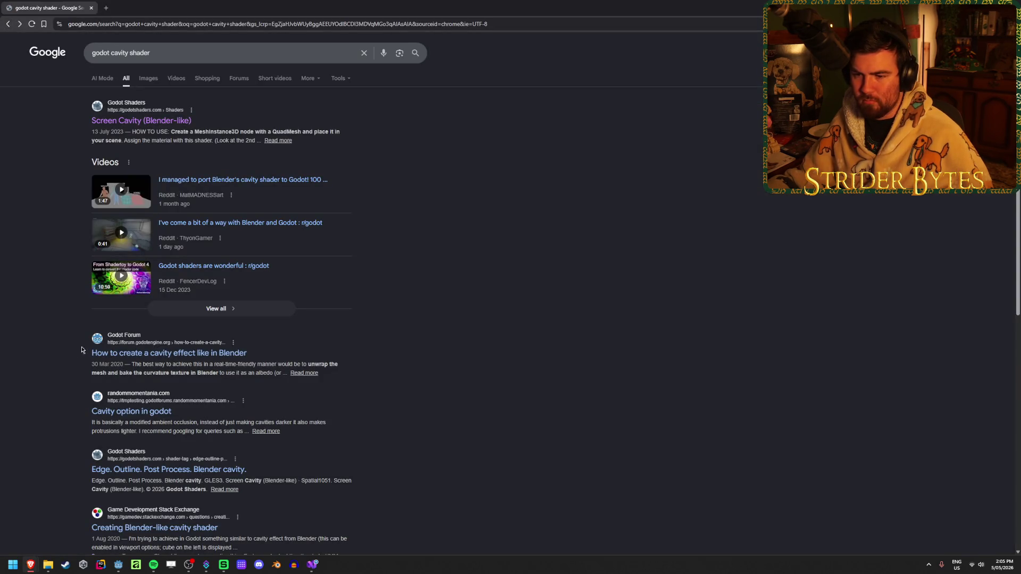
pyautogui.middleClick(234, 355)
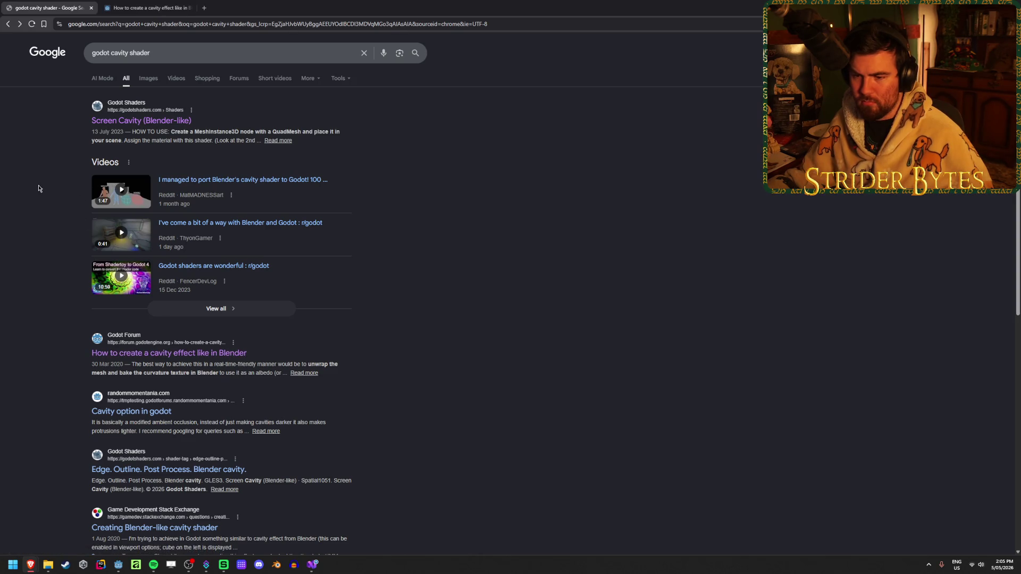
# - Check and close the Edge/Outline tag page, then open the Screen Cavity result in a new tab
pyautogui.middleClick(220, 470)
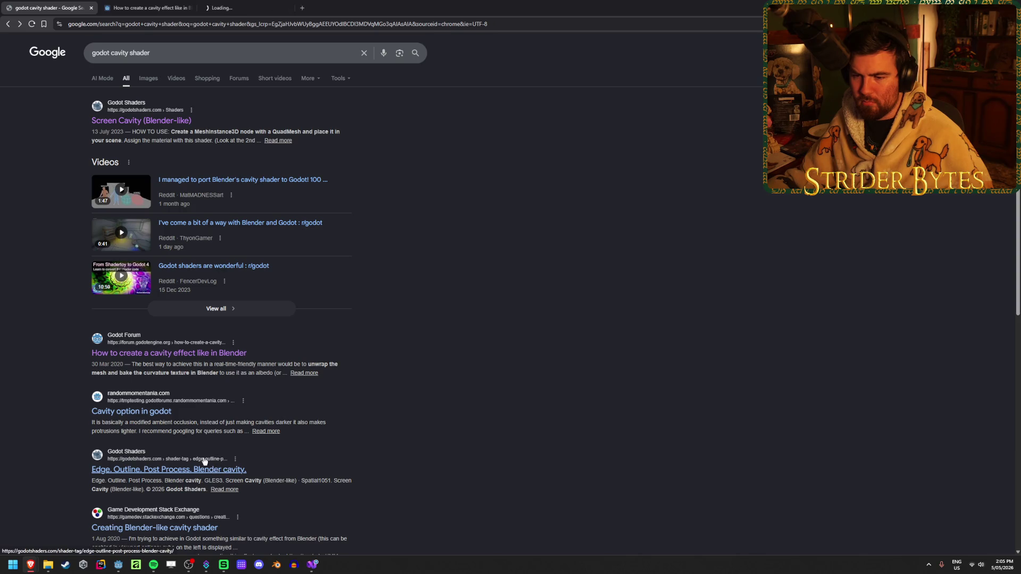
pyautogui.click(241, 8)
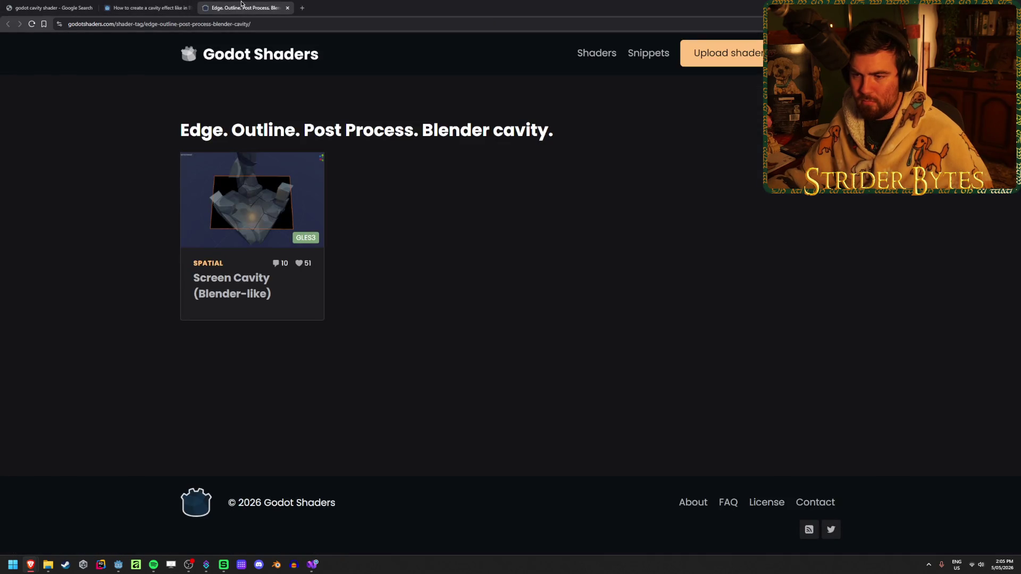
pyautogui.hotkey('ctrl', 'w')
pyautogui.hotkey('ctrl', 'shift', 'Tab')
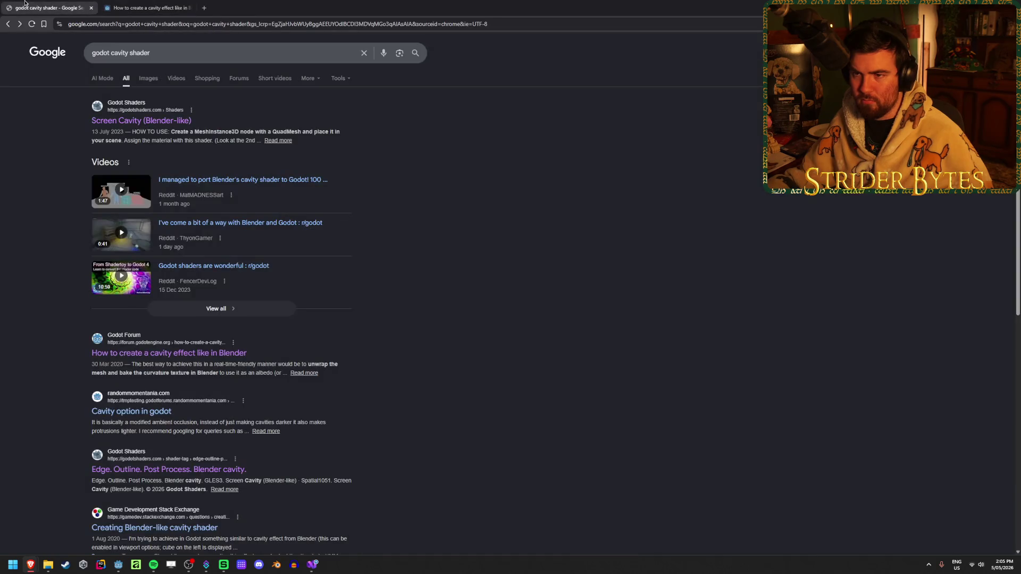
pyautogui.middleClick(159, 120)
pyautogui.click(146, 7)
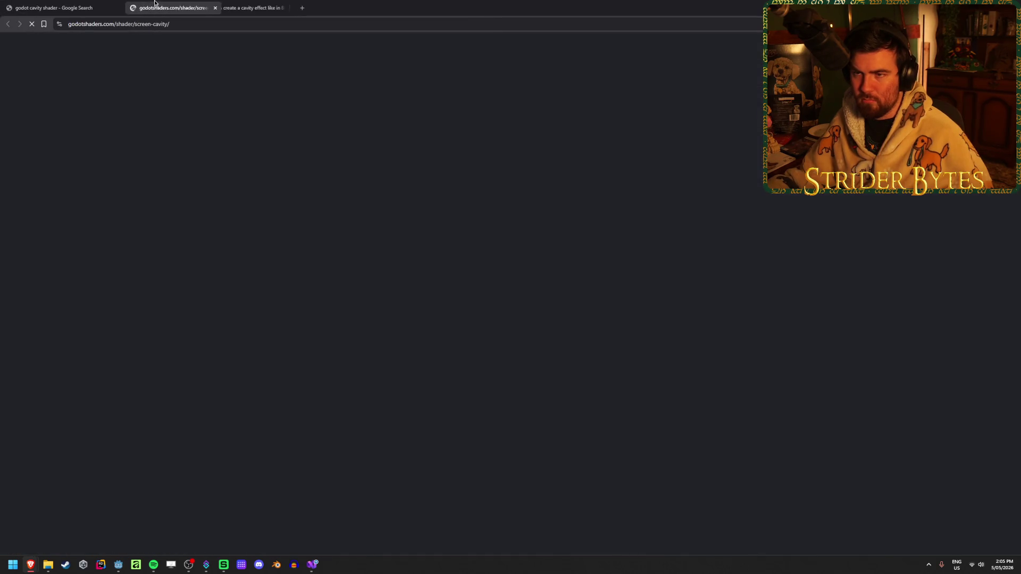
# - Scroll down the Screen Cavity code and highlight the texture sampler line
pyautogui.scroll(-4, 72, 308)
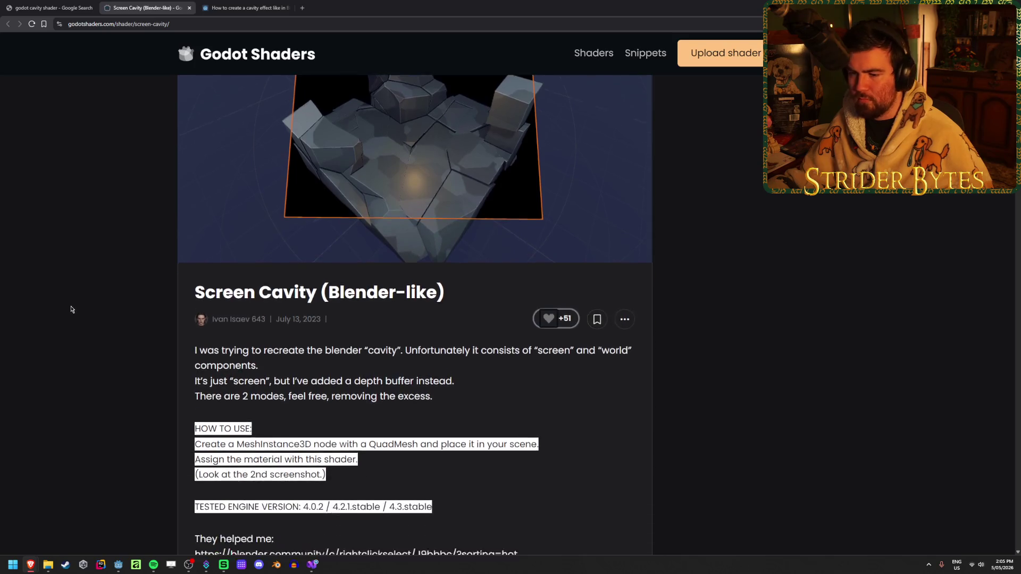
pyautogui.scroll(-5, 72, 306)
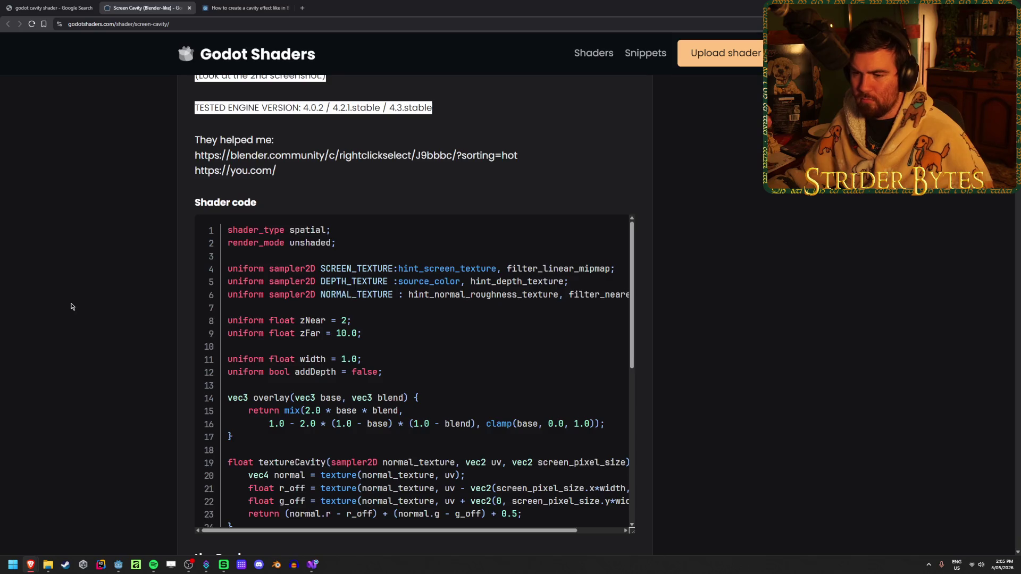
pyautogui.scroll(-2, 70, 305)
pyautogui.moveTo(520, 147)
pyautogui.mouseDown()
pyautogui.moveTo(229, 145)
pyautogui.moveTo(473, 149)
pyautogui.mouseUp()
pyautogui.click(469, 177)
pyautogui.moveTo(398, 148); pyautogui.dragTo(532, 149)
pyautogui.click(512, 247)
# - Highlight and reread the HOW TO USE setup steps
pyautogui.scroll(-2, 328, 332)
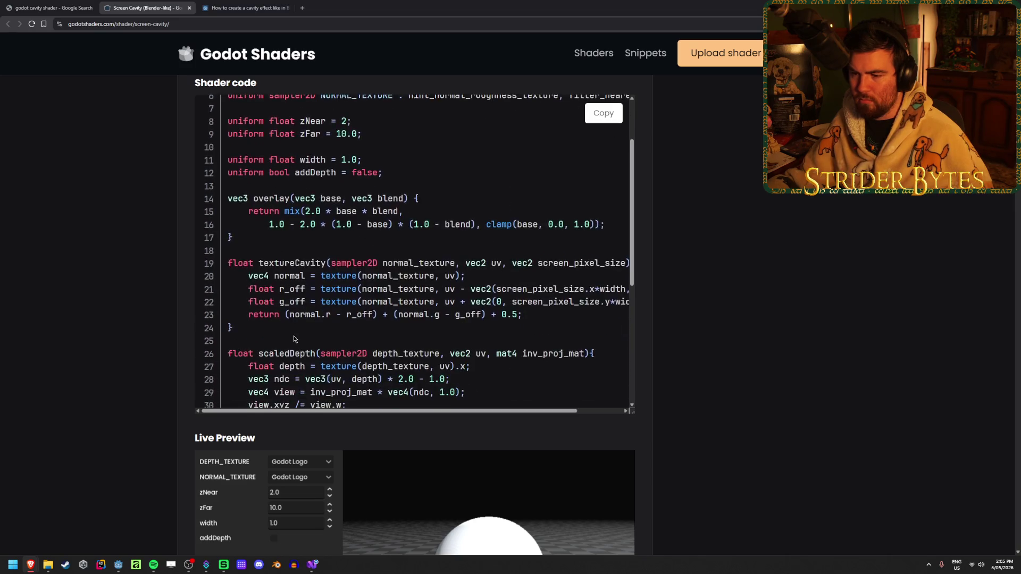
pyautogui.scroll(-5, 160, 349)
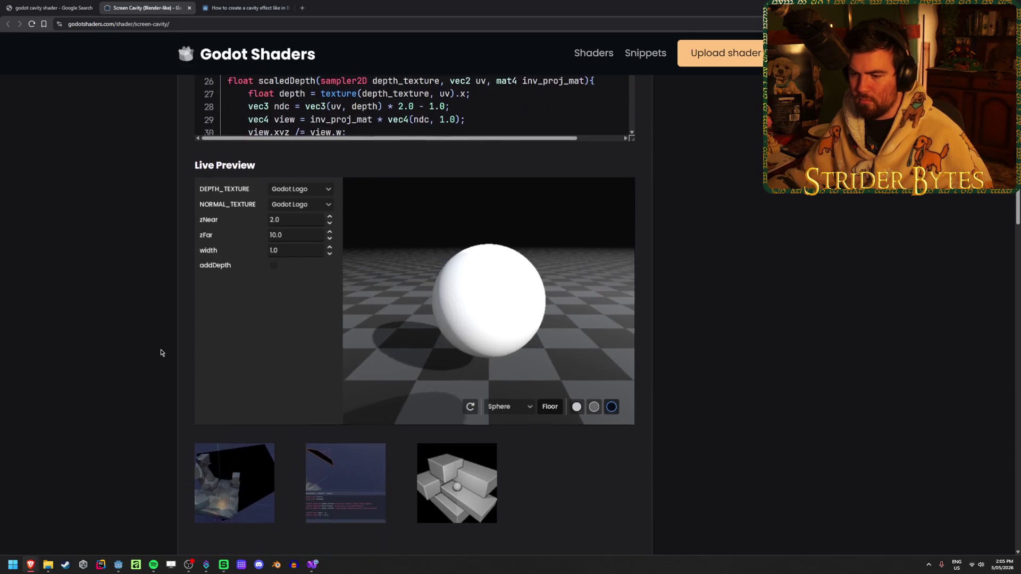
pyautogui.scroll(10, 127, 367)
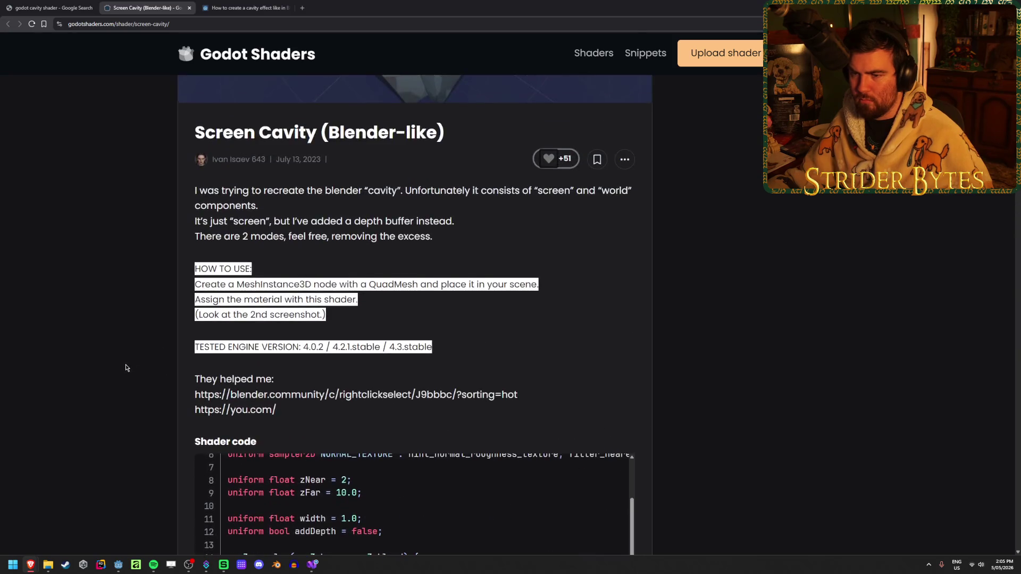
pyautogui.moveTo(348, 326); pyautogui.dragTo(195, 268)
pyautogui.click(251, 285)
pyautogui.moveTo(251, 285); pyautogui.dragTo(195, 269)
pyautogui.click(251, 285)
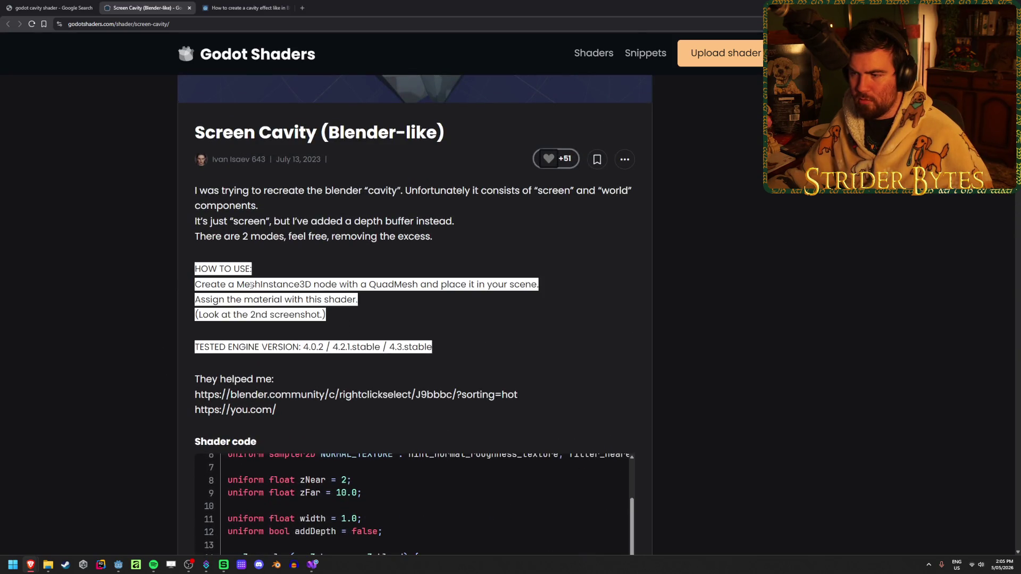
pyautogui.moveTo(377, 318); pyautogui.dragTo(194, 268)
pyautogui.click(377, 318)
pyautogui.moveTo(377, 318); pyautogui.dragTo(195, 267)
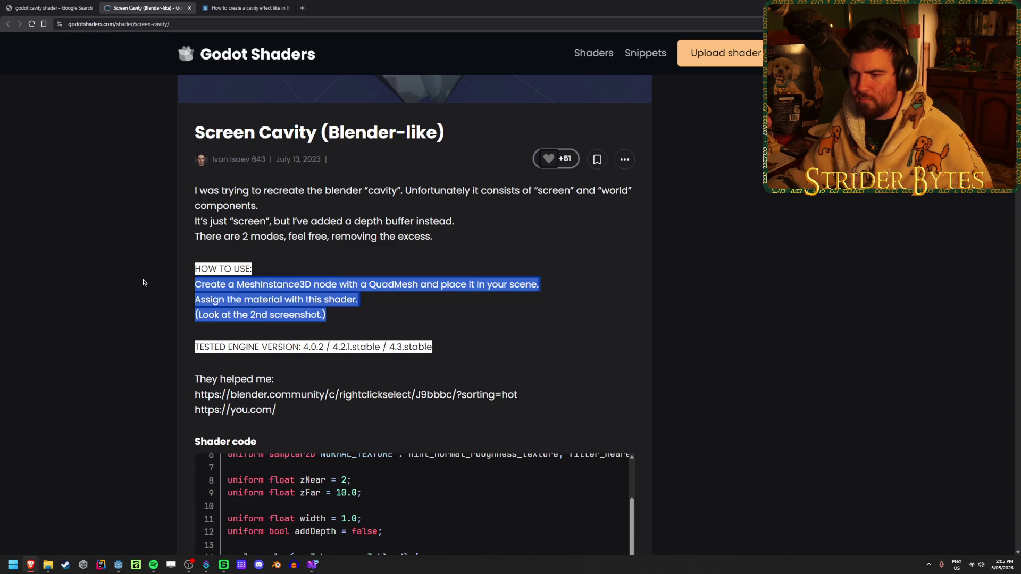
pyautogui.click(94, 276)
pyautogui.scroll(-1, 93, 276)
pyautogui.scroll(-12, 94, 275)
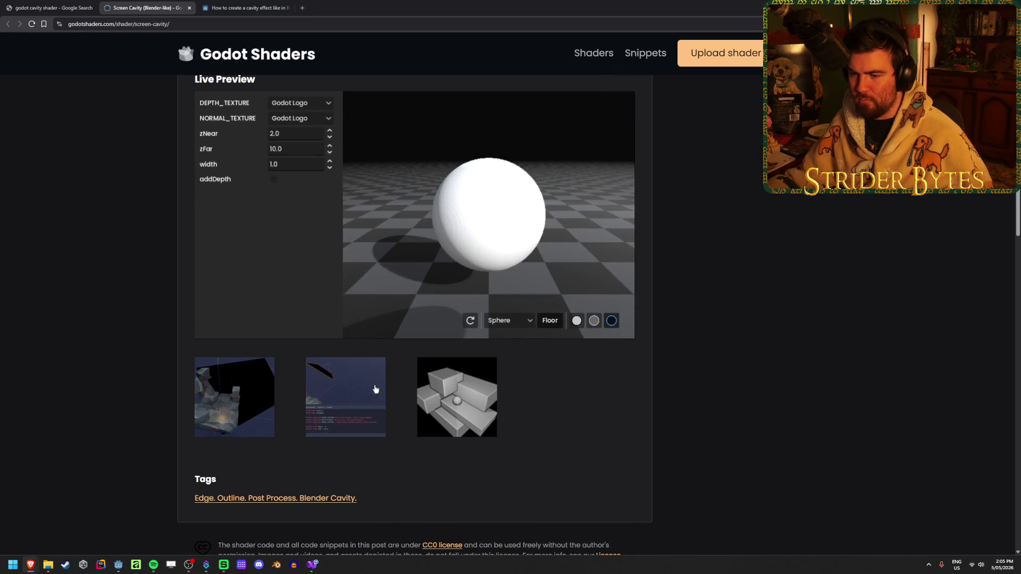
# - Enlarge the second and then the first example screenshot
pyautogui.click(331, 386)
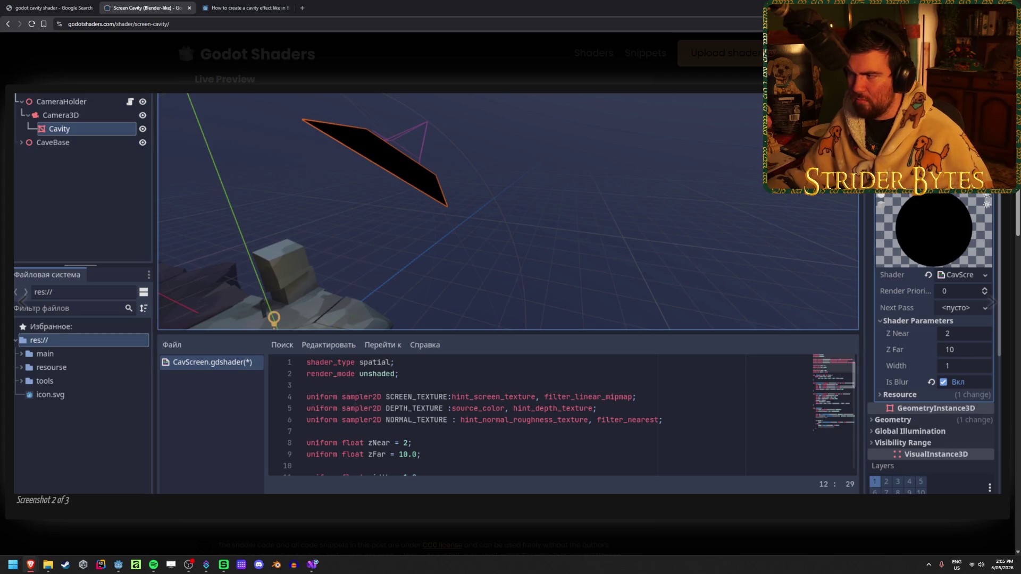
pyautogui.press('Escape')
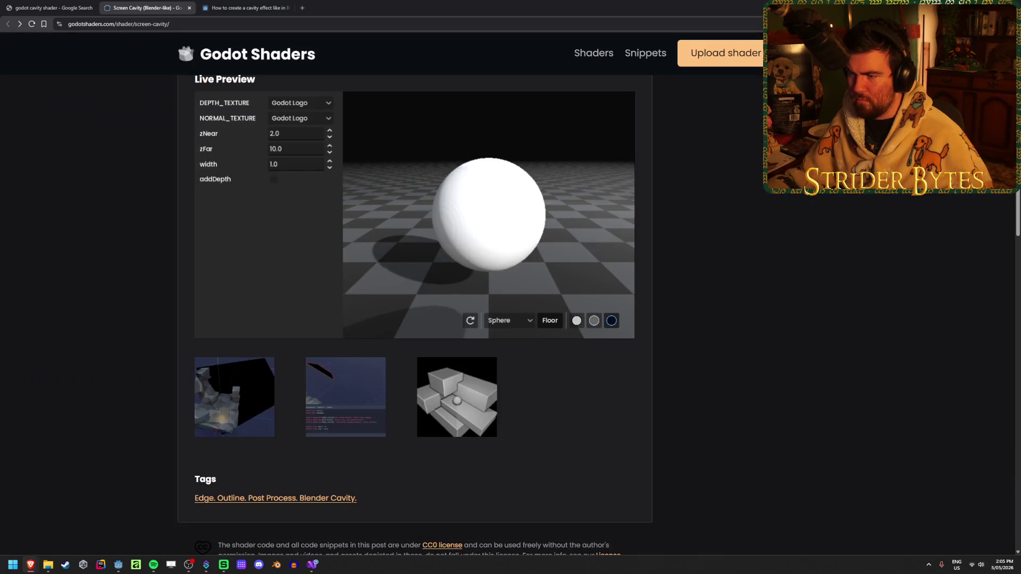
pyautogui.click(238, 409)
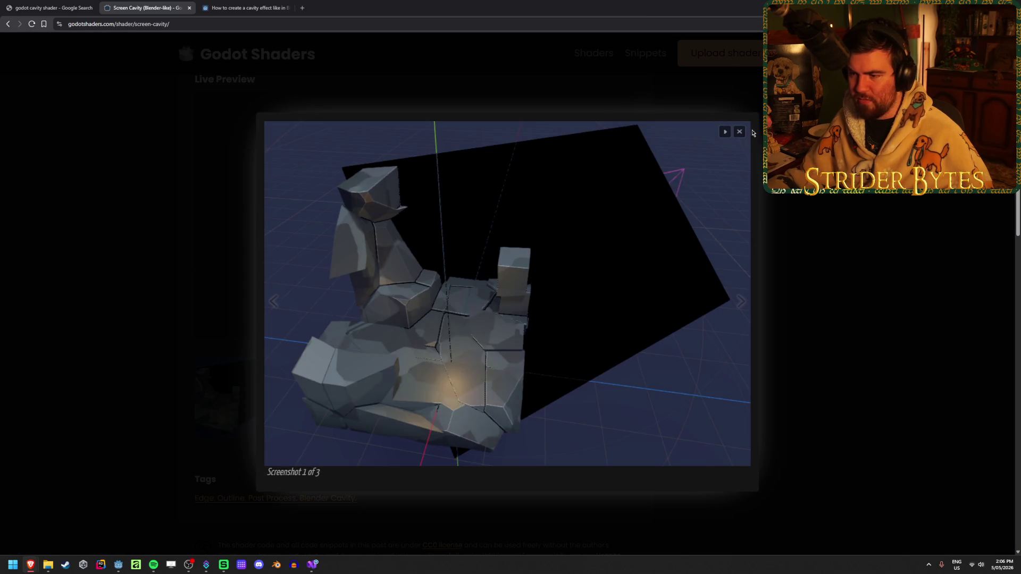
pyautogui.press('Escape')
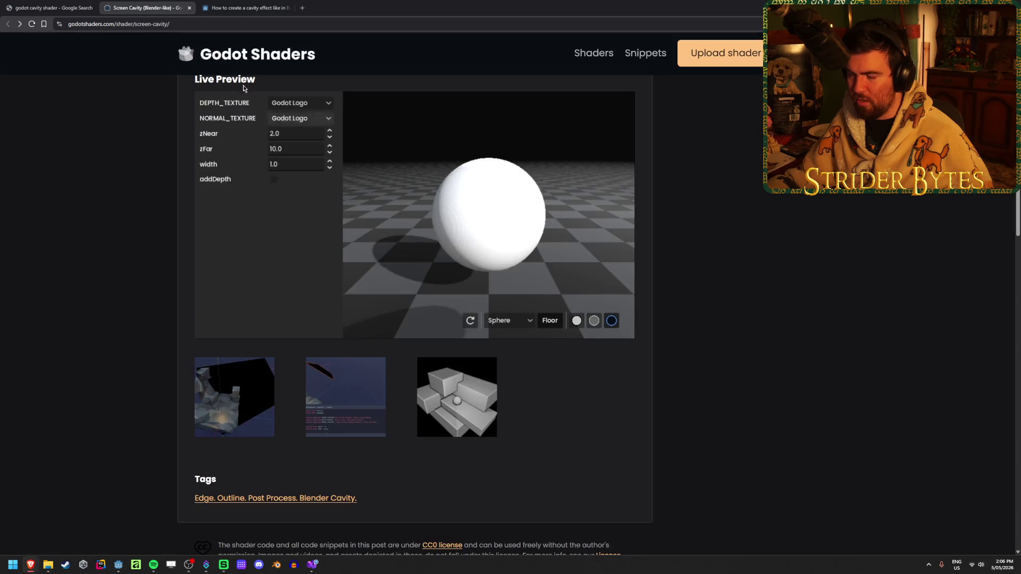
# - Close an extra tab and switch to the Blender cavity forum thread
pyautogui.click(302, 8)
pyautogui.hotkey('ctrl', 'w')
pyautogui.hotkey('ctrl', 'shift', 'Tab')
pyautogui.click(240, 7)
# - Remove the barrel's Material Override in Godot, save the scene, and return to the forum thread
pyautogui.hotkey('alt', 'Tab')
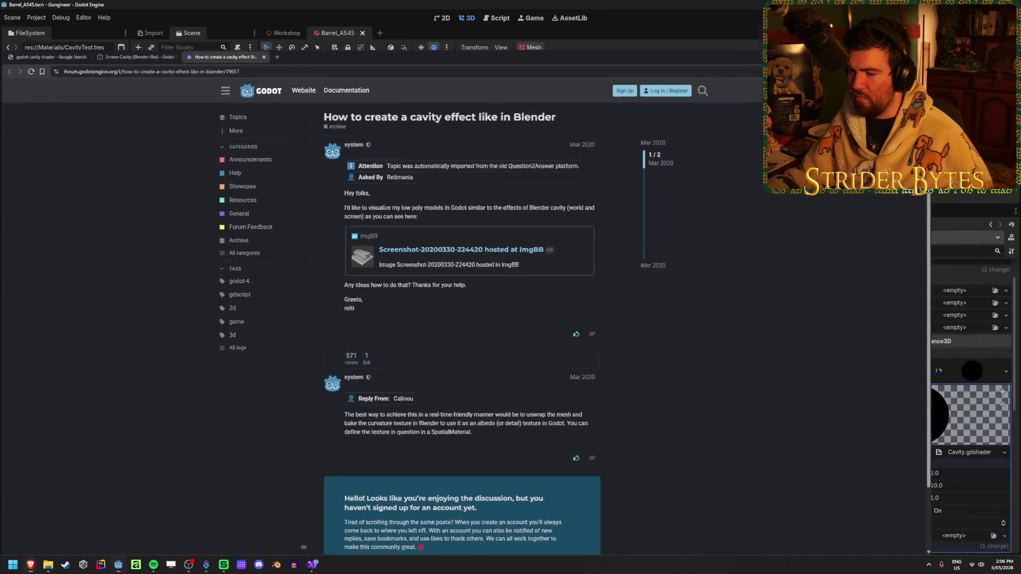
pyautogui.click(911, 370)
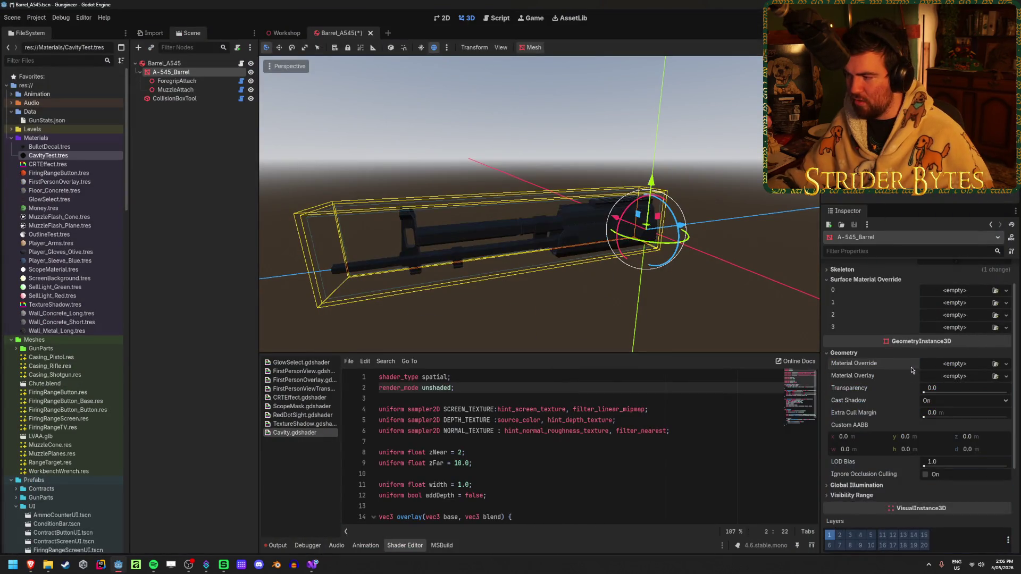
pyautogui.click(246, 260)
pyautogui.hotkey('ctrl', 's')
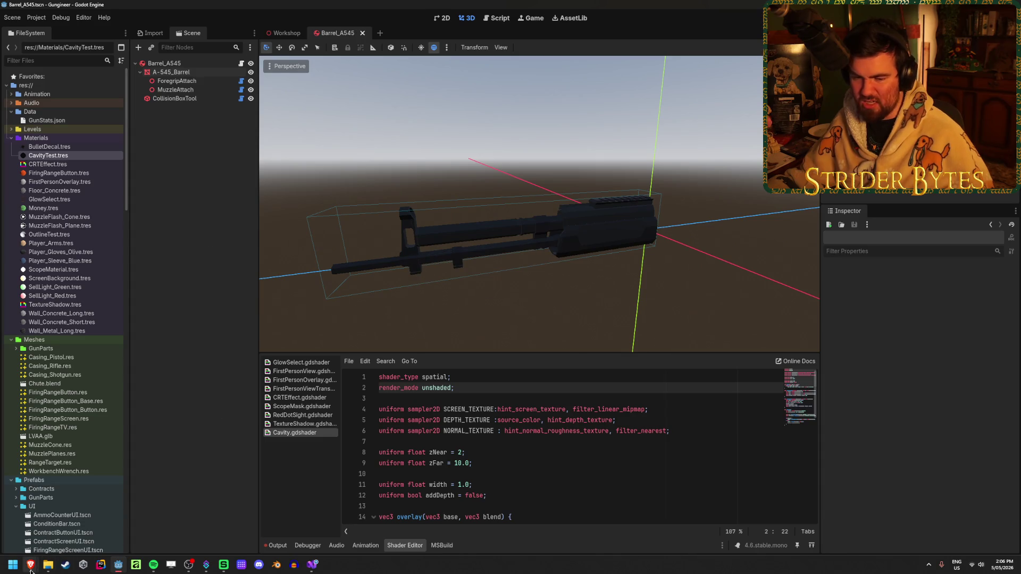
pyautogui.moveTo(31, 570)
pyautogui.click(181, 523)
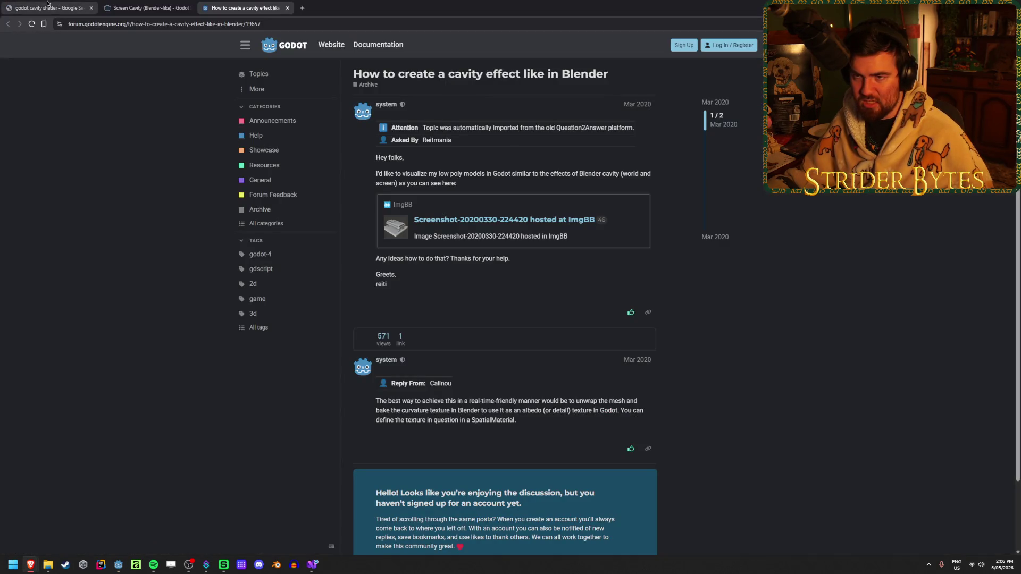
# - View the second Screen Cavity screenshot enlarged, then return to Godot's Workshop scene tab
pyautogui.click(144, 4)
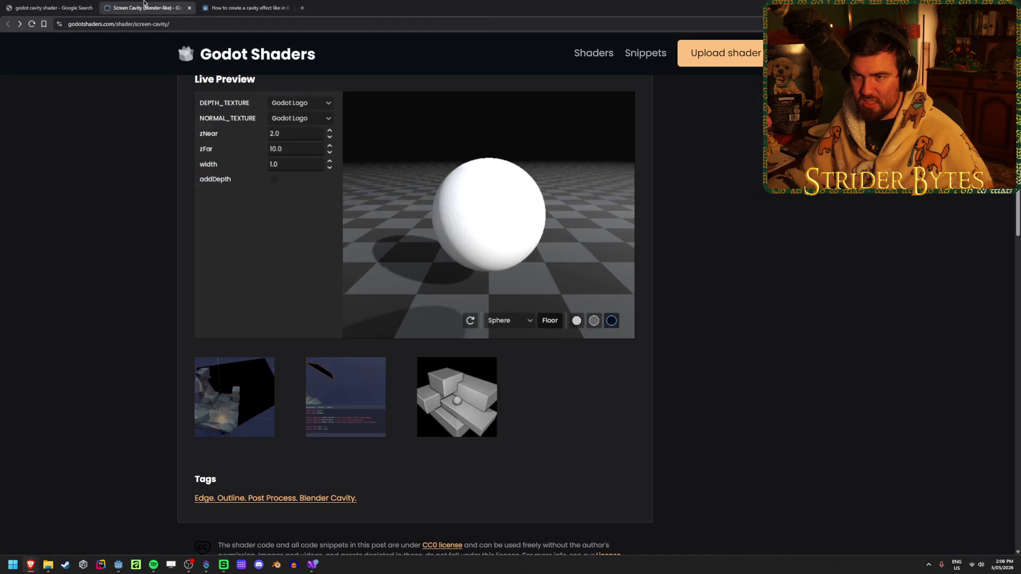
pyautogui.click(338, 387)
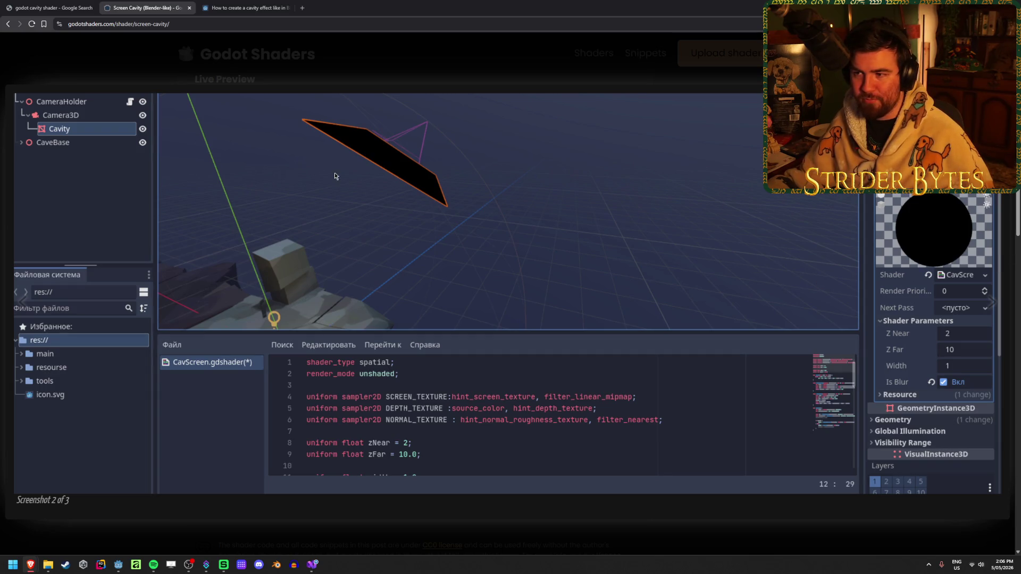
pyautogui.click(1012, 235)
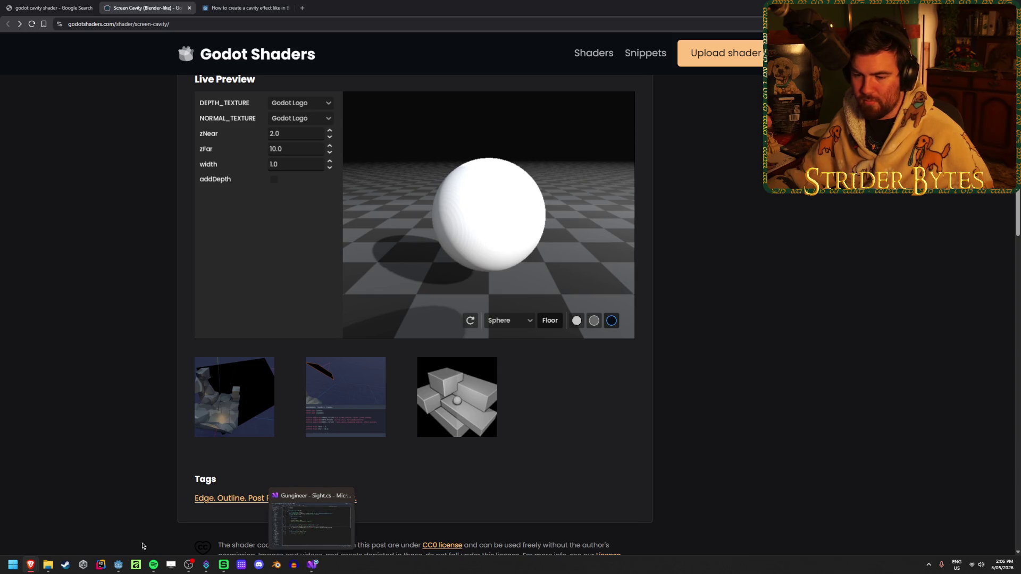
pyautogui.click(118, 564)
pyautogui.click(287, 33)
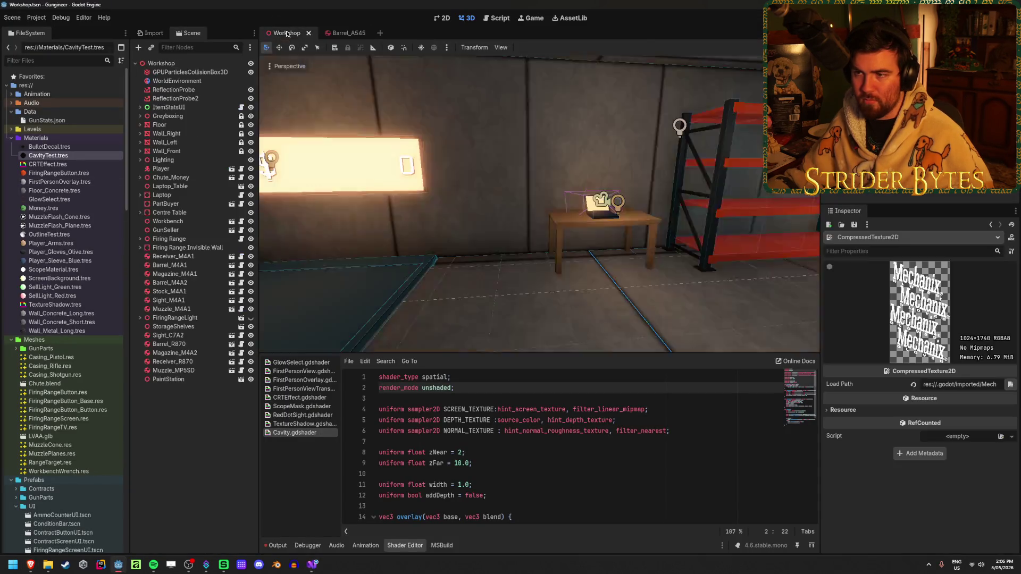
# - Close the Barrel_A545 scene and collapse the Materials, Data and Meshes folders
pyautogui.click(362, 33)
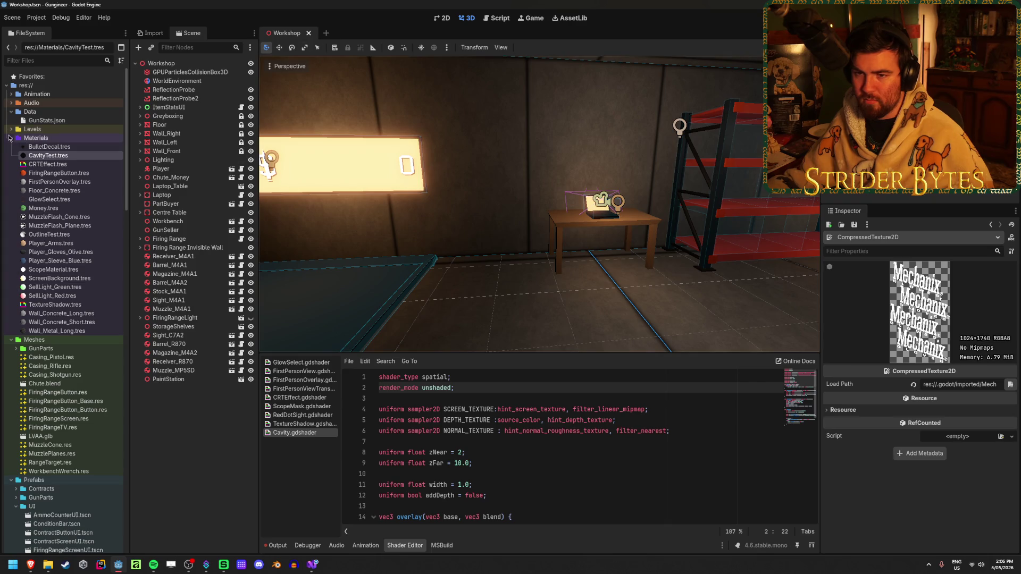
pyautogui.click(11, 138)
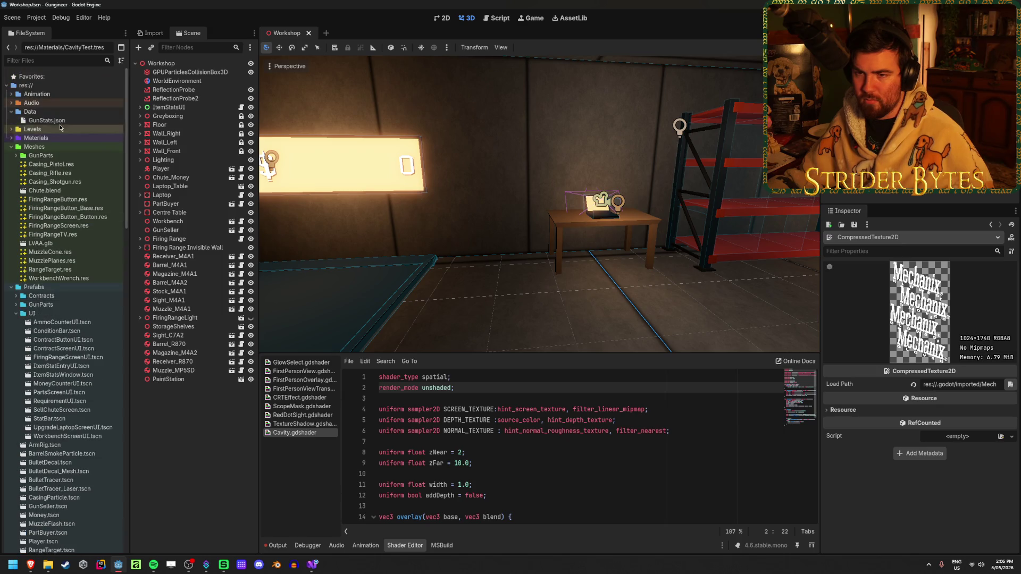
pyautogui.click(11, 112)
pyautogui.click(11, 138)
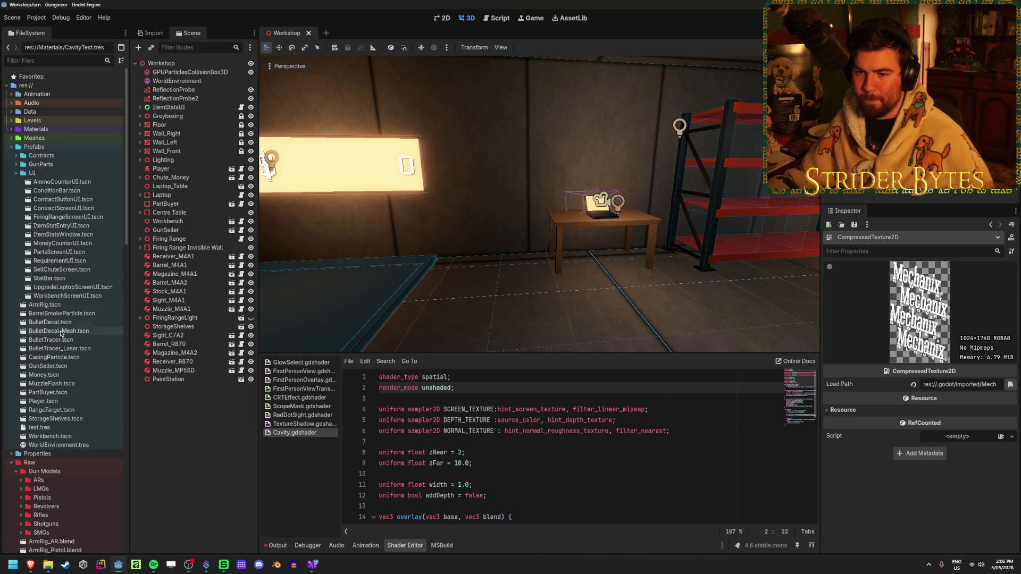
# - Open Prefabs/Player.tscn and frame the Player Camera in the viewport
pyautogui.doubleClick(56, 403)
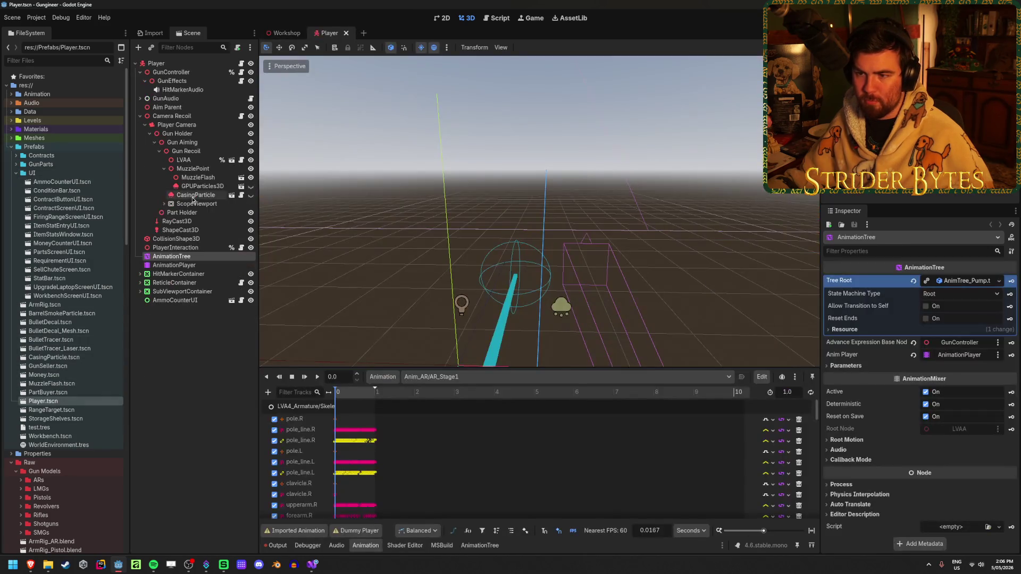
pyautogui.click(201, 125)
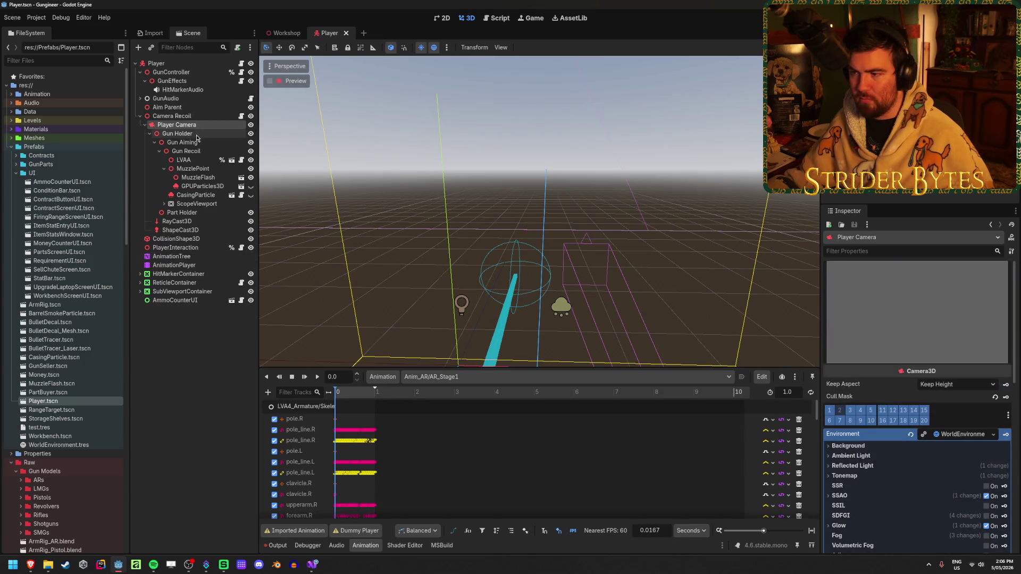
pyautogui.press('f')
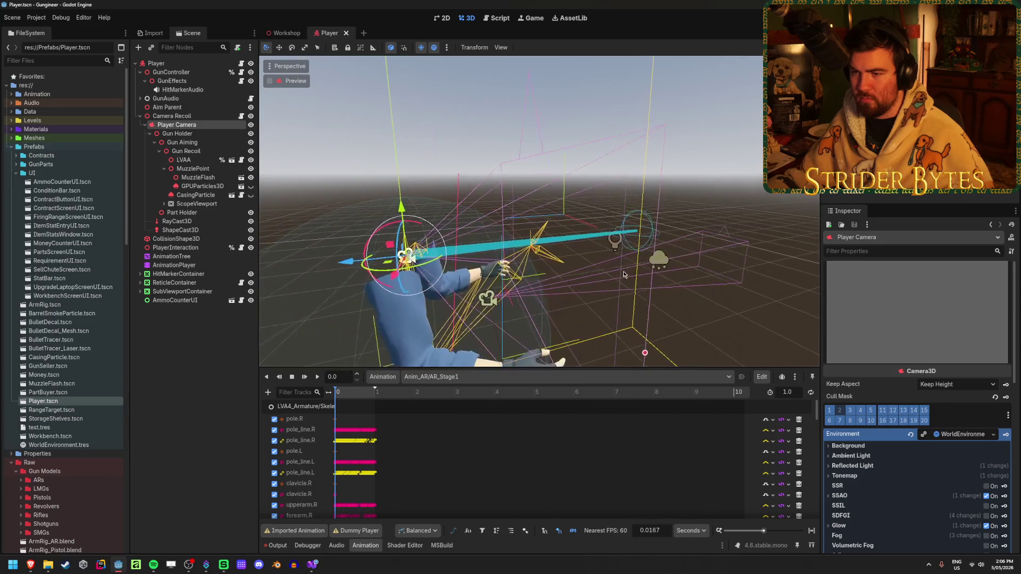
# - Add a MeshInstance3D child node under Player Camera
pyautogui.rightClick(190, 127)
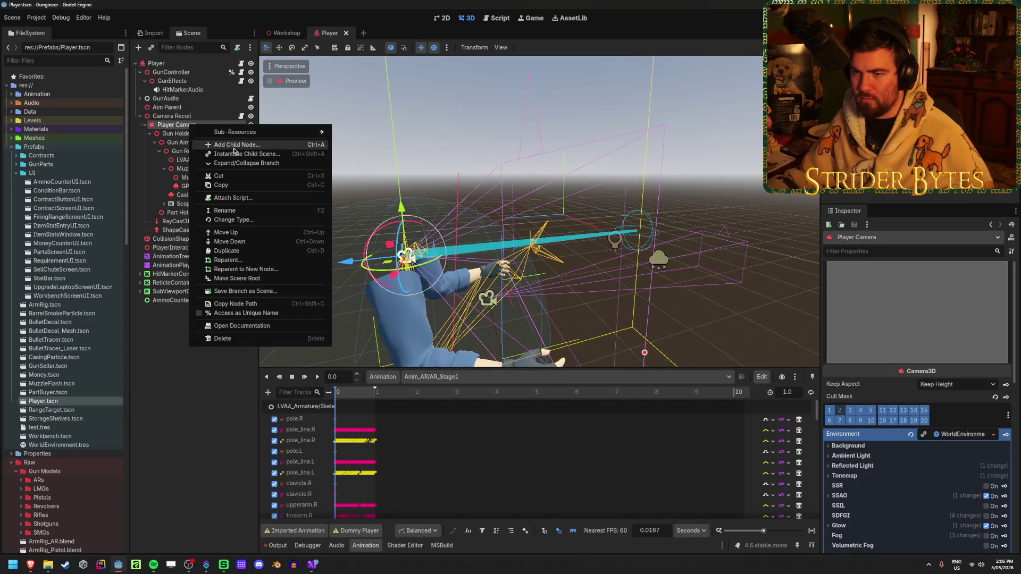
pyautogui.click(233, 151)
pyautogui.write('meshinst')
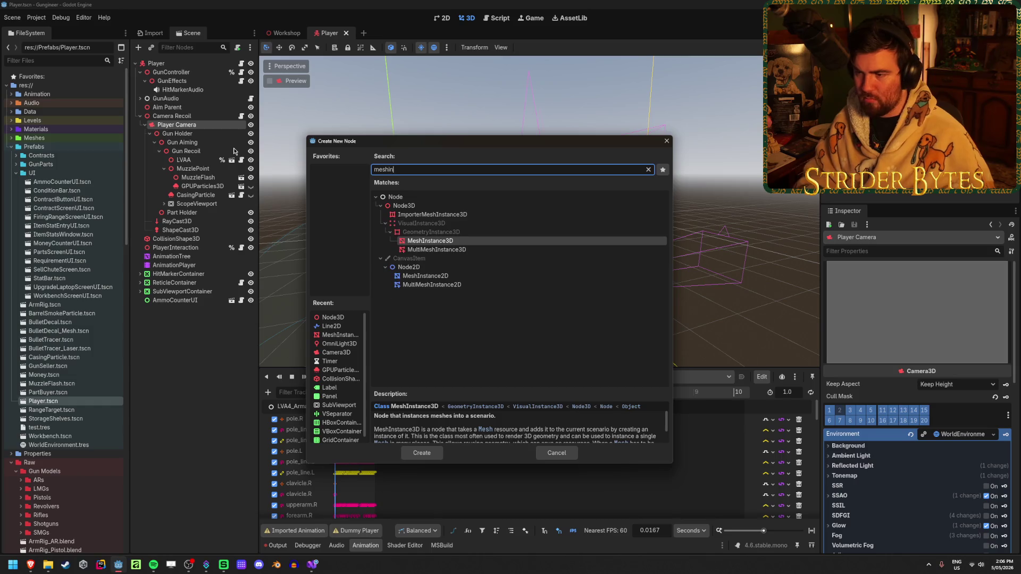
pyautogui.press('Return')
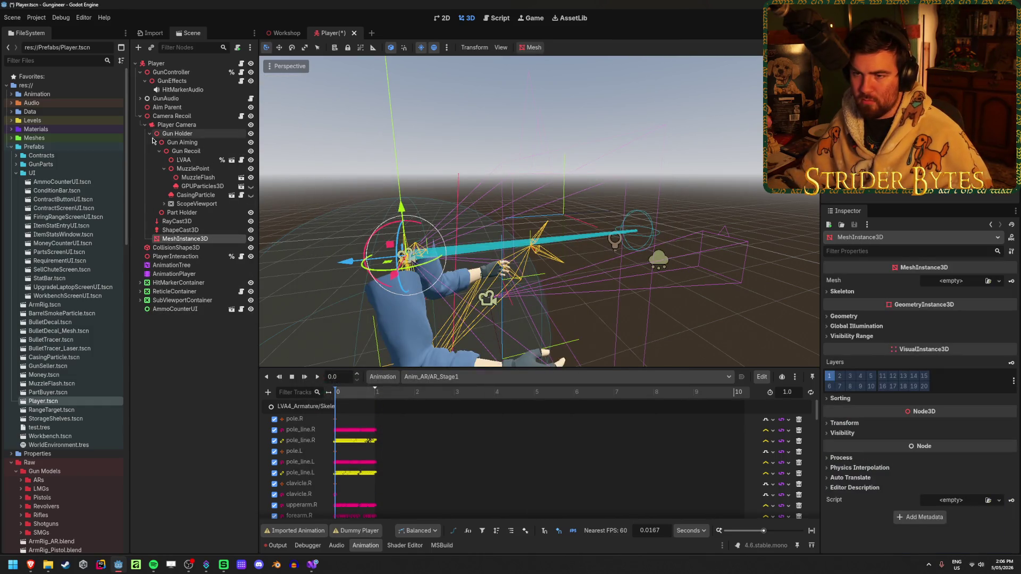
# - Rename the new mesh node to CavityFilter and save Player.tscn
pyautogui.click(149, 134)
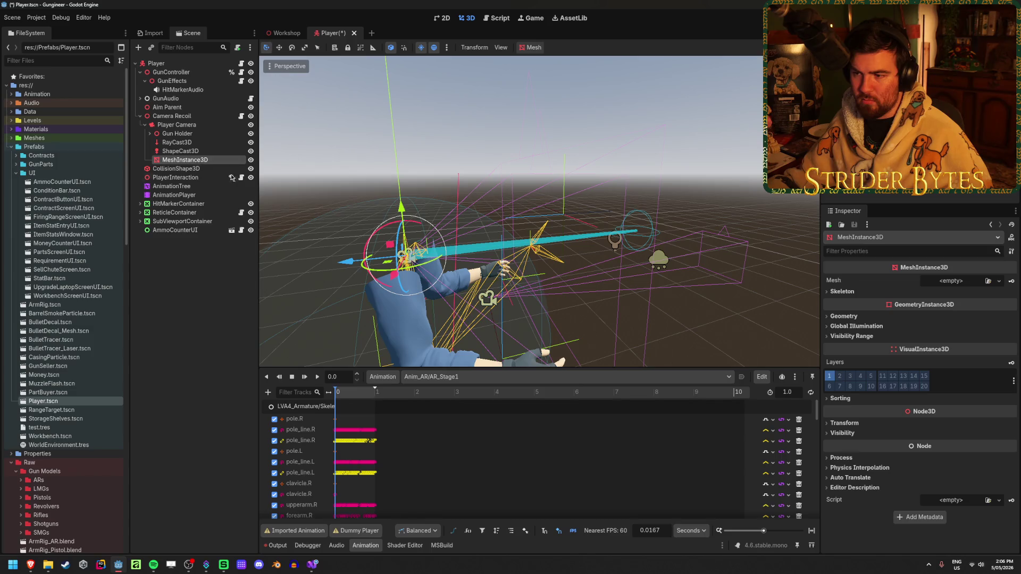
pyautogui.doubleClick(193, 160)
pyautogui.write('CavityFilt')
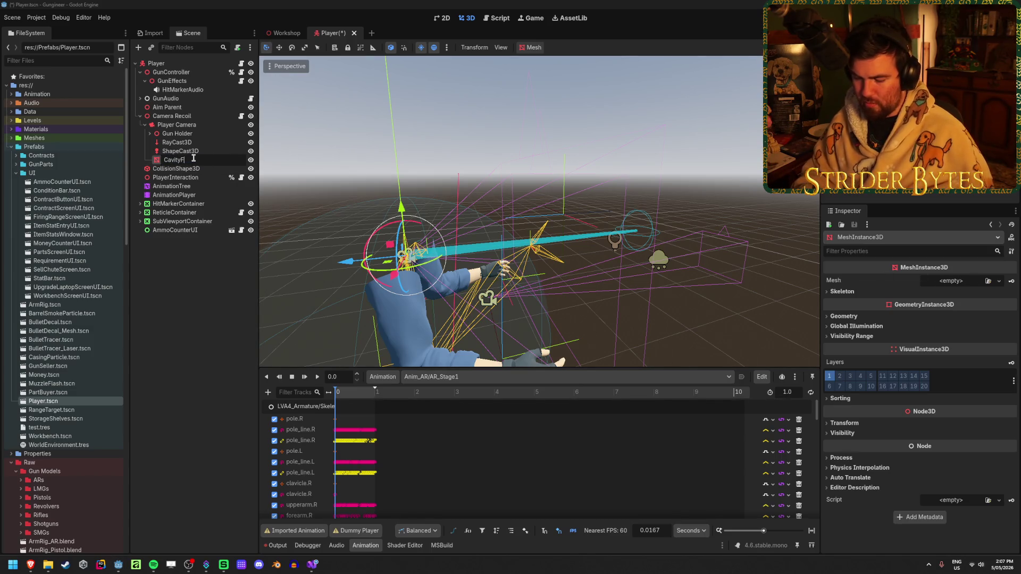
pyautogui.write('er')
pyautogui.press('Return')
pyautogui.hotkey('ctrl', 's')
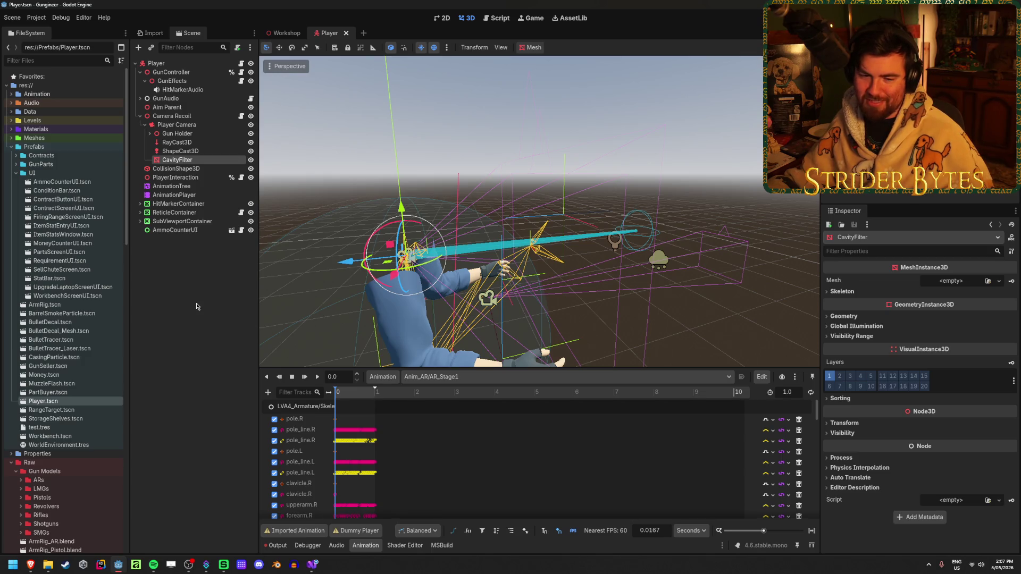
pyautogui.moveTo(420, 255); pyautogui.dragTo(443, 260)
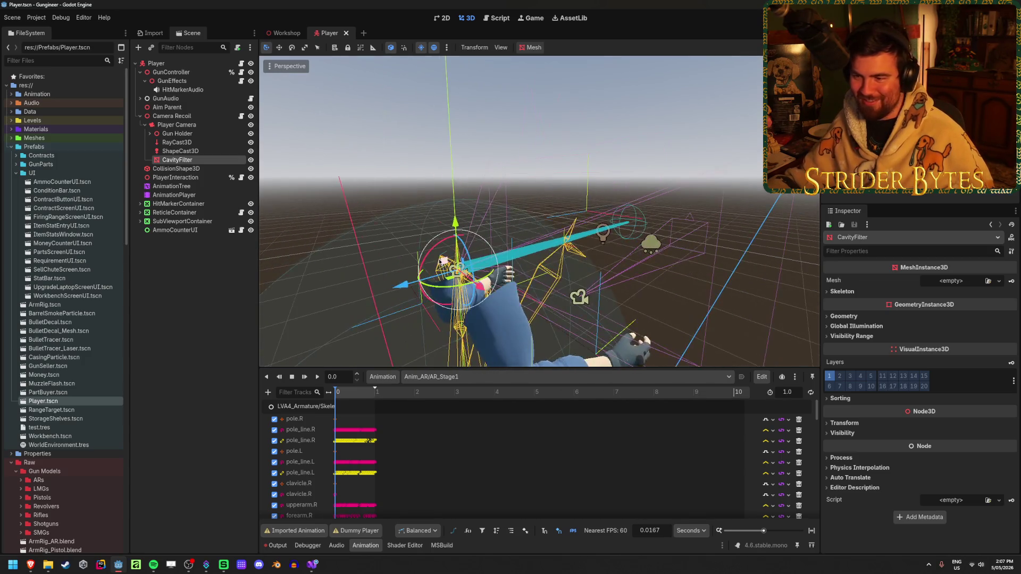
pyautogui.click(1000, 282)
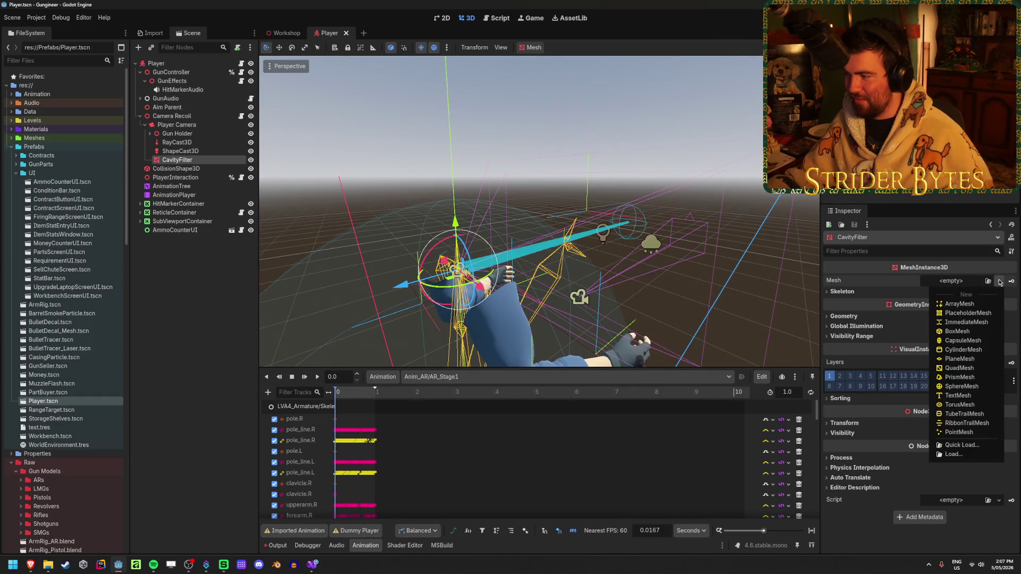
# - Set CavityFilter's Mesh to a new QuadMesh and save the scene
pyautogui.click(959, 367)
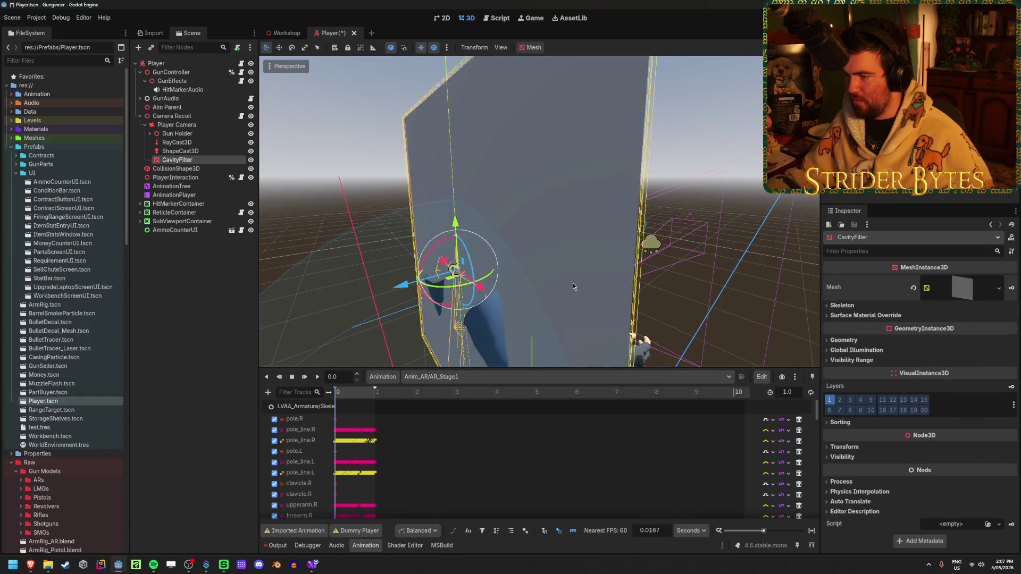
pyautogui.scroll(-3, 574, 281)
pyautogui.moveTo(580, 275); pyautogui.dragTo(510, 272)
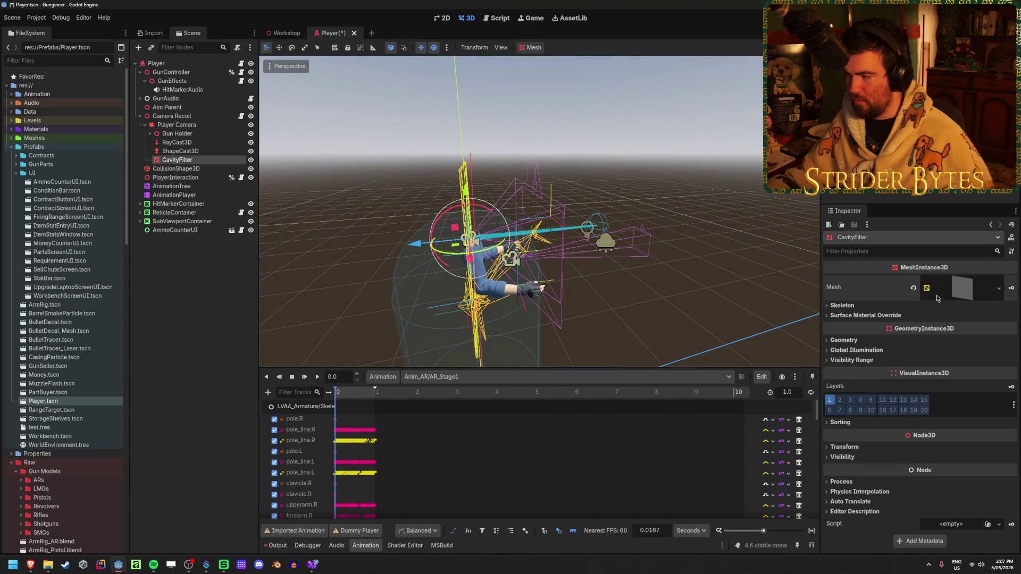
pyautogui.moveTo(415, 249); pyautogui.dragTo(468, 219)
pyautogui.hotkey('ctrl', 's')
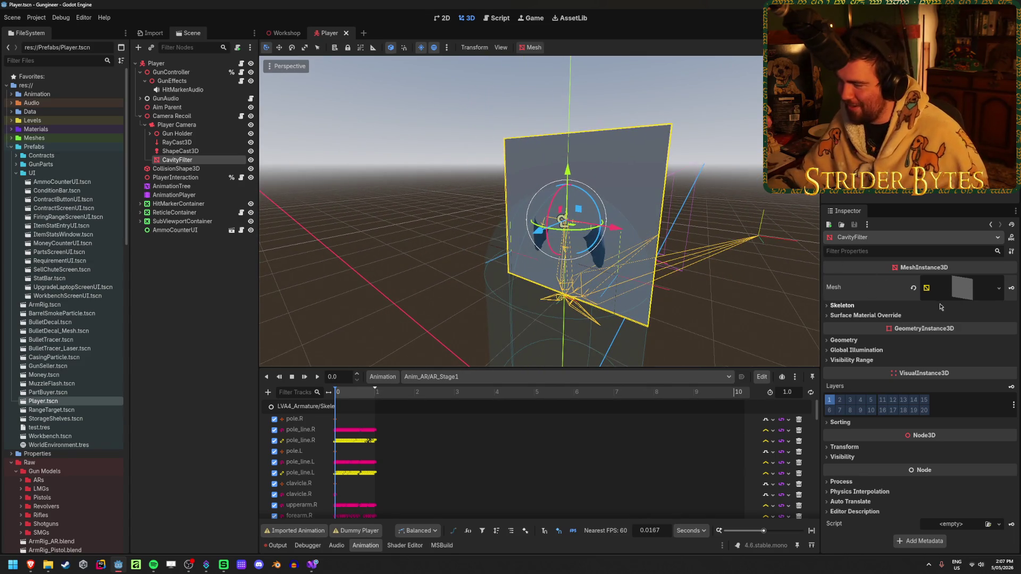
# - Load CavityTest.tres into Surface Material Override slot 0 and save
pyautogui.click(955, 283)
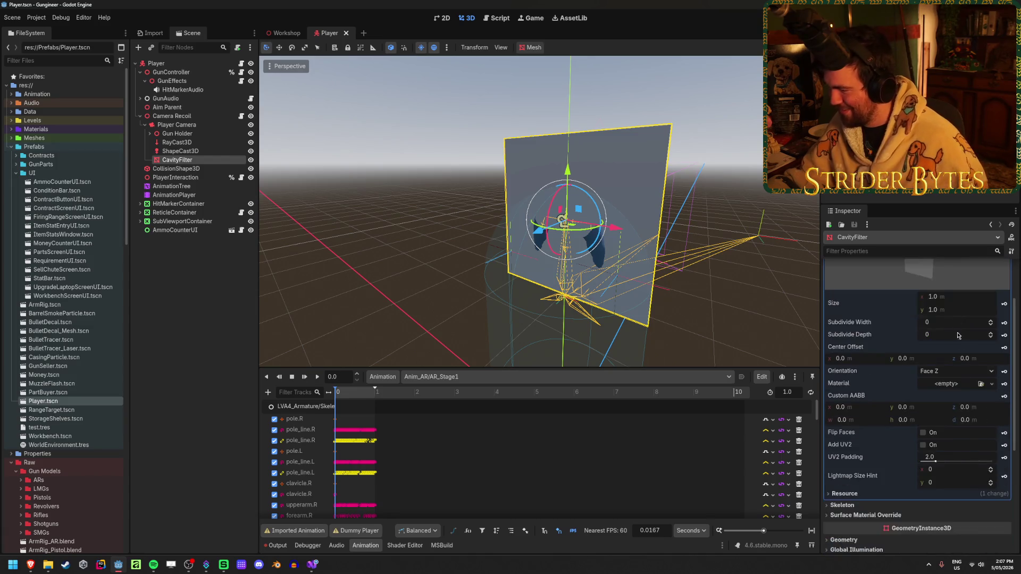
pyautogui.click(952, 282)
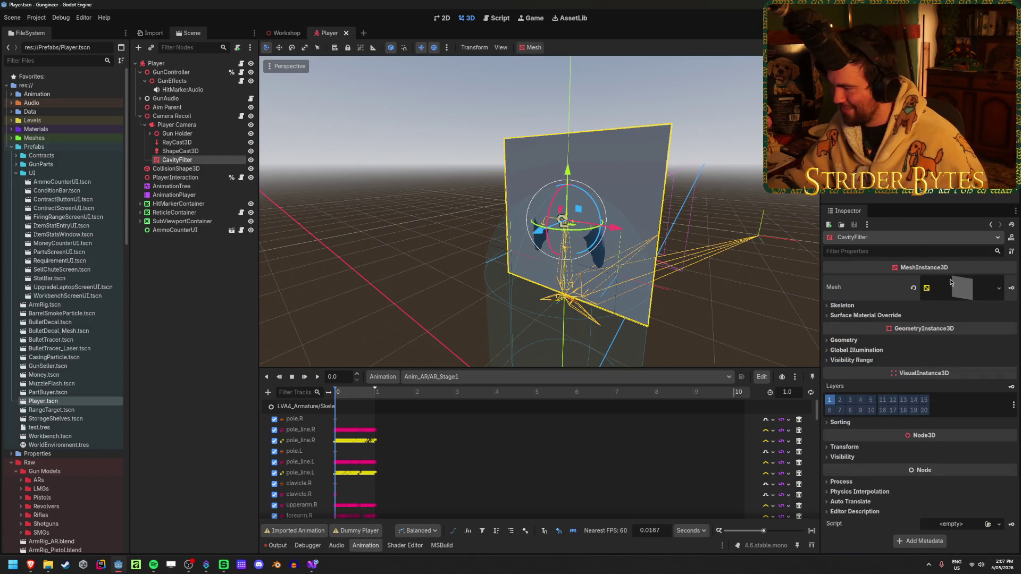
pyautogui.click(850, 305)
pyautogui.click(850, 306)
pyautogui.click(857, 317)
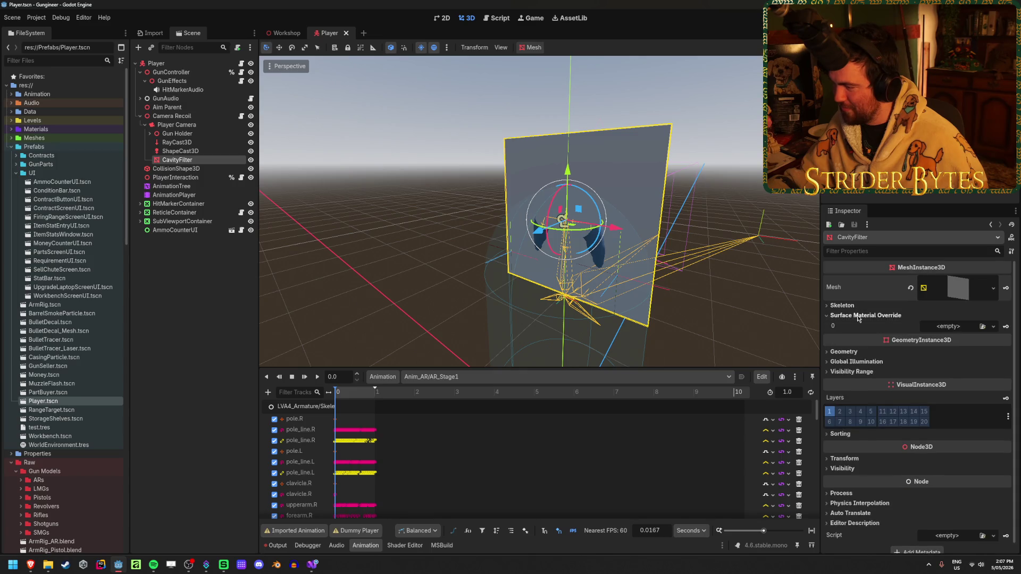
pyautogui.click(981, 327)
pyautogui.doubleClick(480, 204)
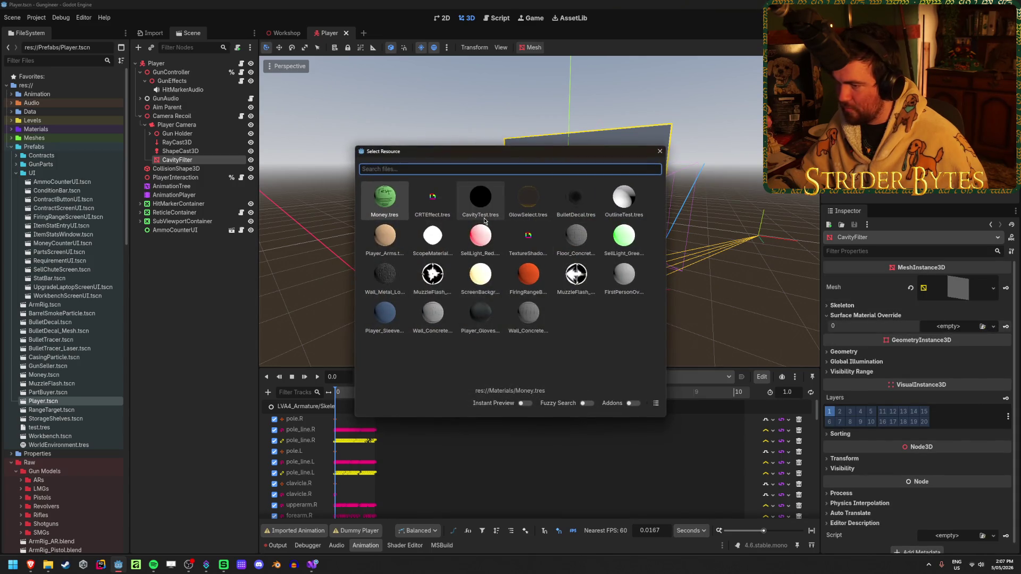
pyautogui.hotkey('ctrl', 's')
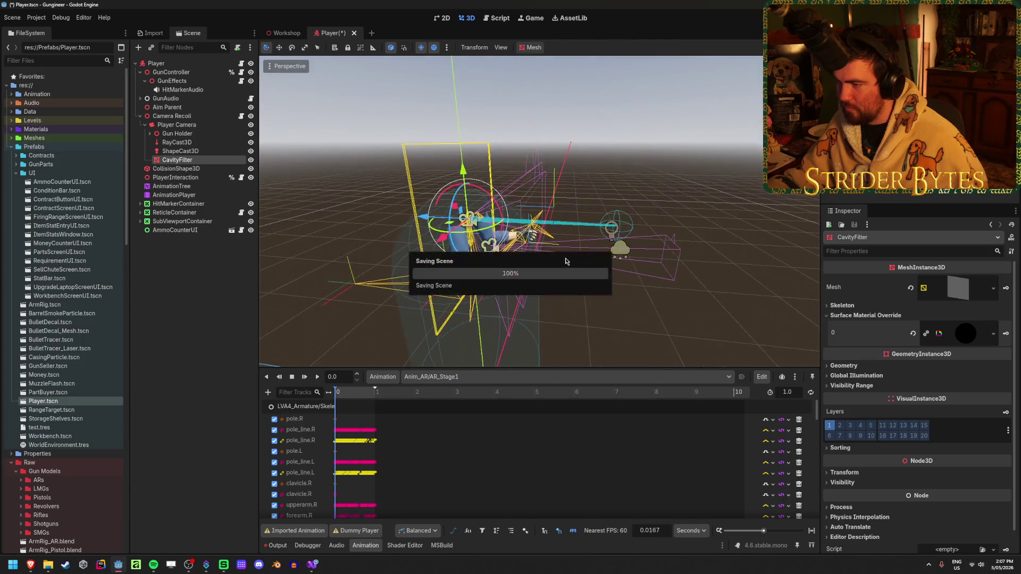
# - Orbit to face the plane, undo a trial move of it, and run the game
pyautogui.scroll(6, 650, 259)
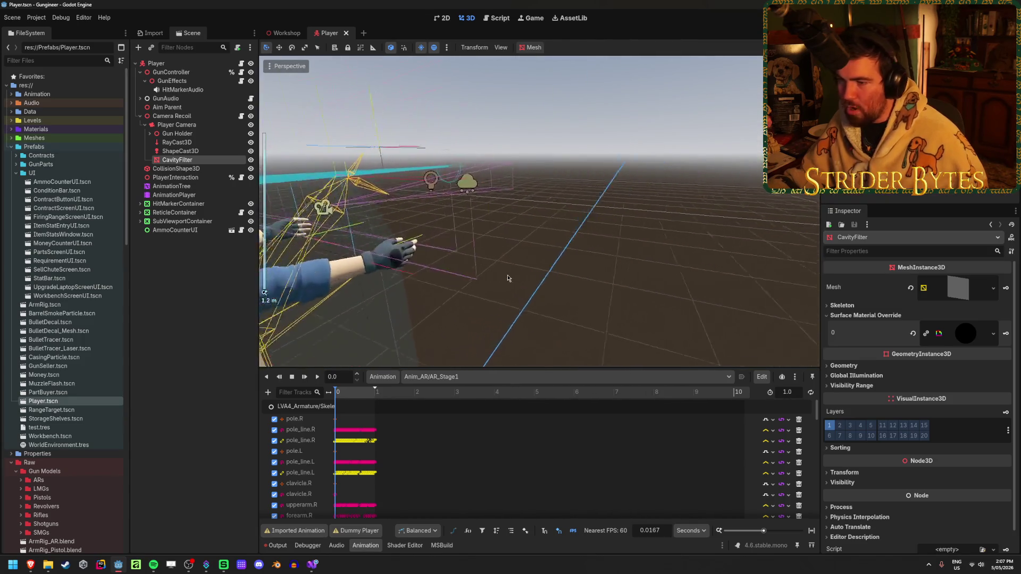
pyautogui.scroll(-2, 553, 267)
pyautogui.moveTo(554, 266)
pyautogui.mouseDown()
pyautogui.moveTo(461, 260)
pyautogui.moveTo(413, 273)
pyautogui.moveTo(435, 274)
pyautogui.mouseUp()
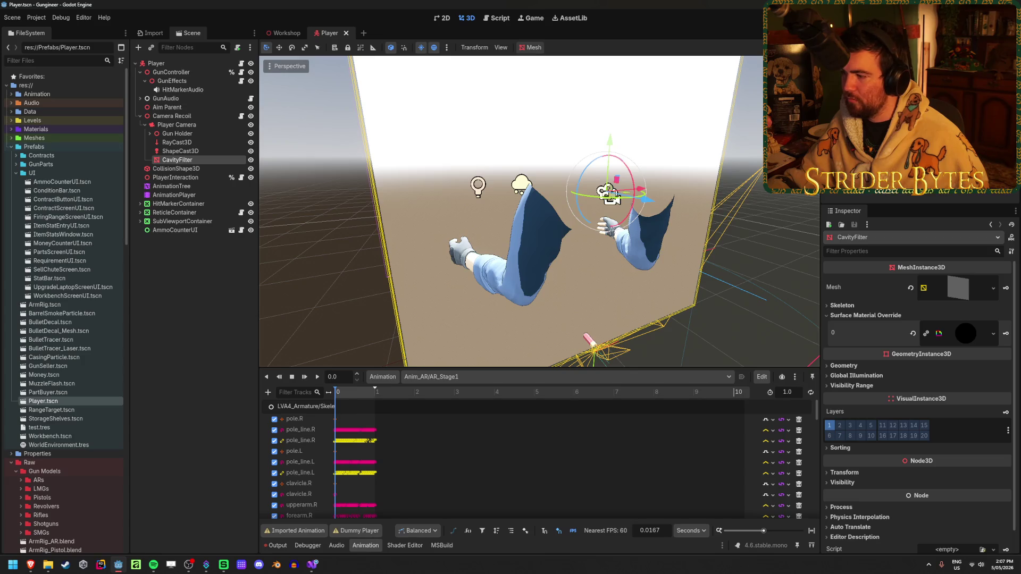
pyautogui.moveTo(645, 200)
pyautogui.mouseDown()
pyautogui.moveTo(585, 228)
pyautogui.moveTo(632, 218)
pyautogui.mouseUp()
pyautogui.hotkey('ctrl', 'z')
pyautogui.press('F5')
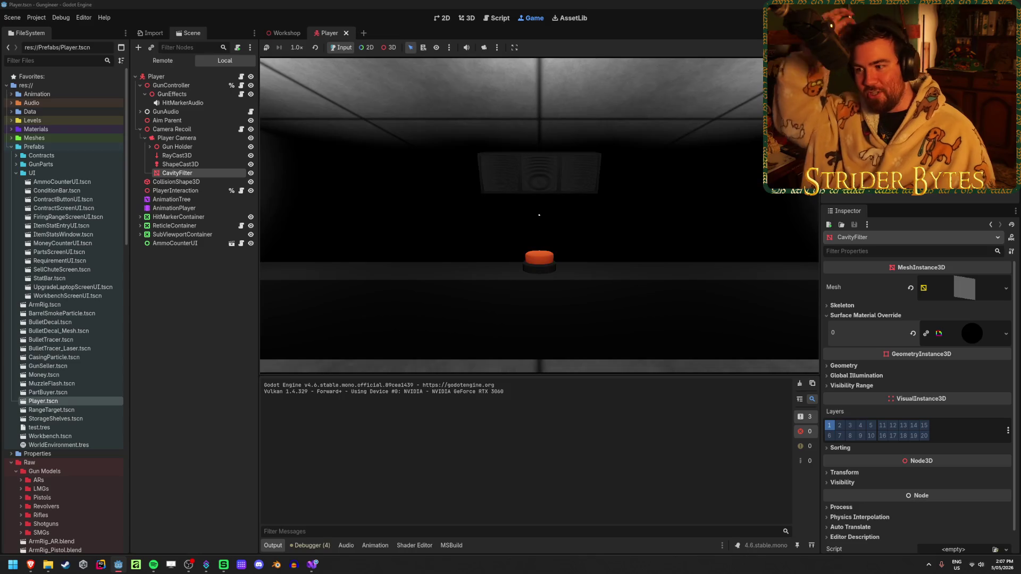
# - Walk toward the workbench in the running game, stop it, and shift the CavityFilter plane
pyautogui.press('w')
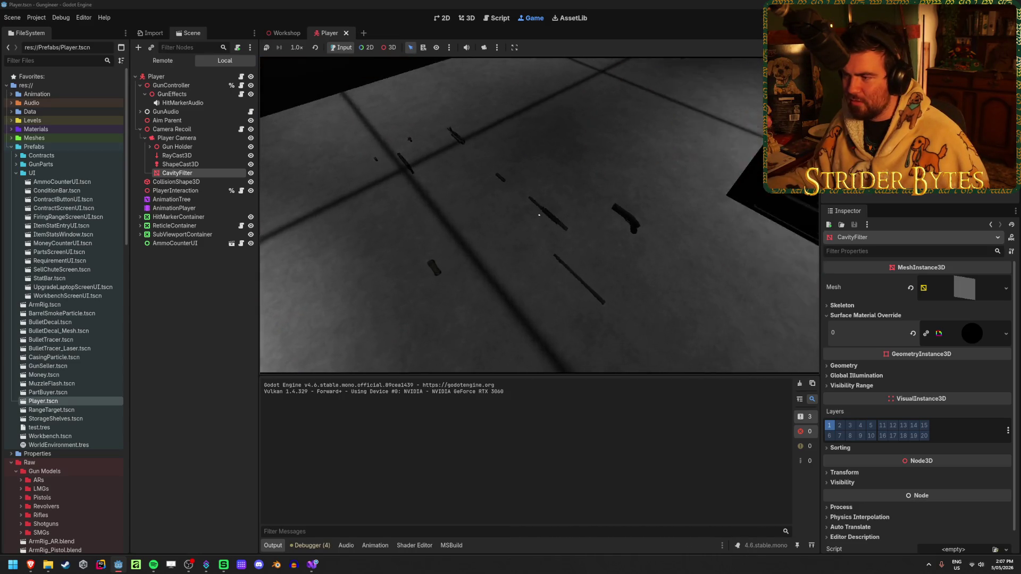
pyautogui.moveTo(538, 215)
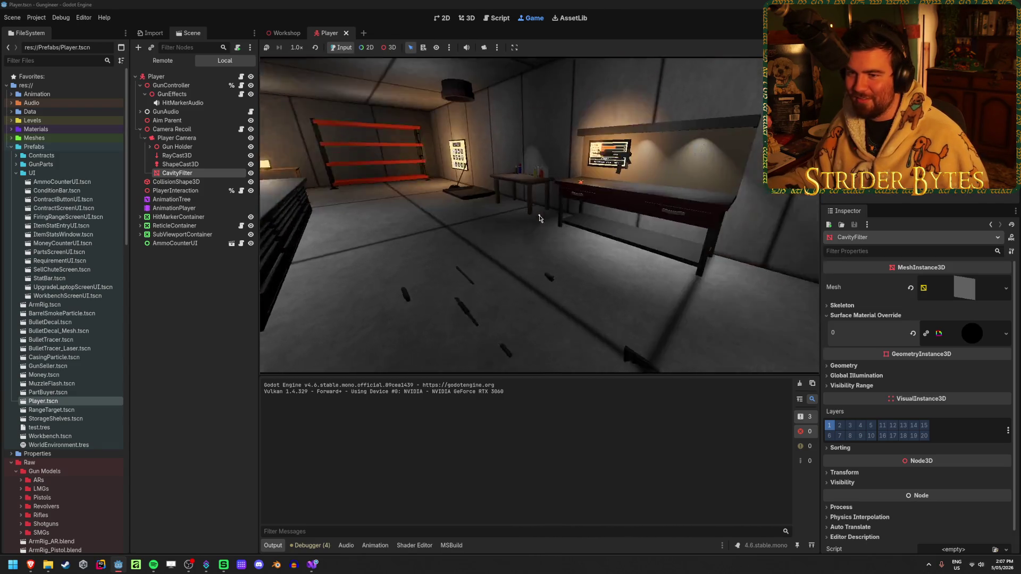
pyautogui.press('F8')
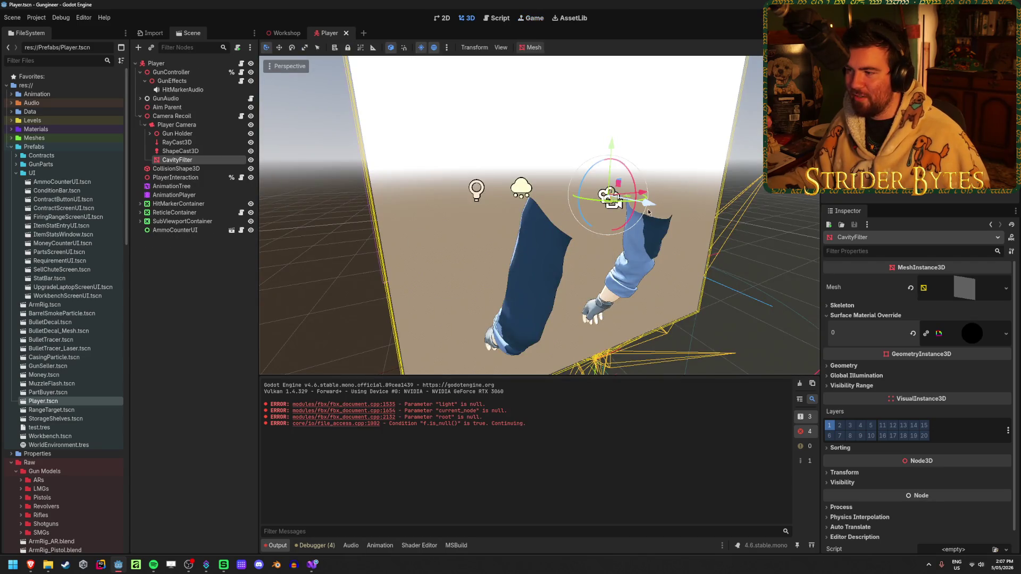
pyautogui.moveTo(651, 208); pyautogui.dragTo(616, 204)
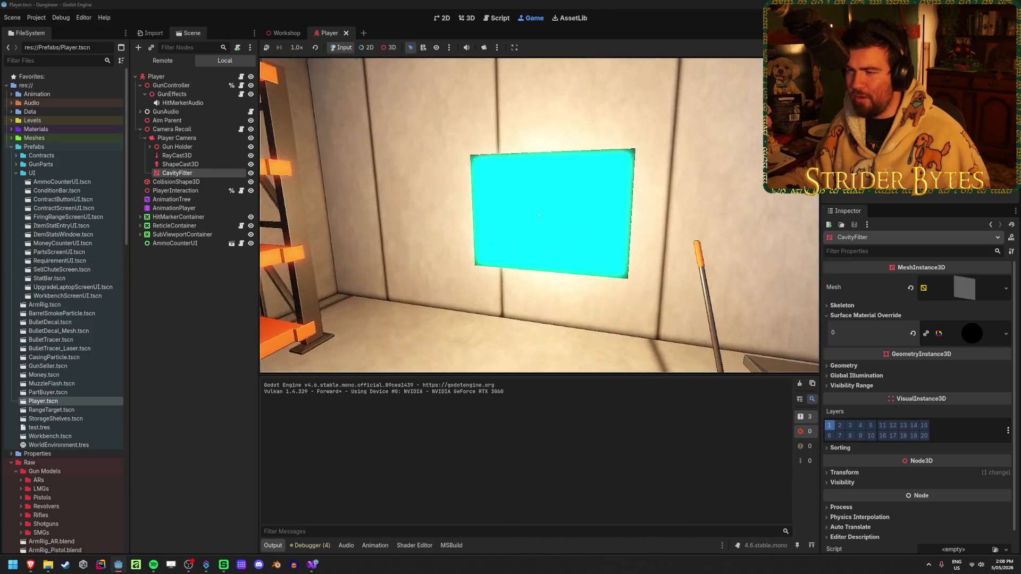
# - Walk around the Workshop in the relaunched game and show its Remote scene tree with Workshop expanded
pyautogui.press('w')
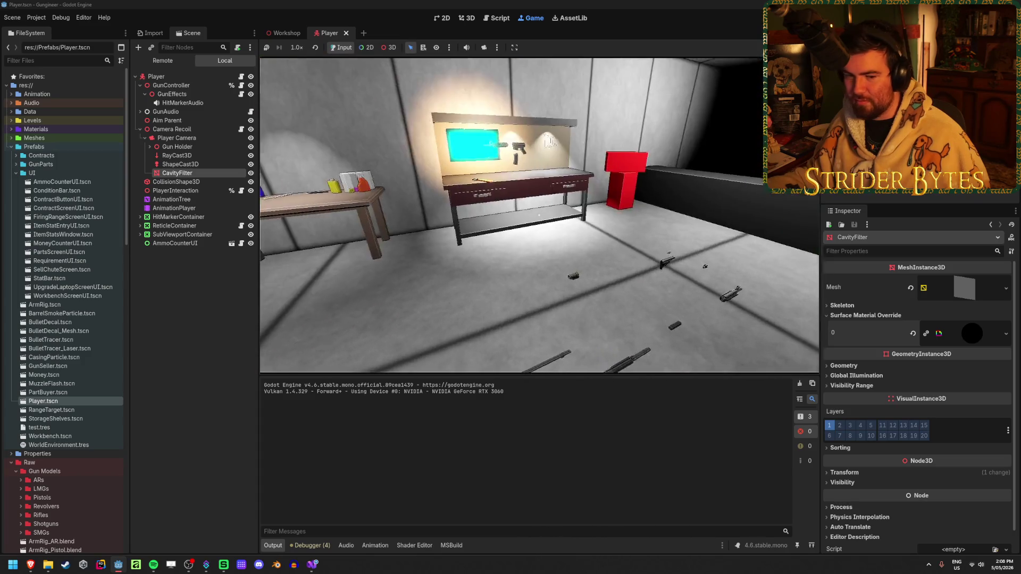
pyautogui.press('e')
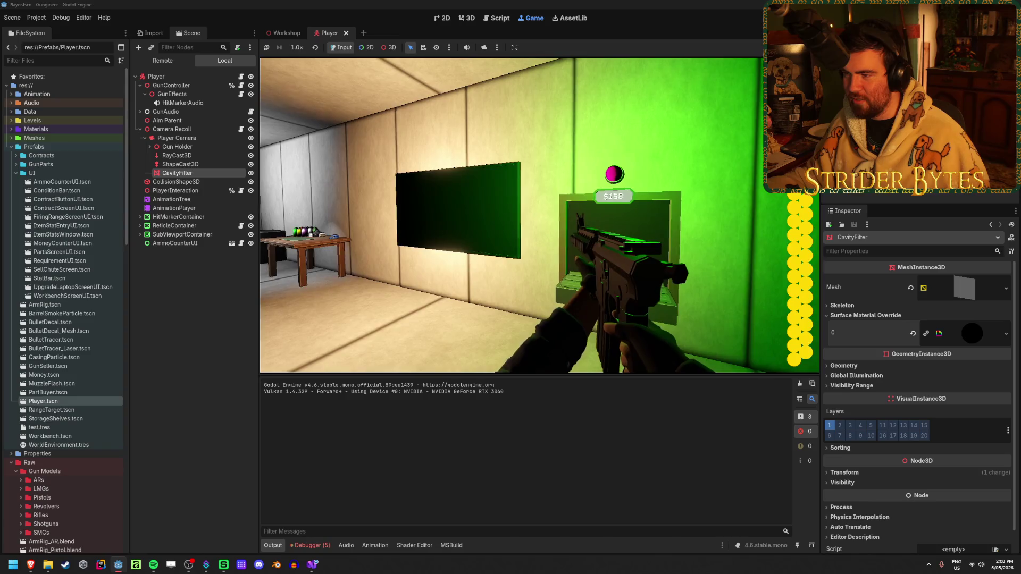
pyautogui.press('w')
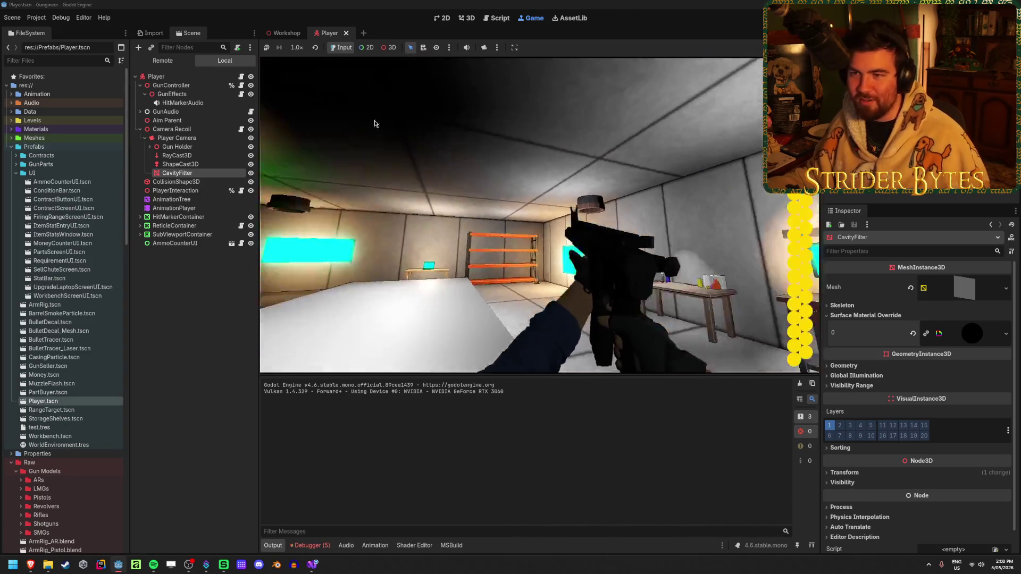
pyautogui.click(148, 57)
pyautogui.click(140, 102)
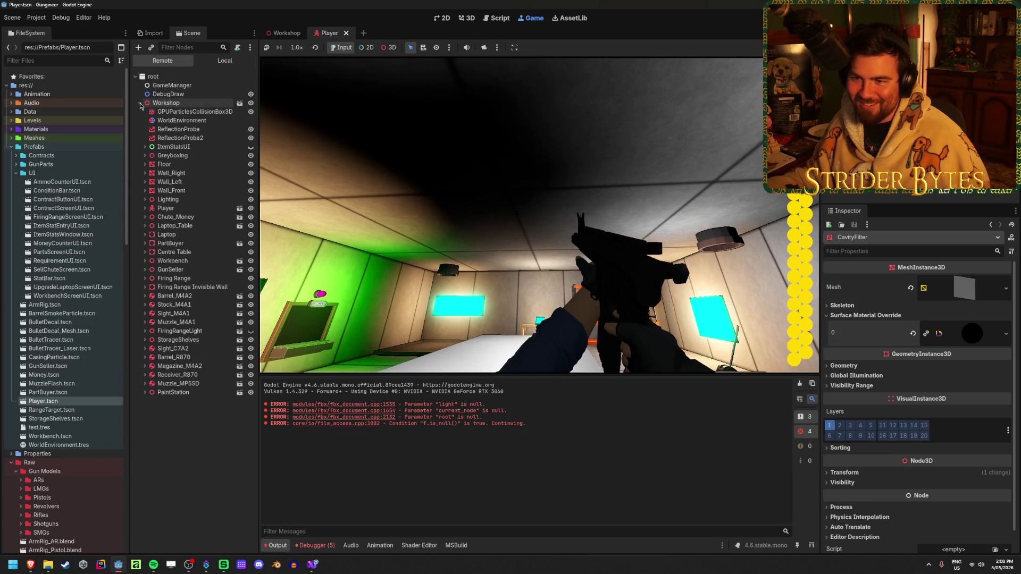
# - In the Remote tree, select the live CavityFilter under Workshop > Player > Camera Recoil > Player Camera
pyautogui.click(144, 208)
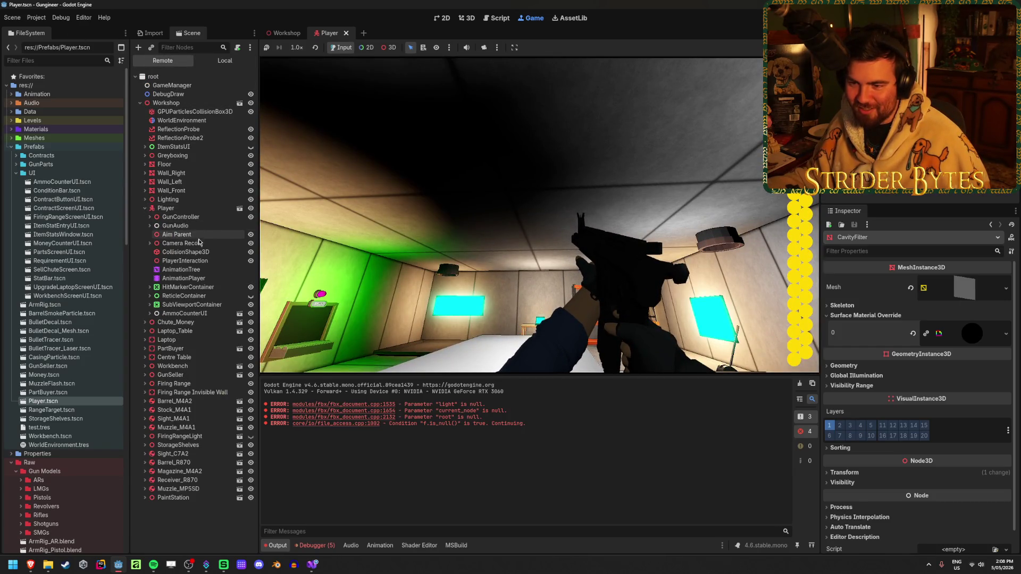
pyautogui.click(149, 243)
pyautogui.click(154, 252)
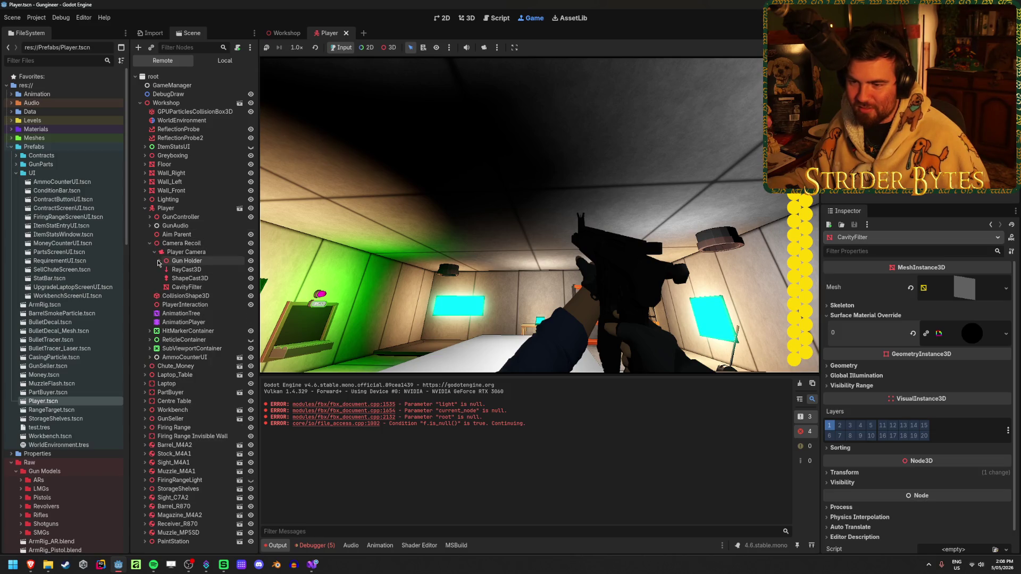
pyautogui.click(186, 287)
# - Sweep the filter plane's Z position through values like -0.307 and 0.373, leaving it at -0.862
pyautogui.scroll(-10, 885, 428)
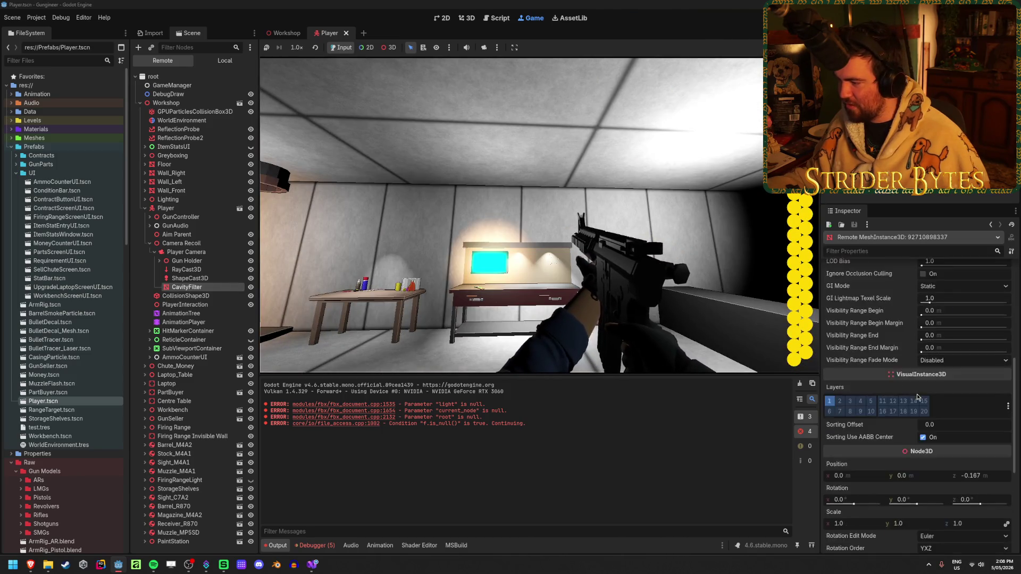
pyautogui.moveTo(983, 368); pyautogui.dragTo(972, 367)
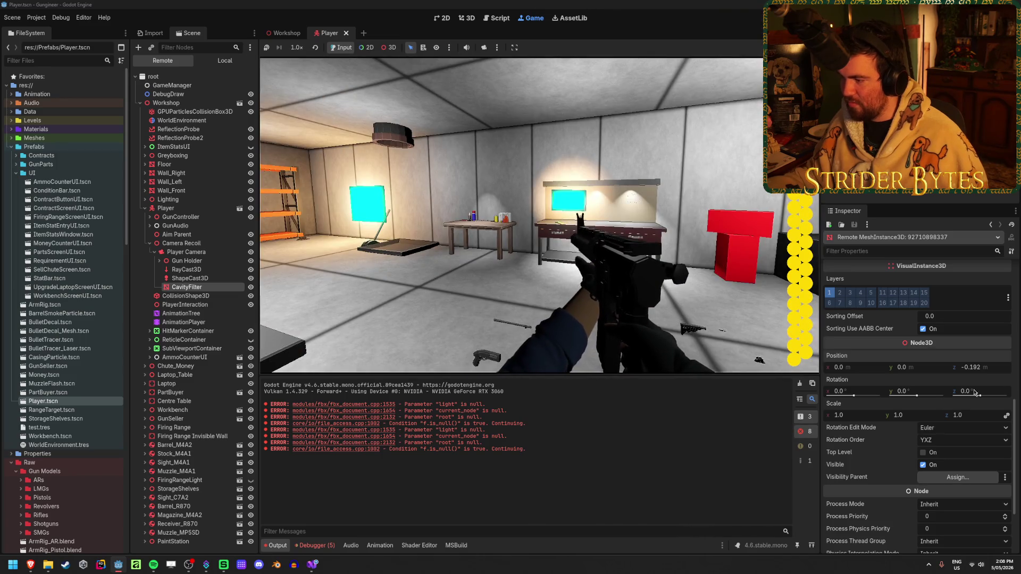
pyautogui.moveTo(973, 368); pyautogui.dragTo(957, 368)
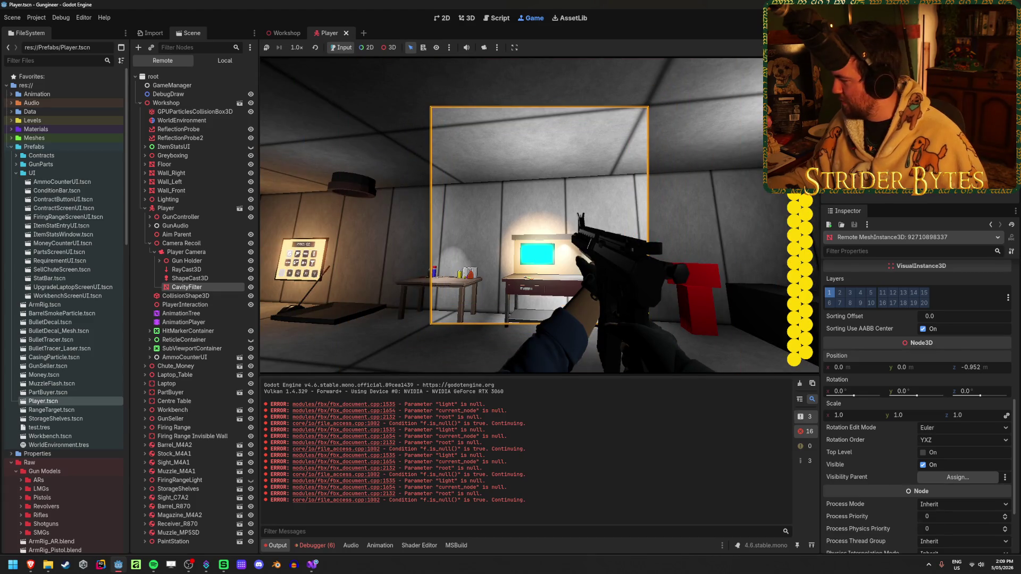
pyautogui.moveTo(956, 368); pyautogui.dragTo(972, 368)
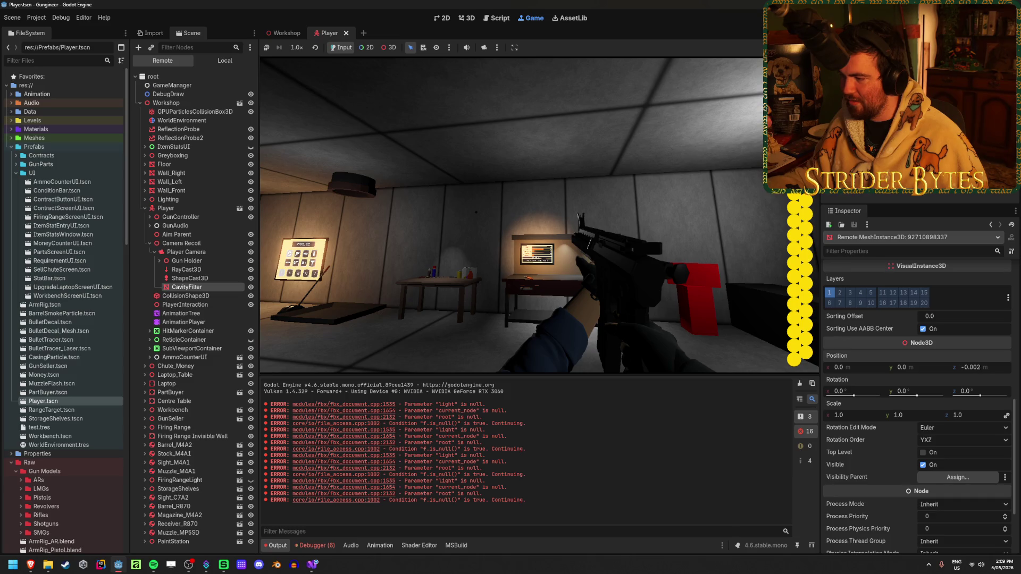
pyautogui.moveTo(973, 368); pyautogui.dragTo(957, 367)
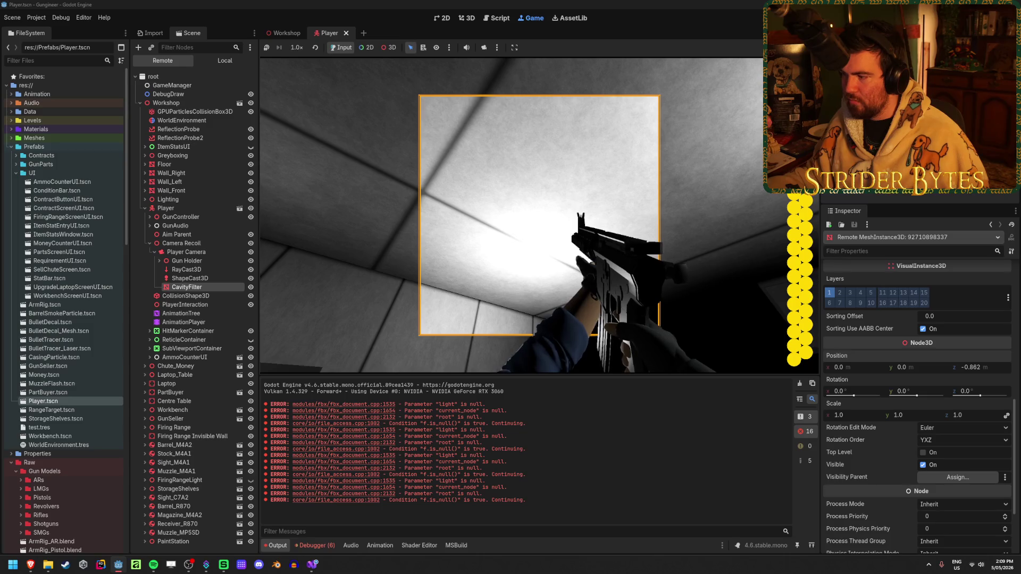
# - Stop the game and set the CavityFilter plane's Z position to -0.1
pyautogui.press('F8')
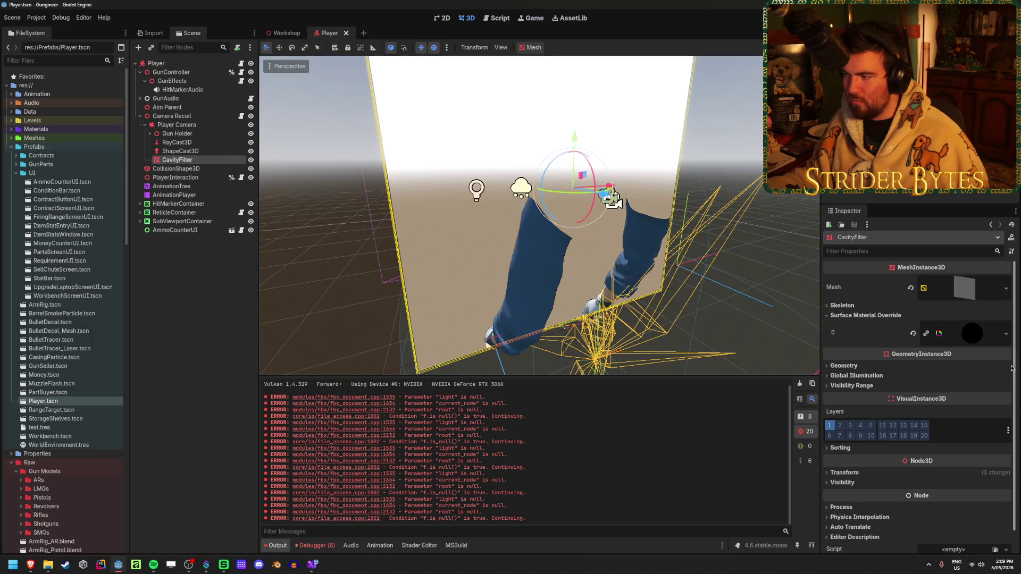
pyautogui.scroll(-1, 1012, 368)
pyautogui.click(1000, 457)
pyautogui.scroll(-2, 1003, 425)
pyautogui.click(984, 437)
pyautogui.write('-0.1')
pyautogui.press('Return')
# - Clear the debugger's error list and orbit the viewport around the filter plane
pyautogui.moveTo(510, 266)
pyautogui.mouseDown()
pyautogui.moveTo(457, 284)
pyautogui.moveTo(478, 287)
pyautogui.mouseUp()
pyautogui.click(315, 546)
pyautogui.click(806, 425)
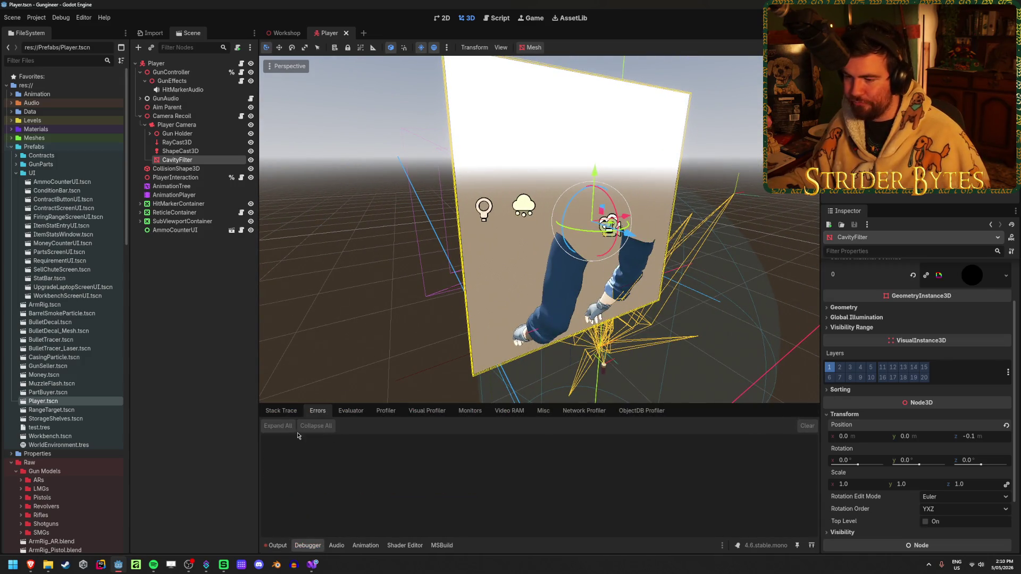
pyautogui.click(278, 546)
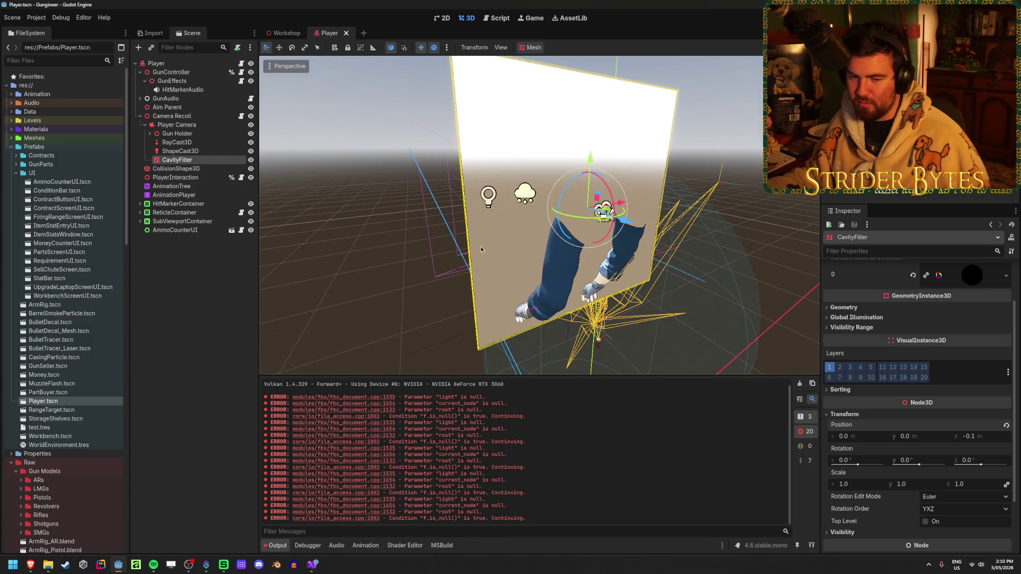
pyautogui.moveTo(481, 250); pyautogui.dragTo(461, 256)
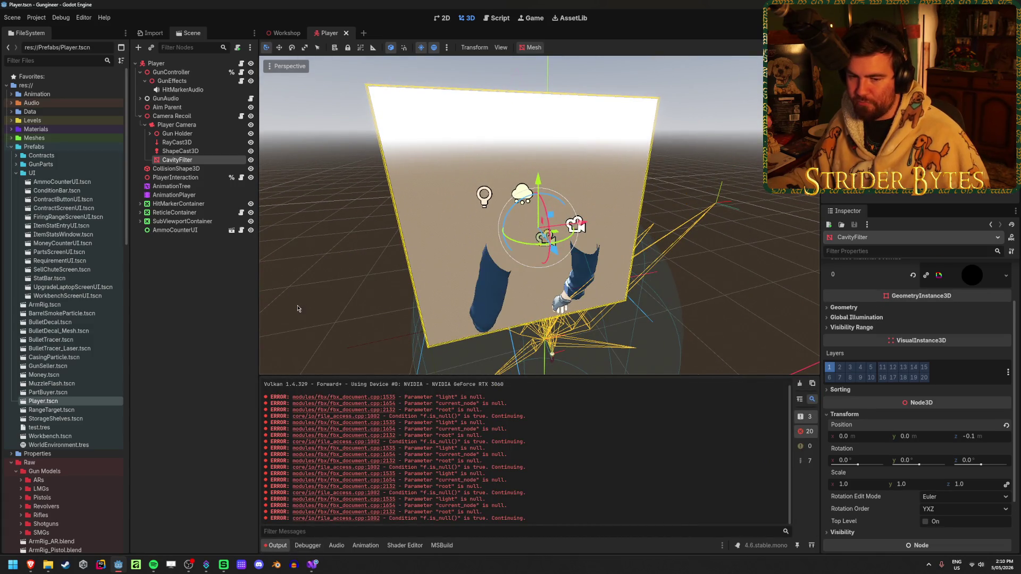
pyautogui.moveTo(298, 308); pyautogui.dragTo(359, 283)
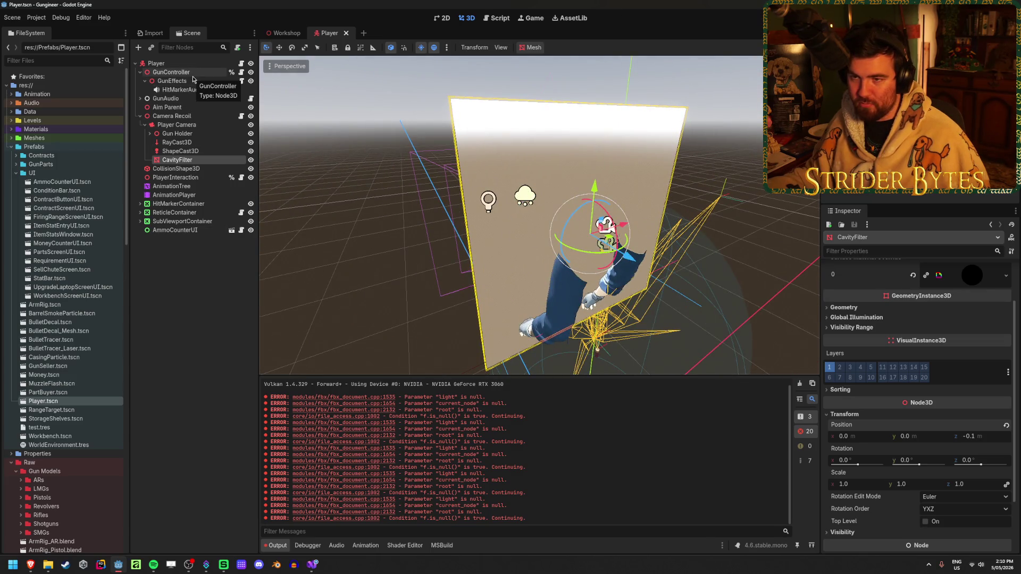
# - Select the CavityFilter under the SubViewport's Gun Camera, save the Player scene and run the game
pyautogui.click(150, 134)
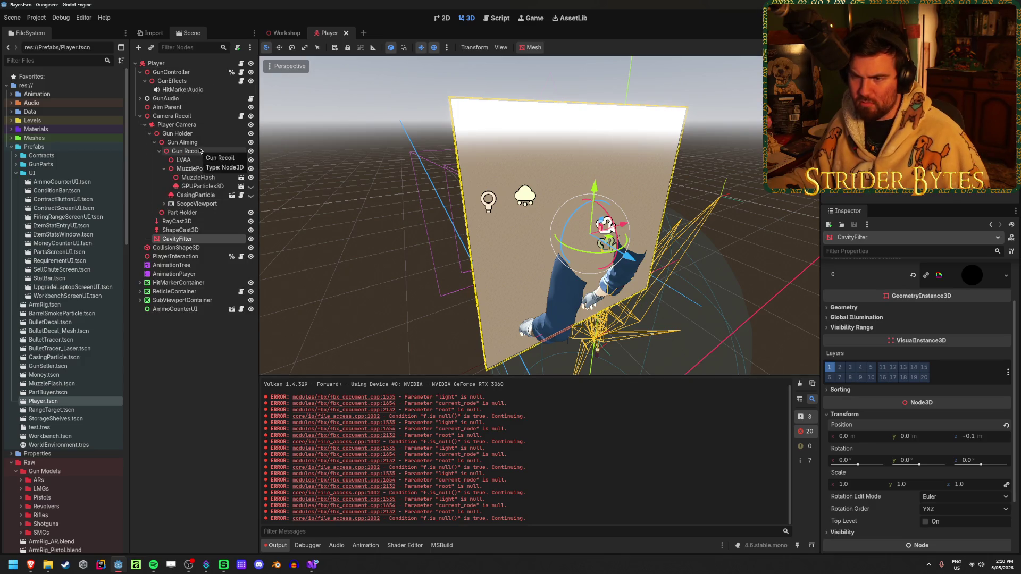
pyautogui.click(212, 360)
pyautogui.click(141, 300)
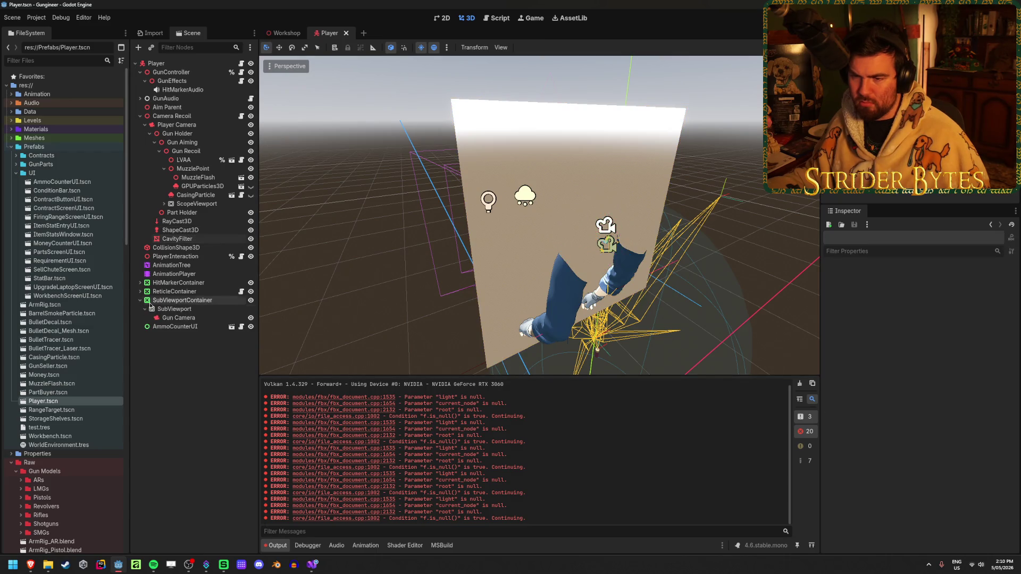
pyautogui.click(180, 326)
pyautogui.hotkey('ctrl', 's')
pyautogui.press('F5')
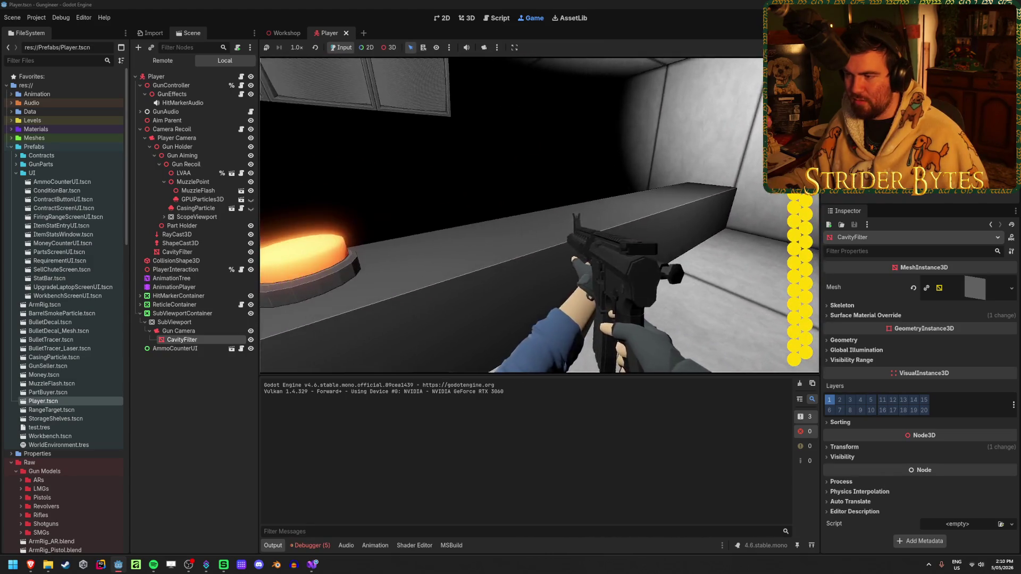
# - Enable render layer 2 on the Gun Camera's CavityFilter, save, and rerun the game to test
pyautogui.press('F8')
pyautogui.click(179, 318)
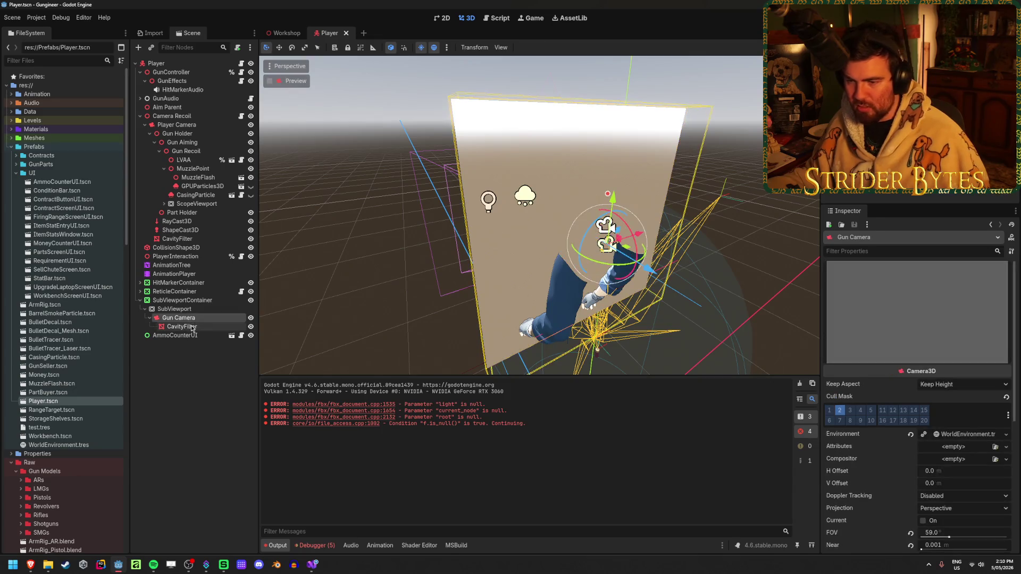
pyautogui.click(192, 330)
pyautogui.click(832, 402)
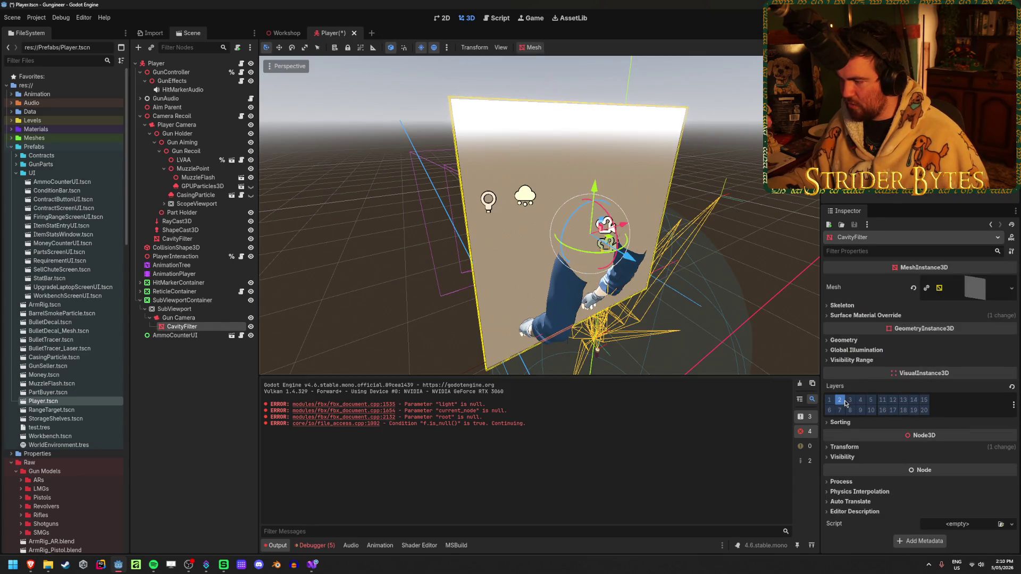
pyautogui.hotkey('ctrl', 's')
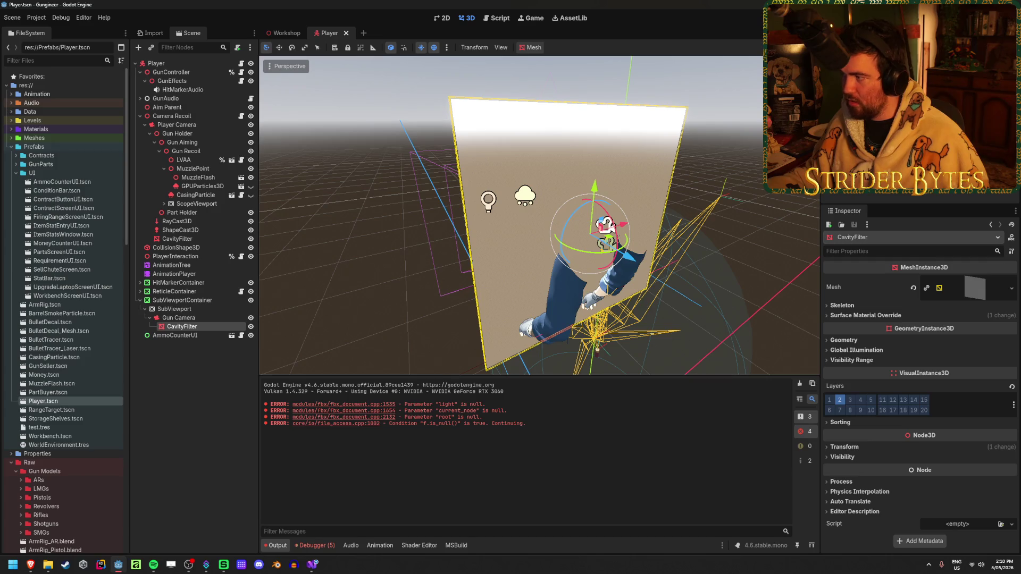
pyautogui.press('F5')
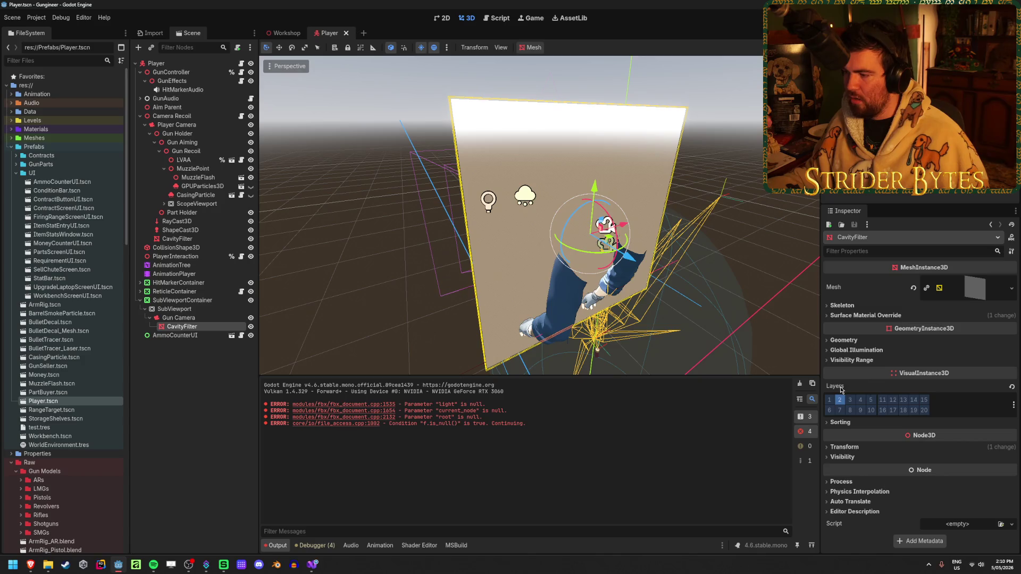
# - Delete the Gun Camera's CavityFilter node and select the Player Camera's CavityFilter instead
pyautogui.click(194, 318)
pyautogui.click(197, 326)
pyautogui.press('Delete')
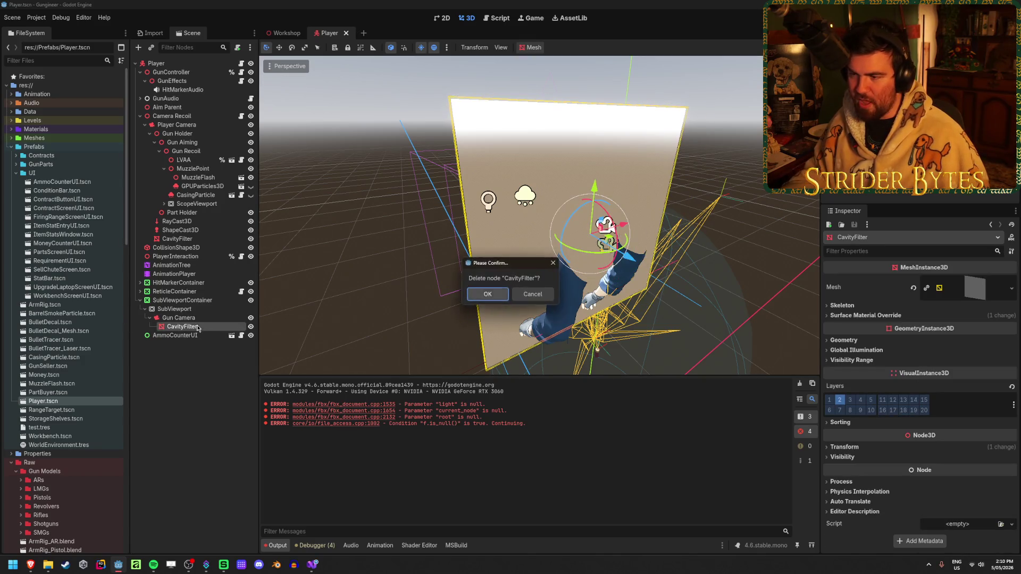
pyautogui.press('Return')
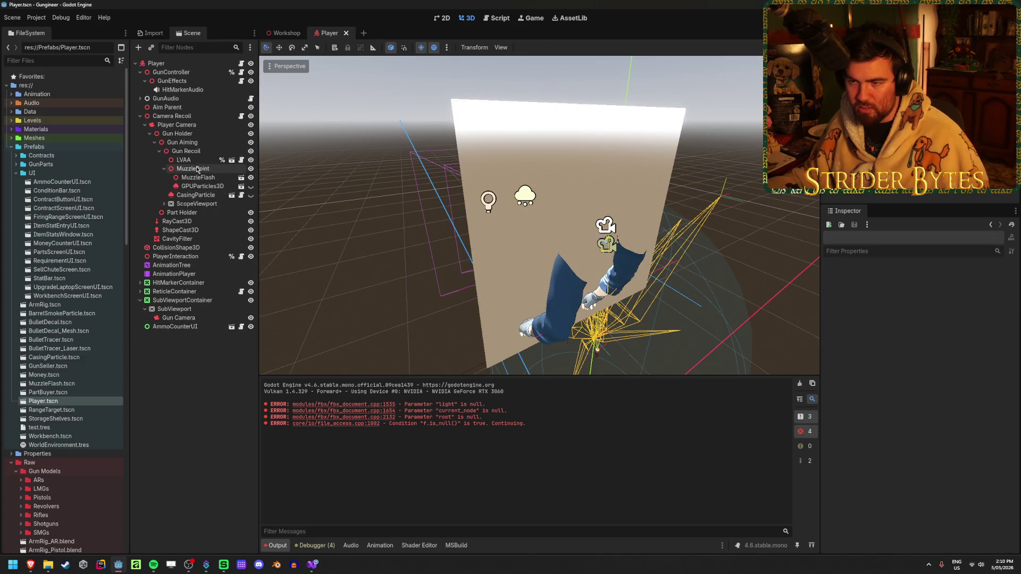
pyautogui.click(180, 239)
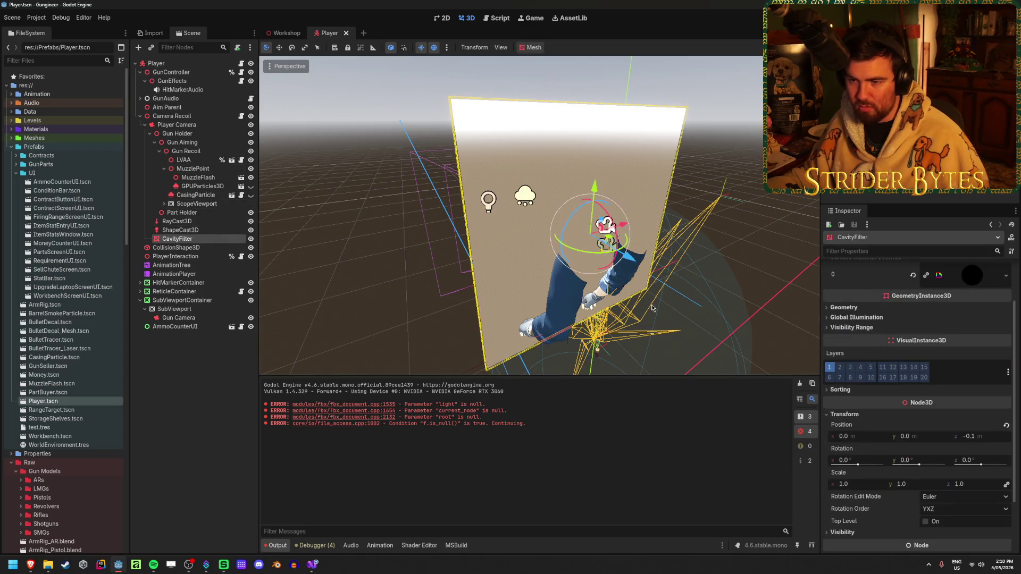
# - Run the game, then untick render layer 2 on the Player Camera's CavityFilter and save
pyautogui.press('F5')
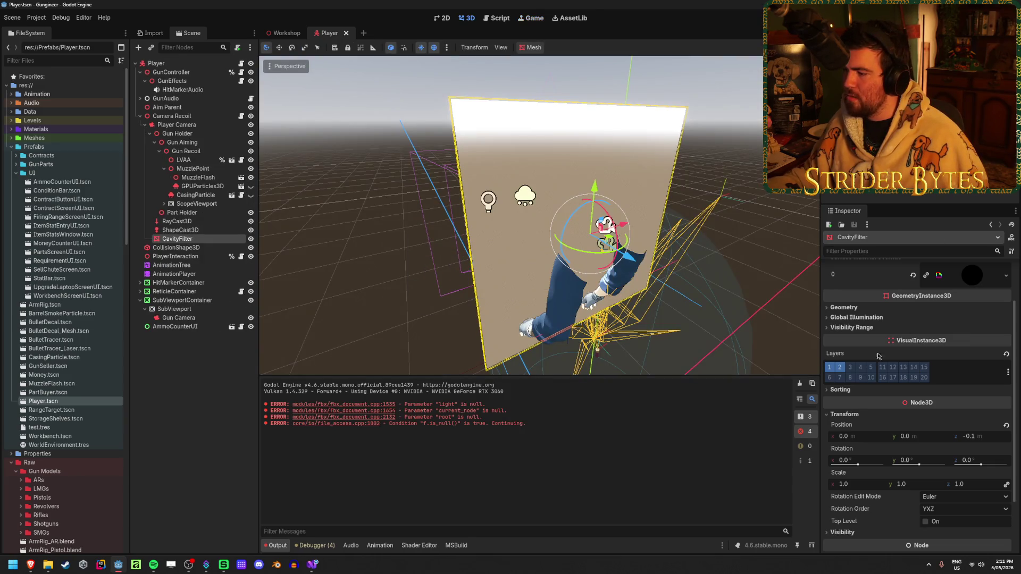
pyautogui.scroll(2, 846, 372)
pyautogui.click(839, 426)
pyautogui.hotkey('ctrl', 's')
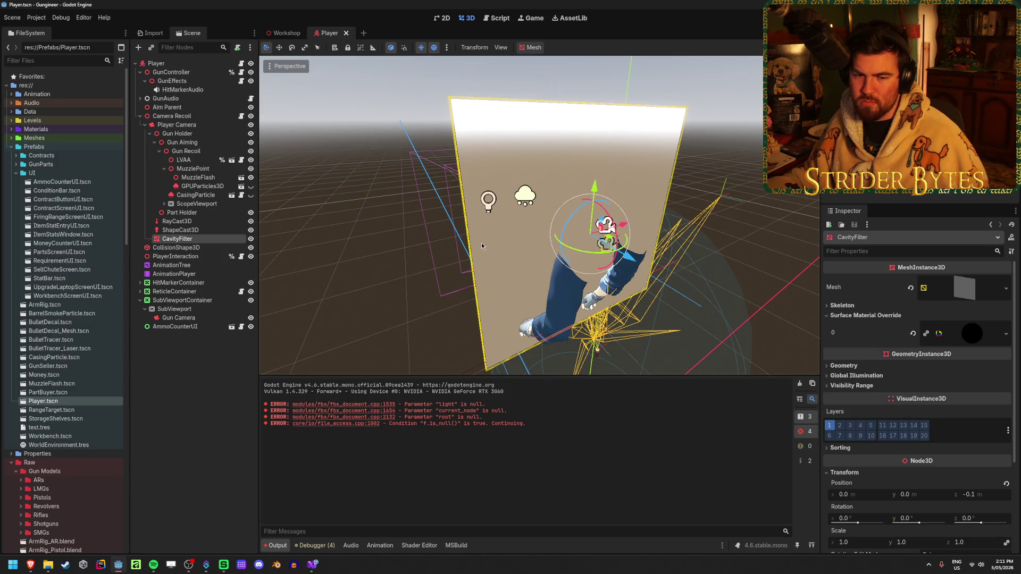
pyautogui.moveTo(651, 230)
pyautogui.mouseDown()
pyautogui.moveTo(718, 229)
pyautogui.moveTo(691, 226)
pyautogui.mouseUp()
pyautogui.scroll(-3, 691, 226)
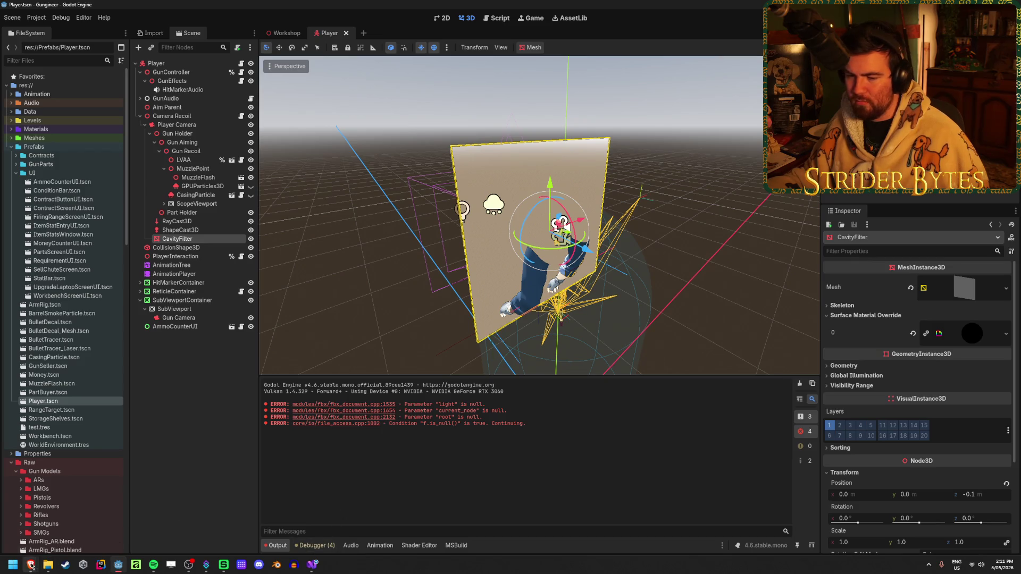
# - Switch to the browser and close the Screen Cavity shader tab
pyautogui.moveTo(30, 565)
pyautogui.click(101, 518)
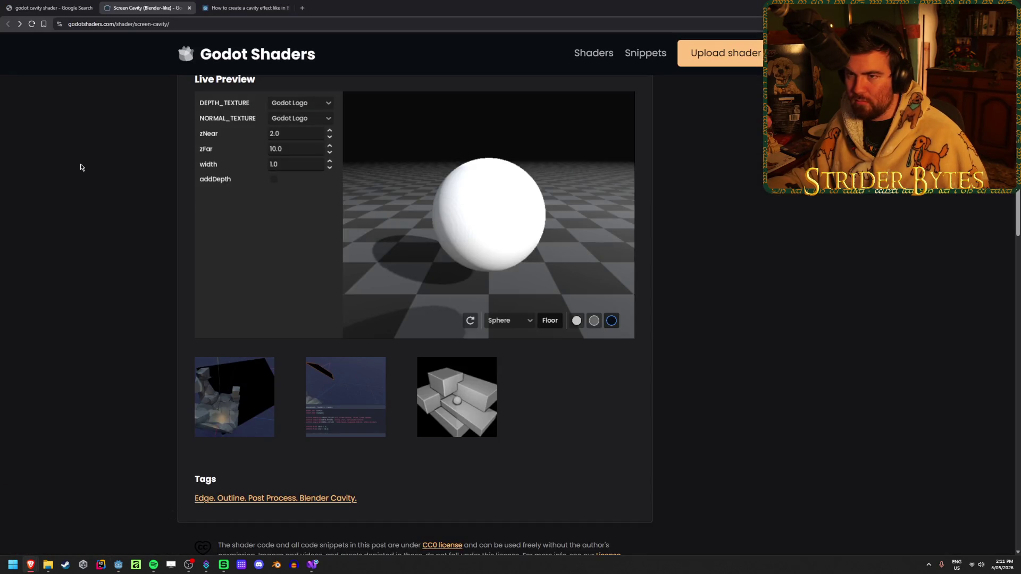
pyautogui.middleClick(159, 3)
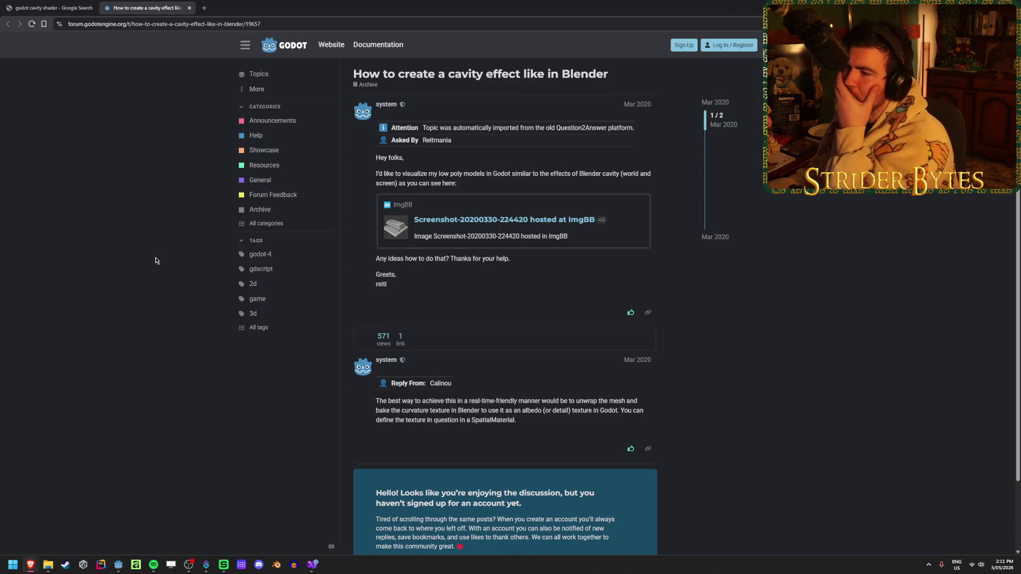
# - Read the forum reply about cavity effects, including the SpatialMaterial suggestion
pyautogui.scroll(-1, 477, 329)
pyautogui.moveTo(543, 370); pyautogui.dragTo(386, 377)
pyautogui.click(386, 377)
pyautogui.moveTo(553, 371)
pyautogui.mouseDown()
pyautogui.moveTo(404, 371)
pyautogui.moveTo(593, 361)
pyautogui.moveTo(433, 361)
pyautogui.mouseUp()
pyautogui.click(403, 371)
pyautogui.click(593, 361)
pyautogui.click(434, 360)
pyautogui.moveTo(502, 370)
pyautogui.mouseDown()
pyautogui.moveTo(376, 371)
pyautogui.moveTo(642, 370)
pyautogui.moveTo(351, 379)
pyautogui.moveTo(435, 376)
pyautogui.mouseUp()
pyautogui.click(376, 371)
pyautogui.click(547, 370)
pyautogui.click(440, 370)
pyautogui.click(614, 370)
pyautogui.click(600, 371)
pyautogui.click(643, 368)
pyautogui.click(399, 371)
pyautogui.click(436, 375)
pyautogui.moveTo(517, 381); pyautogui.dragTo(396, 380)
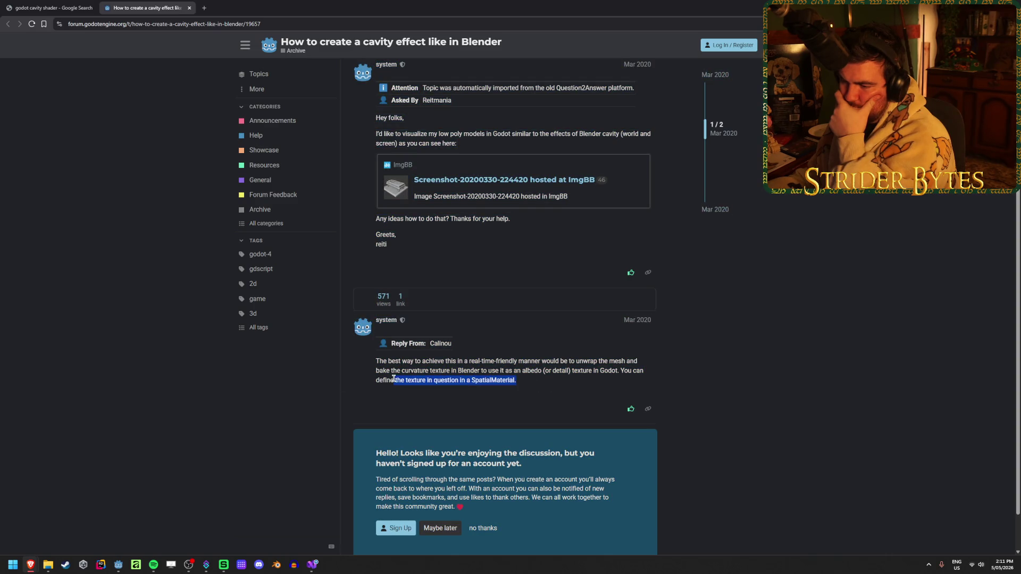
pyautogui.click(396, 381)
pyautogui.scroll(1, 395, 377)
pyautogui.scroll(-1, 396, 378)
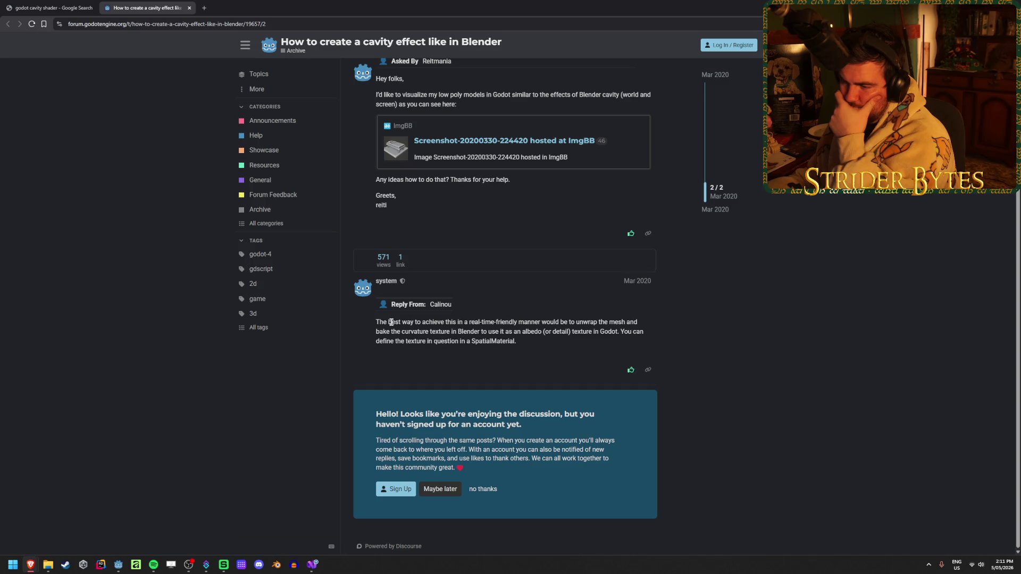
pyautogui.click(428, 333)
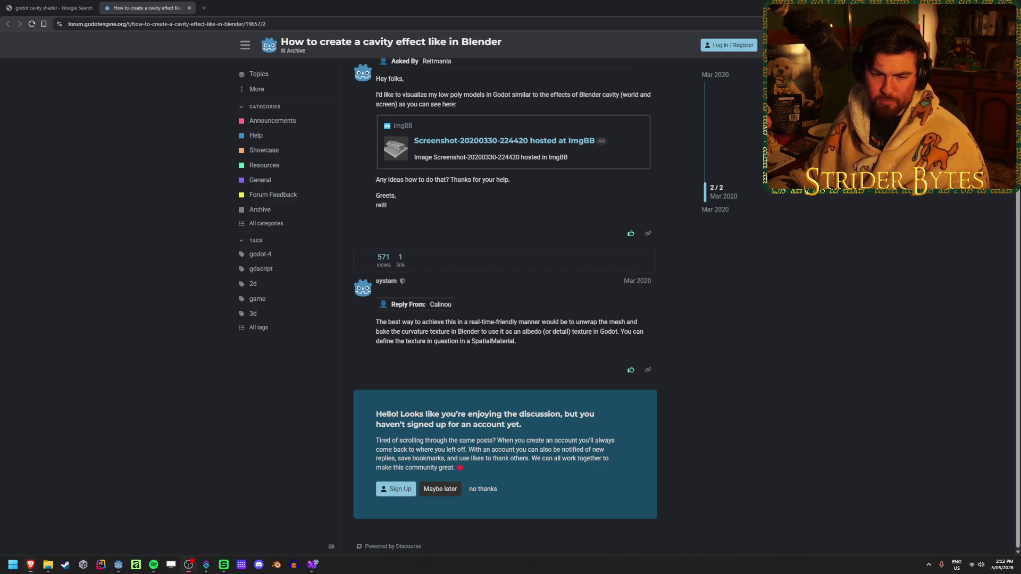
# - Reopen the Custom post-processing docs page, read its shader line, then launch Blender
pyautogui.hotkey('ctrl', 'shift', 't')
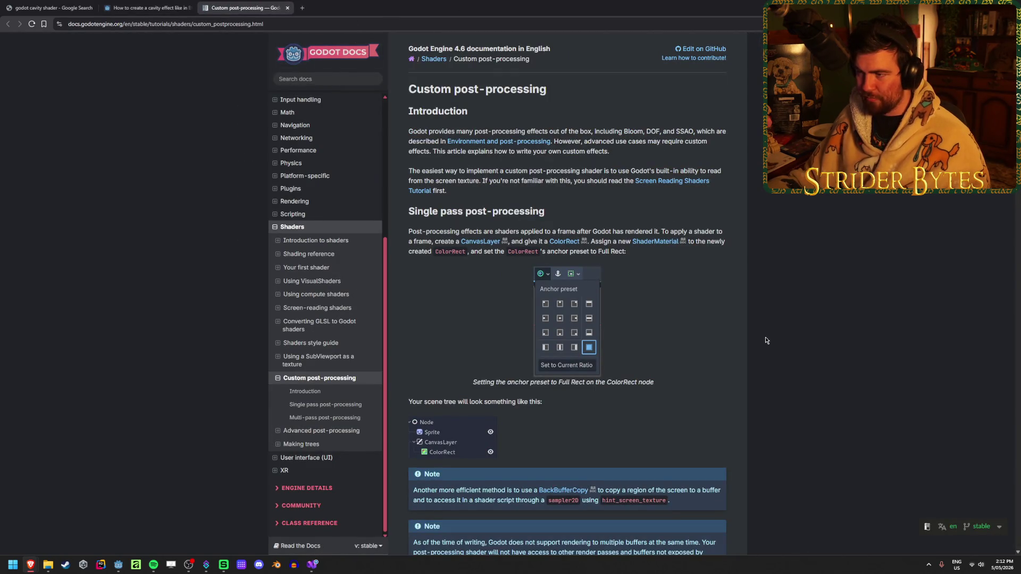
pyautogui.moveTo(406, 173); pyautogui.dragTo(627, 170)
pyautogui.click(537, 169)
pyautogui.moveTo(483, 170)
pyautogui.mouseDown()
pyautogui.moveTo(620, 171)
pyautogui.moveTo(579, 171)
pyautogui.moveTo(606, 170)
pyautogui.mouseUp()
pyautogui.click(607, 170)
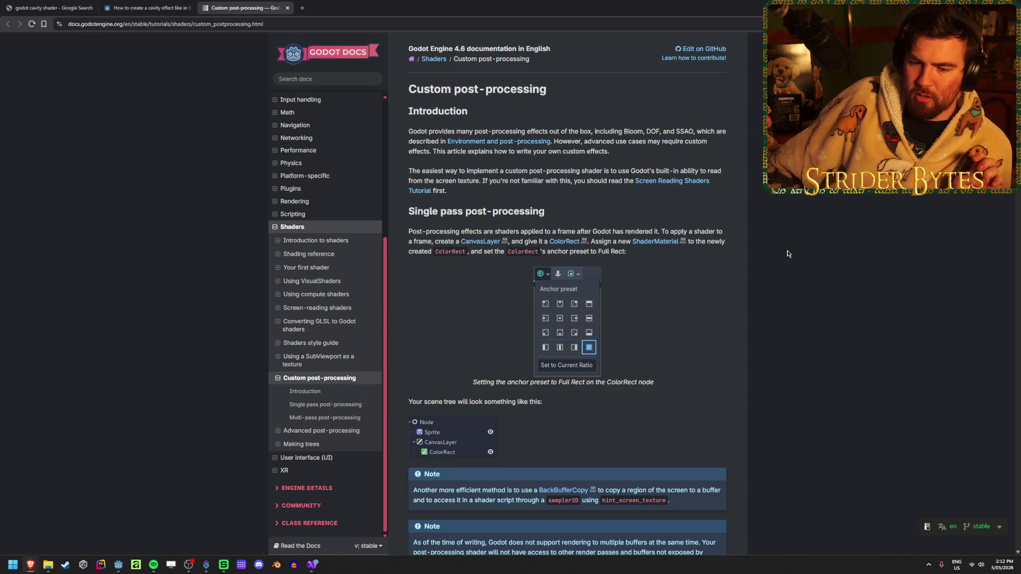
pyautogui.click(276, 564)
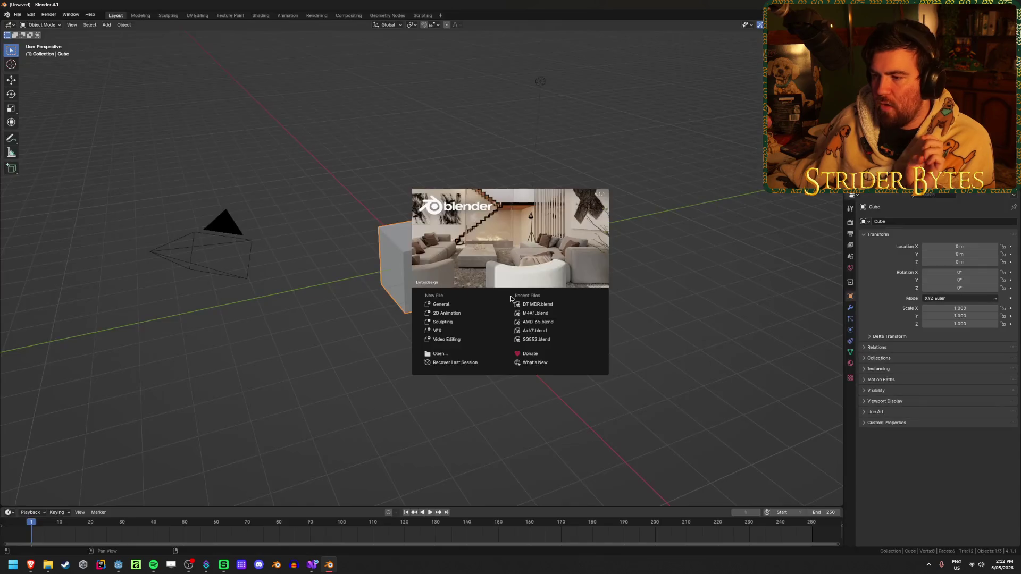
# - Open M4A1.blend from the splash screen's recent files and view the rifle from the side
pyautogui.click(552, 313)
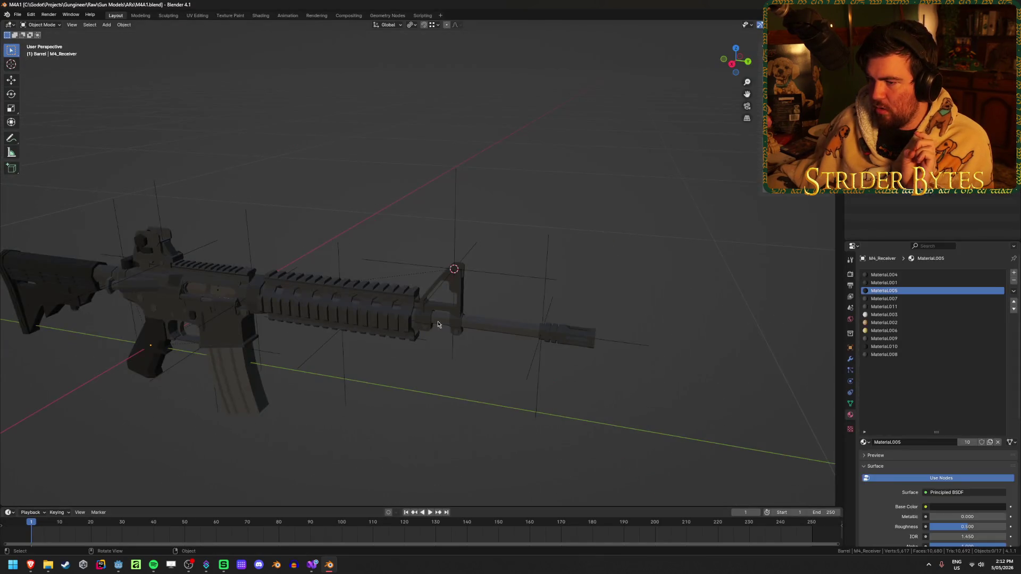
pyautogui.moveTo(250, 382); pyautogui.dragTo(319, 382)
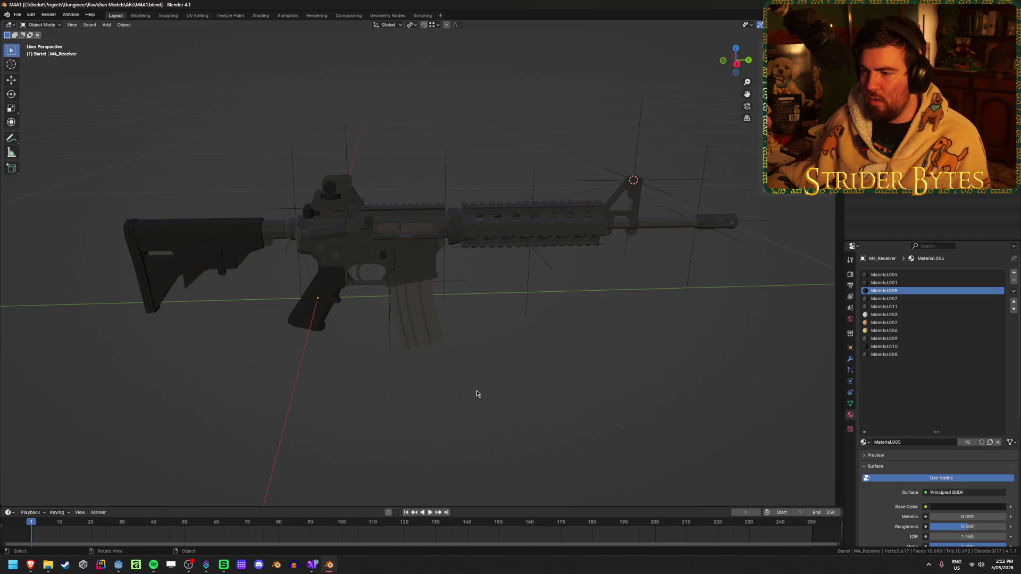
pyautogui.scroll(2, 471, 384)
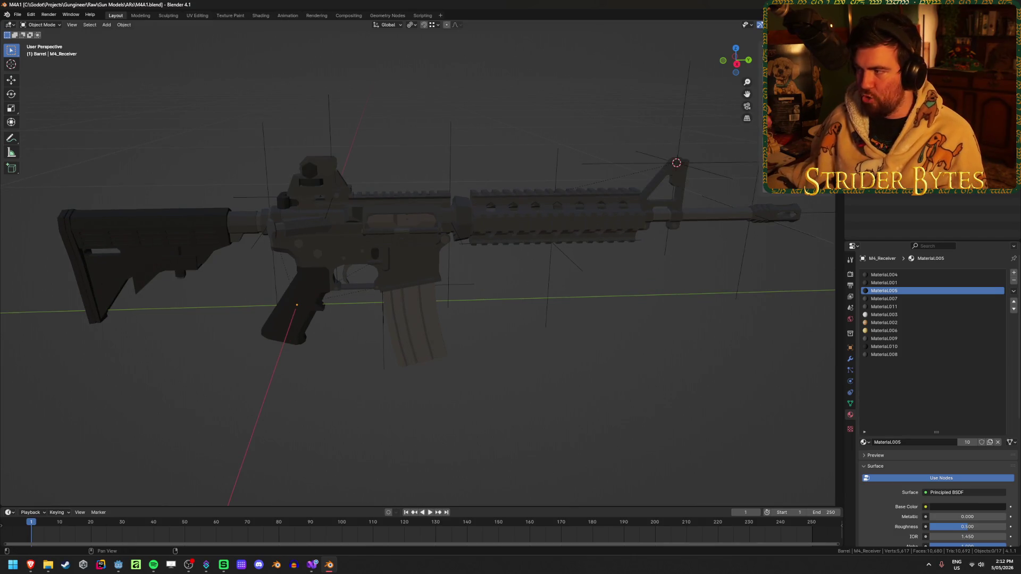
pyautogui.moveTo(467, 401)
pyautogui.mouseDown()
pyautogui.moveTo(317, 392)
pyautogui.moveTo(351, 369)
pyautogui.moveTo(492, 387)
pyautogui.moveTo(547, 326)
pyautogui.moveTo(433, 392)
pyautogui.moveTo(372, 392)
pyautogui.mouseUp()
# - Browse the viewport shading and object selectability popovers, then toggle X-Ray with Alt+Z
pyautogui.click(837, 24)
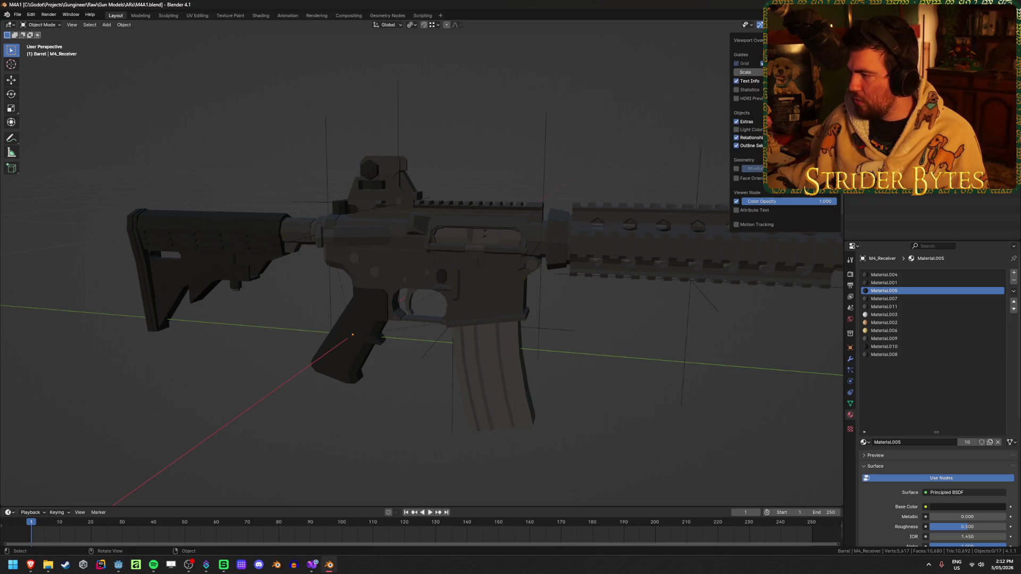
pyautogui.moveTo(787, 25)
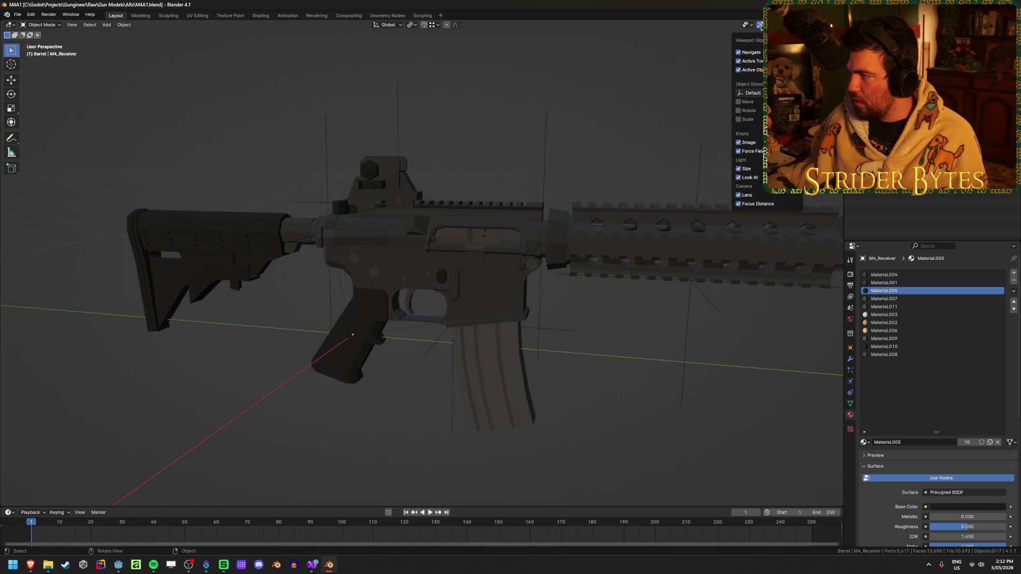
pyautogui.moveTo(835, 25)
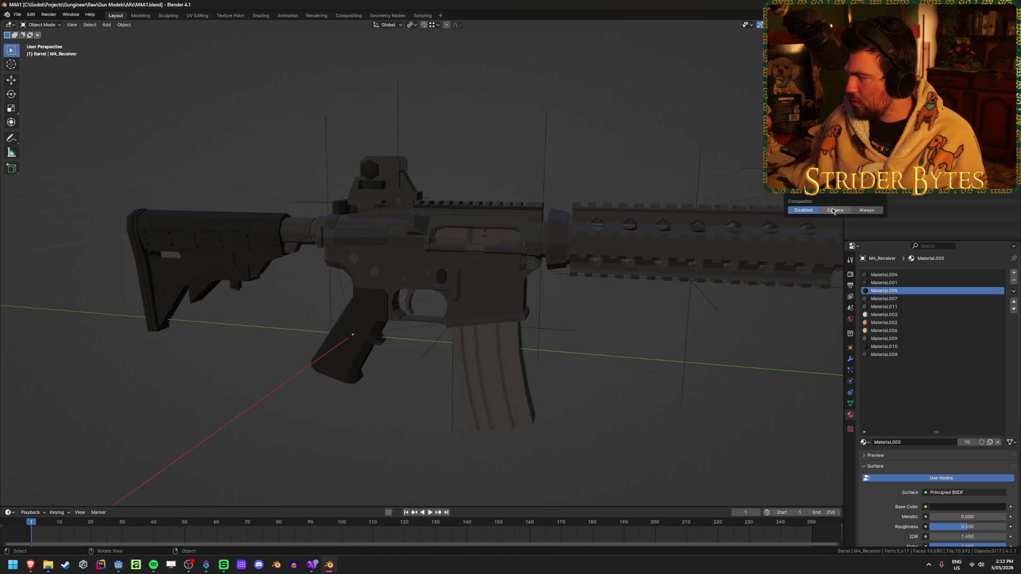
pyautogui.moveTo(820, 193)
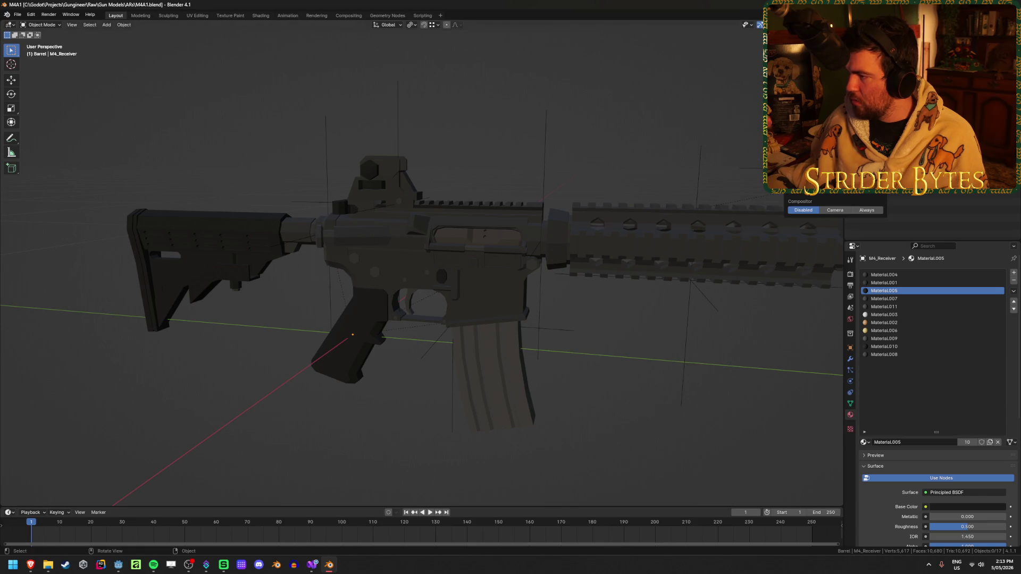
pyautogui.click(749, 26)
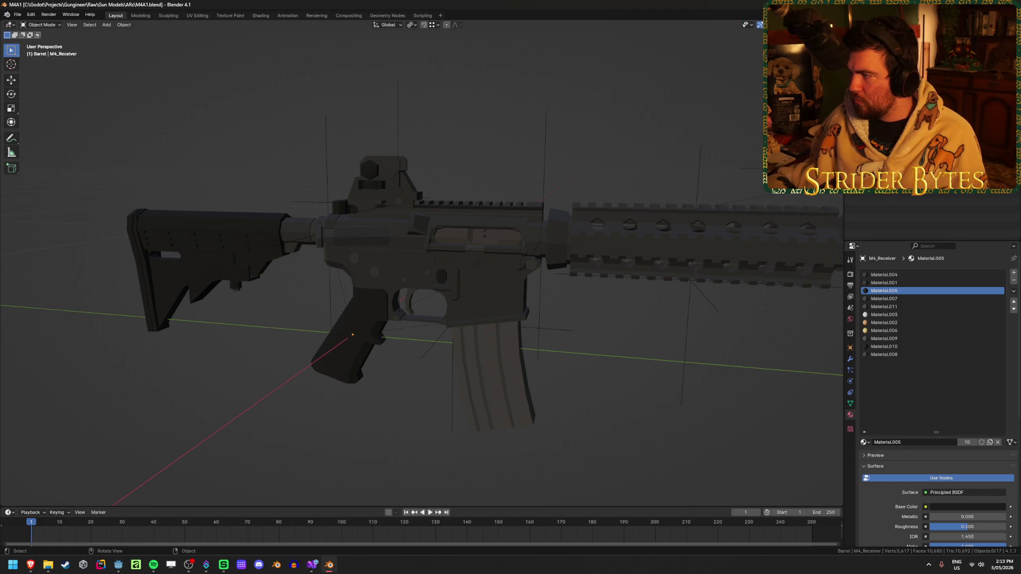
pyautogui.hotkey('alt', 'z')
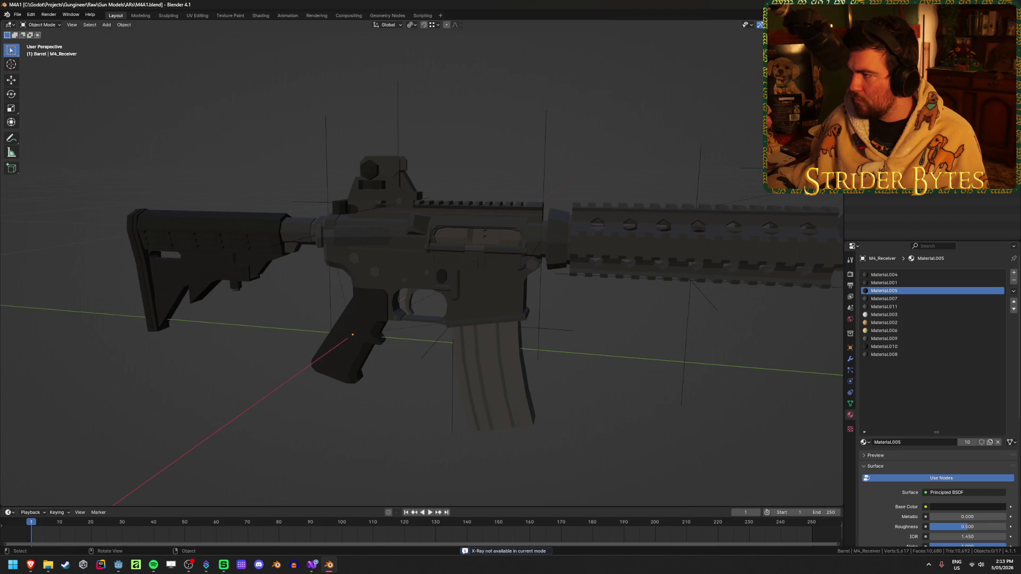
# - Switch the viewport to solid shading and orbit around the rifle
pyautogui.press('z')
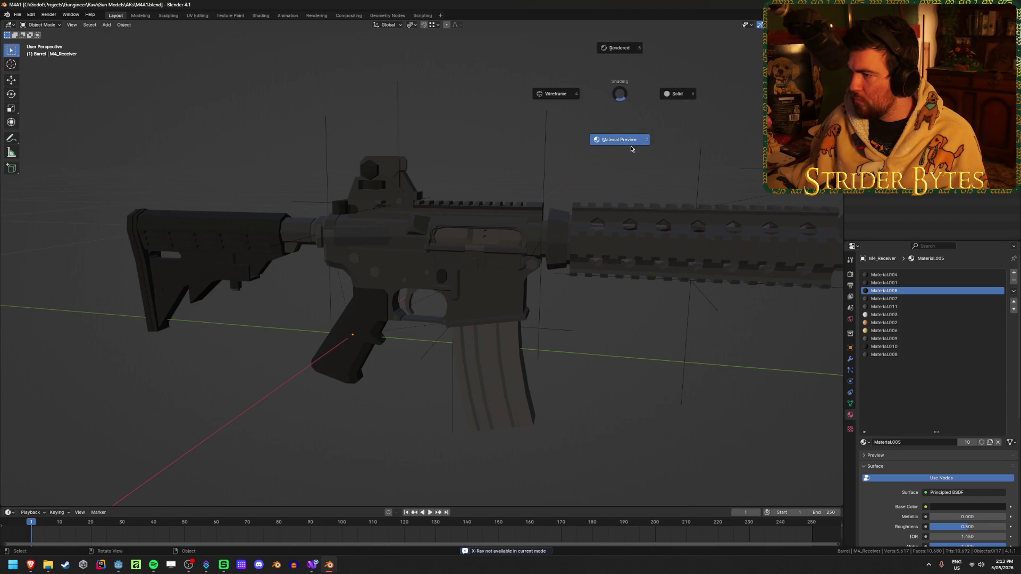
pyautogui.click(689, 91)
pyautogui.moveTo(611, 128); pyautogui.dragTo(653, 129)
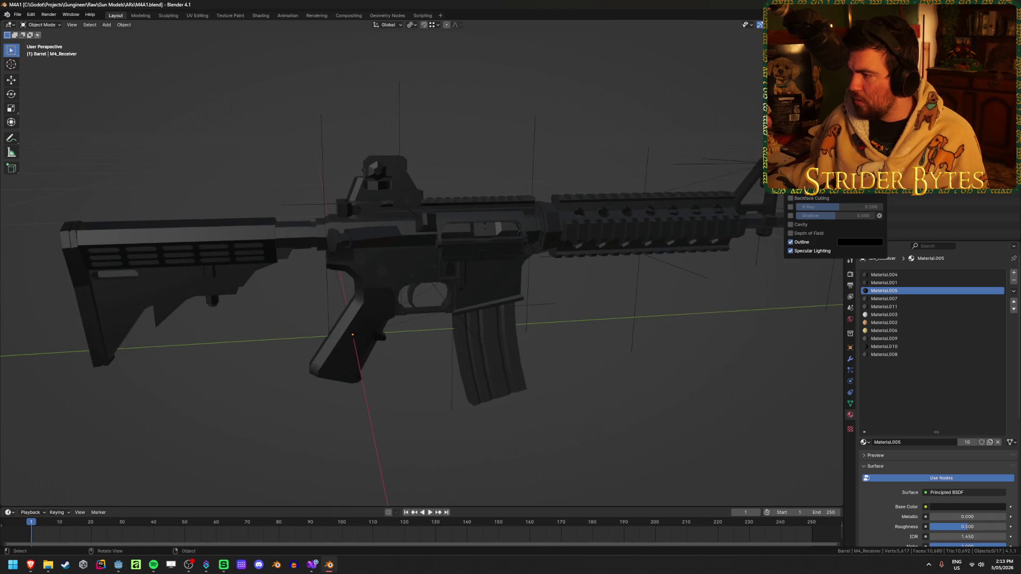
pyautogui.moveTo(467, 105)
pyautogui.mouseDown()
pyautogui.moveTo(515, 90)
pyautogui.moveTo(404, 109)
pyautogui.mouseUp()
# - Turn on cavity shading with valley strength 1.900 and inspect the rifle end-on and three-quarter
pyautogui.click(838, 25)
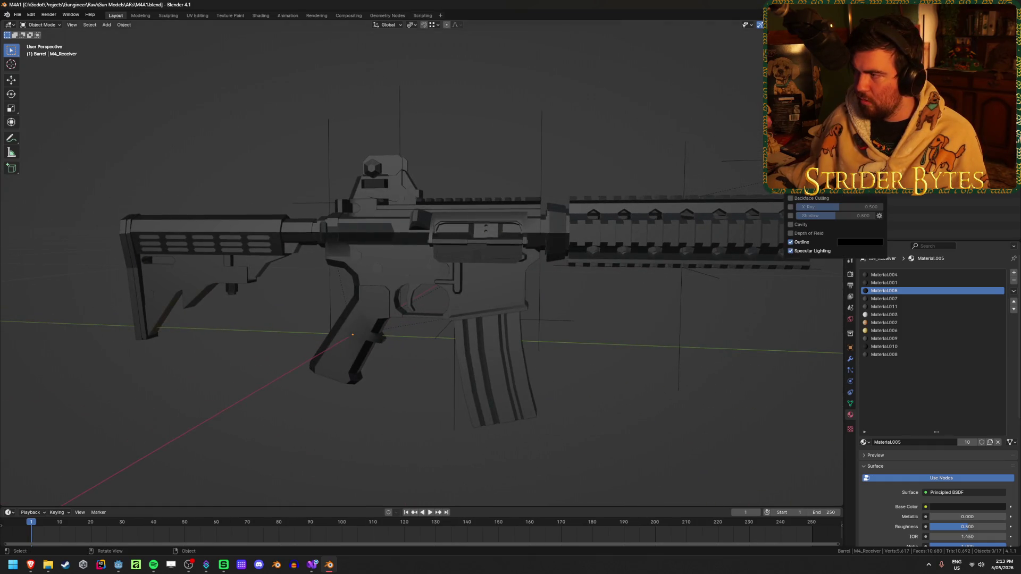
pyautogui.click(791, 225)
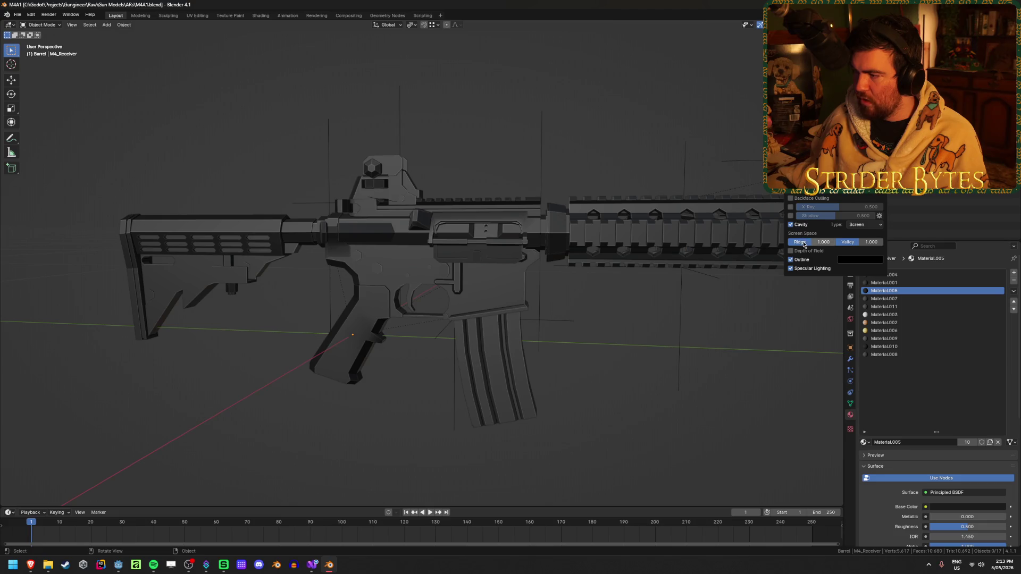
pyautogui.moveTo(859, 241); pyautogui.dragTo(872, 242)
pyautogui.moveTo(531, 404)
pyautogui.mouseDown()
pyautogui.moveTo(593, 423)
pyautogui.moveTo(693, 416)
pyautogui.moveTo(337, 326)
pyautogui.moveTo(554, 321)
pyautogui.moveTo(307, 346)
pyautogui.moveTo(201, 369)
pyautogui.moveTo(208, 346)
pyautogui.moveTo(260, 364)
pyautogui.moveTo(276, 351)
pyautogui.mouseUp()
pyautogui.scroll(4, 434, 230)
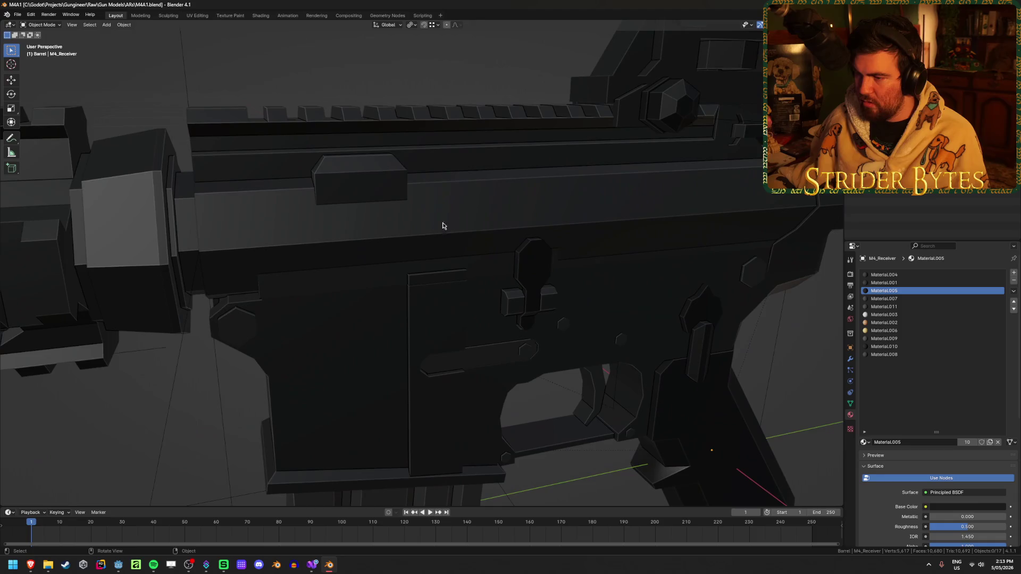
pyautogui.scroll(-5, 447, 197)
pyautogui.moveTo(435, 243)
pyautogui.mouseDown()
pyautogui.moveTo(412, 290)
pyautogui.moveTo(489, 251)
pyautogui.moveTo(492, 274)
pyautogui.moveTo(341, 300)
pyautogui.moveTo(519, 291)
pyautogui.moveTo(369, 303)
pyautogui.moveTo(410, 285)
pyautogui.mouseUp()
pyautogui.scroll(-5, 490, 251)
pyautogui.scroll(3, 410, 285)
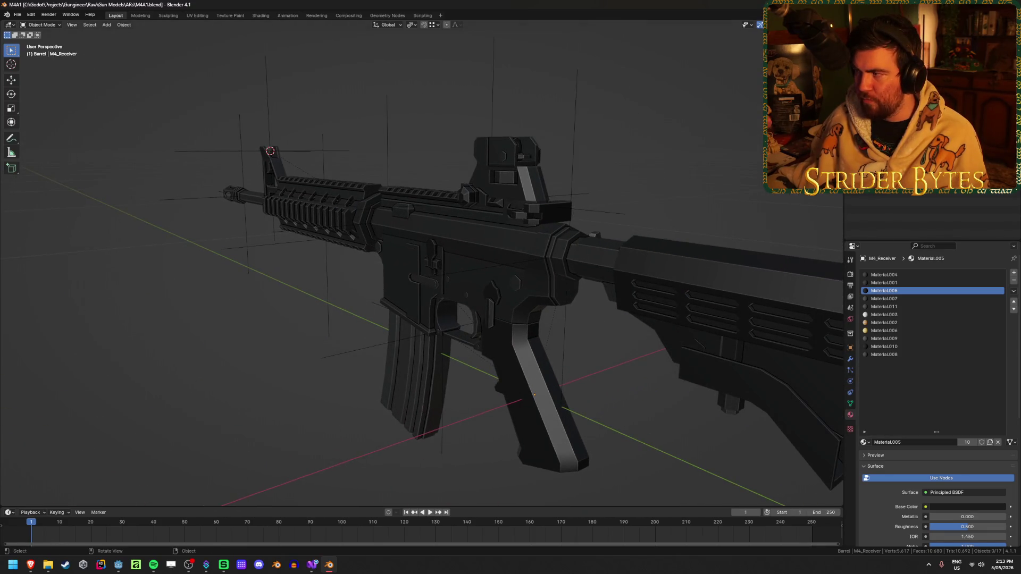
# - Set the cavity type to Both, toggling cavity off and back on to compare
pyautogui.click(838, 24)
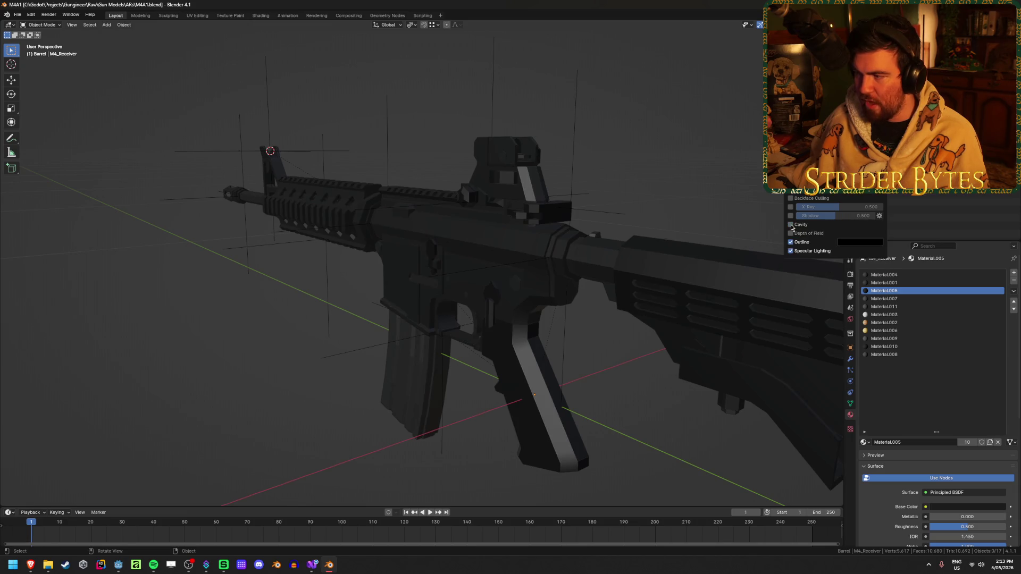
pyautogui.click(864, 225)
pyautogui.click(865, 257)
pyautogui.moveTo(531, 239); pyautogui.dragTo(497, 212)
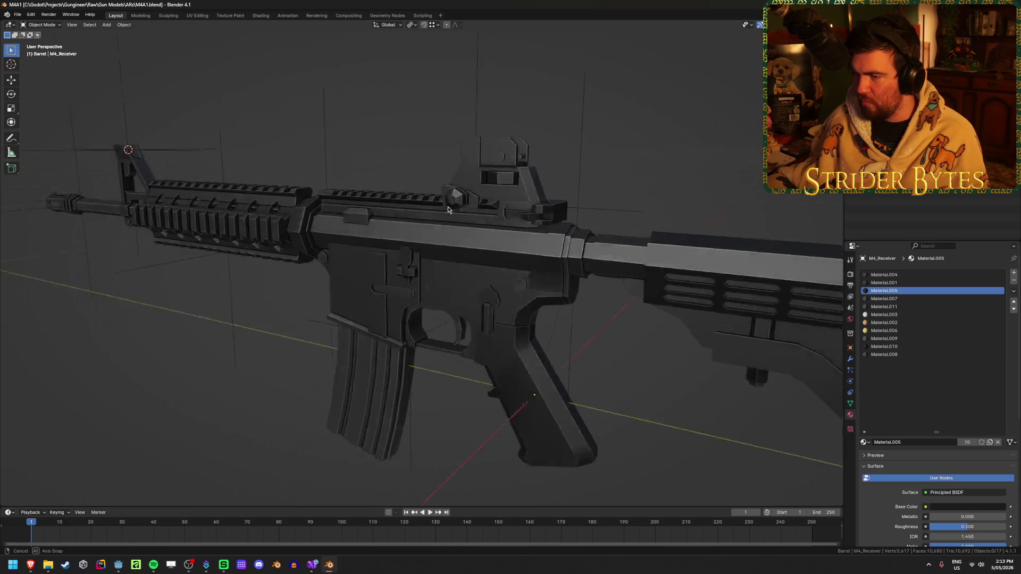
pyautogui.scroll(5, 497, 211)
pyautogui.click(837, 24)
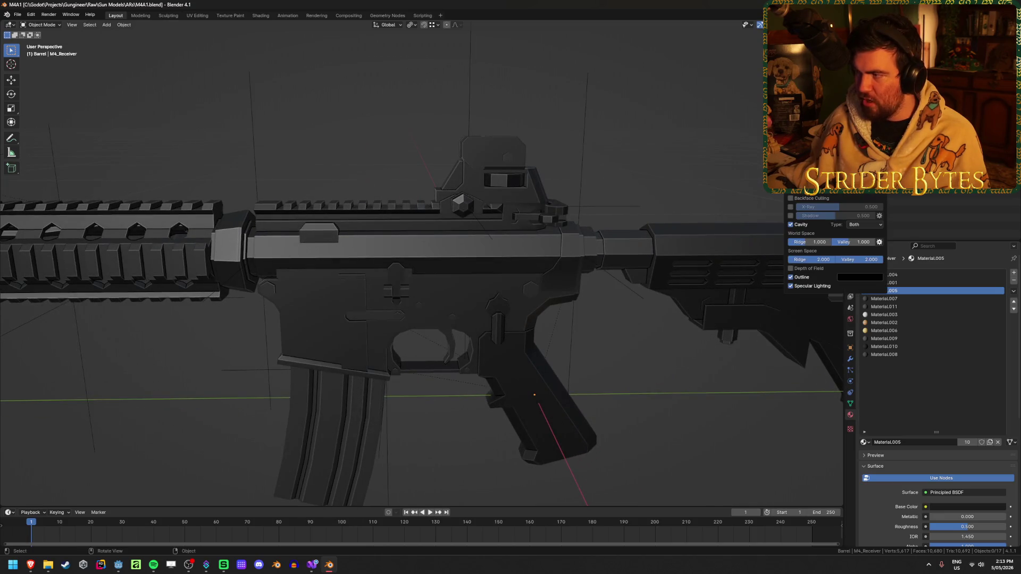
pyautogui.click(790, 225)
pyautogui.moveTo(531, 240)
pyautogui.mouseDown()
pyautogui.moveTo(467, 237)
pyautogui.moveTo(535, 230)
pyautogui.moveTo(448, 253)
pyautogui.mouseUp()
pyautogui.click(837, 24)
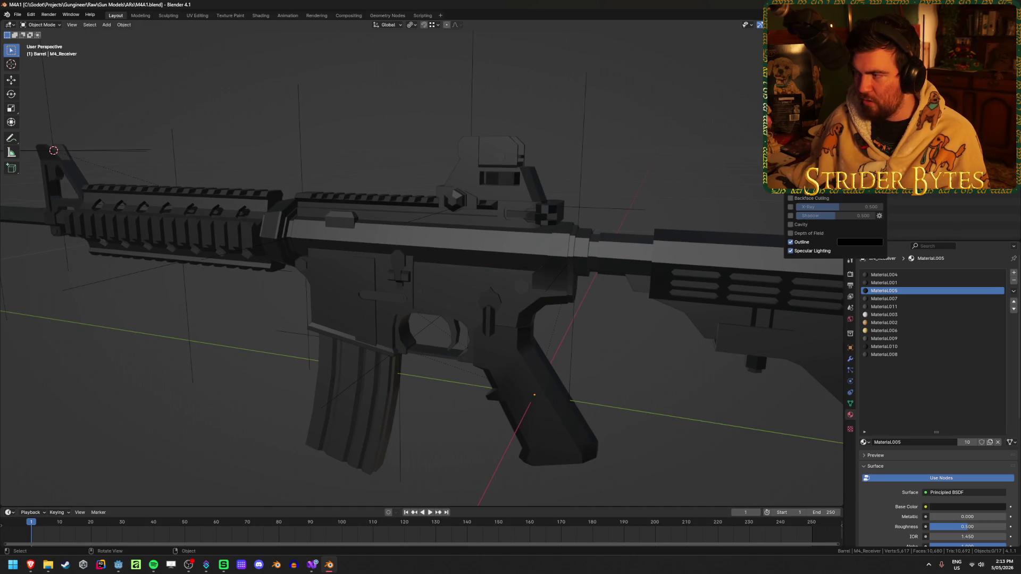
pyautogui.click(800, 223)
pyautogui.moveTo(378, 113)
pyautogui.mouseDown()
pyautogui.moveTo(326, 143)
pyautogui.moveTo(405, 142)
pyautogui.moveTo(379, 147)
pyautogui.mouseUp()
# - Save M4A1.blend, minimize Blender and switch back to the Godot editor
pyautogui.hotkey('ctrl', 's')
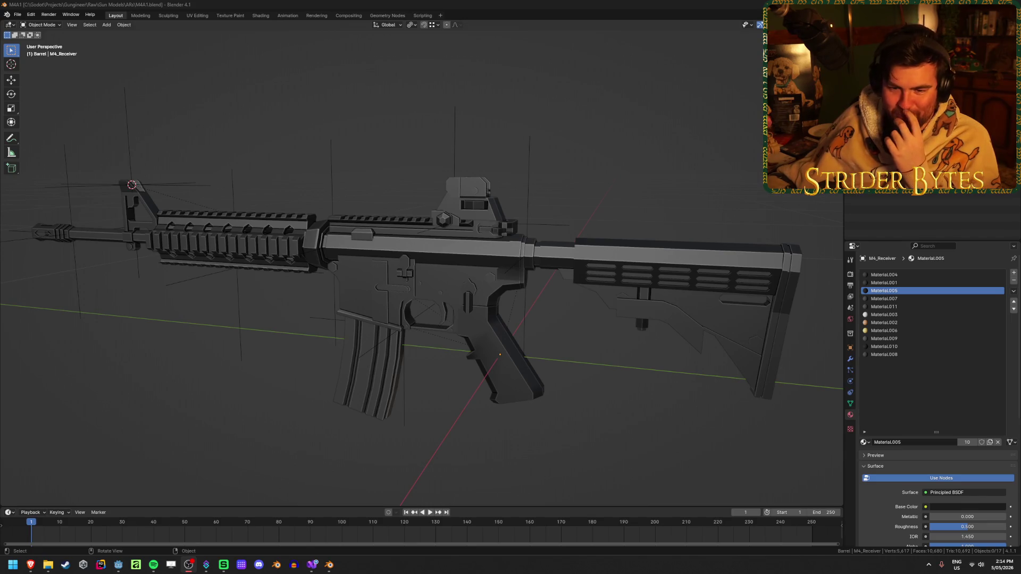
pyautogui.click(218, 349)
pyautogui.hotkey('ctrl', 's')
pyautogui.scroll(3, 239, 375)
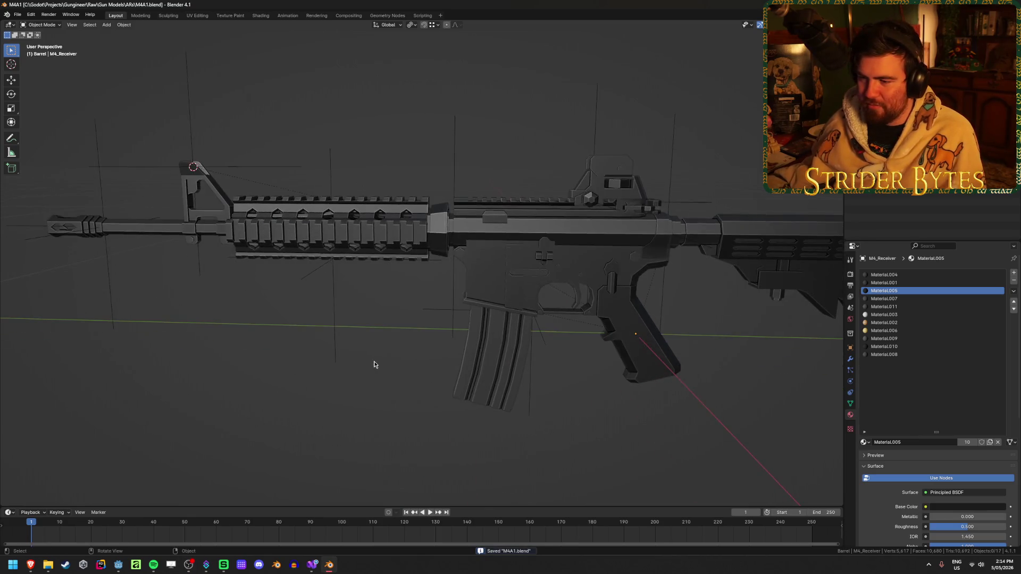
pyautogui.moveTo(309, 374); pyautogui.dragTo(319, 369)
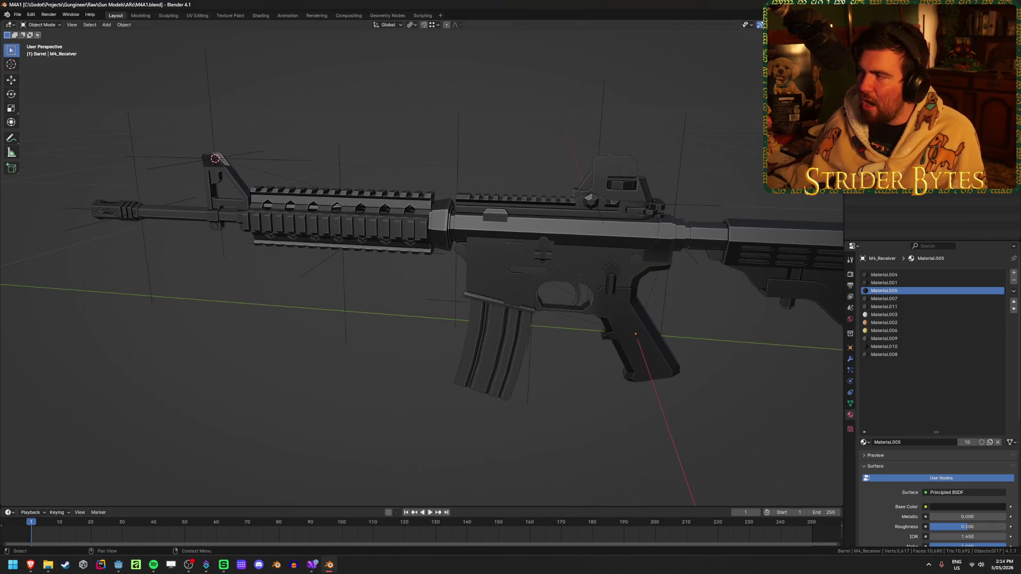
pyautogui.click(329, 565)
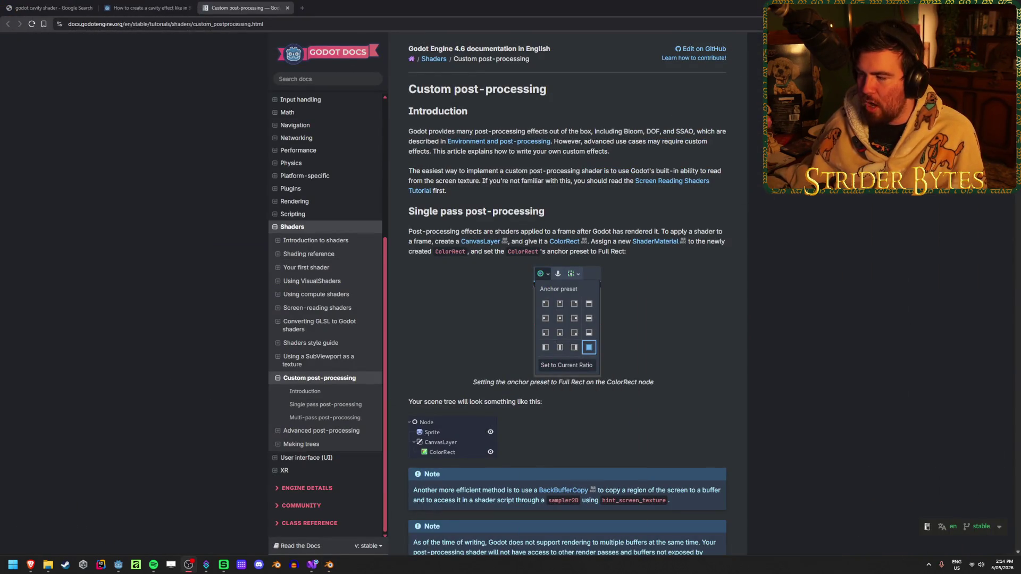
pyautogui.hotkey('alt', 'Tab')
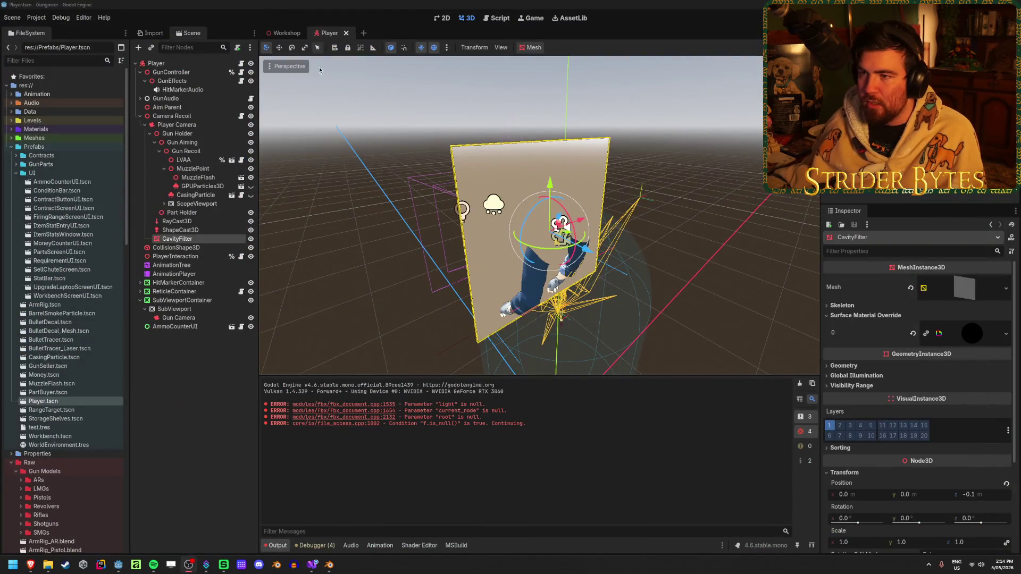
# - Switch to the Workshop scene tab and run the game with F5
pyautogui.click(285, 33)
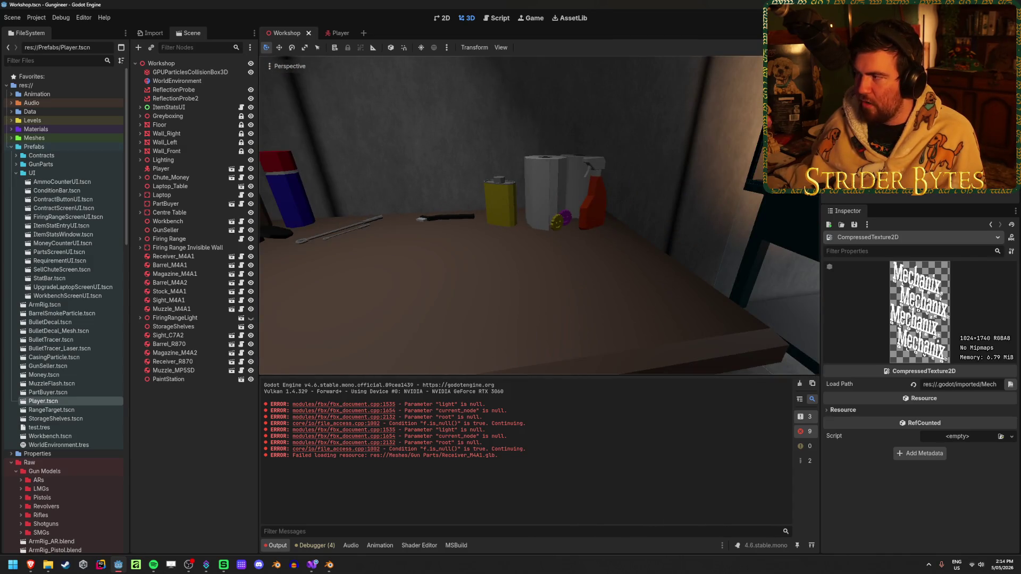
pyautogui.press('F5')
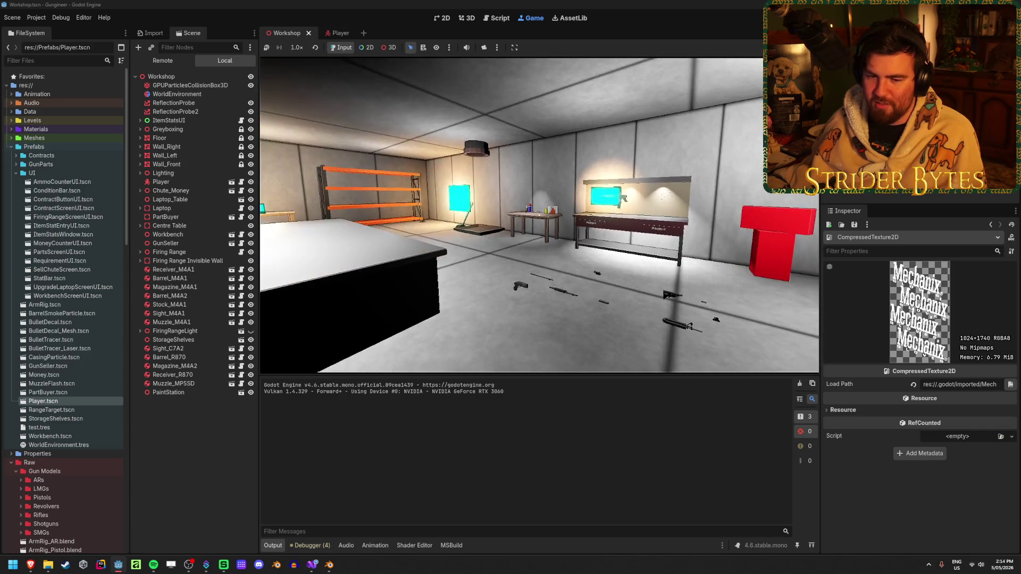
# - Walk around the small table inspecting the white canisters and spray can, then stop the game
pyautogui.press('w')
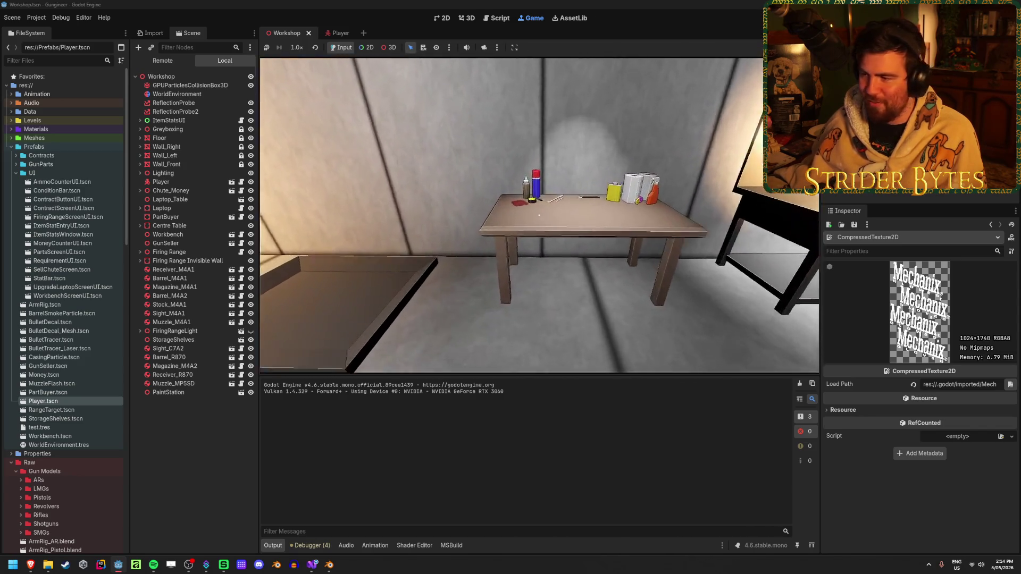
pyautogui.press('w')
pyautogui.press('d')
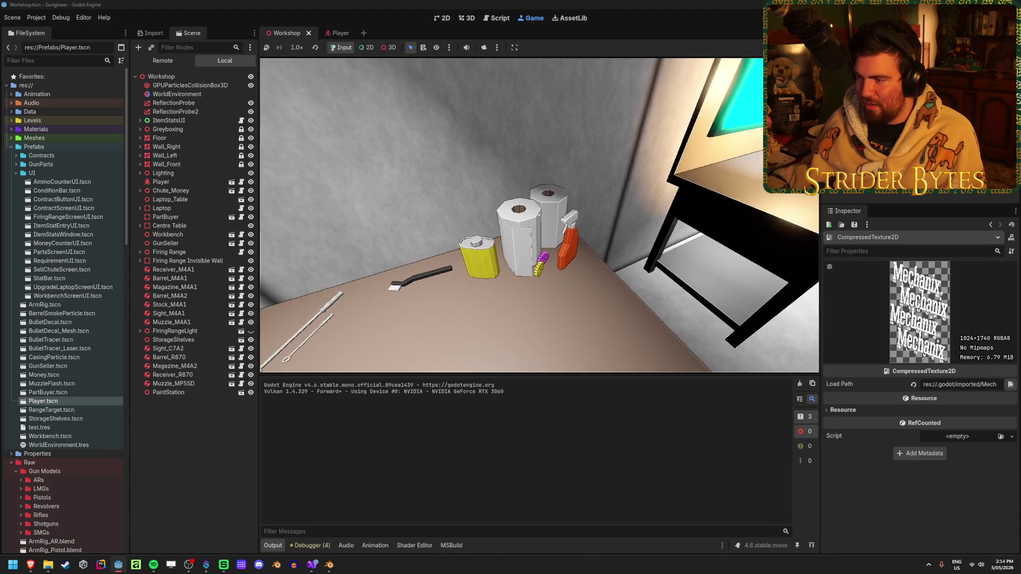
pyautogui.press('s')
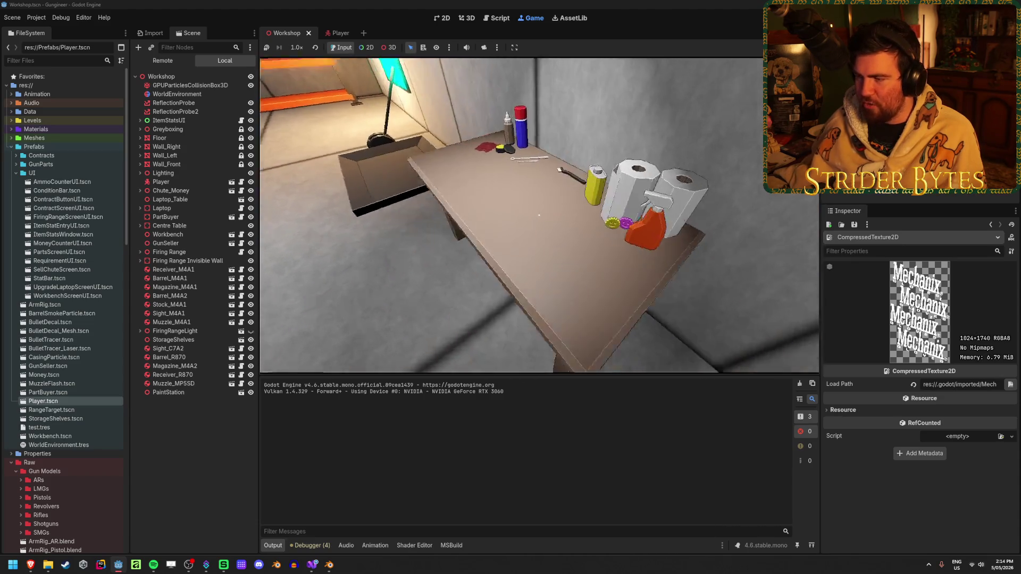
pyautogui.press('w')
pyautogui.press('a')
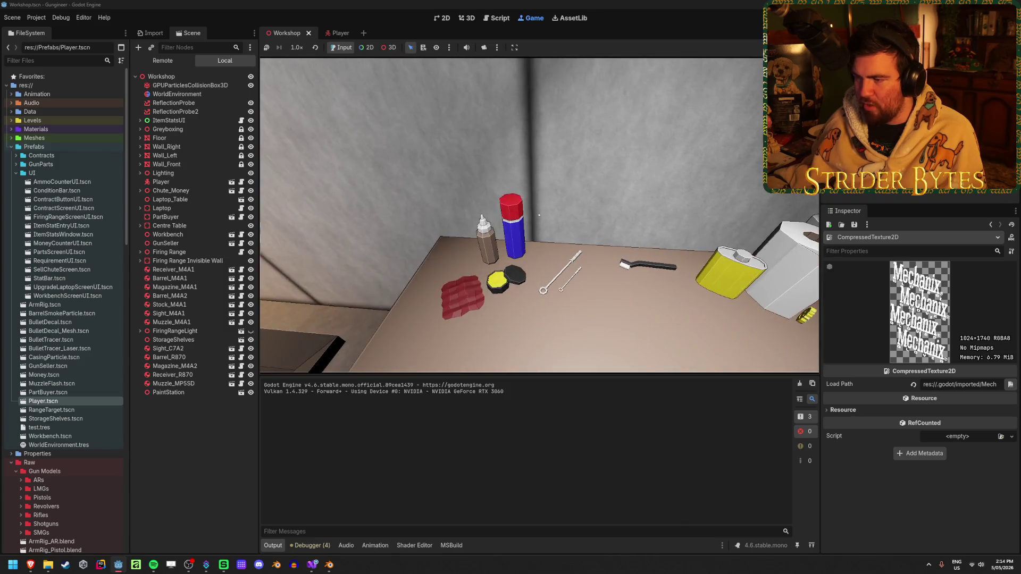
pyautogui.press('s')
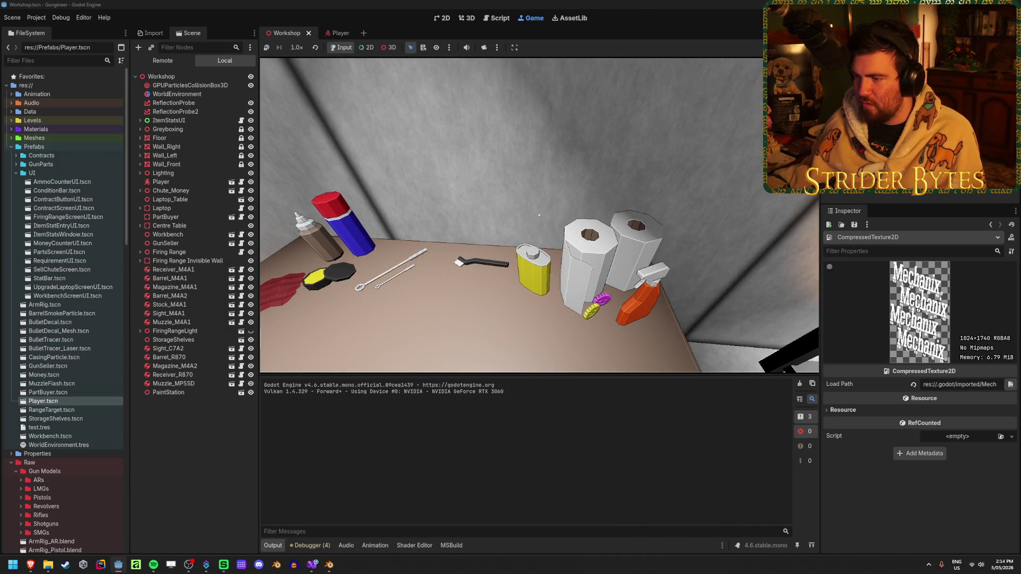
pyautogui.press('a')
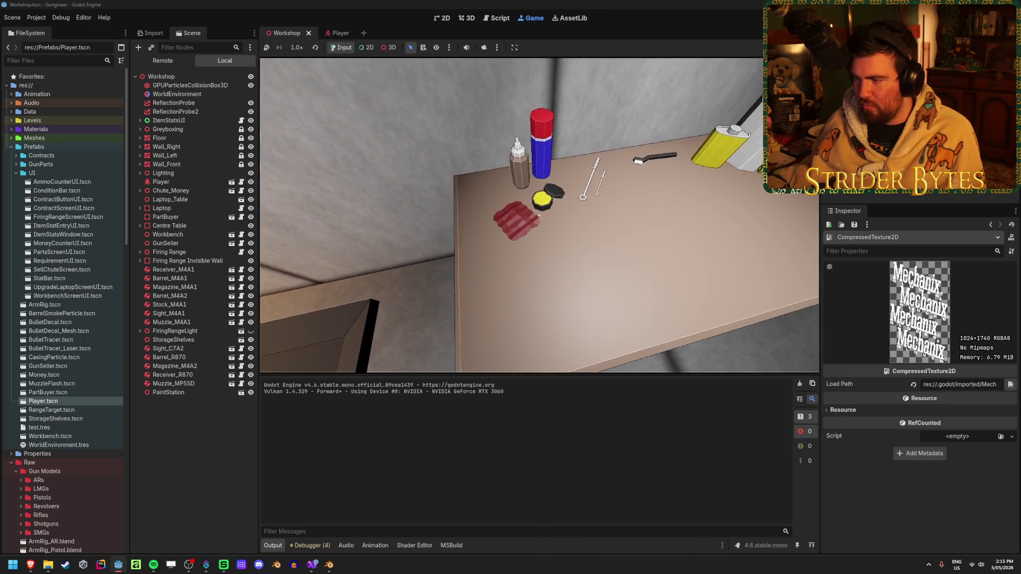
pyautogui.press('w')
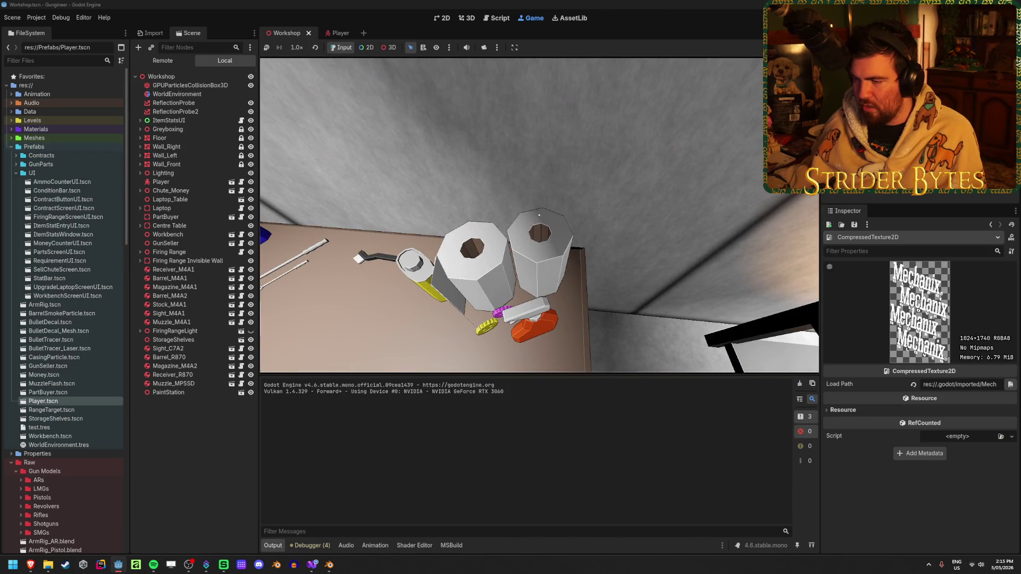
pyautogui.press('F8')
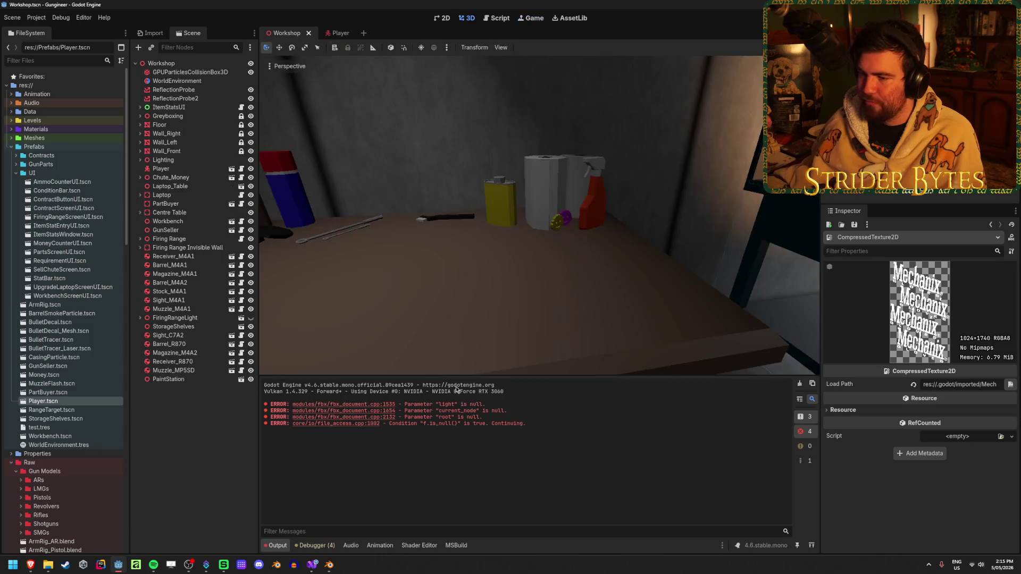
# - Bring the M4A1 Blender window forward, then the browser showing the Custom post-processing docs
pyautogui.moveTo(329, 567)
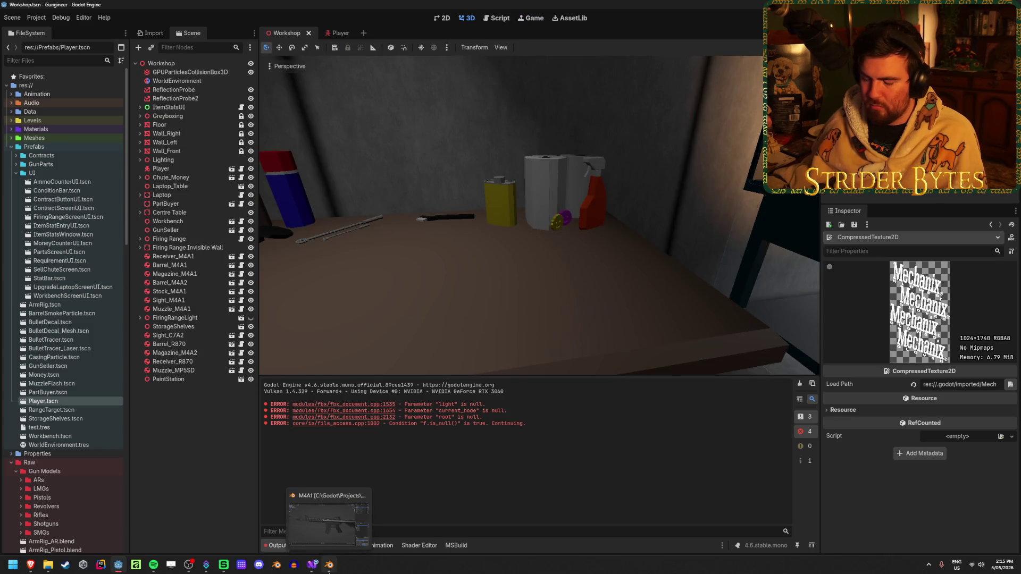
pyautogui.click(331, 566)
pyautogui.moveTo(35, 565)
pyautogui.click(95, 523)
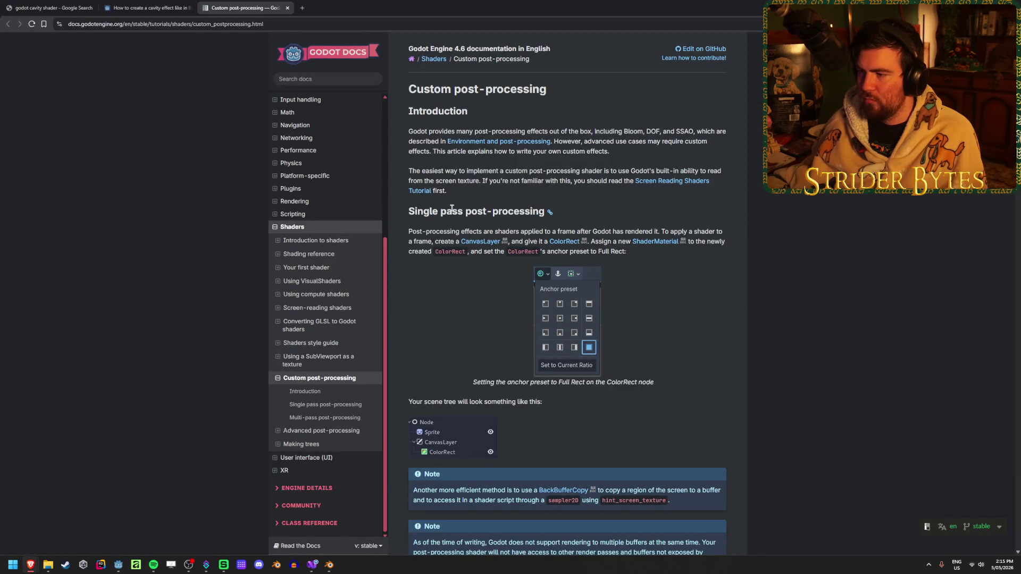
# - Highlight key post-processing sentences and open the Screen Reading Shaders tutorial in a new tab
pyautogui.moveTo(459, 231)
pyautogui.mouseDown()
pyautogui.moveTo(718, 231)
pyautogui.moveTo(439, 240)
pyautogui.moveTo(713, 230)
pyautogui.mouseUp()
pyautogui.click(610, 229)
pyautogui.click(713, 230)
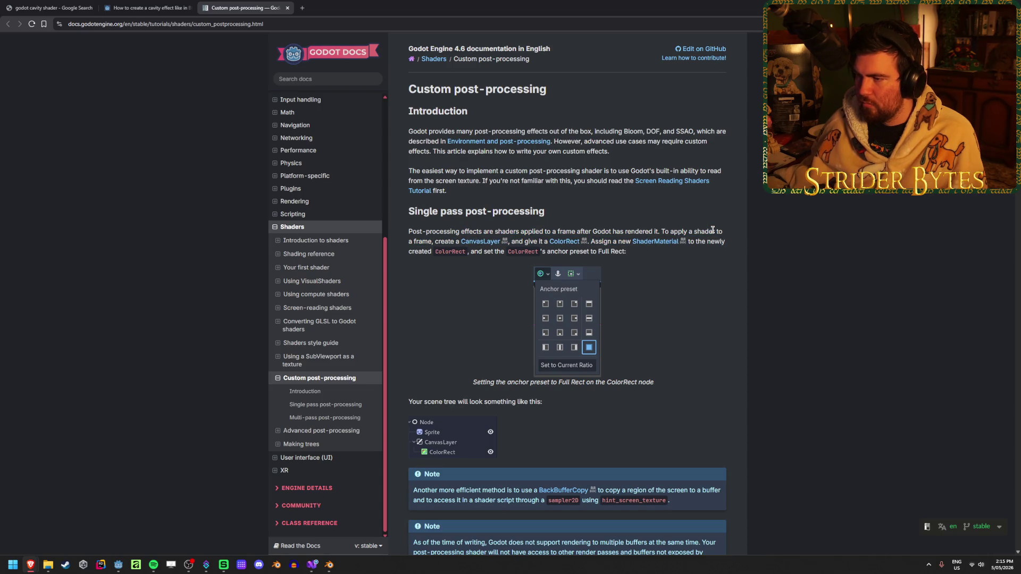
pyautogui.moveTo(450, 170); pyautogui.dragTo(578, 169)
pyautogui.click(578, 168)
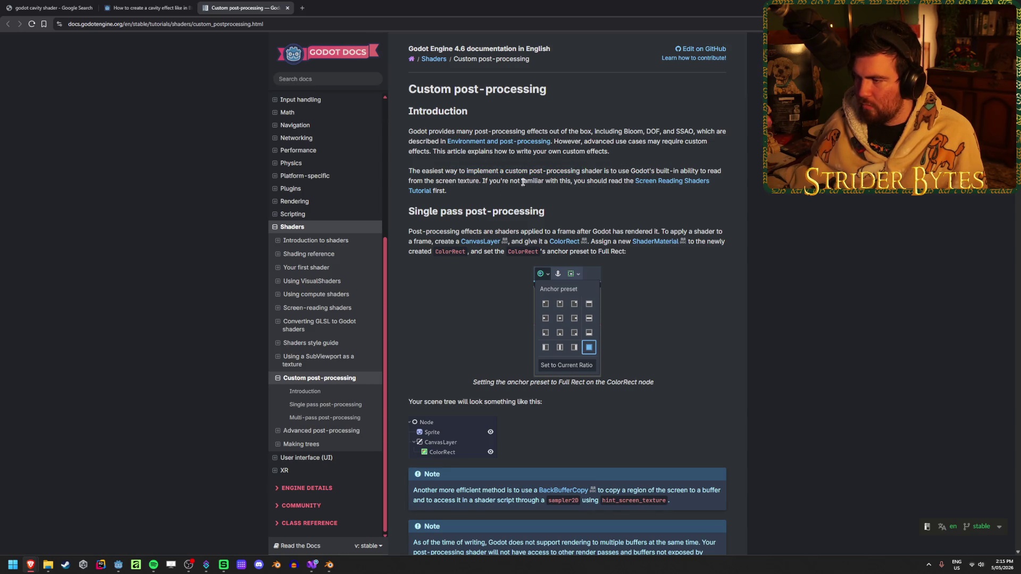
pyautogui.middleClick(657, 181)
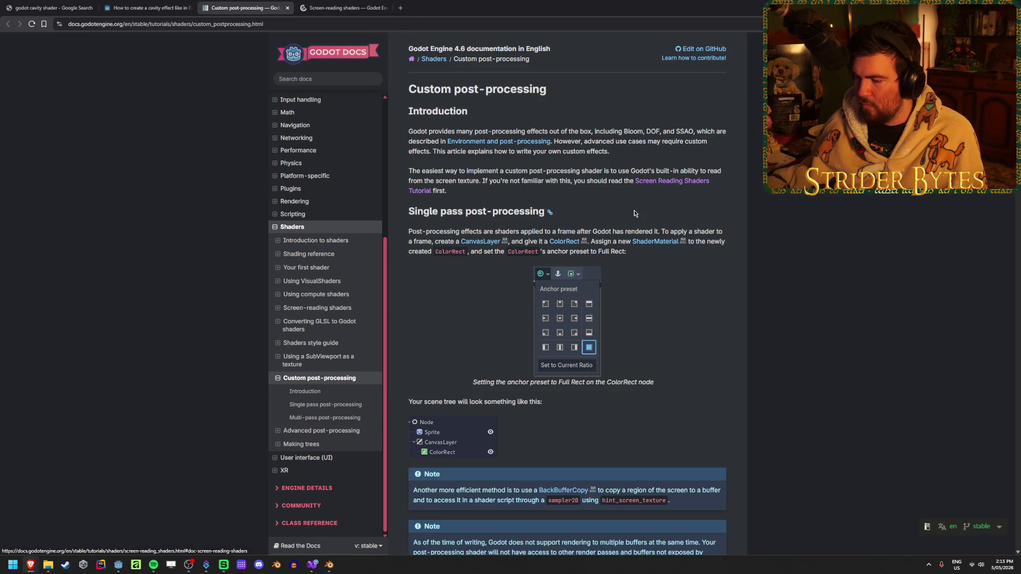
# - Scroll through the page and back up to its introduction and single-pass section
pyautogui.scroll(-7, 790, 224)
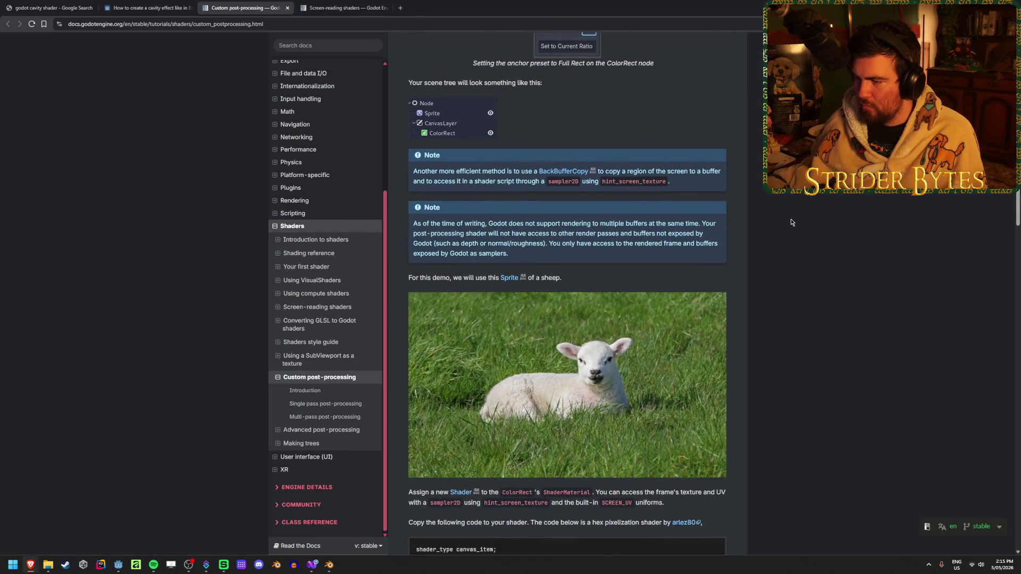
pyautogui.scroll(-7, 790, 222)
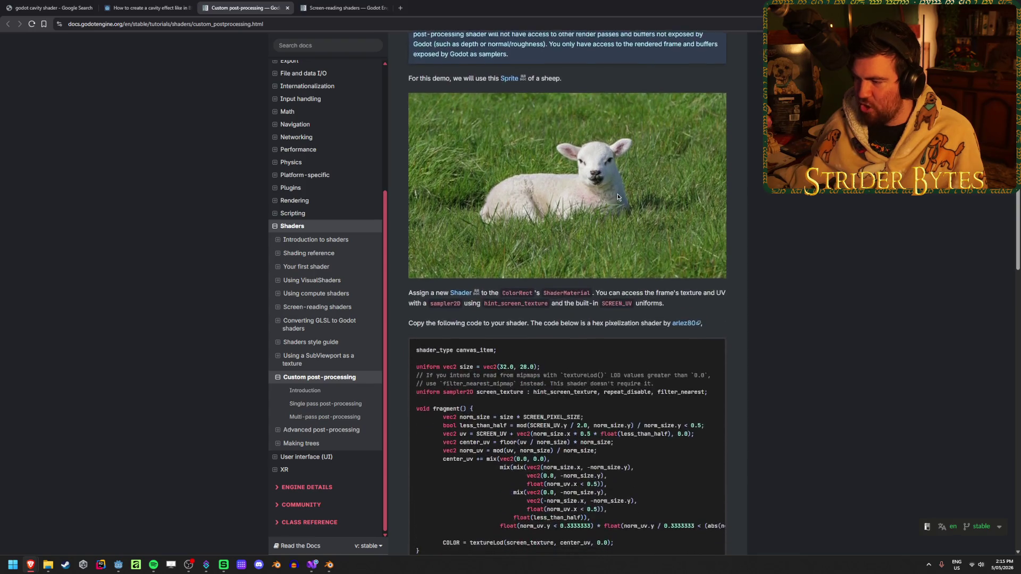
pyautogui.scroll(-3, 878, 314)
pyautogui.scroll(4, 809, 294)
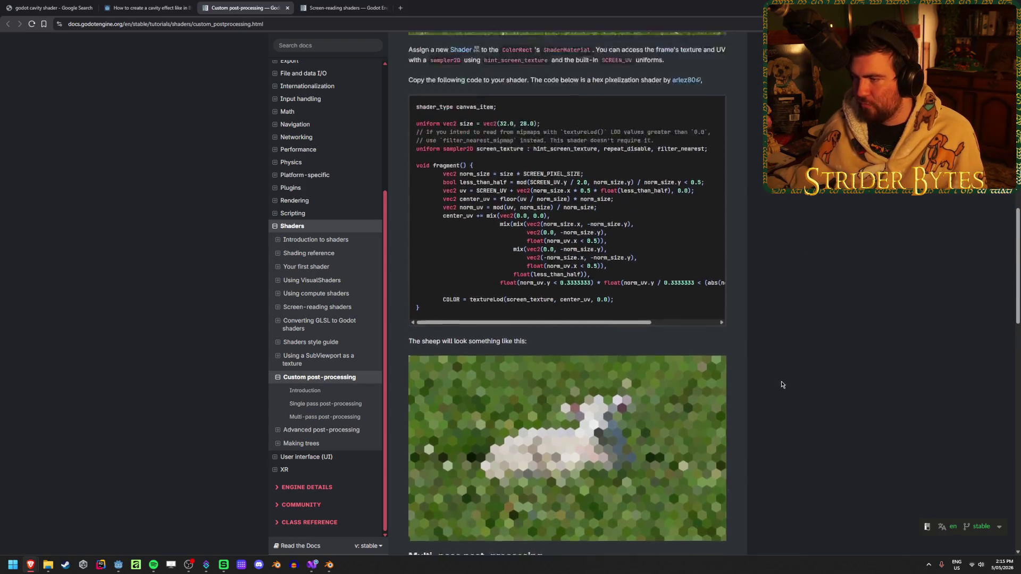
pyautogui.scroll(3, 810, 294)
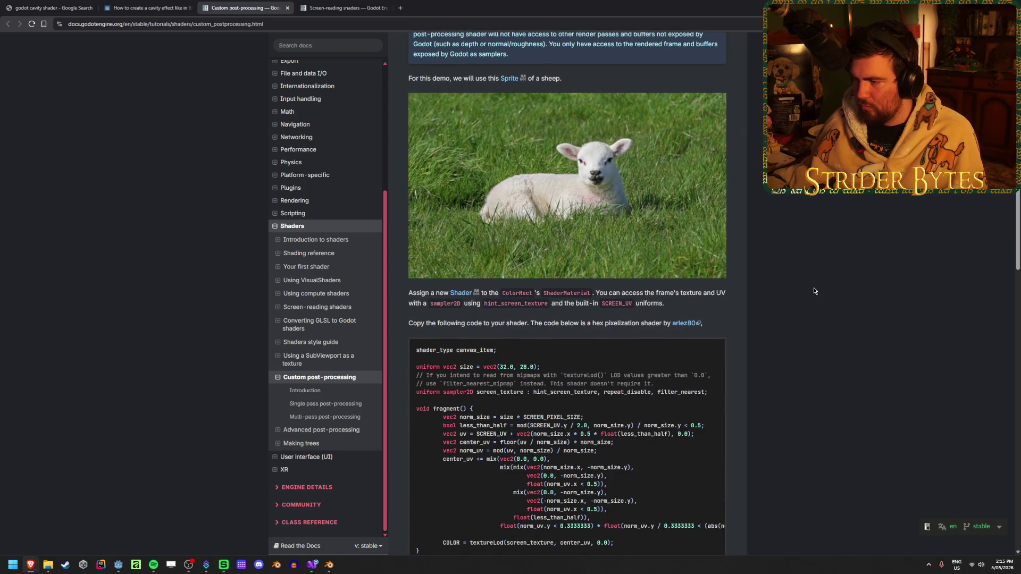
pyautogui.scroll(-1, 813, 291)
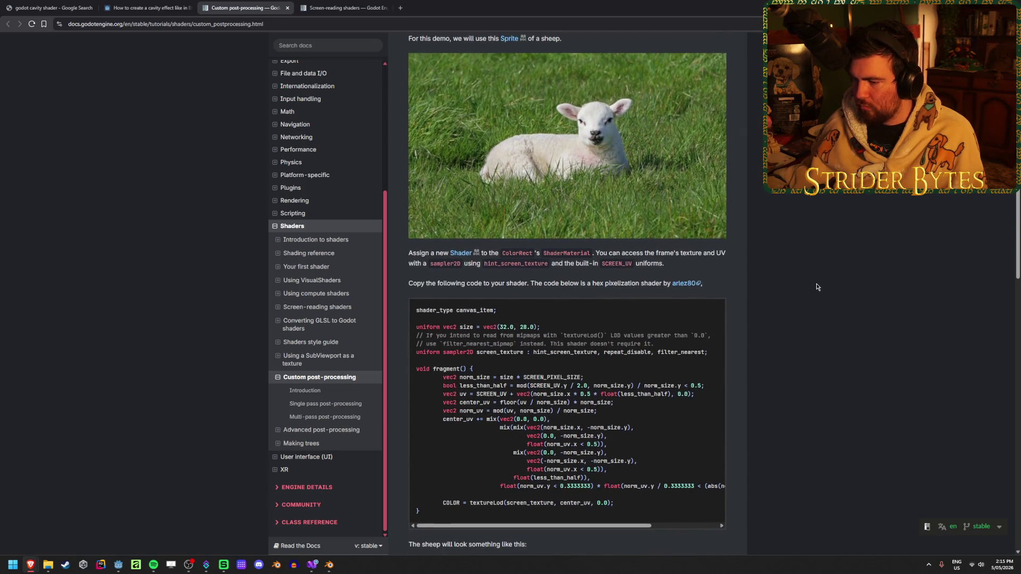
pyautogui.scroll(4, 817, 287)
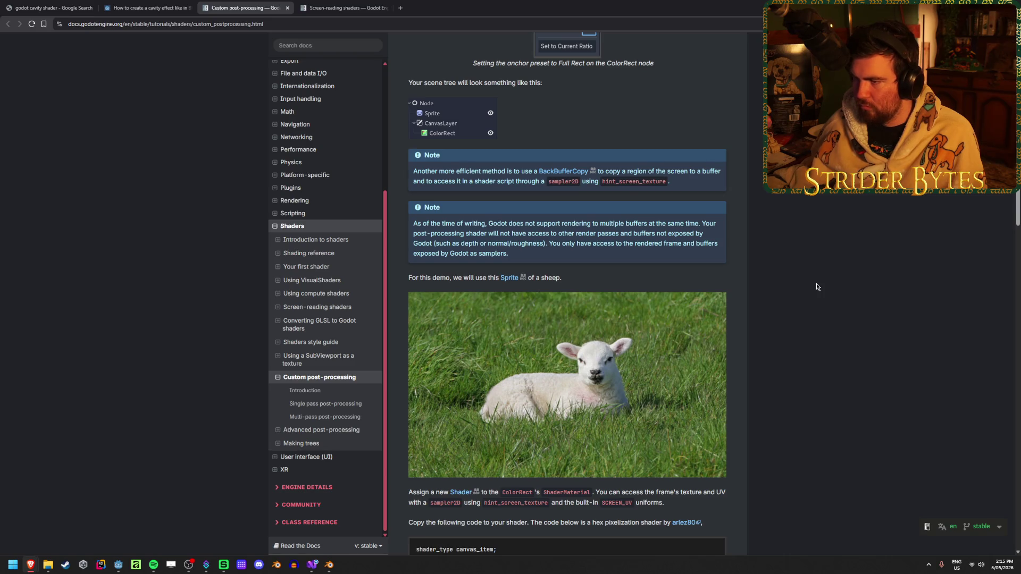
pyautogui.scroll(2, 817, 287)
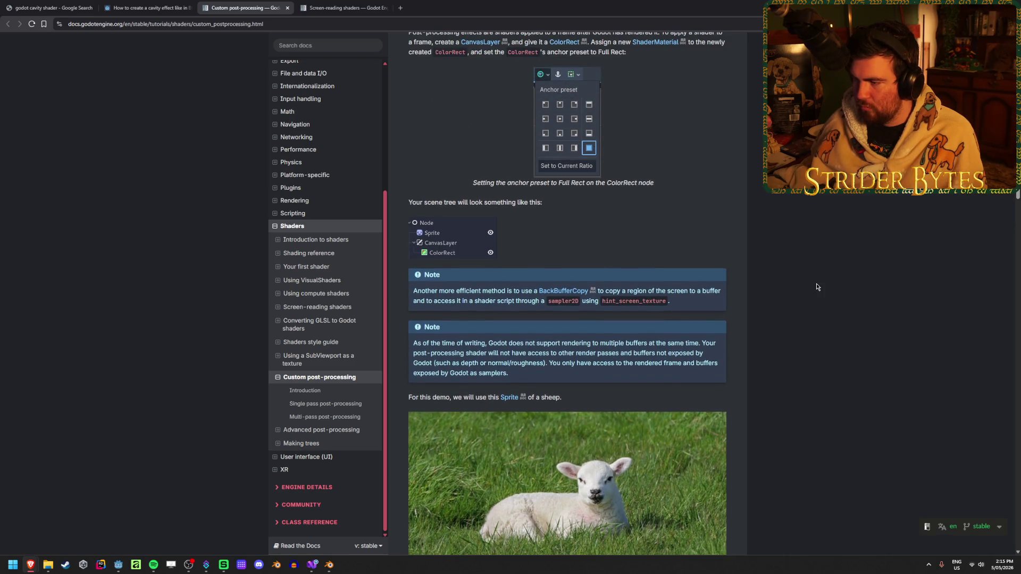
pyautogui.scroll(4, 817, 287)
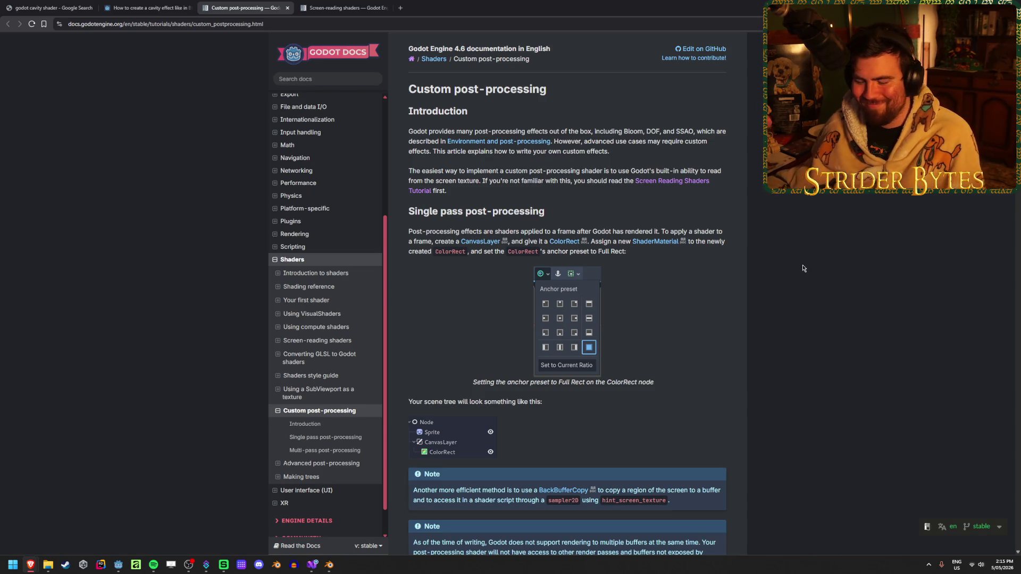
pyautogui.scroll(-8, 803, 268)
pyautogui.scroll(-11, 803, 269)
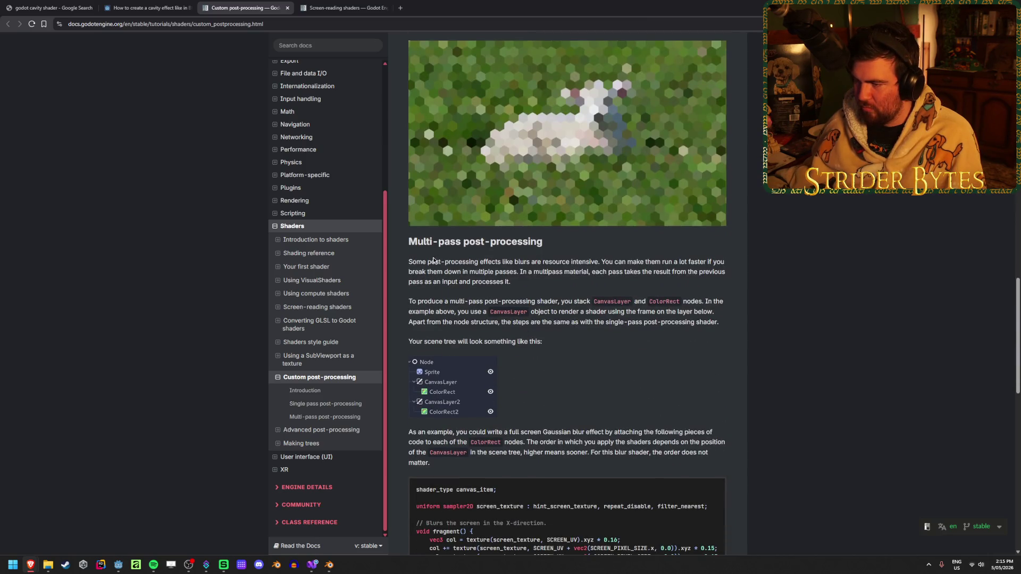
pyautogui.moveTo(515, 261); pyautogui.dragTo(521, 261)
pyautogui.moveTo(645, 261); pyautogui.dragTo(590, 261)
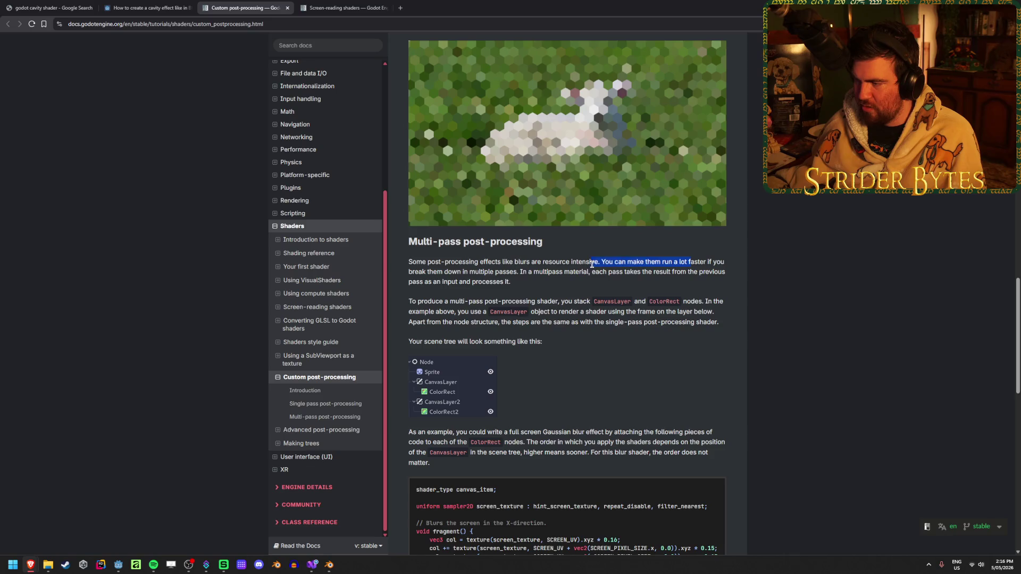
pyautogui.moveTo(429, 272)
pyautogui.mouseDown()
pyautogui.moveTo(649, 272)
pyautogui.moveTo(444, 271)
pyautogui.mouseUp()
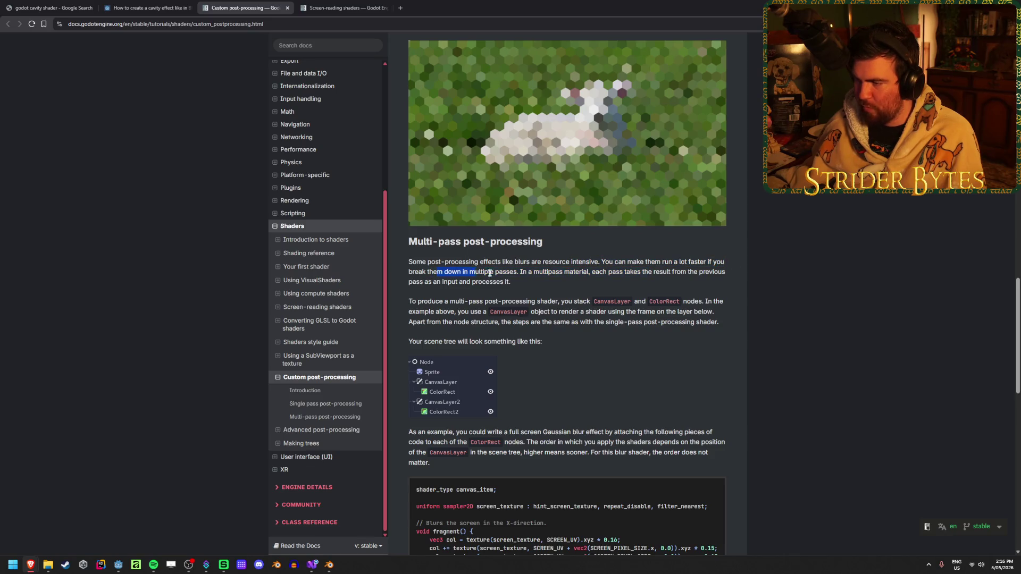
pyautogui.scroll(-10, 801, 277)
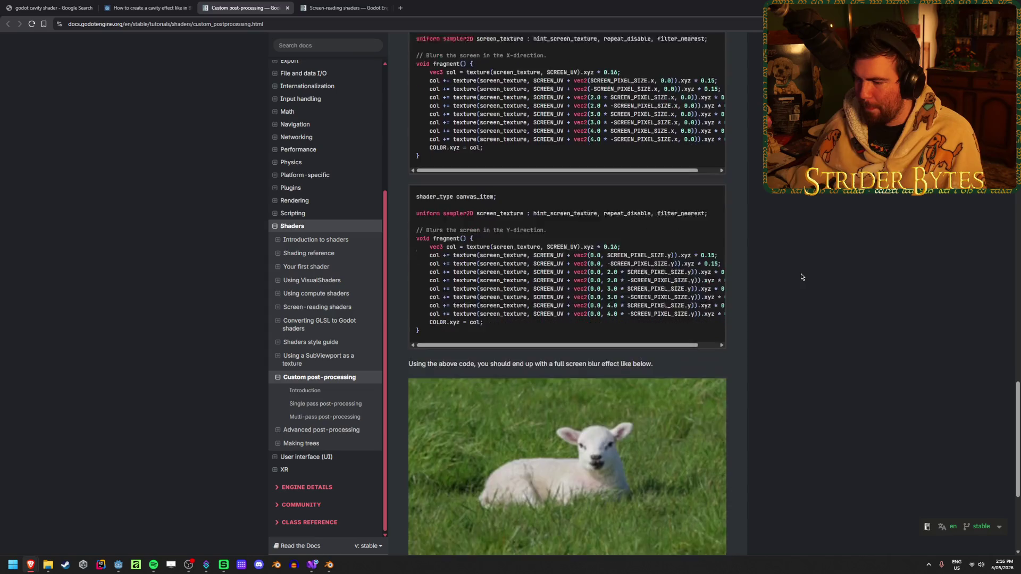
pyautogui.scroll(-2, 800, 276)
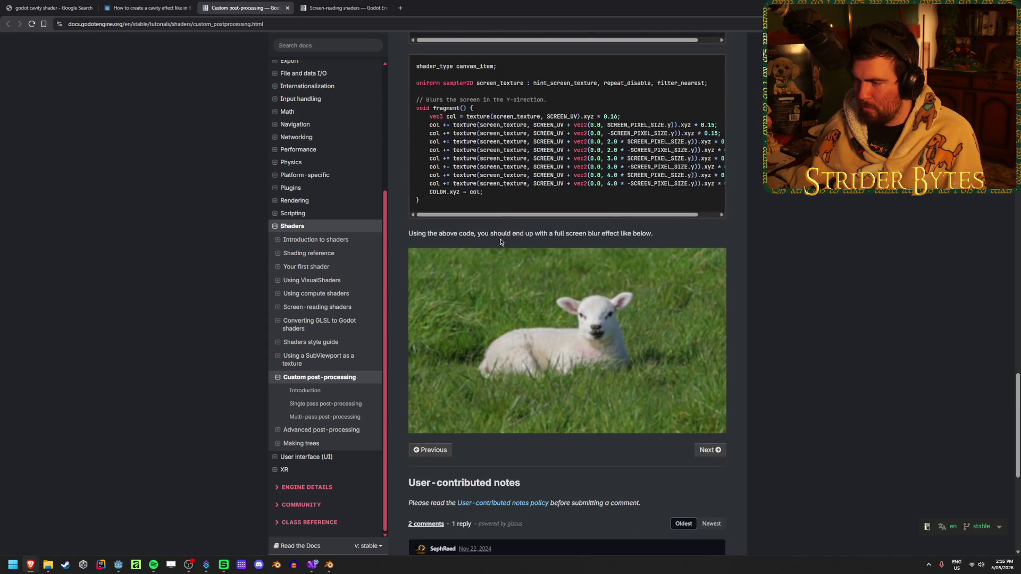
pyautogui.scroll(6, 817, 337)
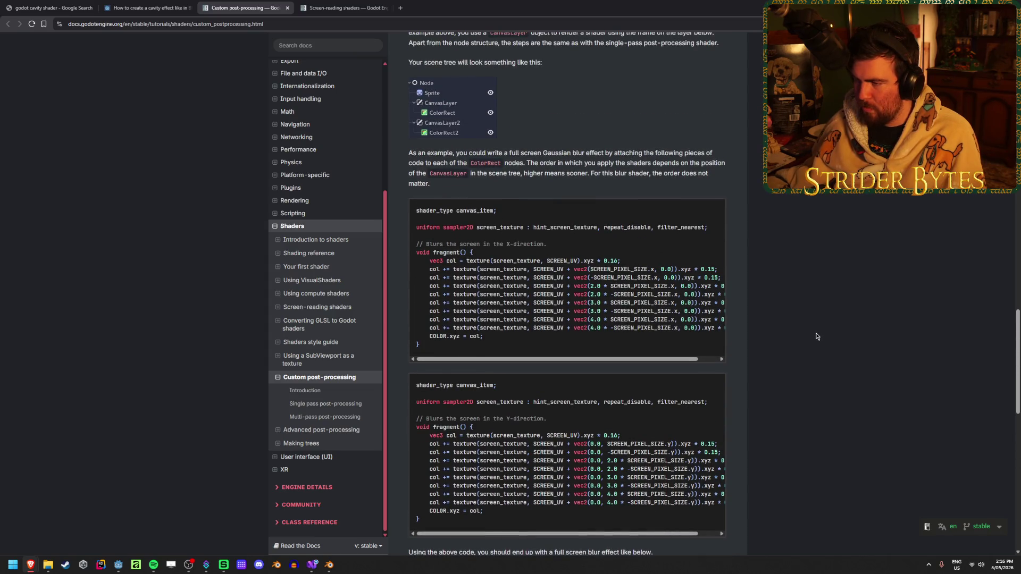
pyautogui.scroll(2, 816, 337)
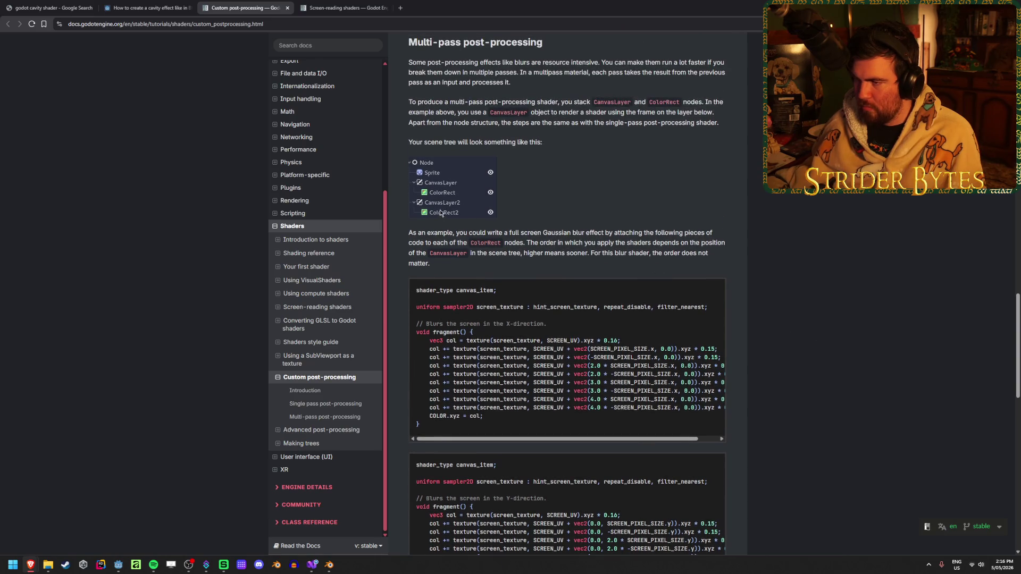
pyautogui.scroll(15, 770, 274)
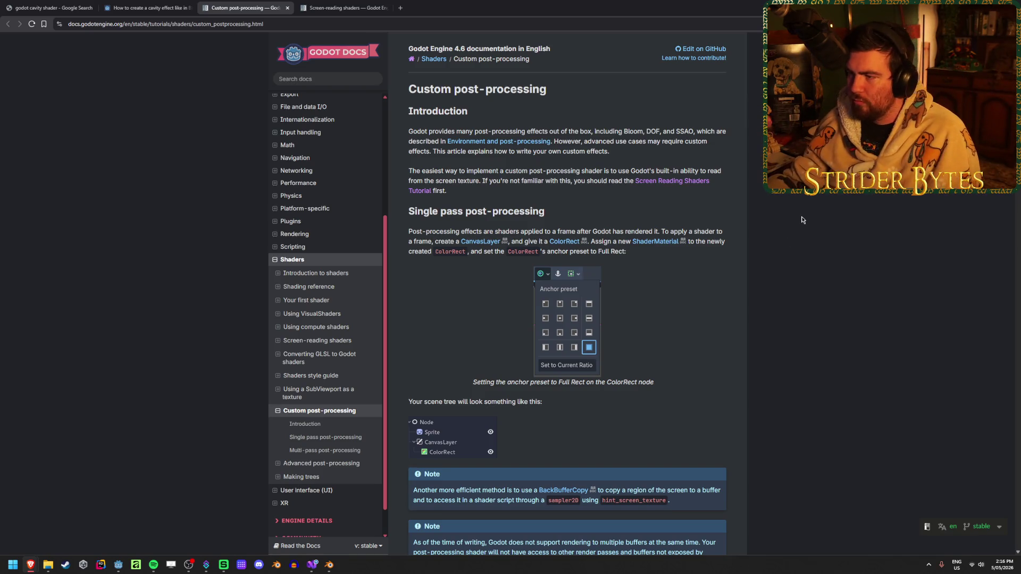
# - Scroll to and highlight the hex pixelization shader code, then return to the Godot editor
pyautogui.scroll(-5, 819, 262)
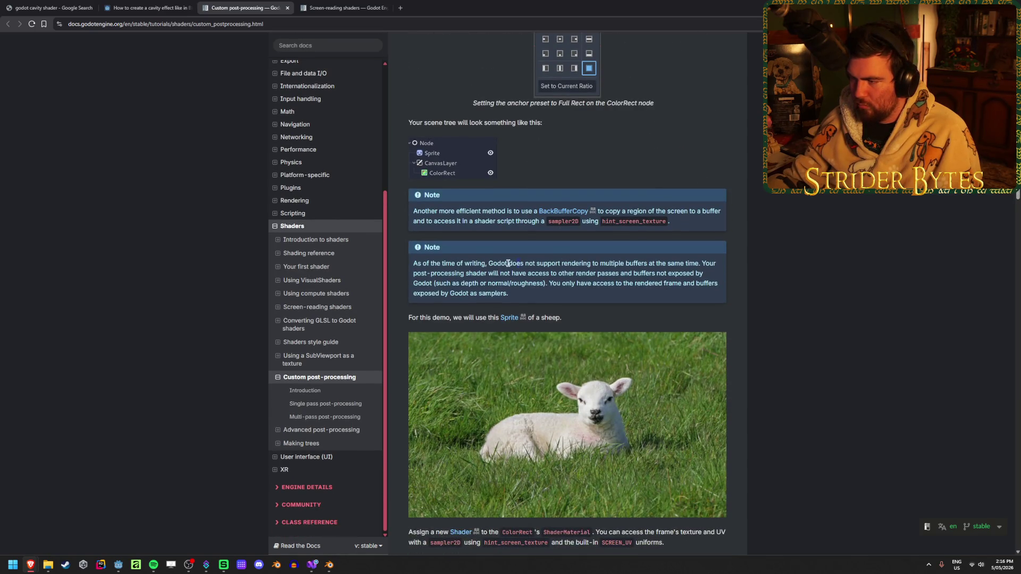
pyautogui.scroll(-2, 802, 269)
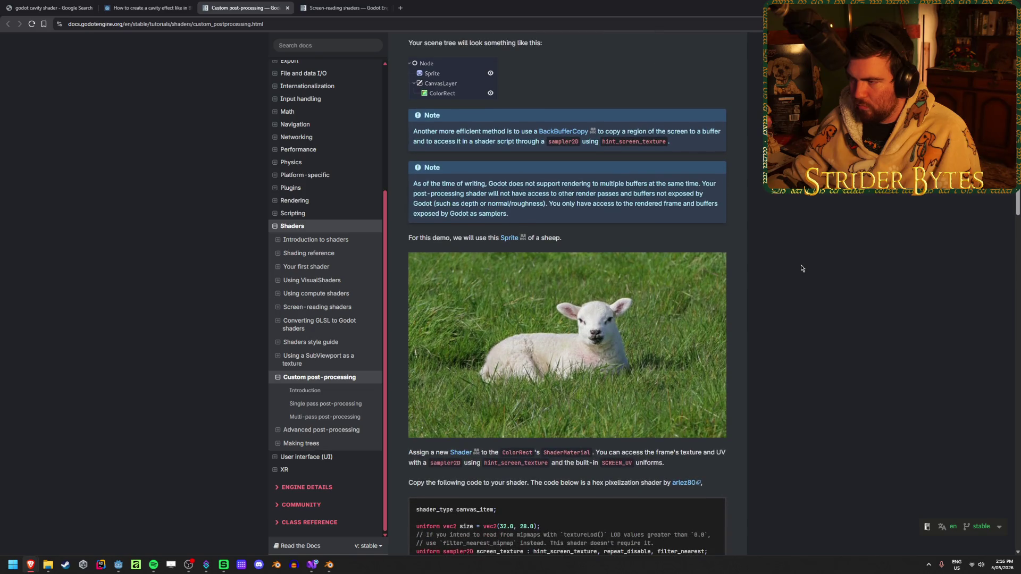
pyautogui.scroll(-3, 802, 269)
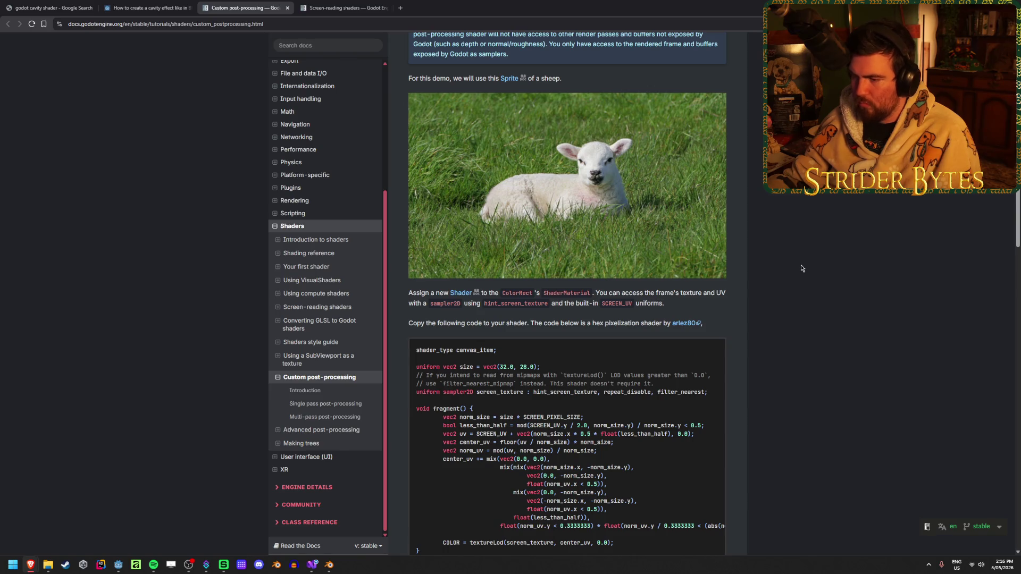
pyautogui.scroll(-2, 801, 268)
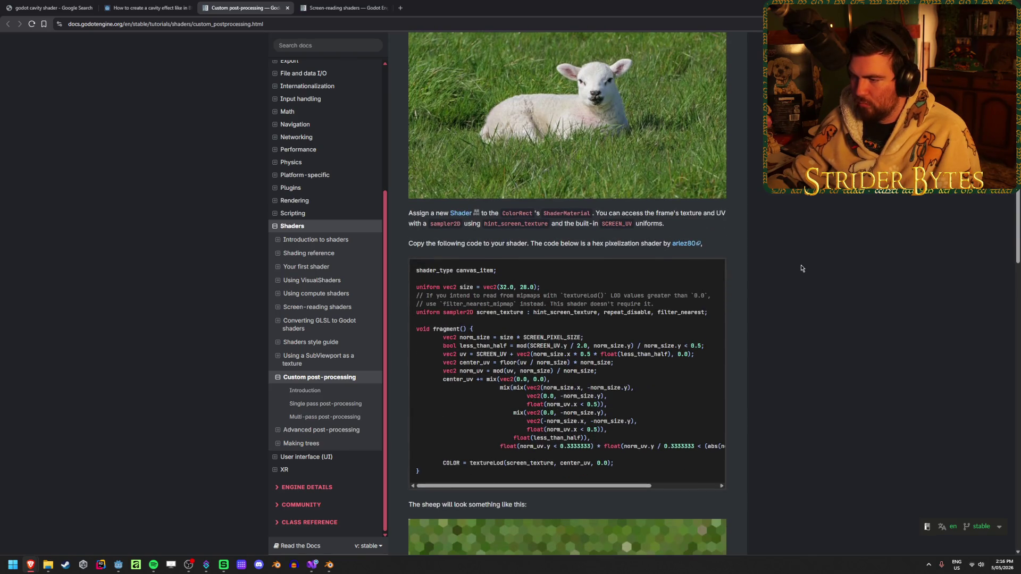
pyautogui.moveTo(707, 312)
pyautogui.mouseDown()
pyautogui.moveTo(477, 313)
pyautogui.moveTo(547, 313)
pyautogui.mouseUp()
pyautogui.click(632, 314)
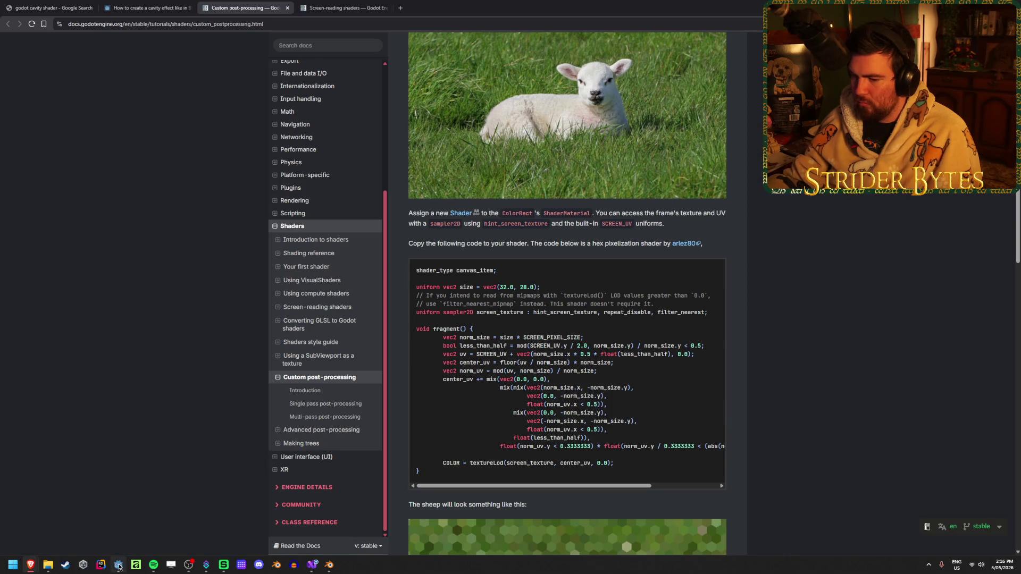
pyautogui.moveTo(119, 567)
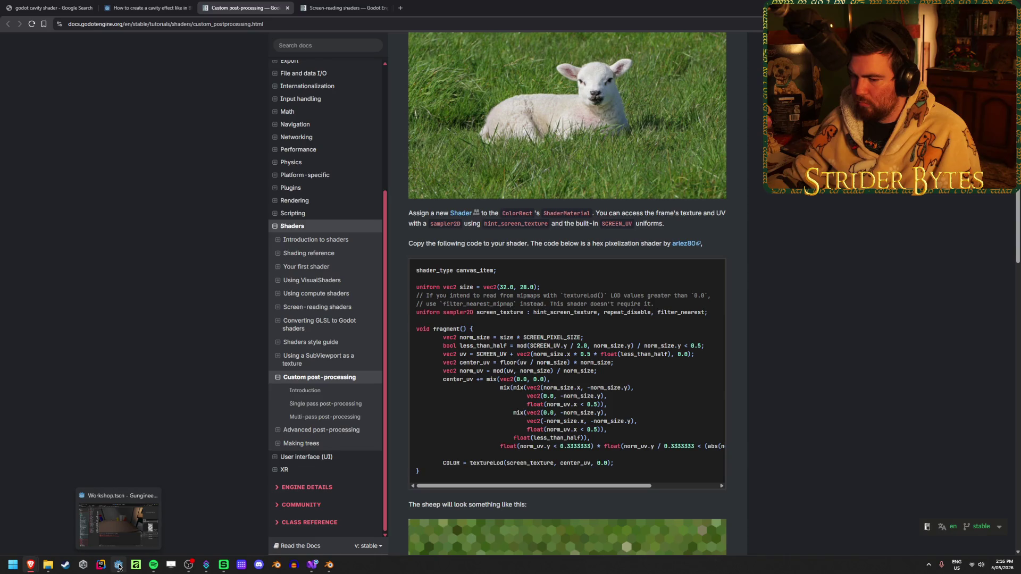
pyautogui.click(119, 567)
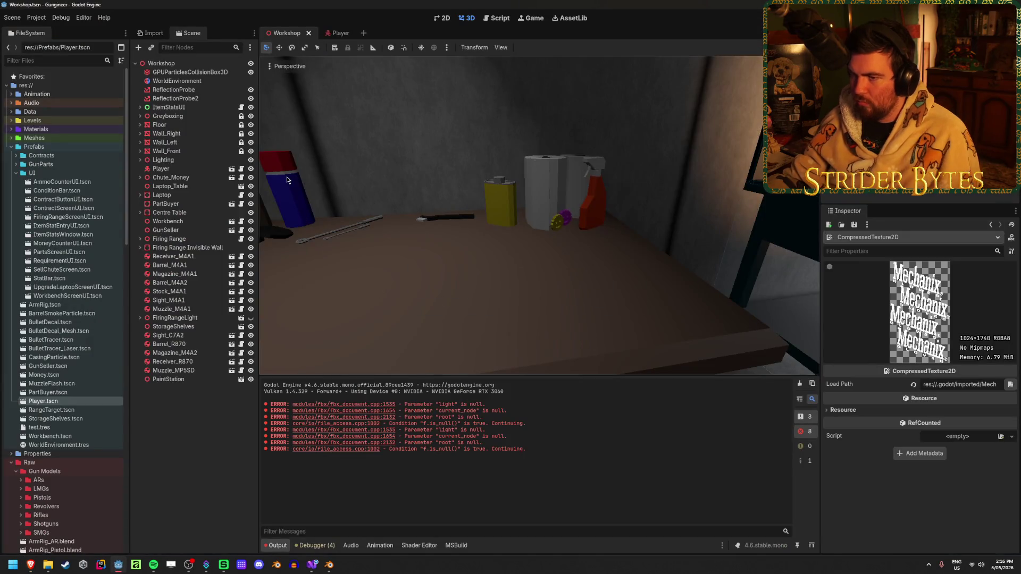
# - In the Player scene, turn off Add Depth on the CavityFilter's cavity shader material
pyautogui.click(232, 168)
pyautogui.click(196, 238)
pyautogui.click(972, 333)
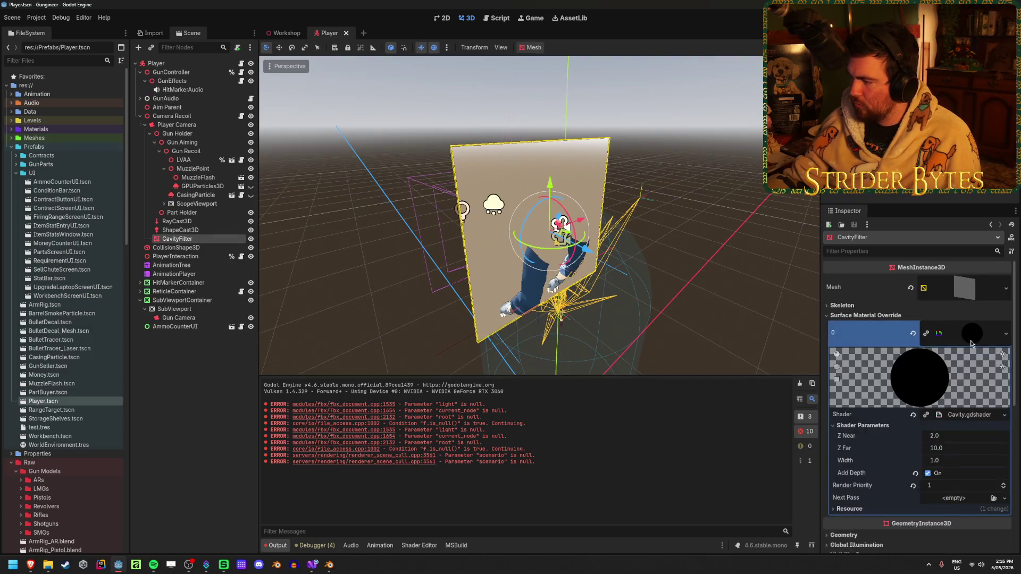
pyautogui.scroll(-1, 915, 356)
pyautogui.click(926, 438)
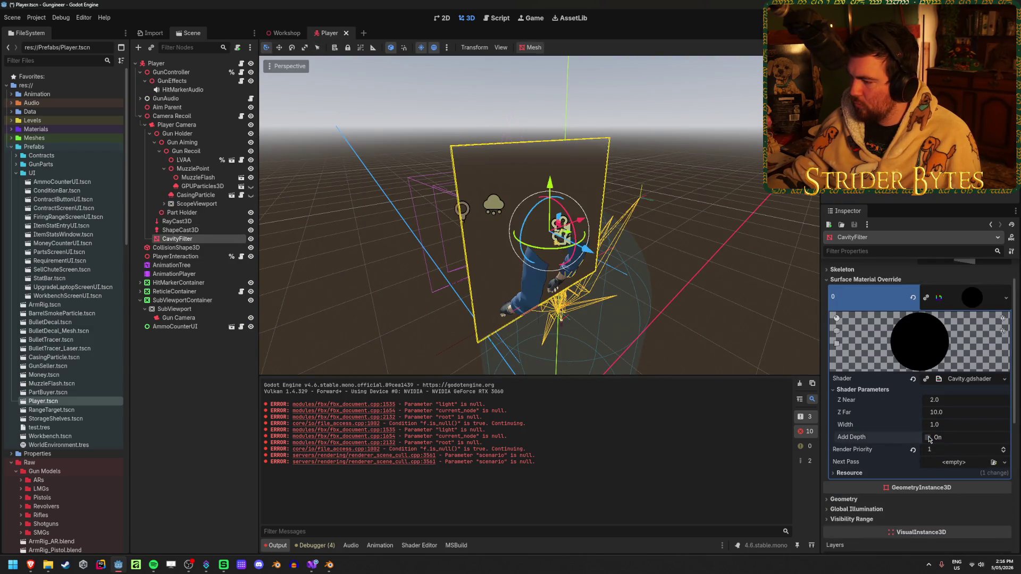
# - Save the Player scene and run the game with F5 to test the change
pyautogui.hotkey('ctrl', 's')
pyautogui.moveTo(744, 237)
pyautogui.mouseDown()
pyautogui.moveTo(535, 238)
pyautogui.moveTo(541, 248)
pyautogui.mouseUp()
pyautogui.press('F5')
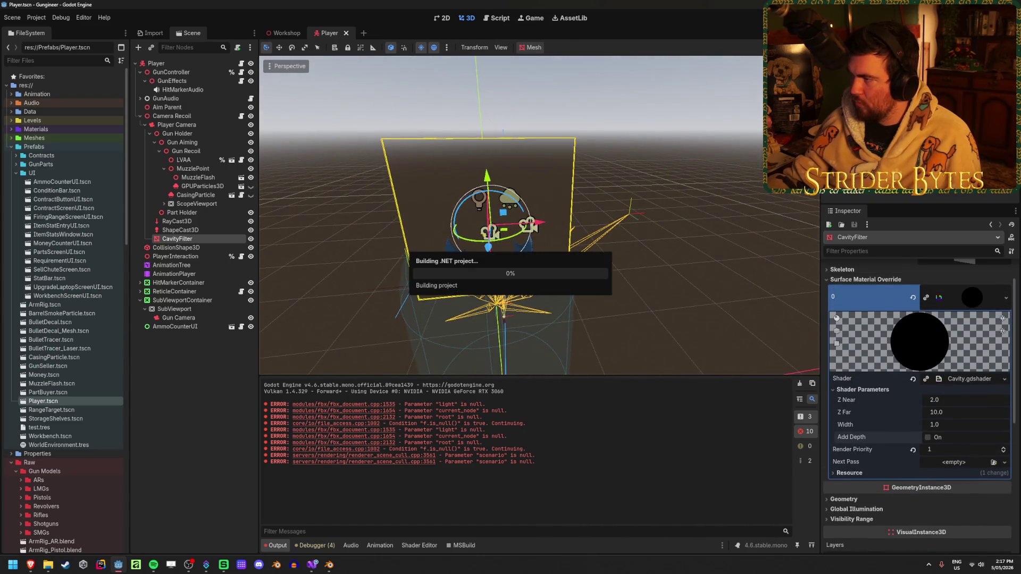
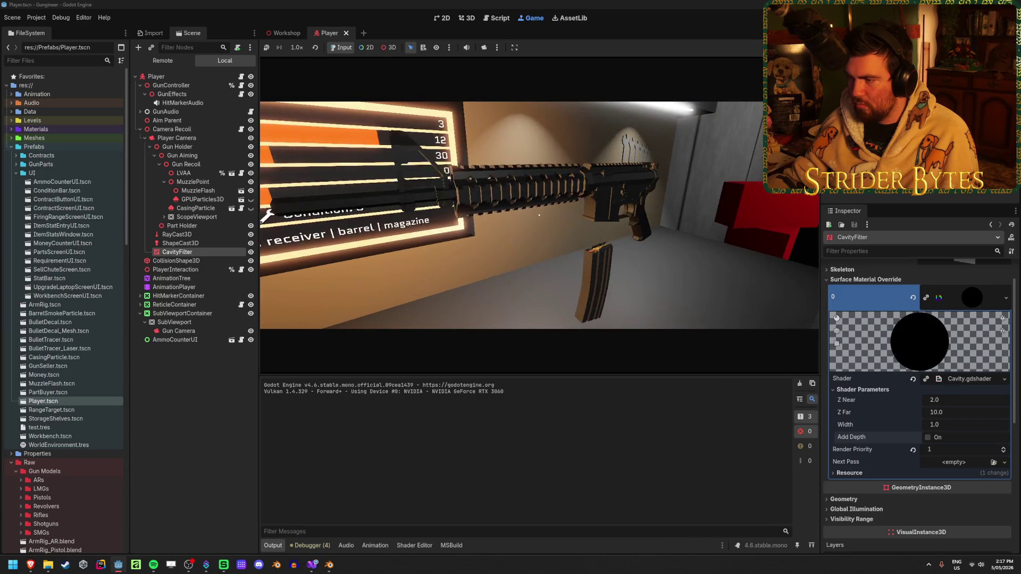
# - Equip the rifle in-game, stop the game, and select CavityFilter in the Player scene tree
pyautogui.press('e')
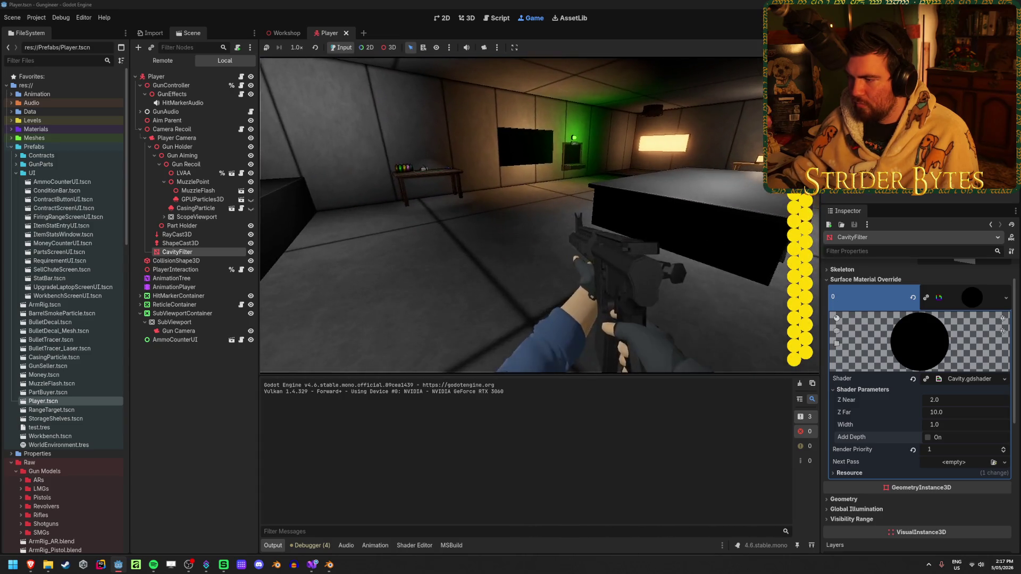
pyautogui.press('F8')
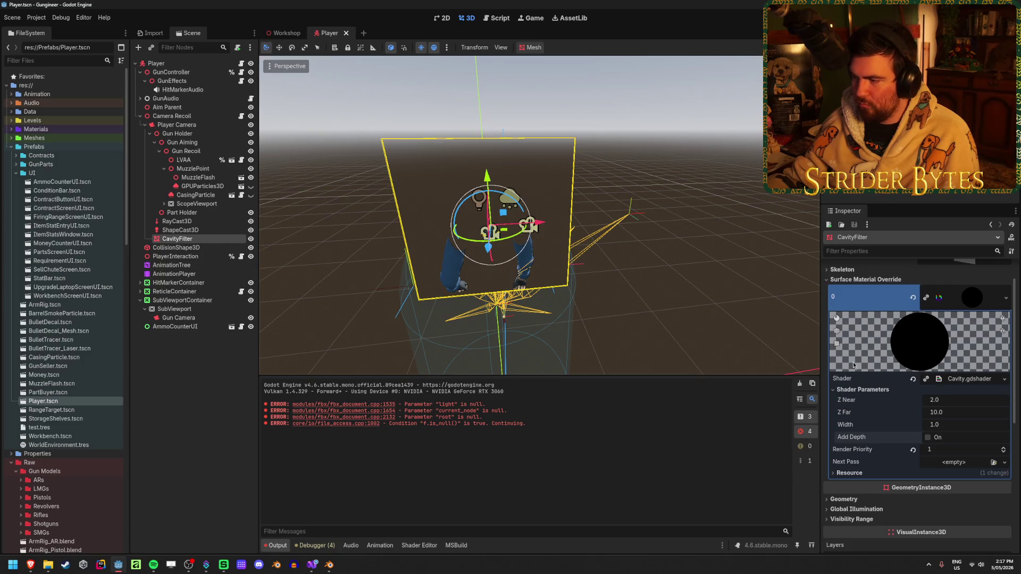
pyautogui.click(181, 230)
pyautogui.click(178, 238)
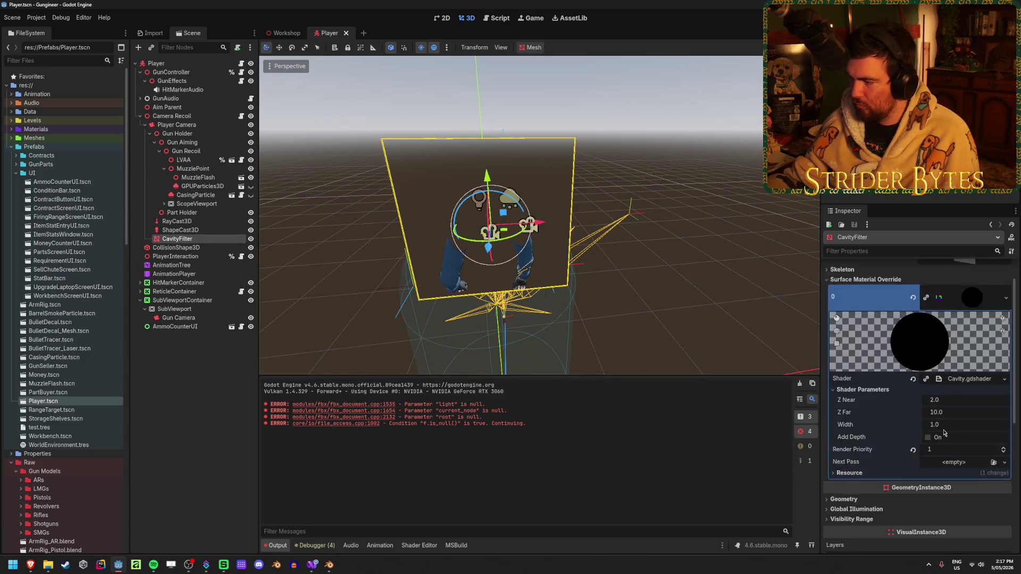
pyautogui.scroll(-10, 844, 381)
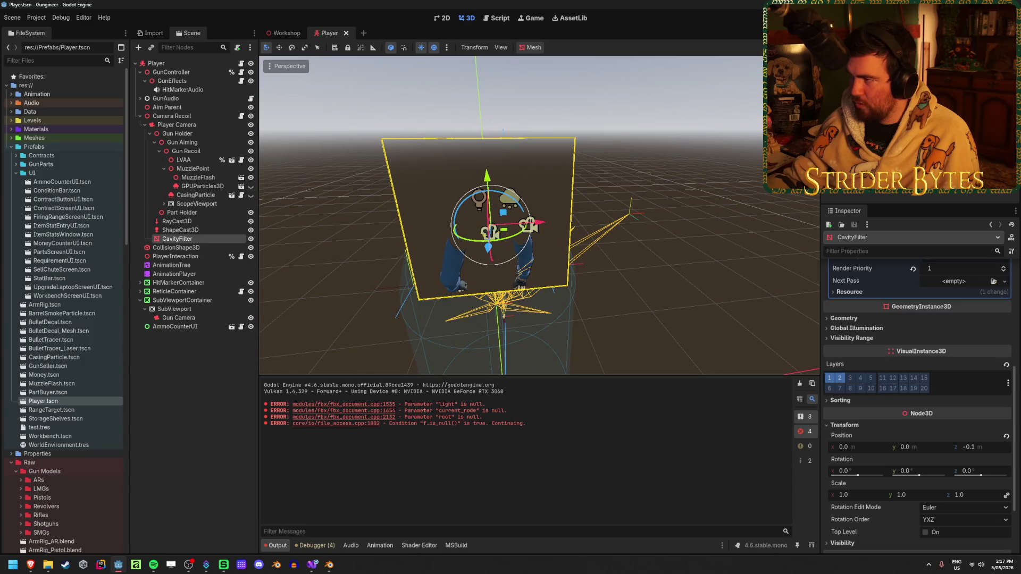
# - Rebuild the .NET project and glance at Visual Studio before returning to Godot
pyautogui.press('F5')
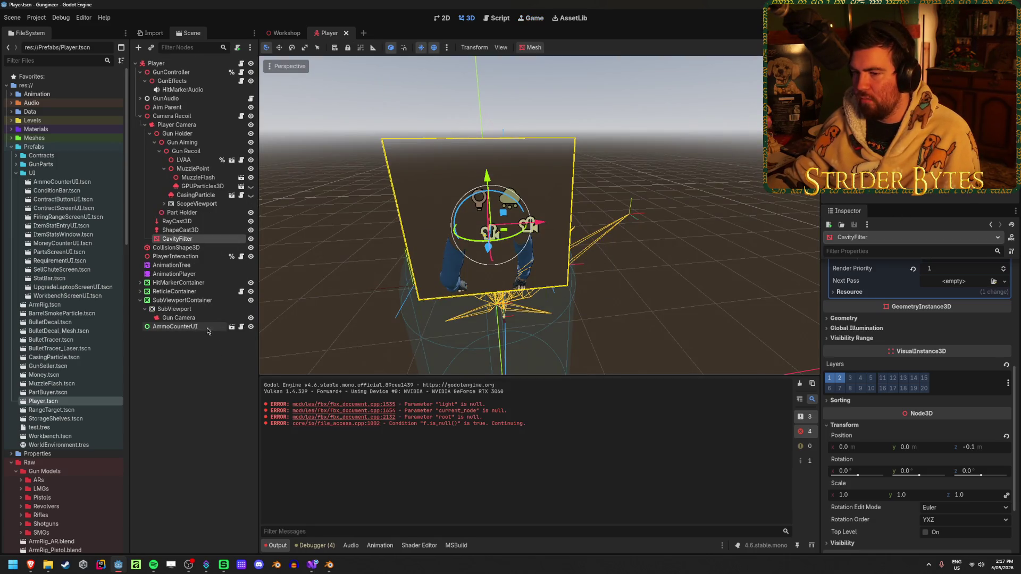
pyautogui.scroll(4, 908, 367)
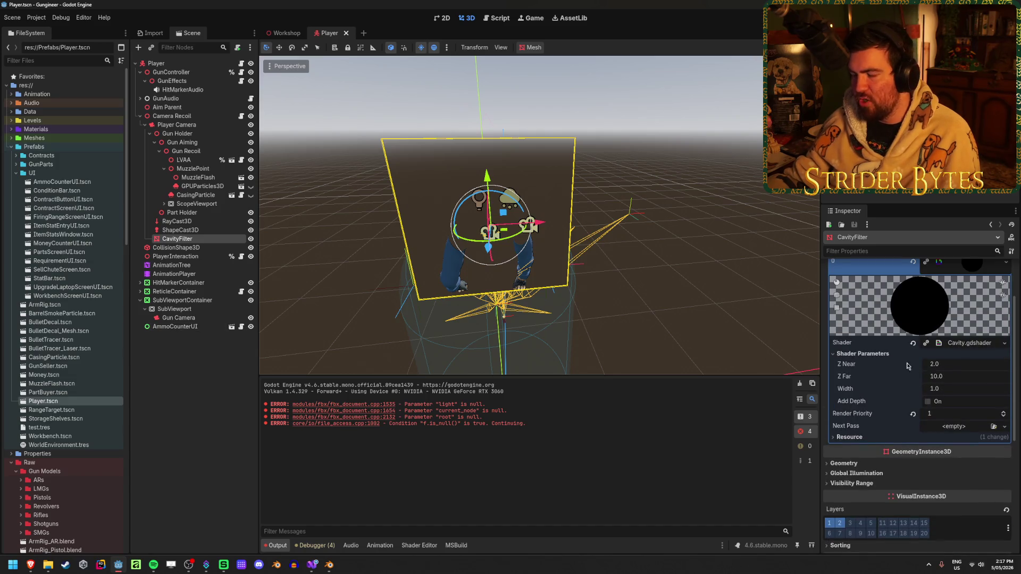
pyautogui.click(312, 566)
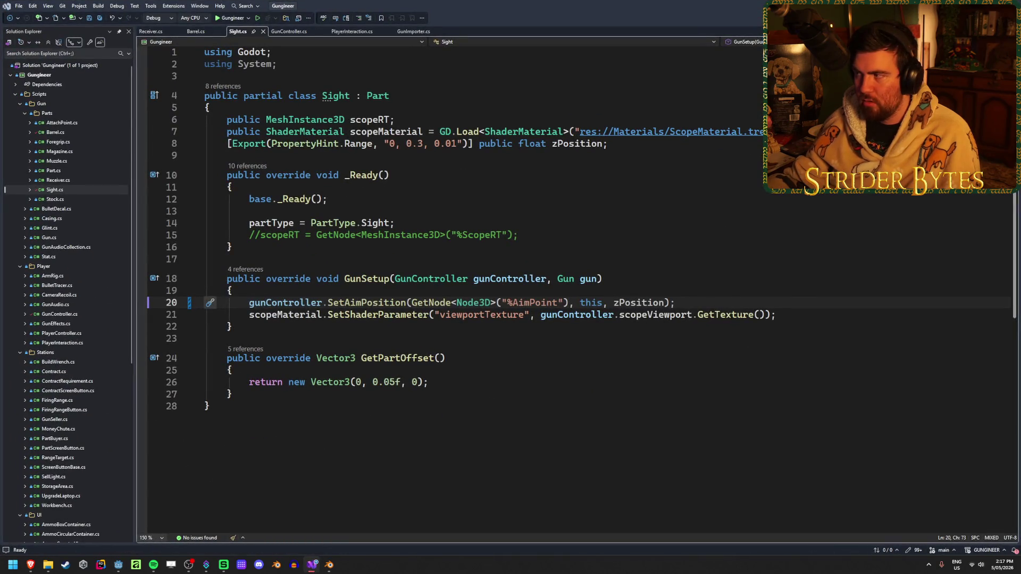
pyautogui.hotkey('alt', 'Tab')
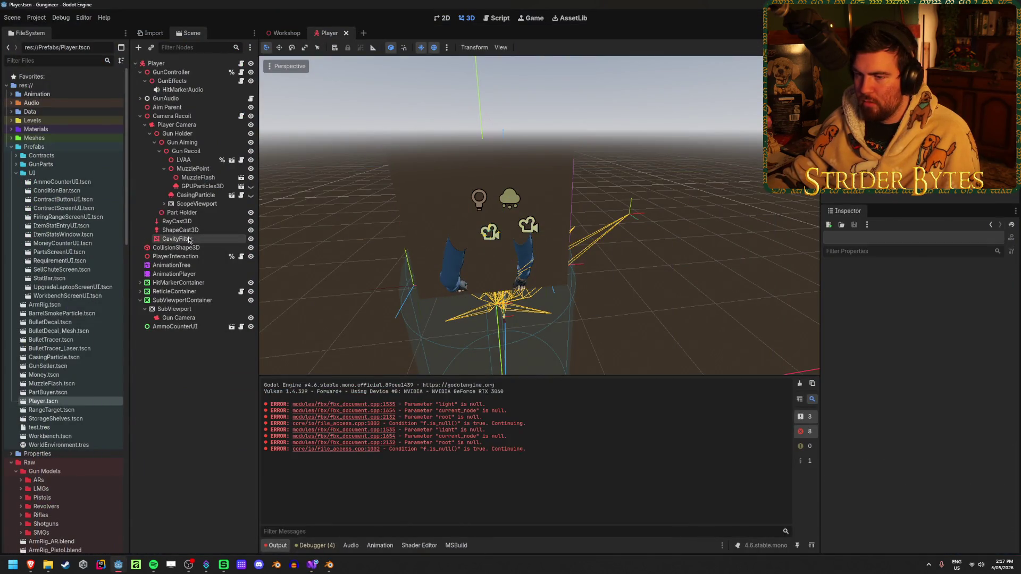
# - Delete the CavityFilter node from the Player scene and save it
pyautogui.click(189, 240)
pyautogui.press('Delete')
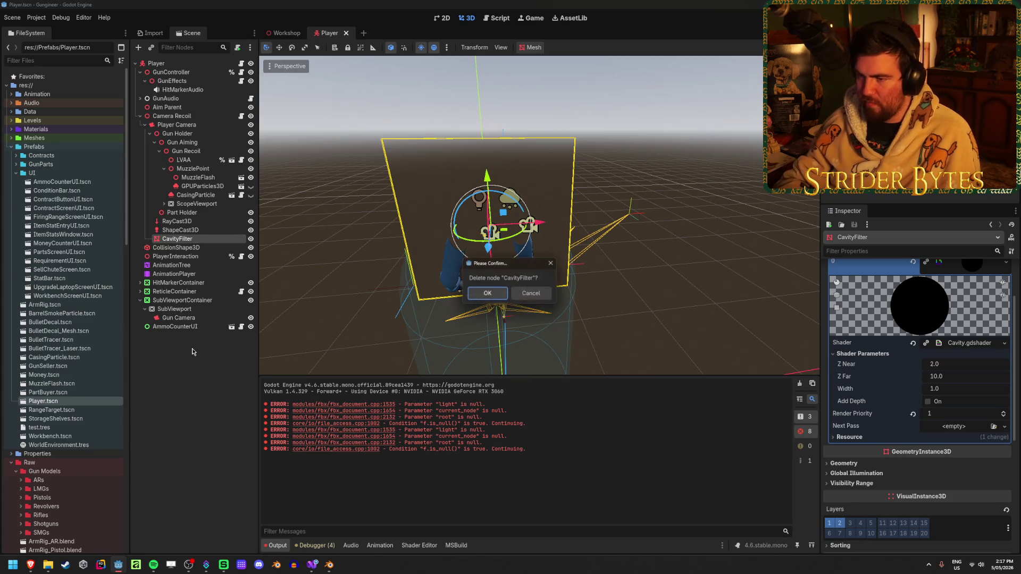
pyautogui.press('Return')
pyautogui.hotkey('ctrl', 's')
# - Switch to the Workshop scene with the scene tree dock showing
pyautogui.click(151, 33)
pyautogui.click(191, 33)
pyautogui.click(285, 33)
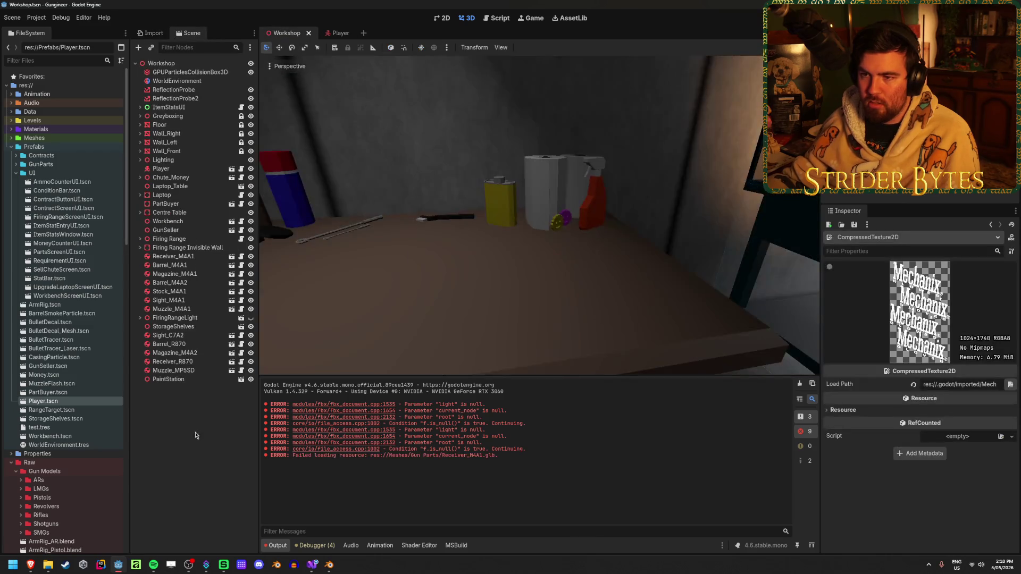
# - Add a CanvasLayer child node to the Workshop scene and save
pyautogui.rightClick(185, 417)
pyautogui.click(205, 421)
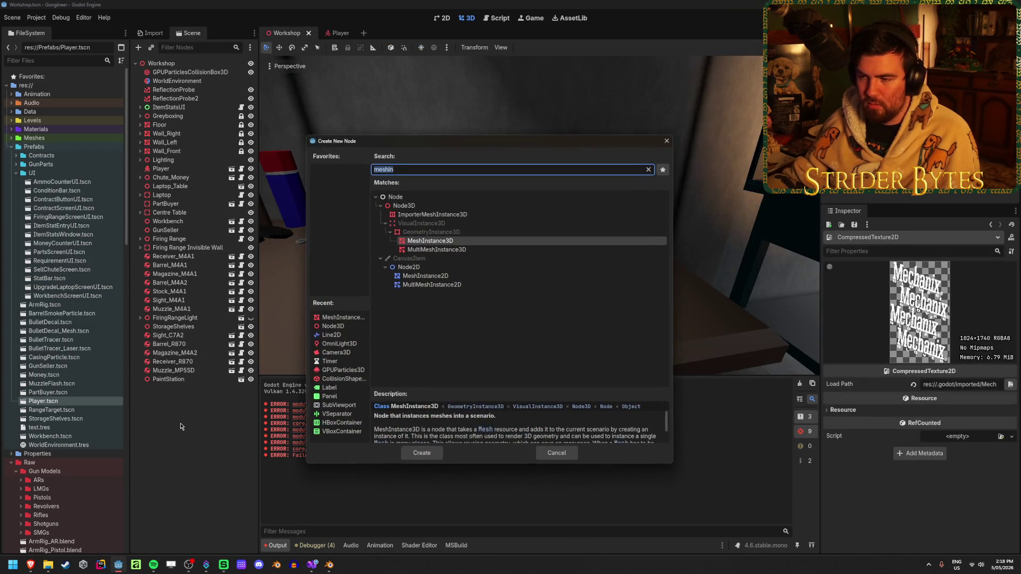
pyautogui.write('Ca')
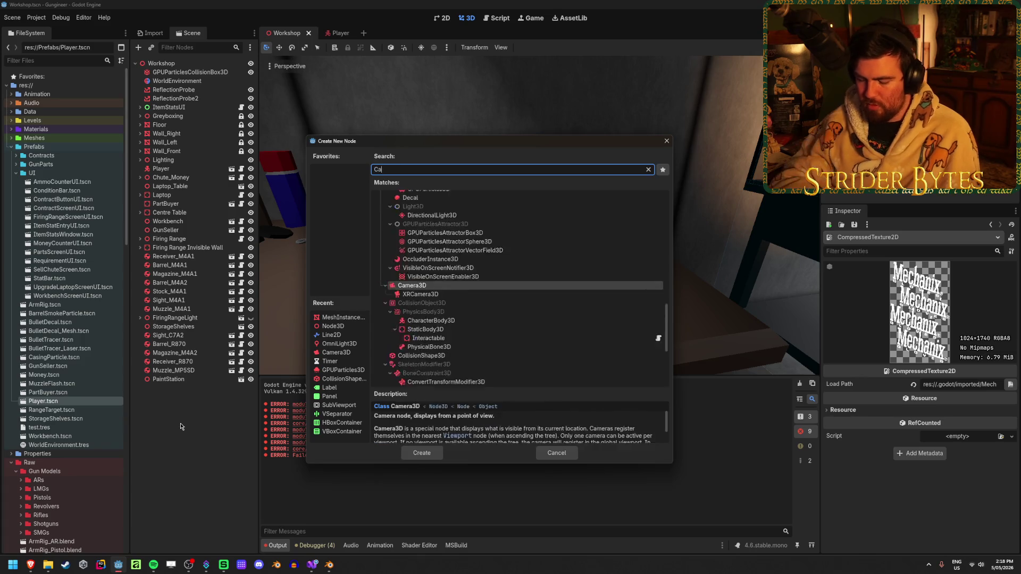
pyautogui.write('nvasLa')
pyautogui.press('Return')
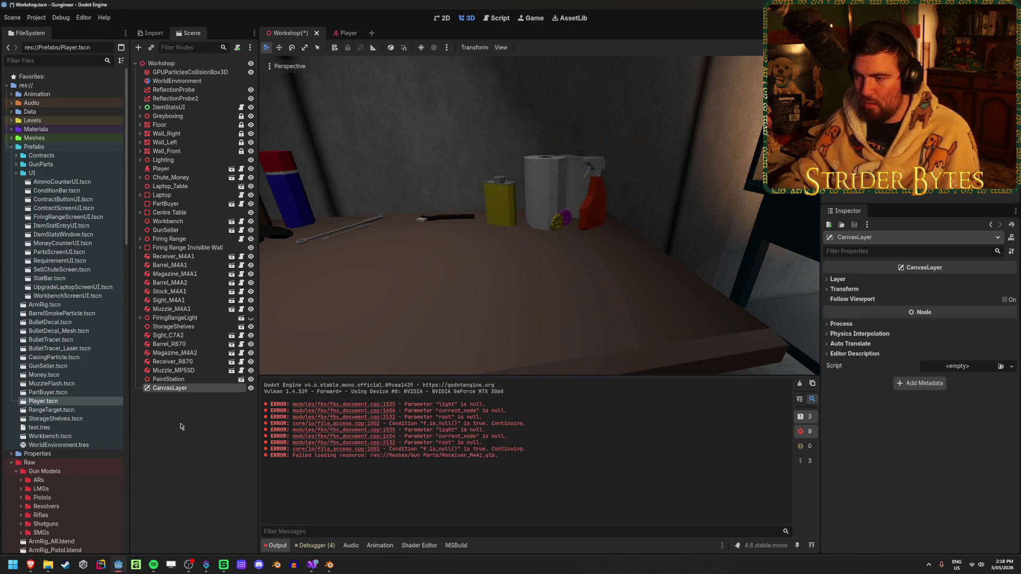
pyautogui.hotkey('ctrl', 's')
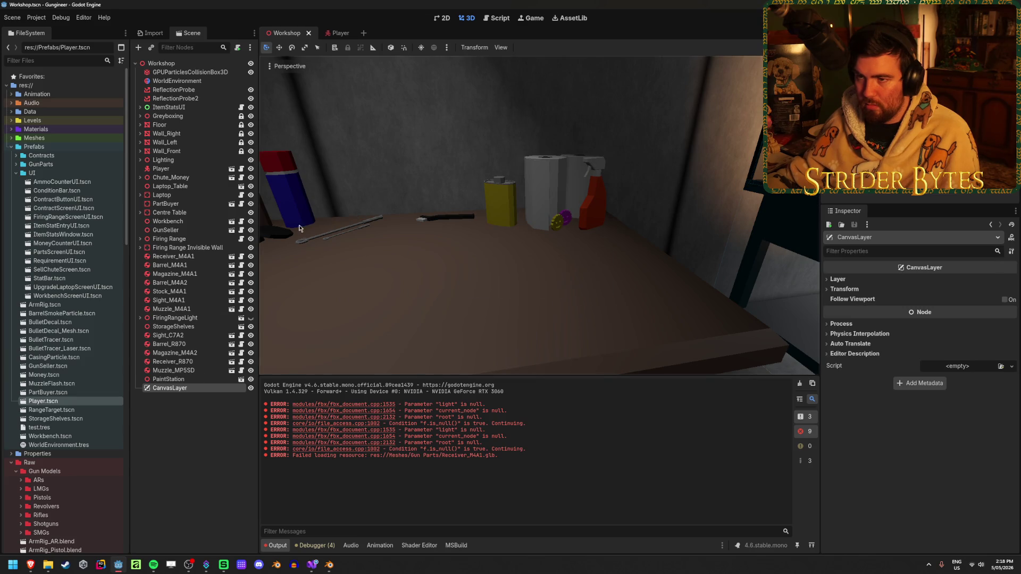
# - Add a ColorRect under CanvasLayer, set its anchor preset to Full Rect, and save
pyautogui.rightClick(196, 392)
pyautogui.click(244, 335)
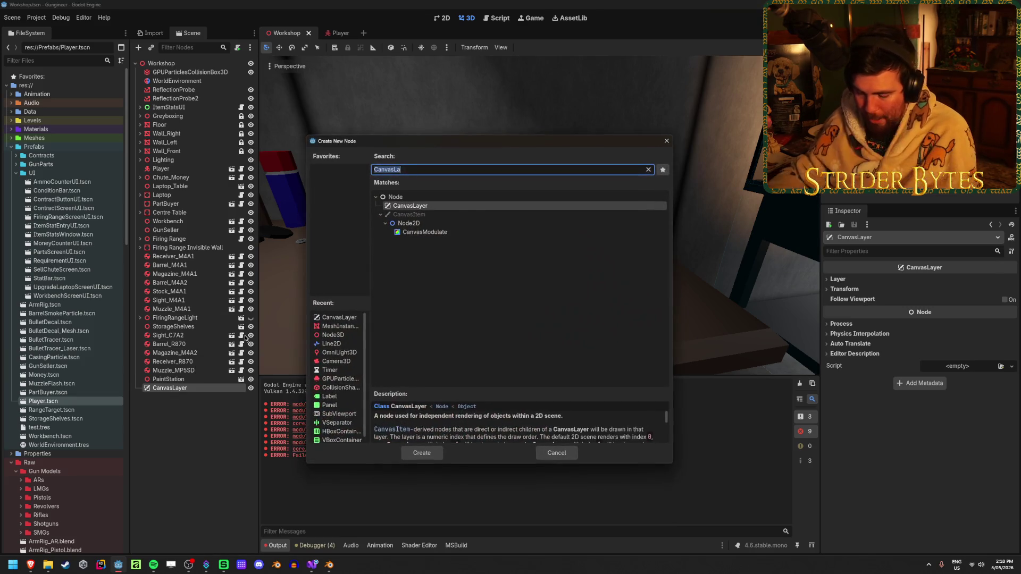
pyautogui.write('colorre')
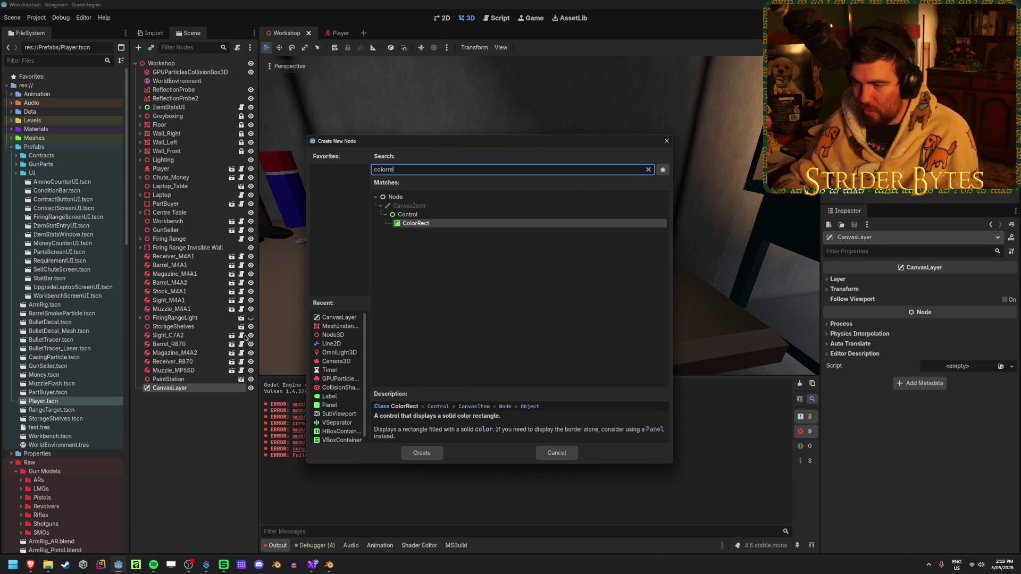
pyautogui.press('Return')
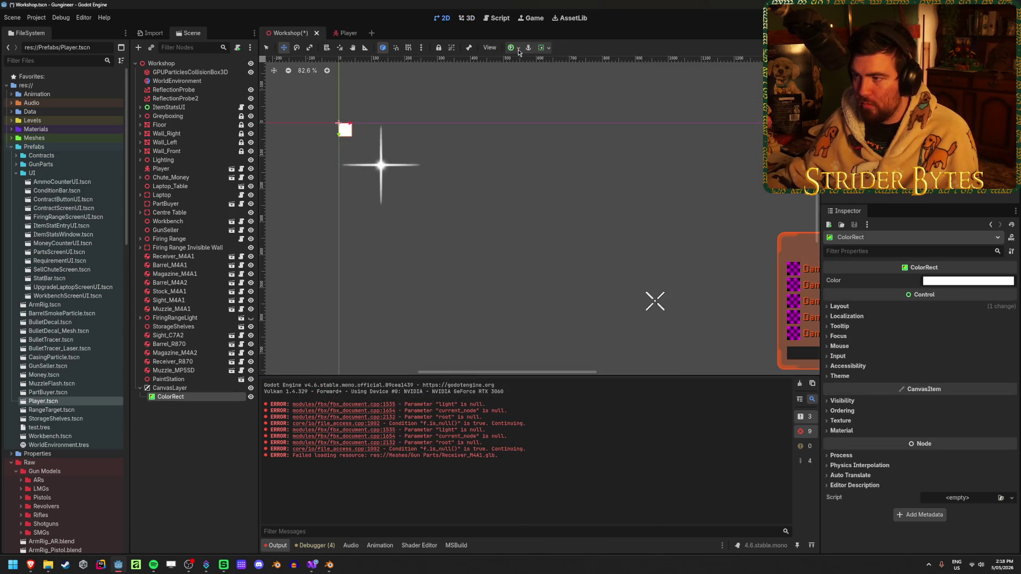
pyautogui.click(519, 49)
pyautogui.click(559, 121)
pyautogui.scroll(-3, 558, 213)
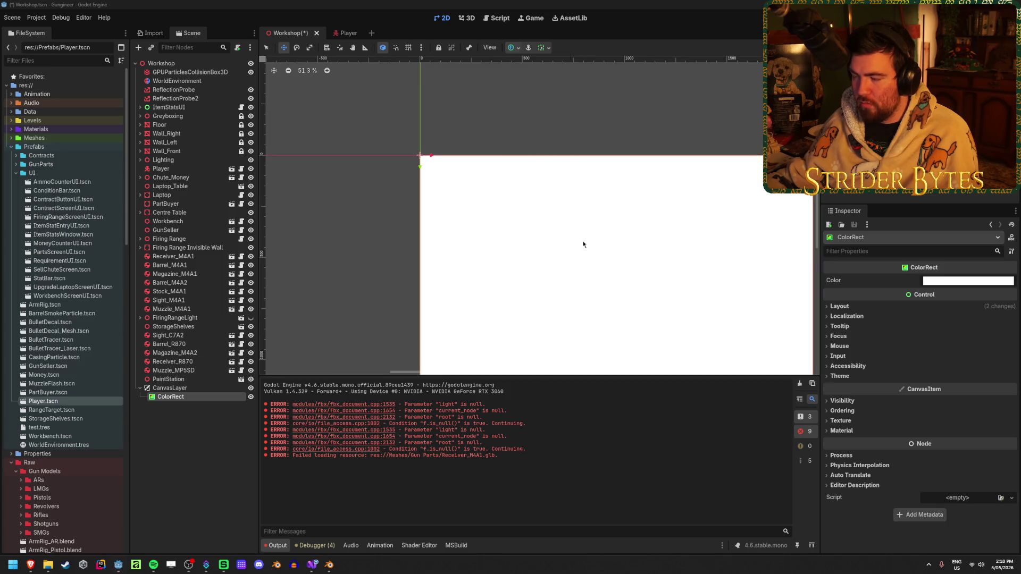
pyautogui.hotkey('ctrl', 's')
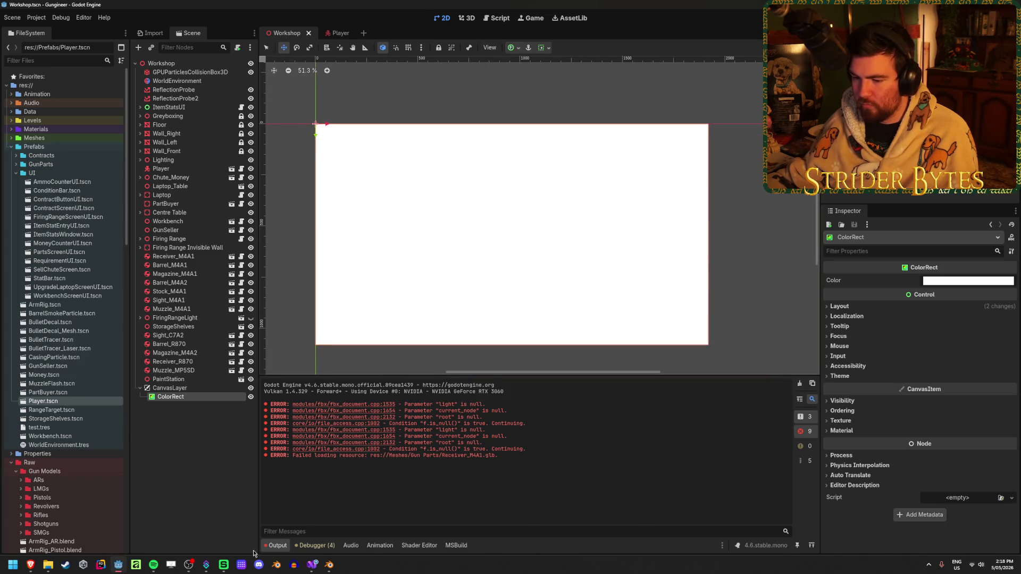
pyautogui.moveTo(31, 568)
pyautogui.scroll(10, 803, 277)
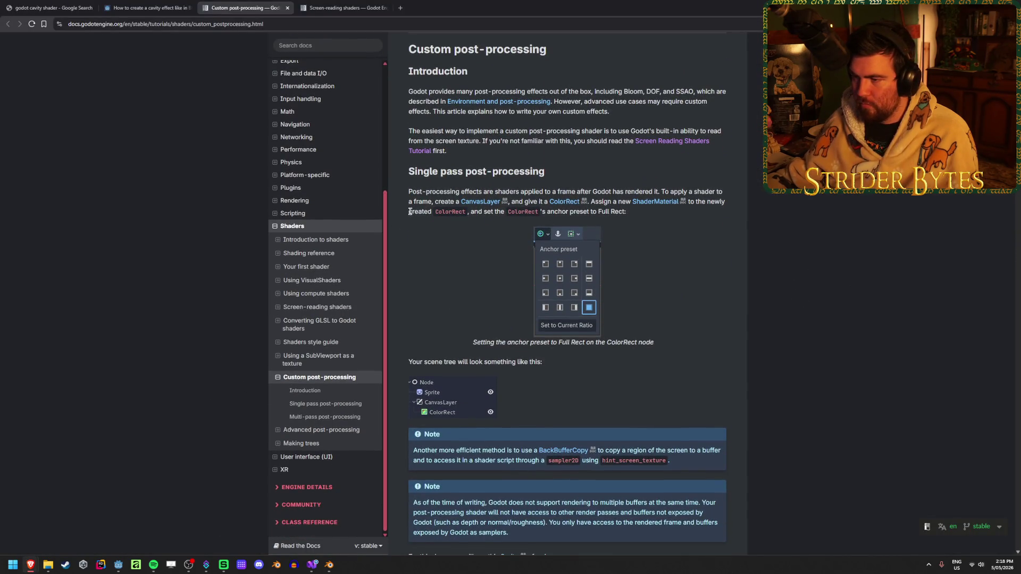
pyautogui.moveTo(406, 214); pyautogui.dragTo(605, 212)
pyautogui.click(605, 212)
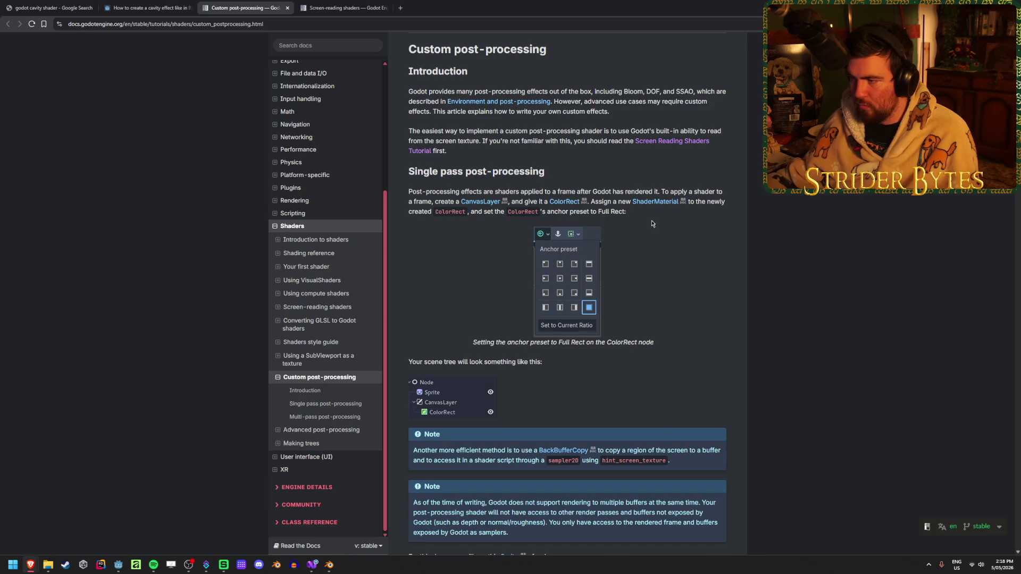
pyautogui.scroll(-6, 804, 249)
pyautogui.scroll(-9, 806, 251)
pyautogui.hotkey('alt', 'Tab')
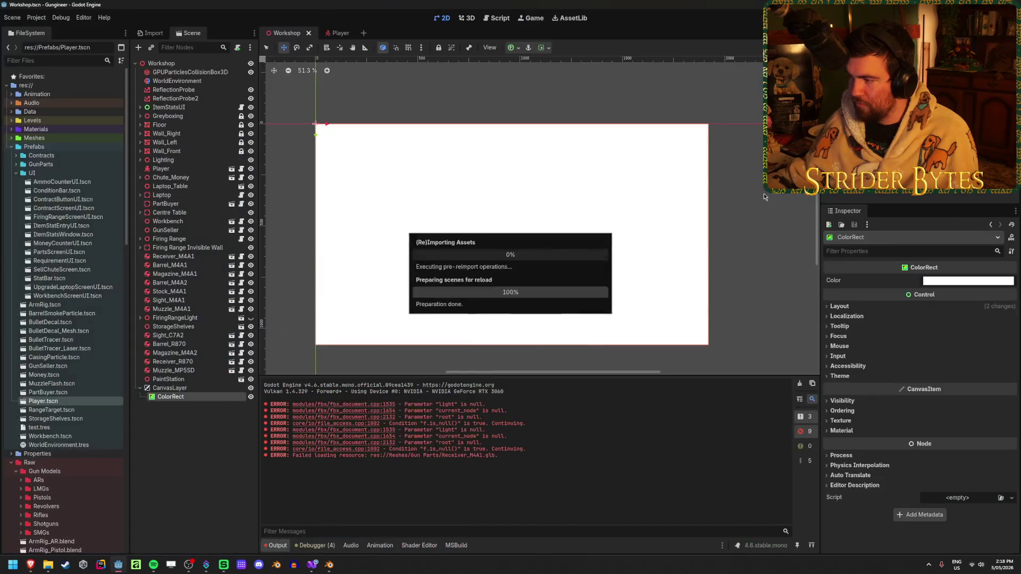
# - Quick Load the CavityTest material onto the ColorRect and save the Workshop scene
pyautogui.click(848, 308)
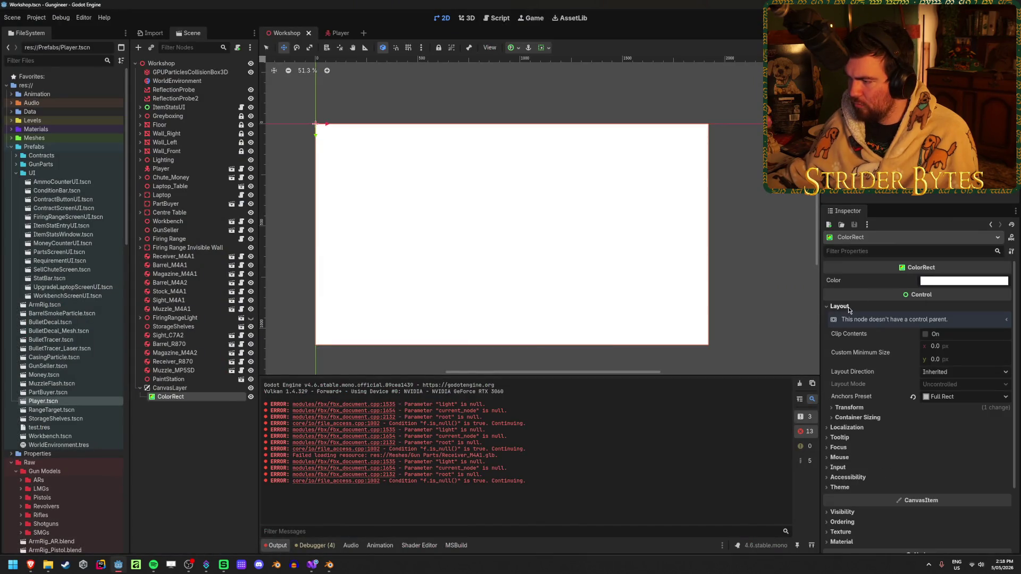
pyautogui.click(848, 307)
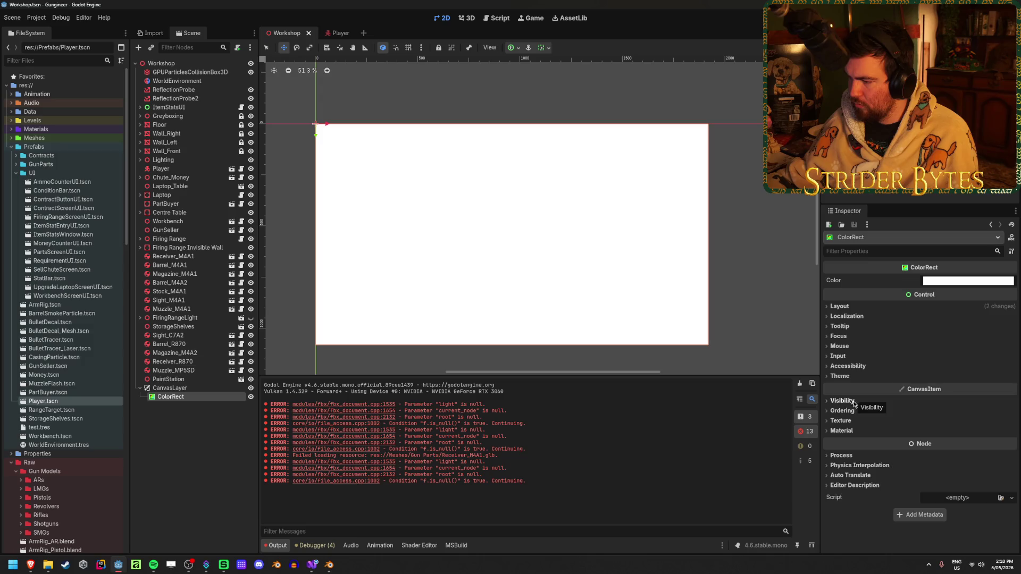
pyautogui.click(851, 421)
pyautogui.click(852, 424)
pyautogui.click(853, 433)
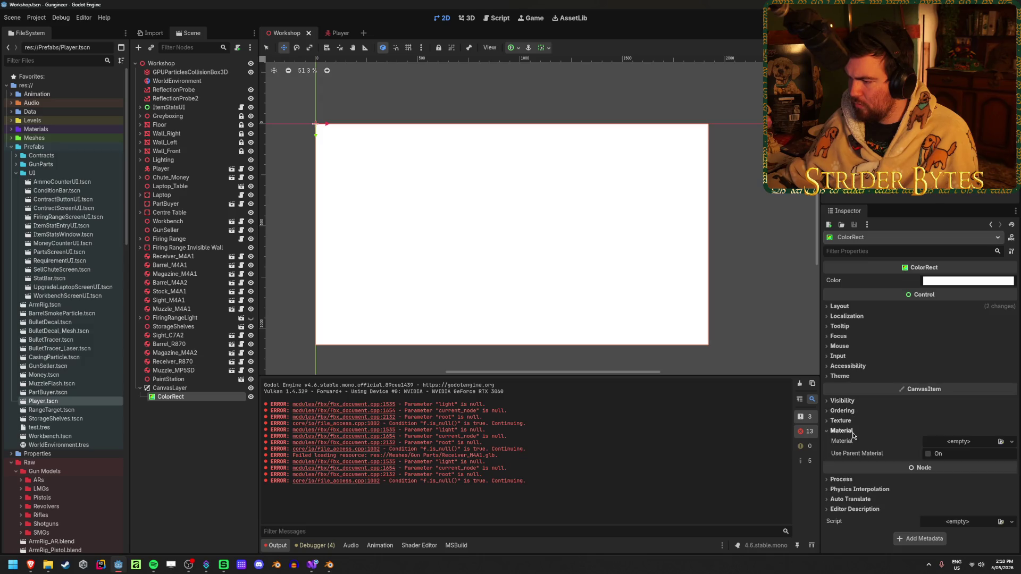
pyautogui.click(1000, 442)
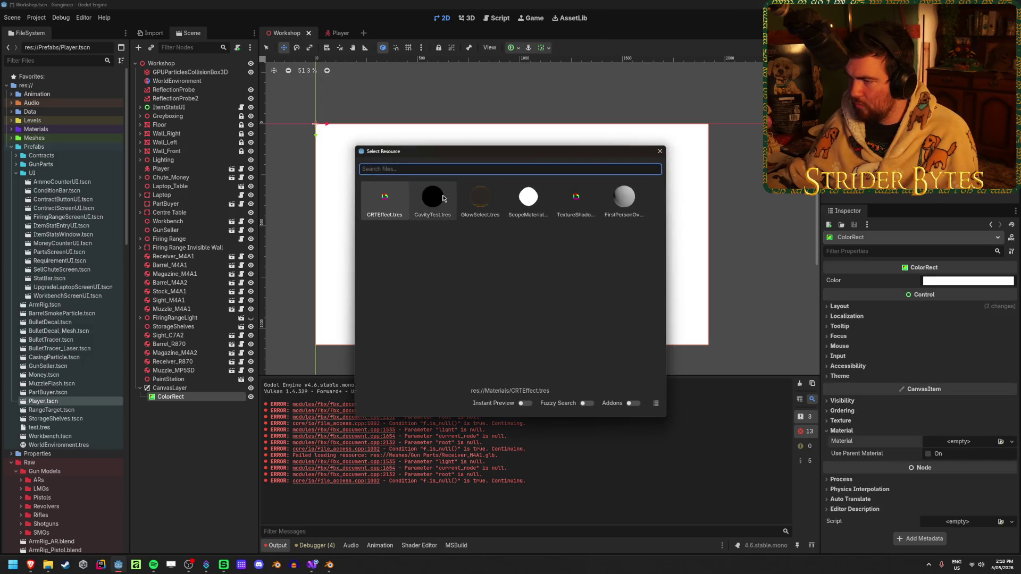
pyautogui.doubleClick(443, 195)
pyautogui.click(977, 452)
pyautogui.hotkey('ctrl', 's')
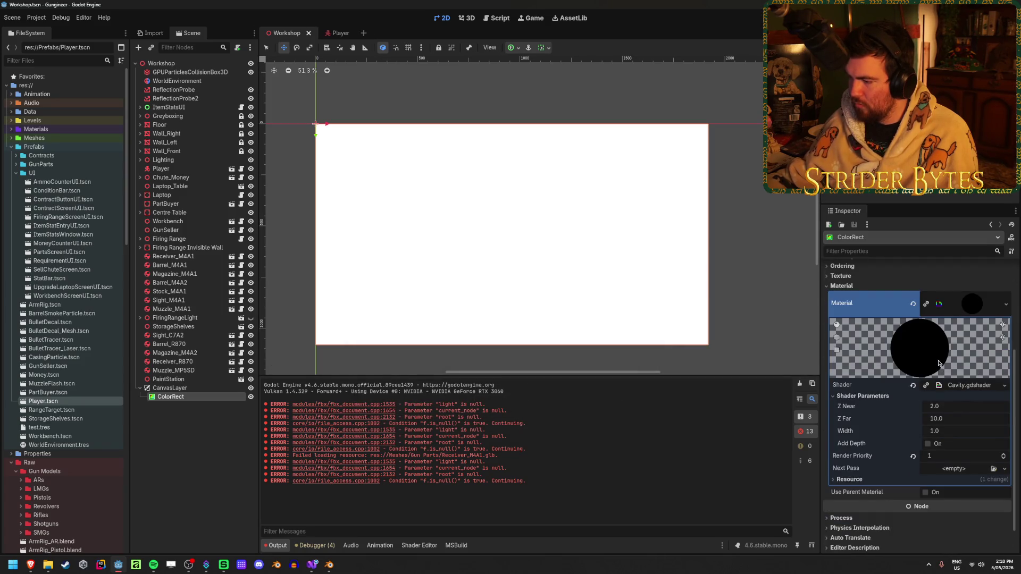
# - Run the game to test the cavity effect, stop it, then move to Visual Studio
pyautogui.press('F5')
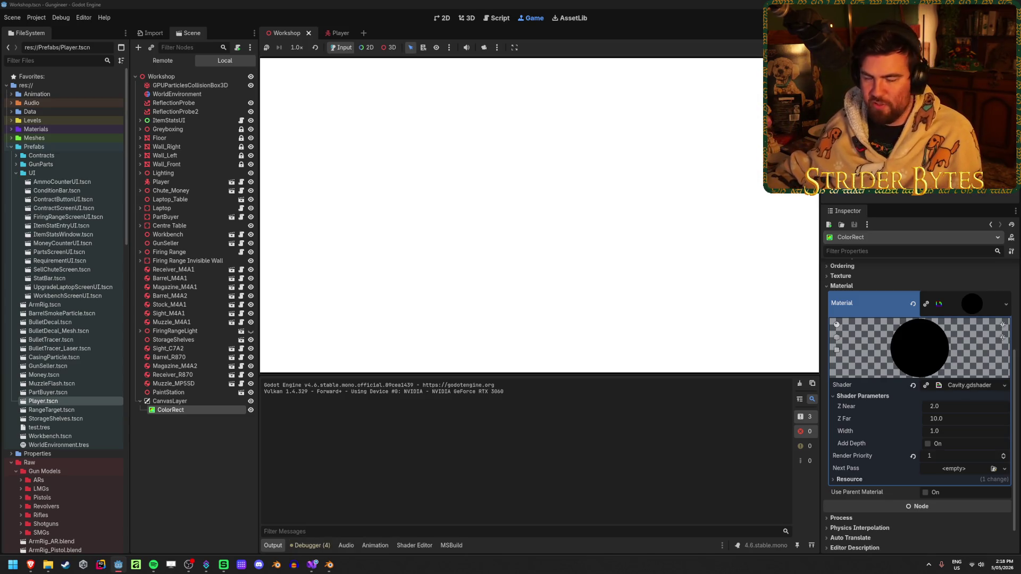
pyautogui.press('F8')
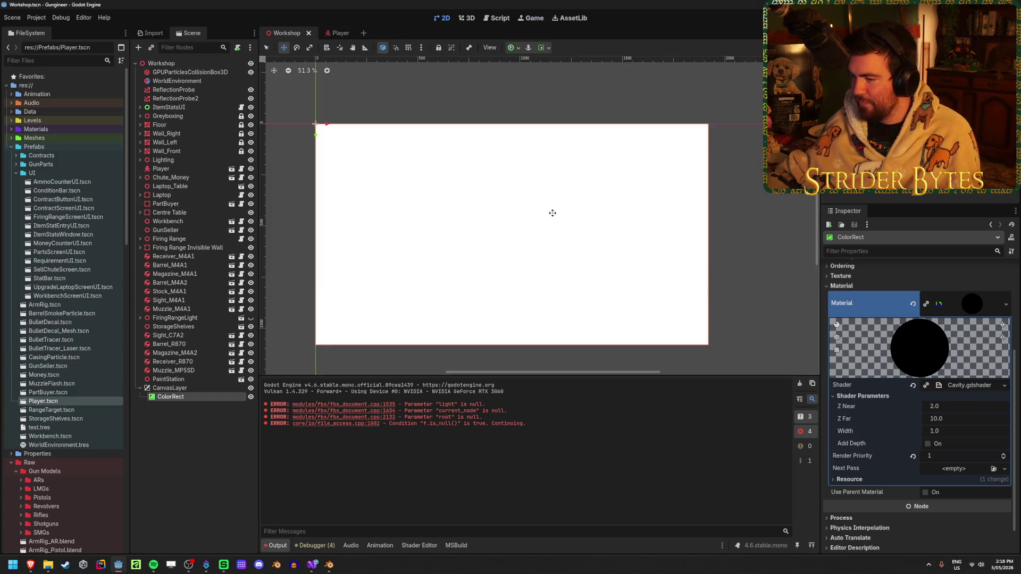
pyautogui.scroll(3, 934, 322)
pyautogui.click(940, 281)
pyautogui.press('Escape')
pyautogui.click(312, 564)
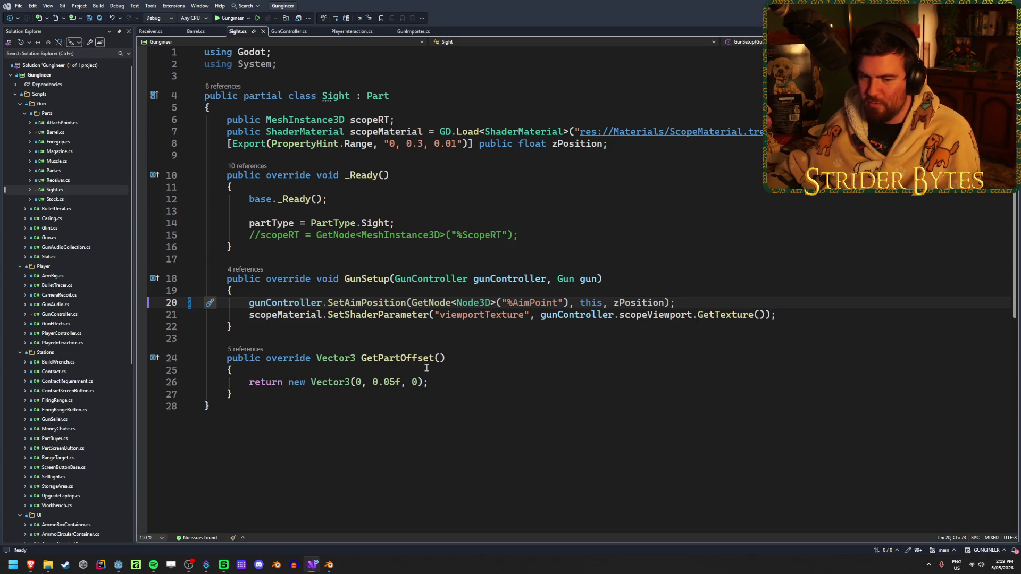
# - Save the Sight.cs script in Visual Studio
pyautogui.click(474, 364)
pyautogui.click(691, 302)
pyautogui.hotkey('ctrl', 's')
pyautogui.click(415, 96)
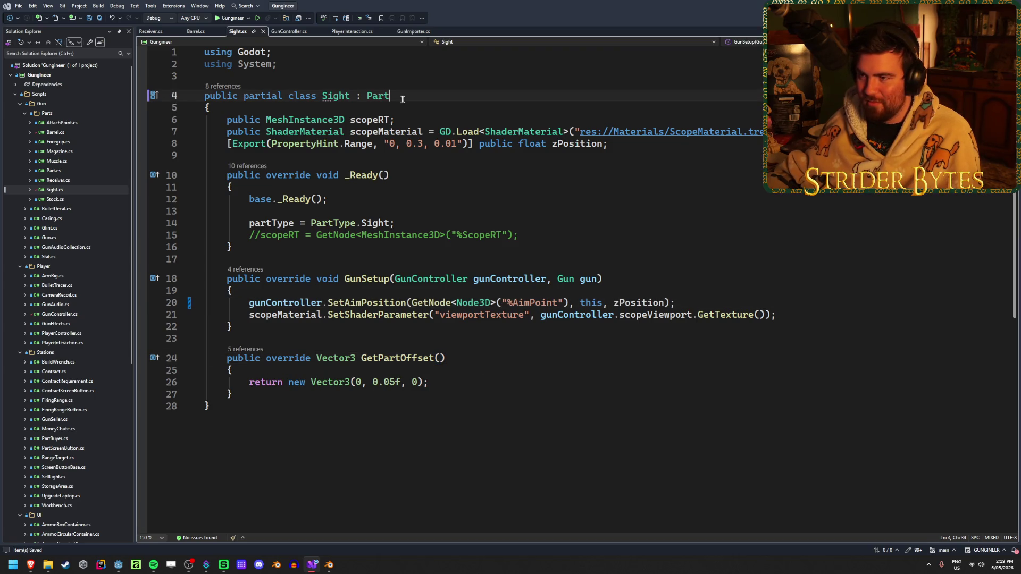
# - Close the Receiver.cs, Sight.cs and Barrel.cs tabs and return to the Godot editor
pyautogui.middleClick(146, 33)
pyautogui.hotkey('ctrl', 'F4')
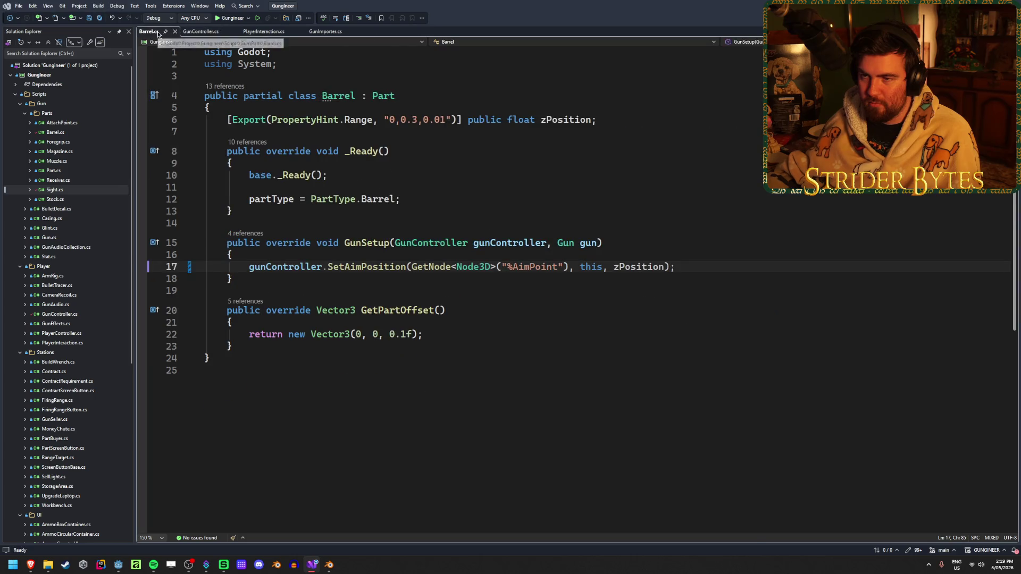
pyautogui.hotkey('ctrl', 'F4')
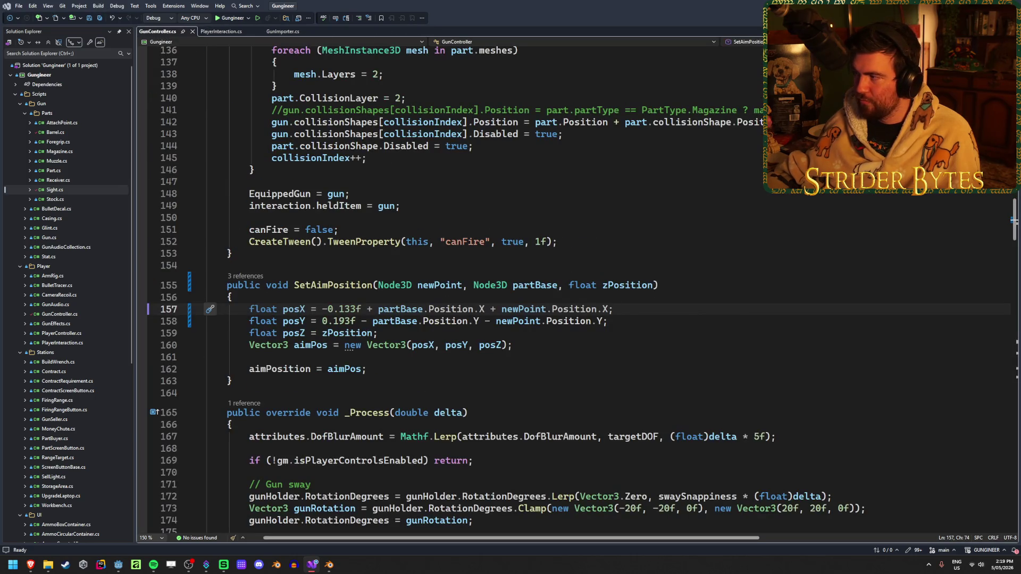
pyautogui.hotkey('alt', 'Tab')
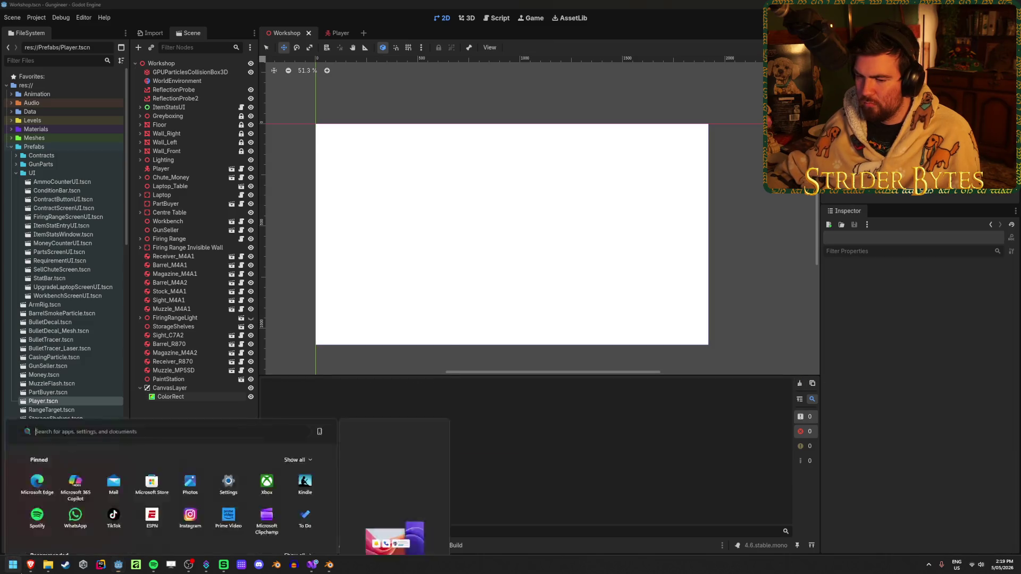
pyautogui.click(13, 565)
pyautogui.click(30, 565)
pyautogui.scroll(3, 688, 352)
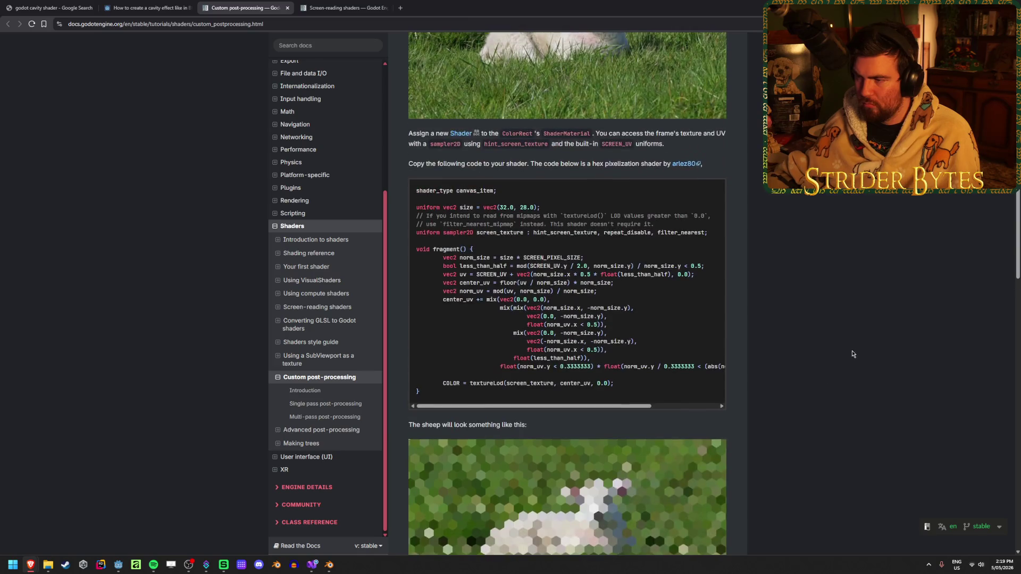
pyautogui.scroll(1, 854, 350)
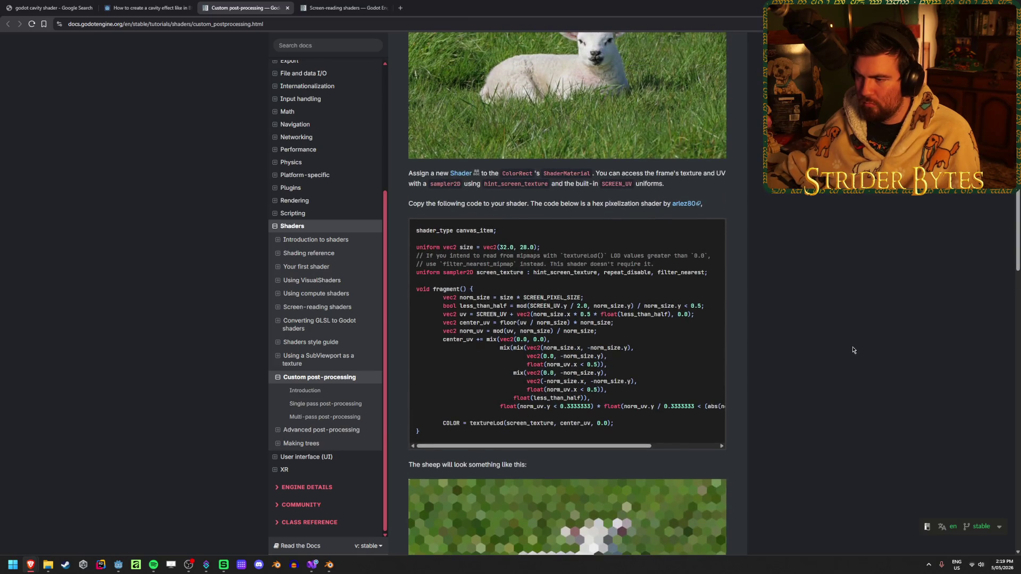
pyautogui.click(330, 565)
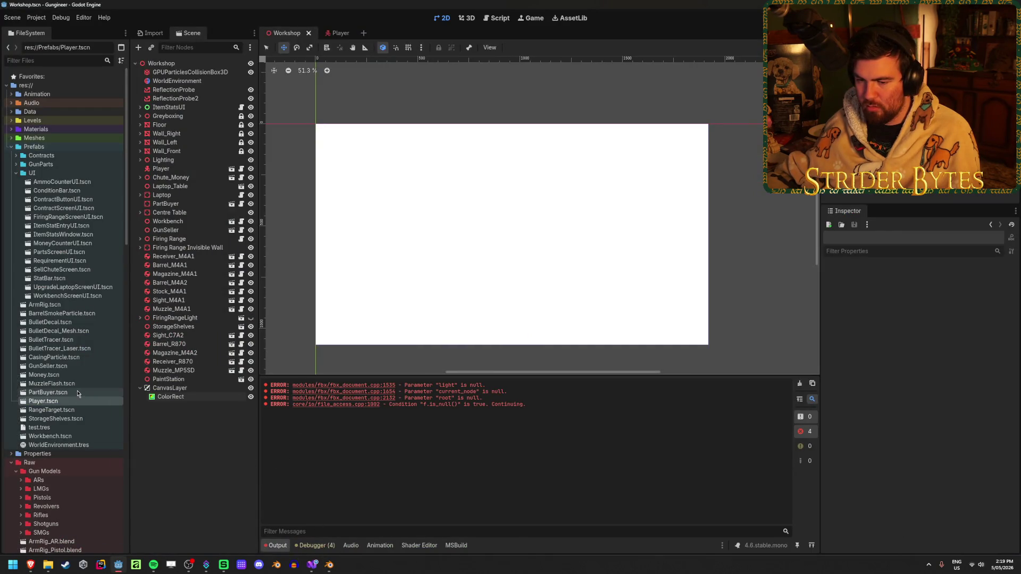
# - Change the Cavity shader's shader_type from spatial to canvas_item and save
pyautogui.scroll(-10, 77, 393)
pyautogui.click(419, 545)
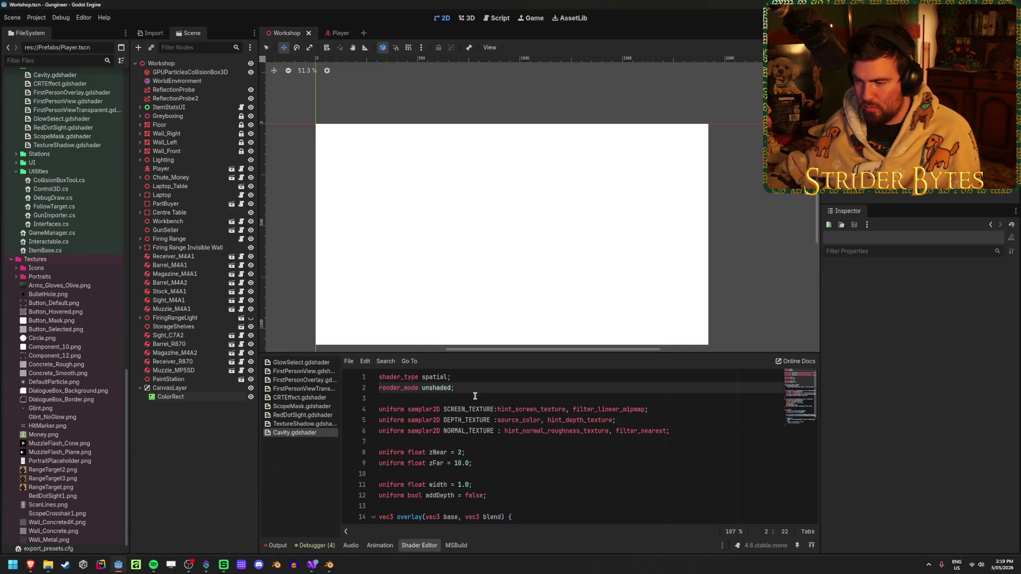
pyautogui.doubleClick(435, 377)
pyautogui.write('canvas')
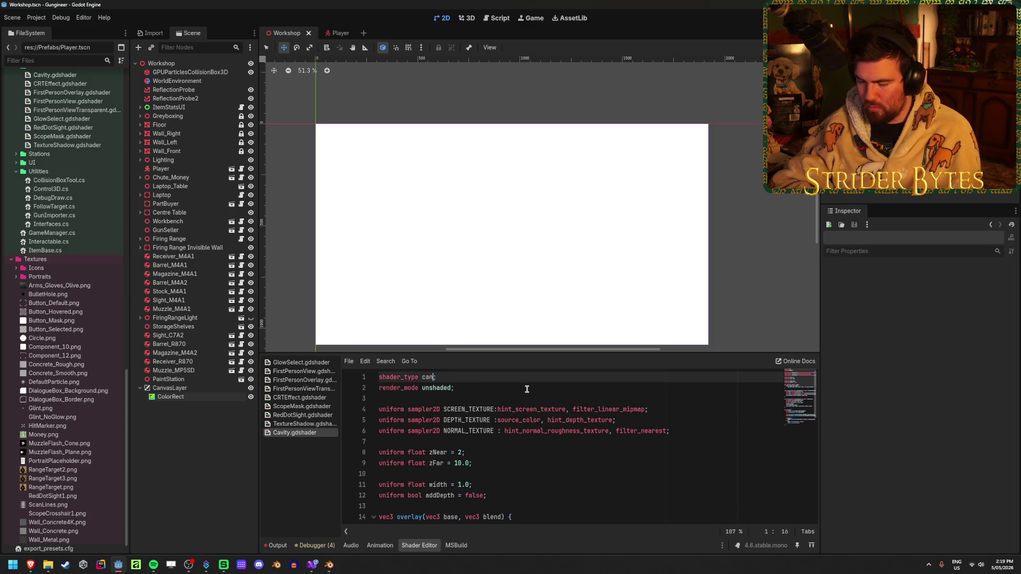
pyautogui.press('Return')
pyautogui.hotkey('ctrl', 's')
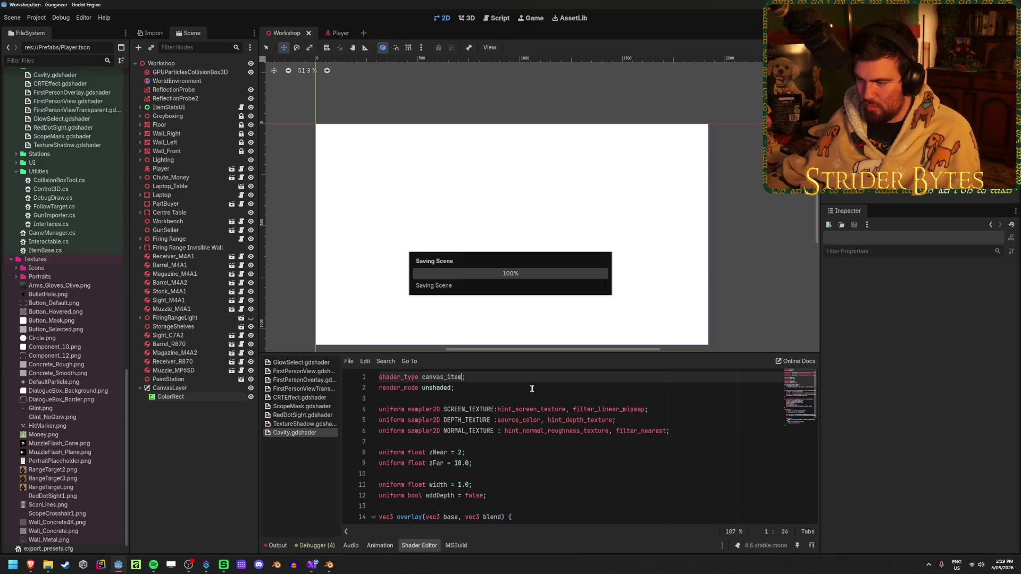
# - Delete the DEPTH_TEXTURE uniform line from the Cavity shader
pyautogui.click(473, 388)
pyautogui.moveTo(473, 387); pyautogui.dragTo(375, 383)
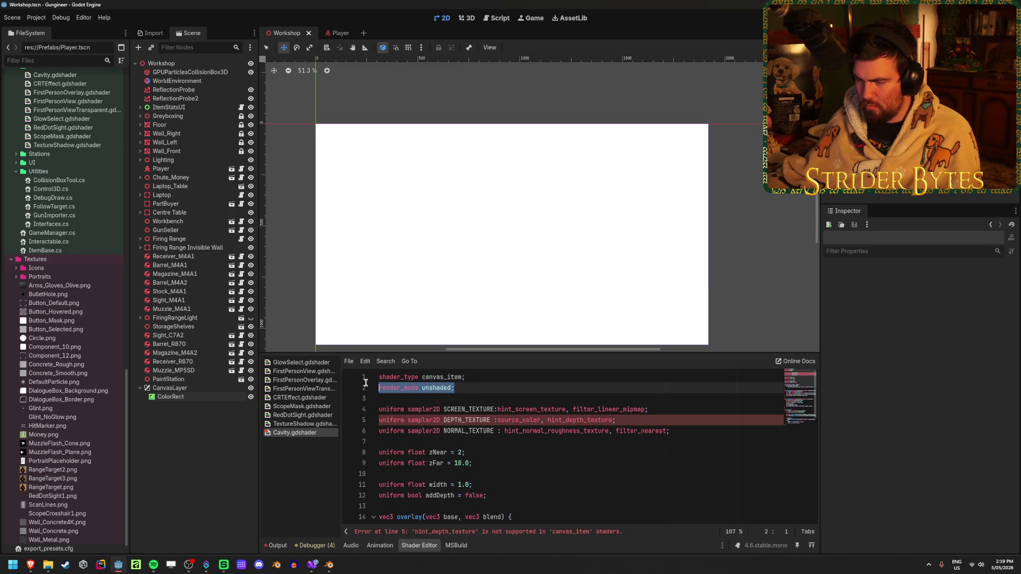
pyautogui.click(566, 387)
pyautogui.click(620, 420)
pyautogui.hotkey('ctrl', 's')
pyautogui.hotkey('ctrl', 'x')
# - Delete the NORMAL_TEXTURE uniform line and the render_mode unshaded line
pyautogui.scroll(-2, 620, 420)
pyautogui.click(506, 391)
pyautogui.scroll(2, 680, 426)
pyautogui.click(679, 421)
pyautogui.hotkey('ctrl', 'x')
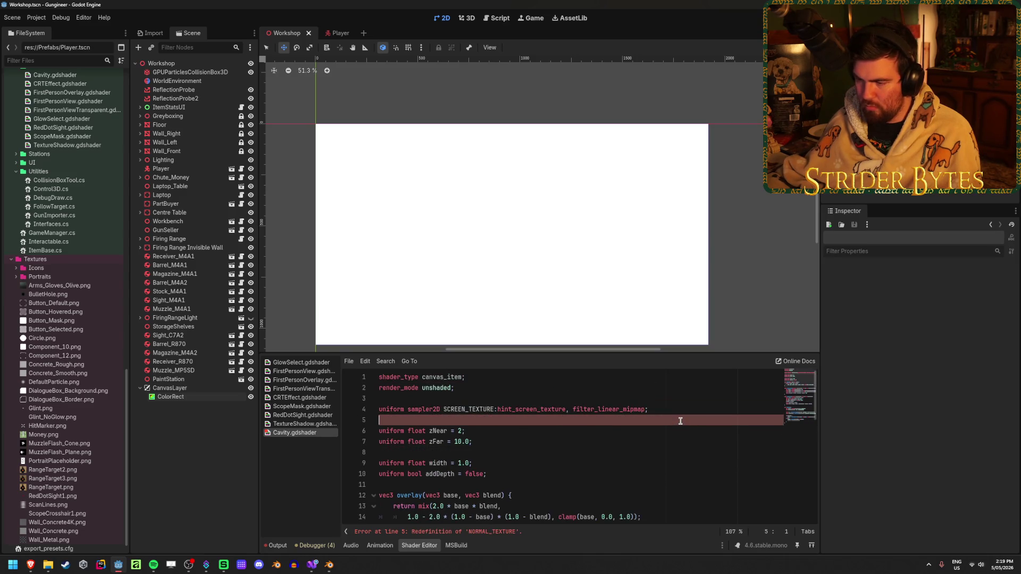
pyautogui.click(425, 388)
pyautogui.hotkey('ctrl', 'x')
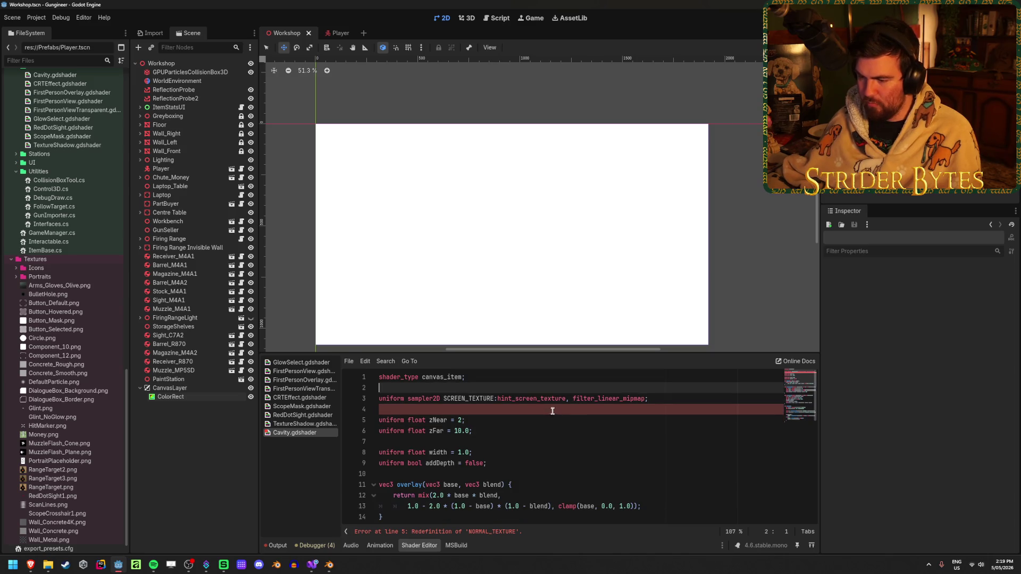
# - Check SCREEN_PIXEL_SIZE on line 34 against the Godot docs in the browser
pyautogui.click(553, 450)
pyautogui.scroll(-9, 553, 448)
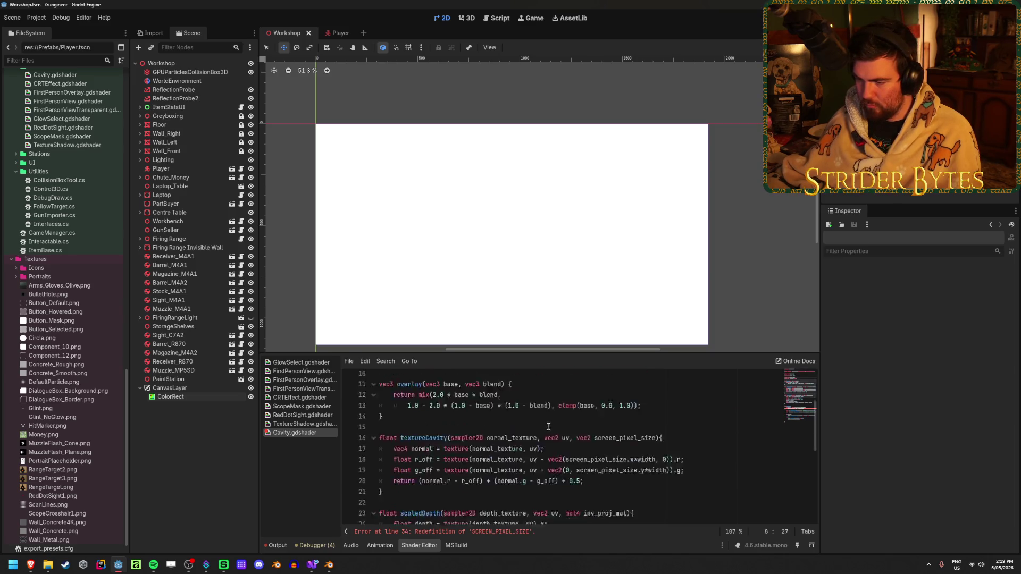
pyautogui.scroll(-1, 548, 426)
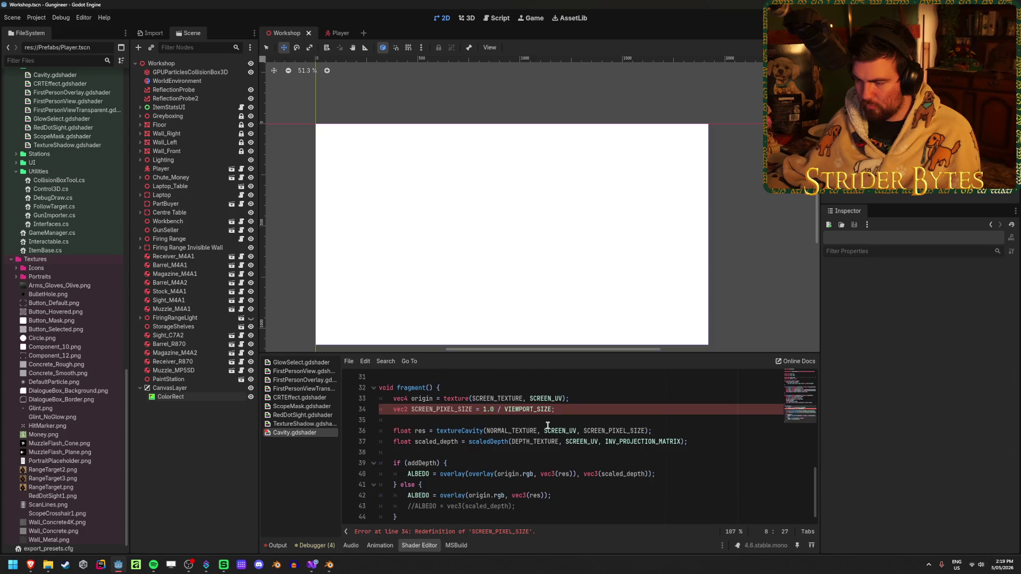
pyautogui.click(432, 408)
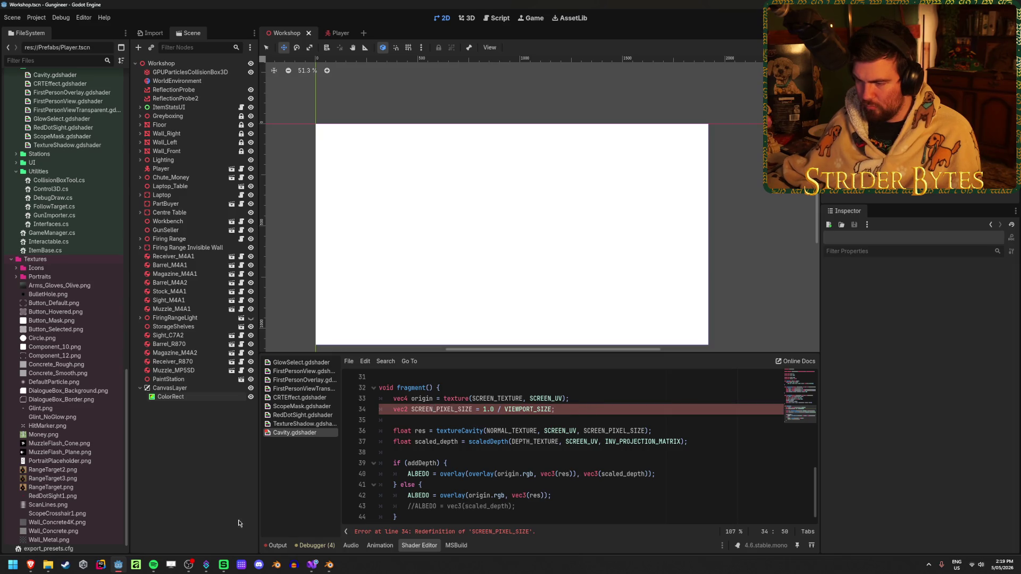
pyautogui.moveTo(31, 565)
pyautogui.click(165, 537)
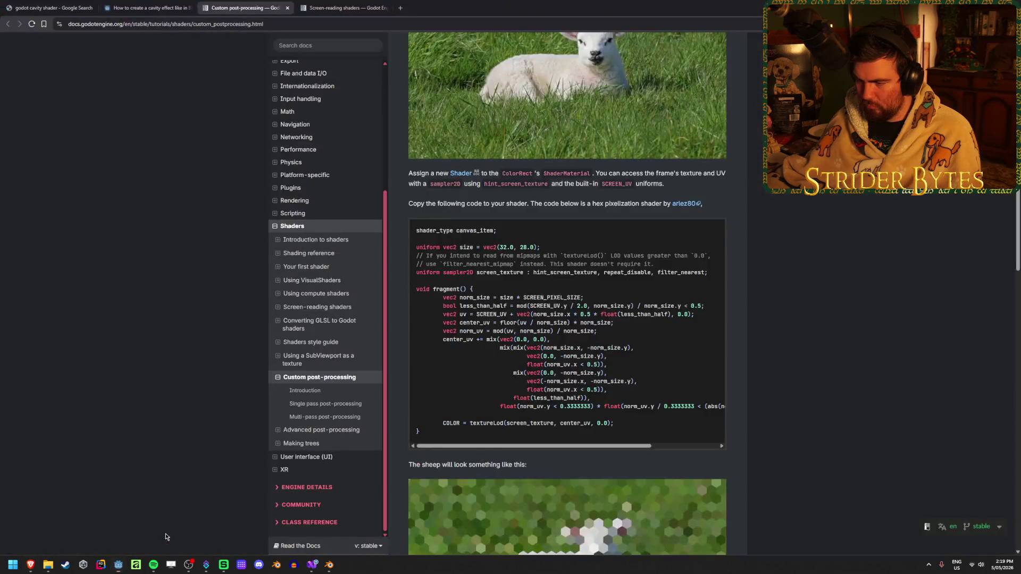
pyautogui.scroll(-2, 655, 344)
pyautogui.scroll(1, 655, 343)
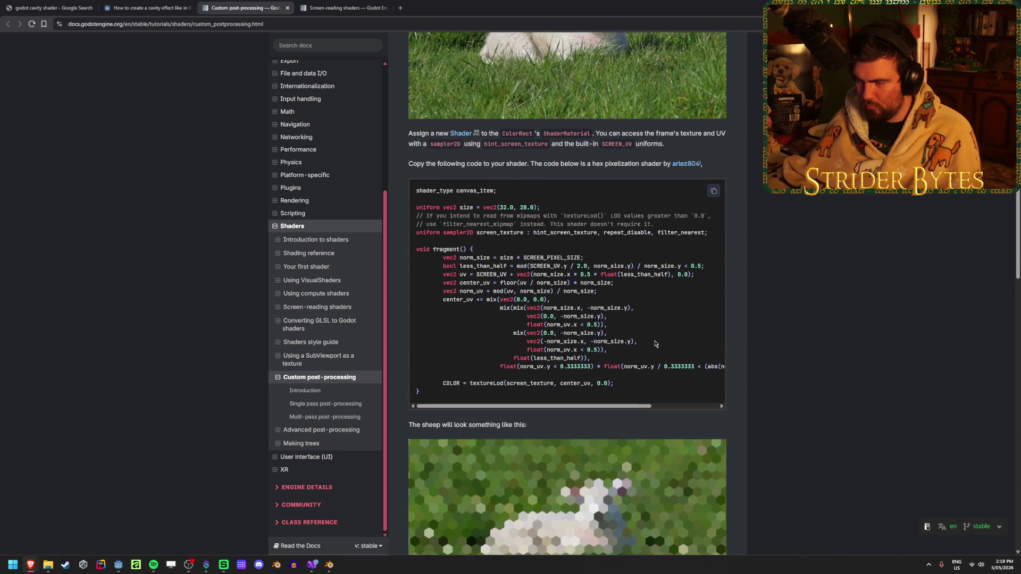
pyautogui.hotkey('alt', 'Tab')
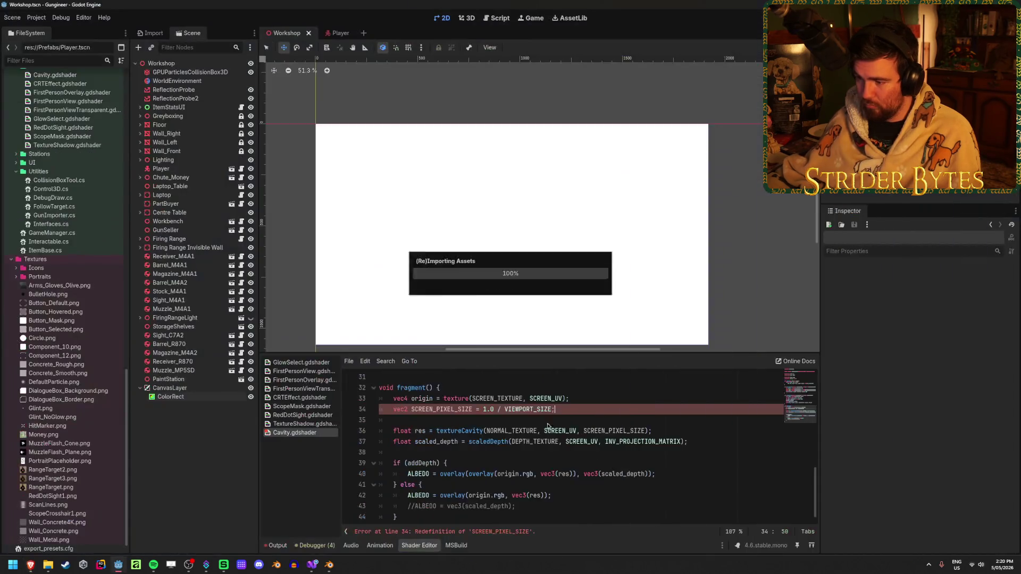
# - Trace where SCREEN_PIXEL_SIZE, textureCavity and scaledDepth are used in the shader
pyautogui.doubleClick(454, 411)
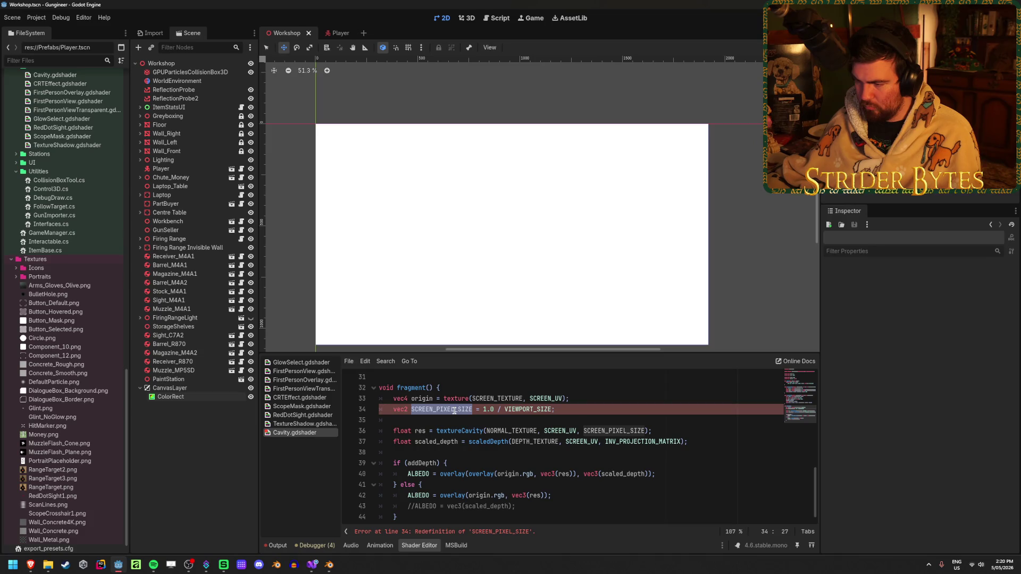
pyautogui.click(571, 407)
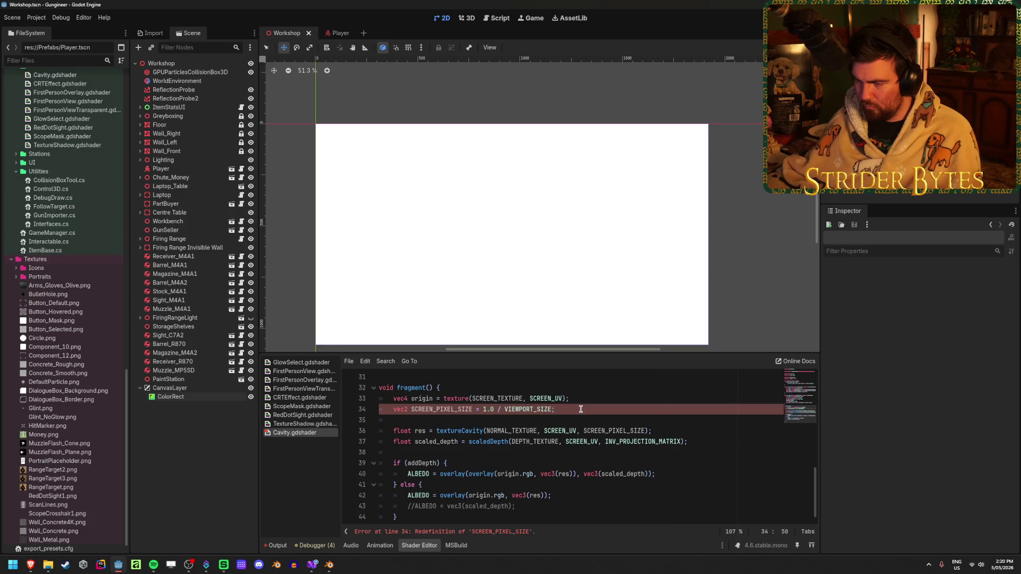
pyautogui.scroll(9, 538, 439)
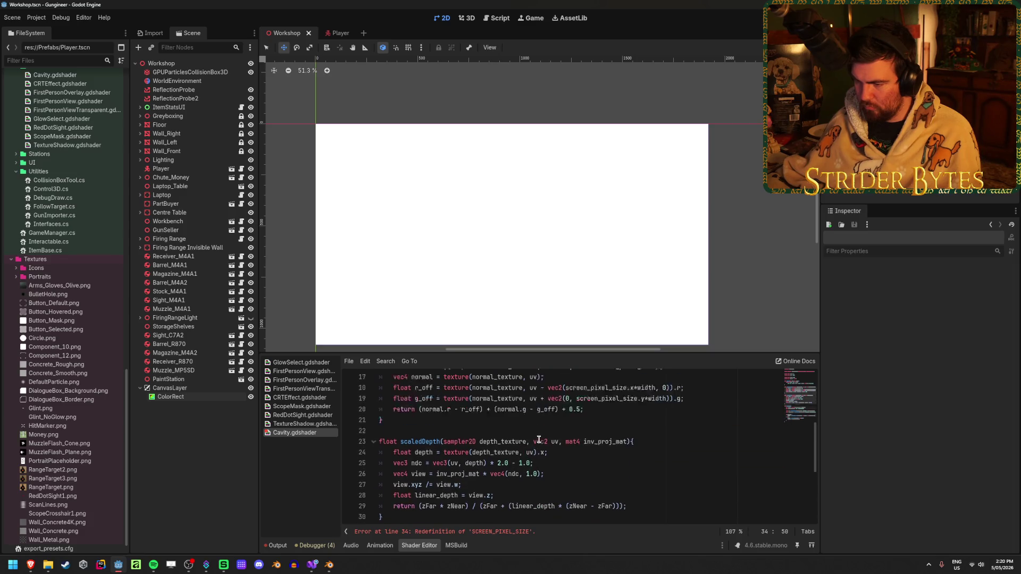
pyautogui.scroll(1, 539, 439)
pyautogui.scroll(-10, 539, 440)
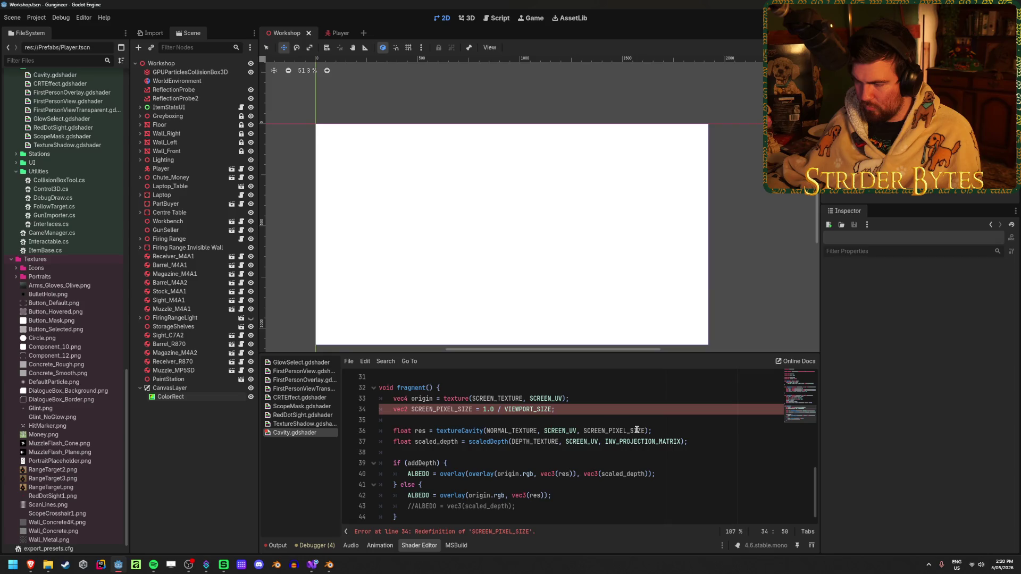
pyautogui.doubleClick(452, 430)
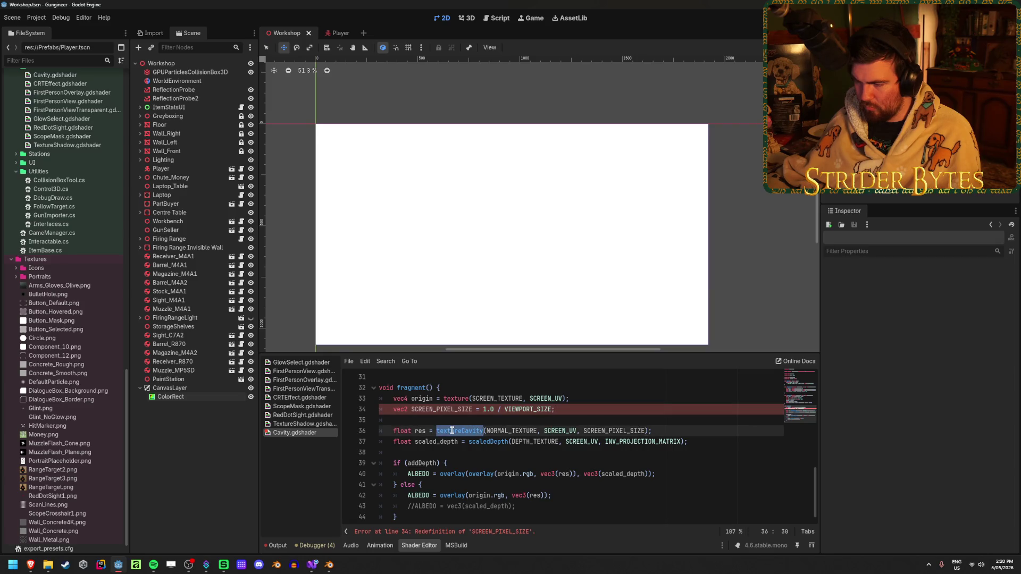
pyautogui.doubleClick(495, 441)
pyautogui.click(717, 443)
# - Review the rest of the Cavity shader code, then bring up the browser
pyautogui.scroll(-1, 717, 444)
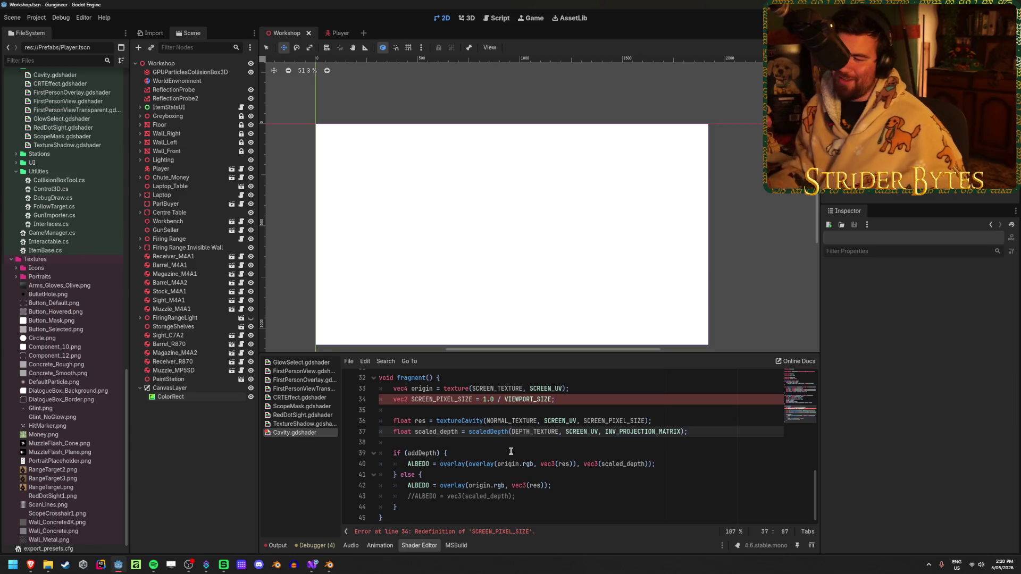
pyautogui.scroll(4, 511, 452)
pyautogui.scroll(1, 558, 447)
pyautogui.scroll(2, 567, 447)
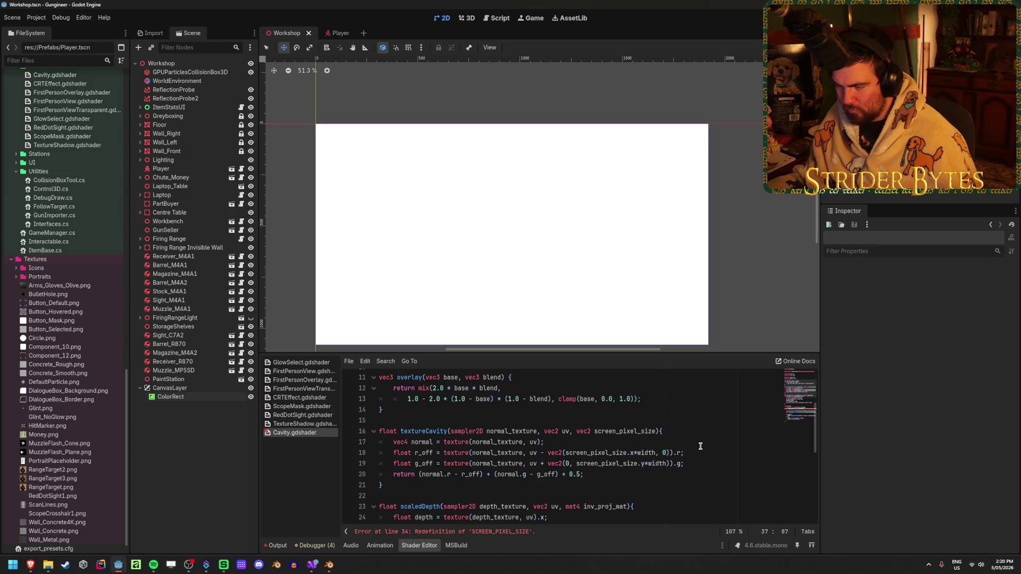
pyautogui.scroll(3, 699, 446)
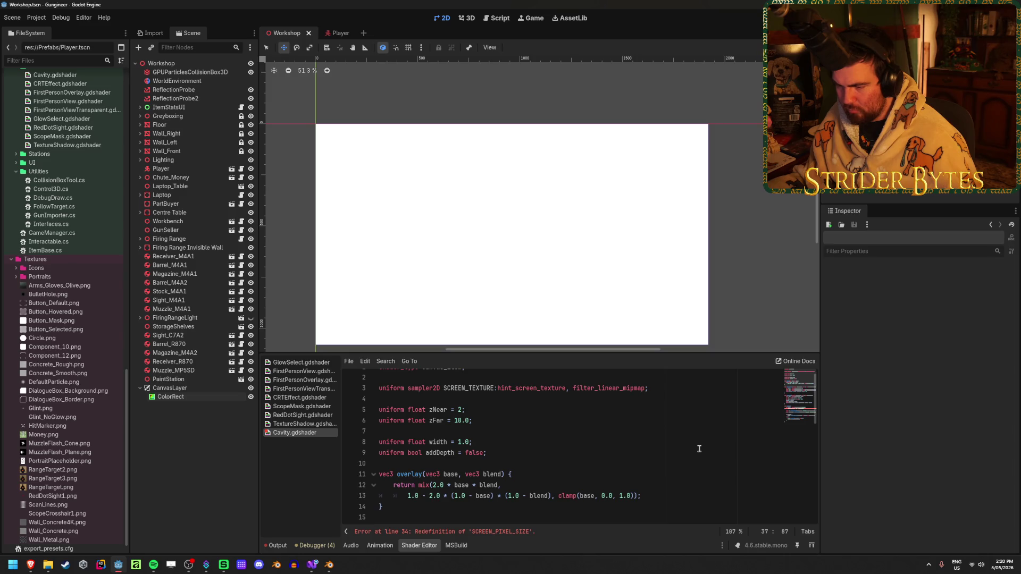
pyautogui.scroll(1, 699, 448)
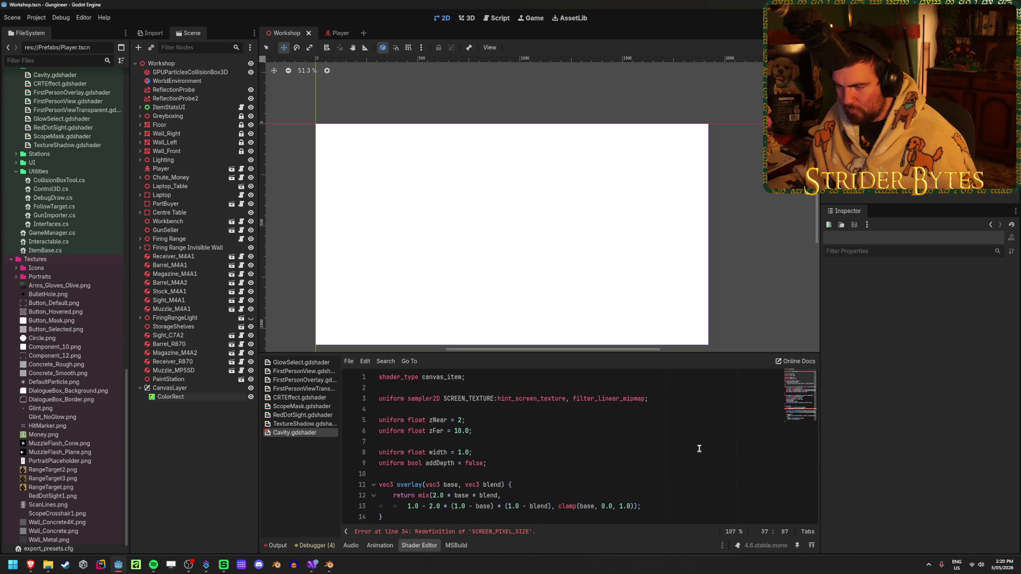
pyautogui.scroll(-10, 699, 448)
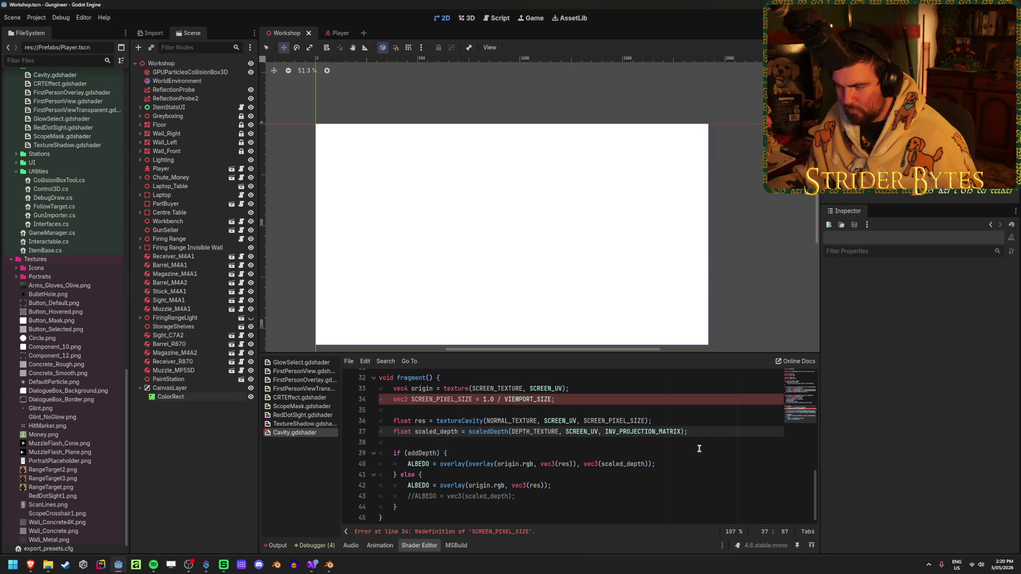
pyautogui.moveTo(30, 565)
pyautogui.click(104, 524)
# - Open the 'Cavity option in godot' forum result from Google in a new tab
pyautogui.click(133, 8)
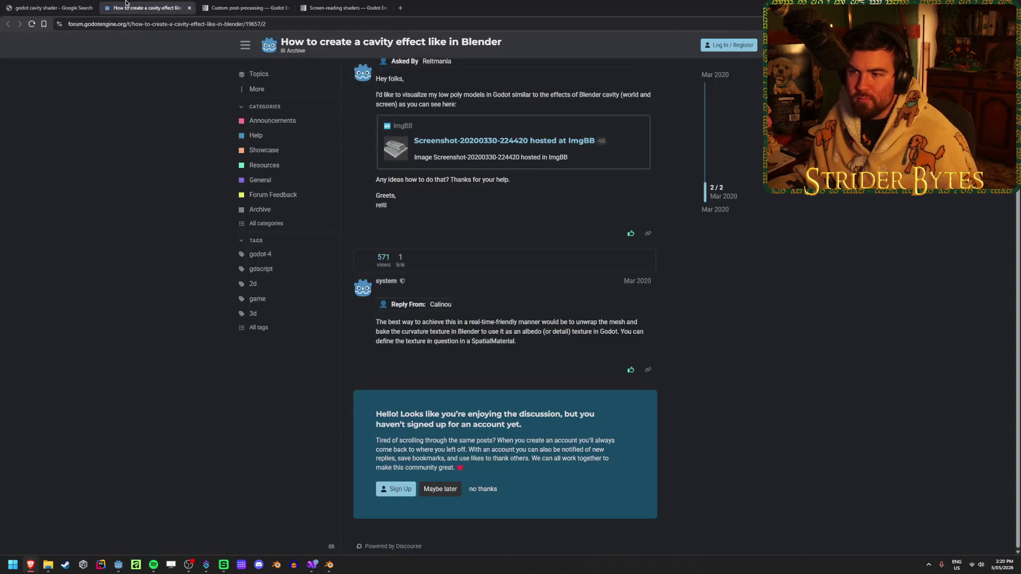
pyautogui.click(51, 7)
pyautogui.middleClick(149, 412)
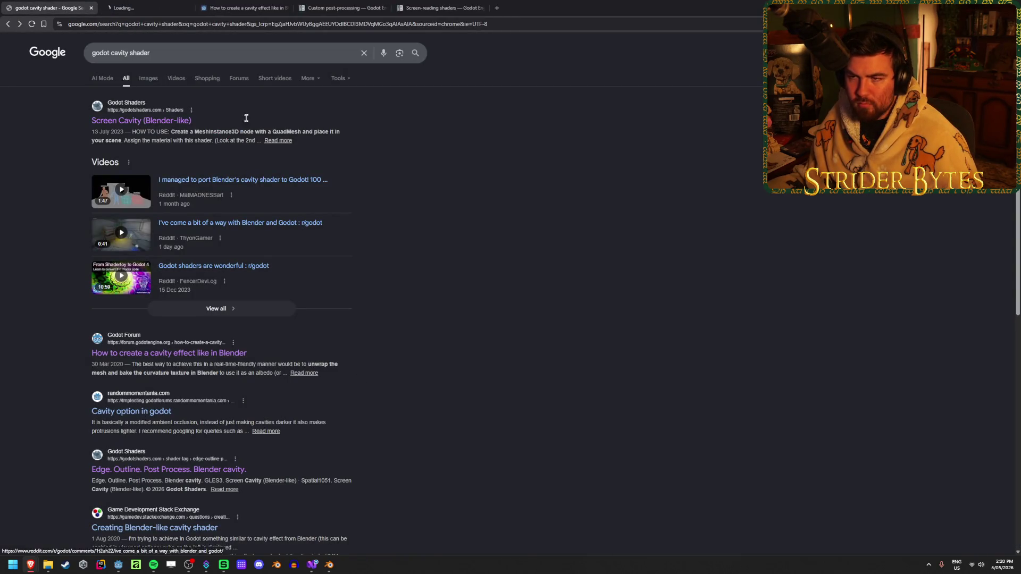
pyautogui.click(146, 4)
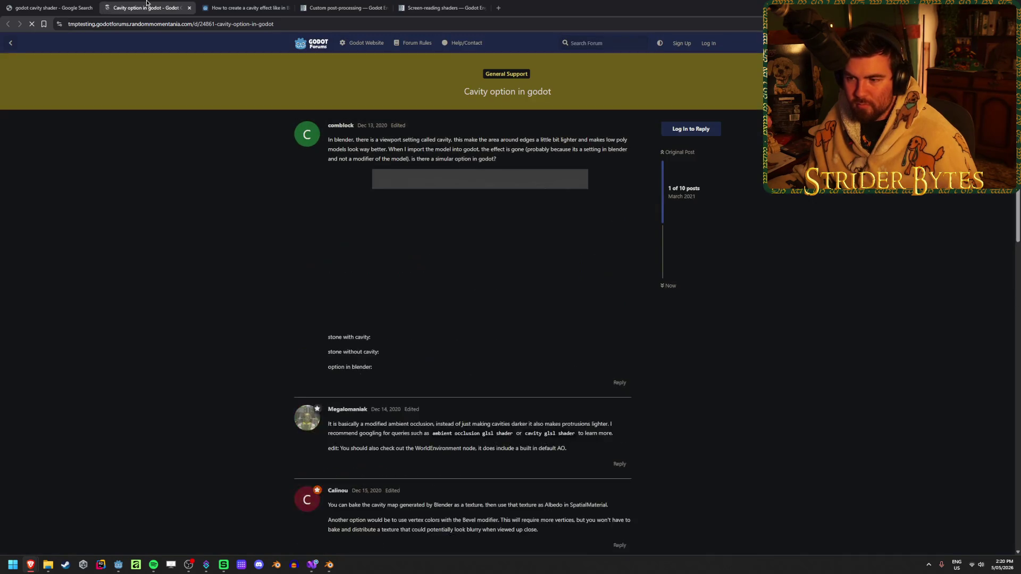
# - Read the opening post's explanation of cavity versus ambient occlusion
pyautogui.scroll(-1, 176, 299)
pyautogui.moveTo(353, 100); pyautogui.dragTo(467, 100)
pyautogui.click(563, 105)
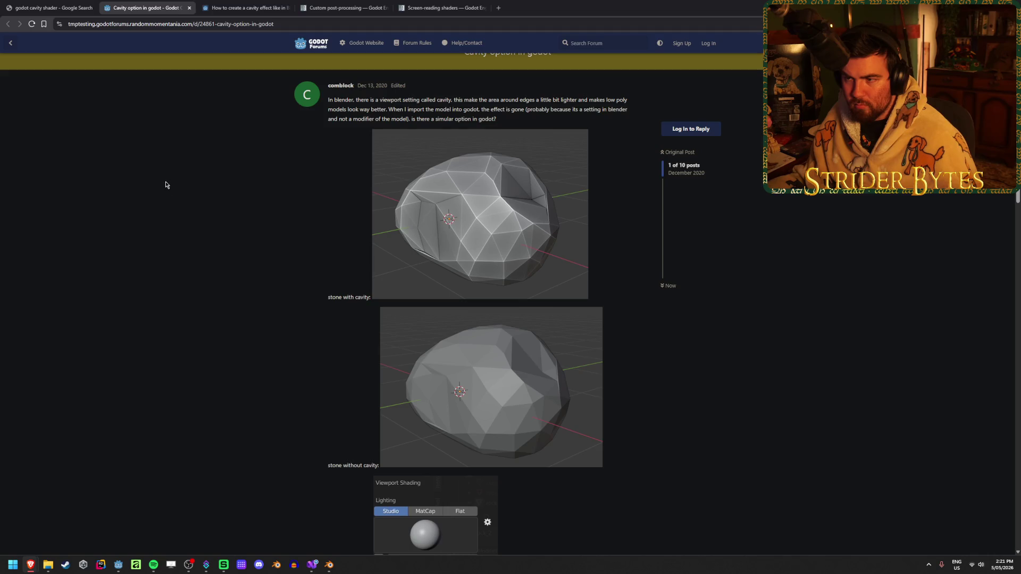
pyautogui.scroll(-7, 167, 249)
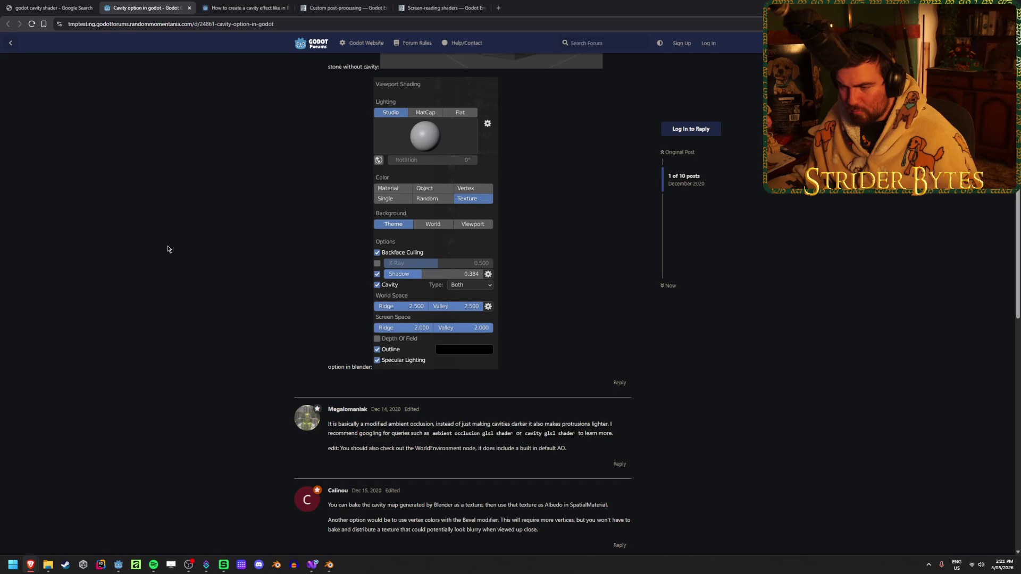
pyautogui.moveTo(366, 424); pyautogui.dragTo(427, 430)
pyautogui.moveTo(500, 423); pyautogui.dragTo(603, 422)
pyautogui.click(602, 422)
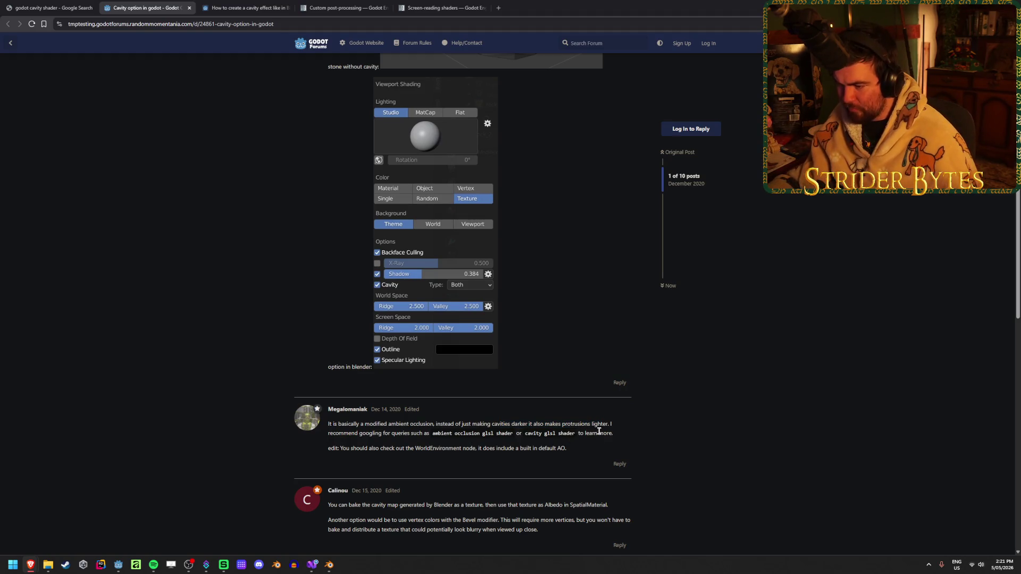
pyautogui.moveTo(353, 445); pyautogui.dragTo(548, 448)
pyautogui.click(532, 448)
pyautogui.scroll(-2, 192, 392)
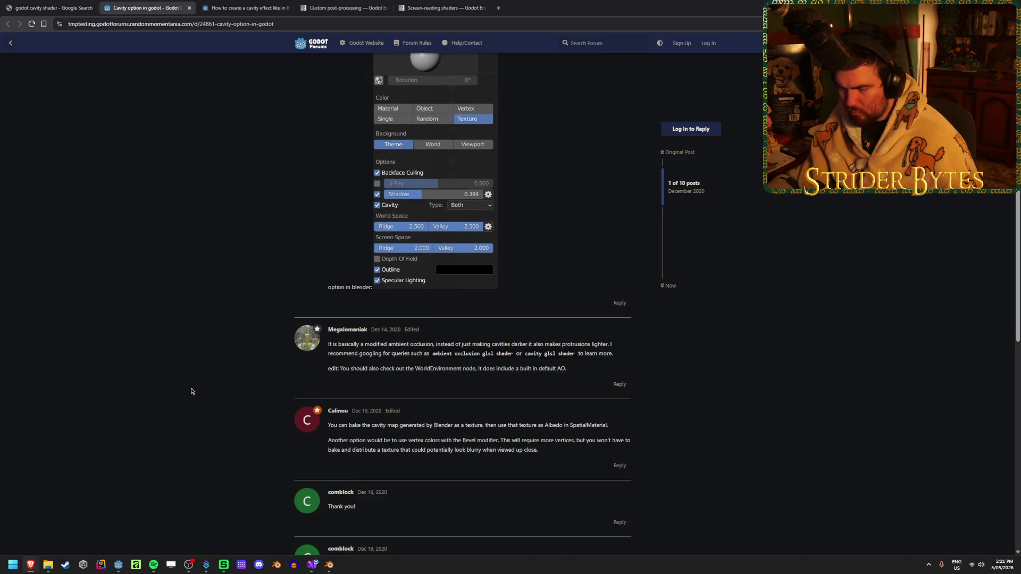
pyautogui.scroll(-2, 192, 391)
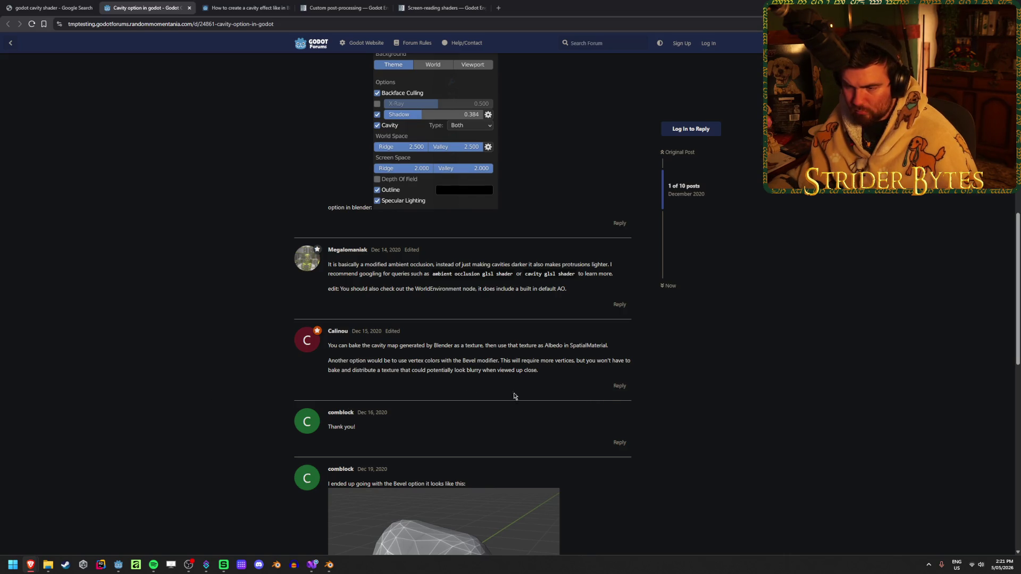
pyautogui.scroll(-3, 209, 377)
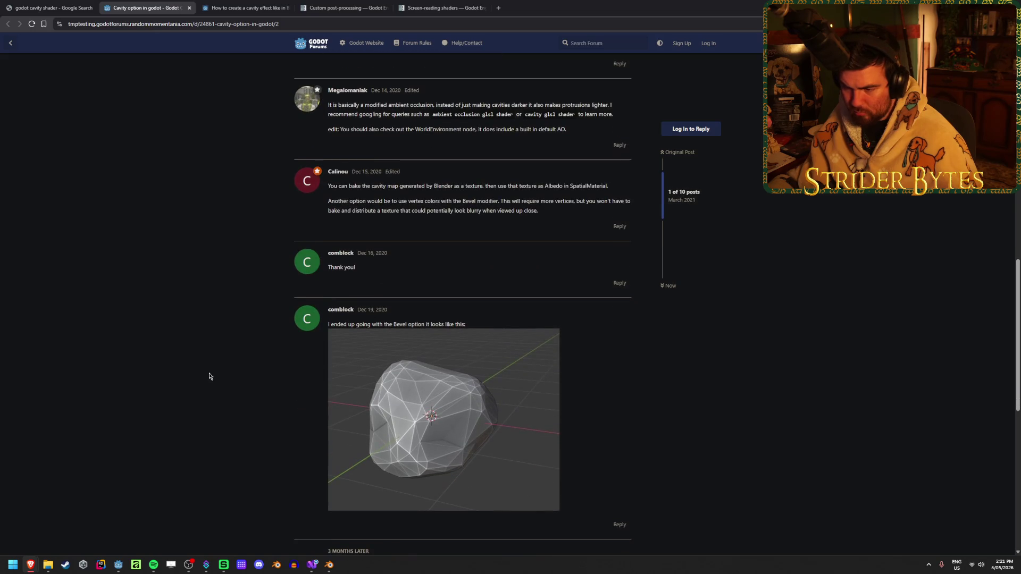
pyautogui.scroll(3, 524, 287)
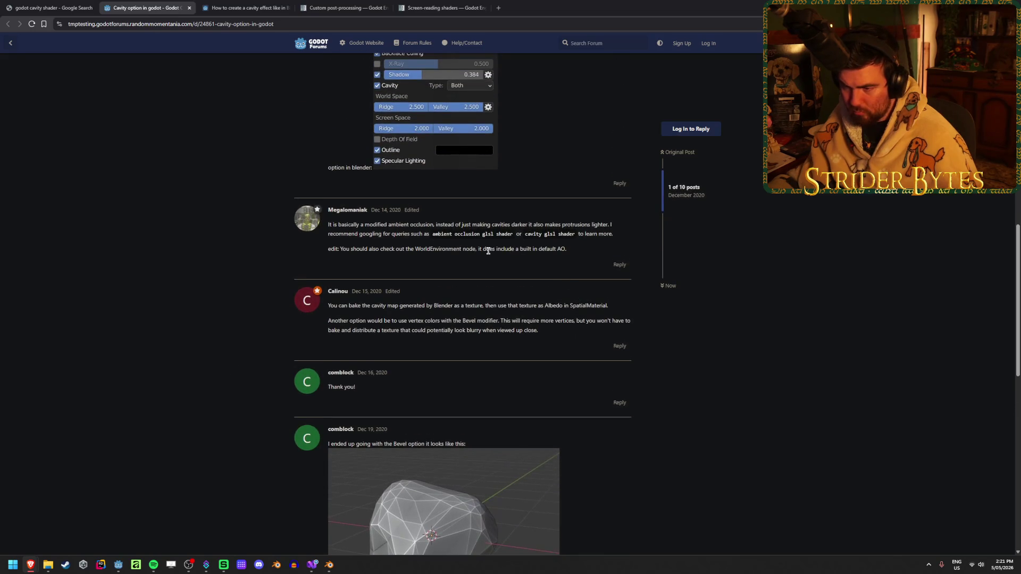
# - Read Calinou's reply about using the Bevel modifier and scroll further down
pyautogui.moveTo(374, 321)
pyautogui.mouseDown()
pyautogui.moveTo(621, 321)
pyautogui.moveTo(349, 321)
pyautogui.moveTo(509, 328)
pyautogui.mouseUp()
pyautogui.tripleClick(510, 326)
pyautogui.moveTo(391, 321); pyautogui.dragTo(560, 321)
pyautogui.click(523, 318)
pyautogui.moveTo(440, 320); pyautogui.dragTo(603, 321)
pyautogui.click(585, 321)
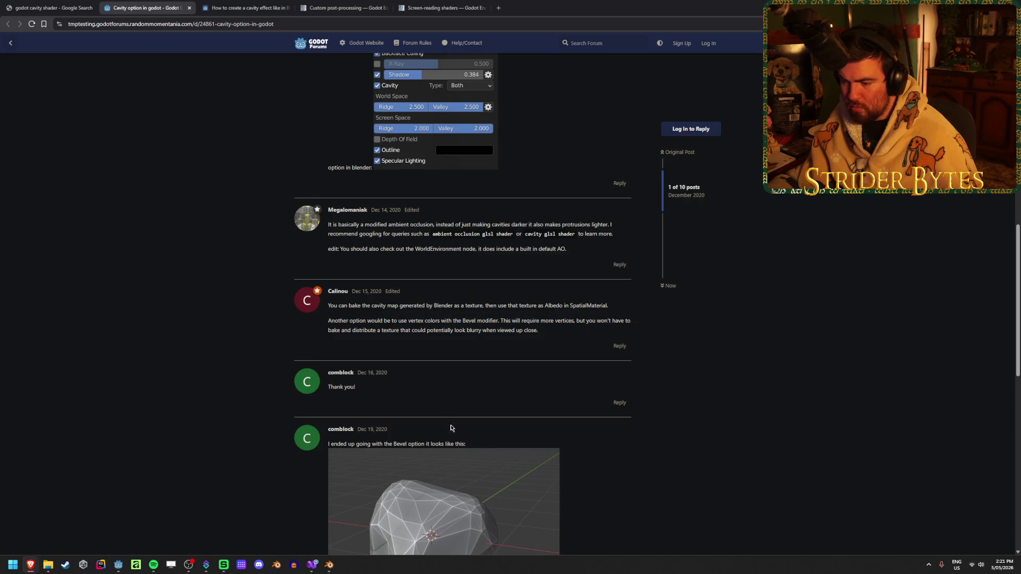
pyautogui.scroll(-5, 448, 371)
pyautogui.scroll(-2, 221, 352)
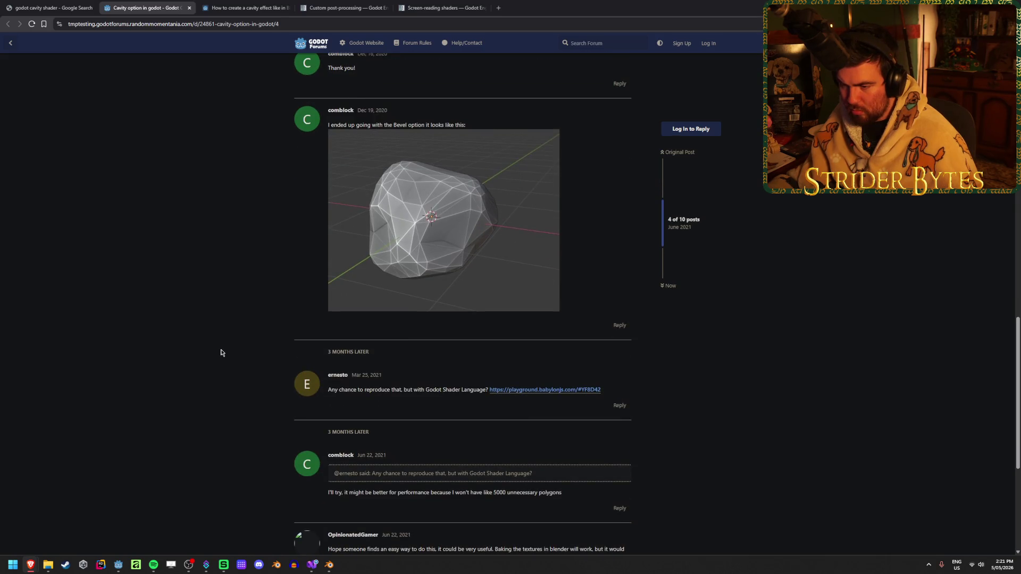
pyautogui.scroll(-3, 221, 352)
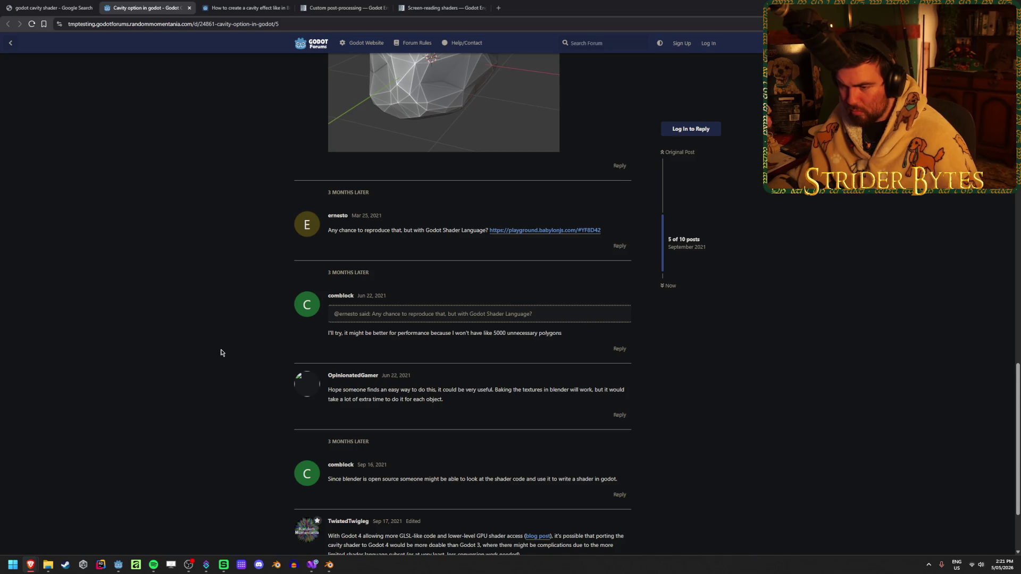
pyautogui.scroll(-2, 221, 352)
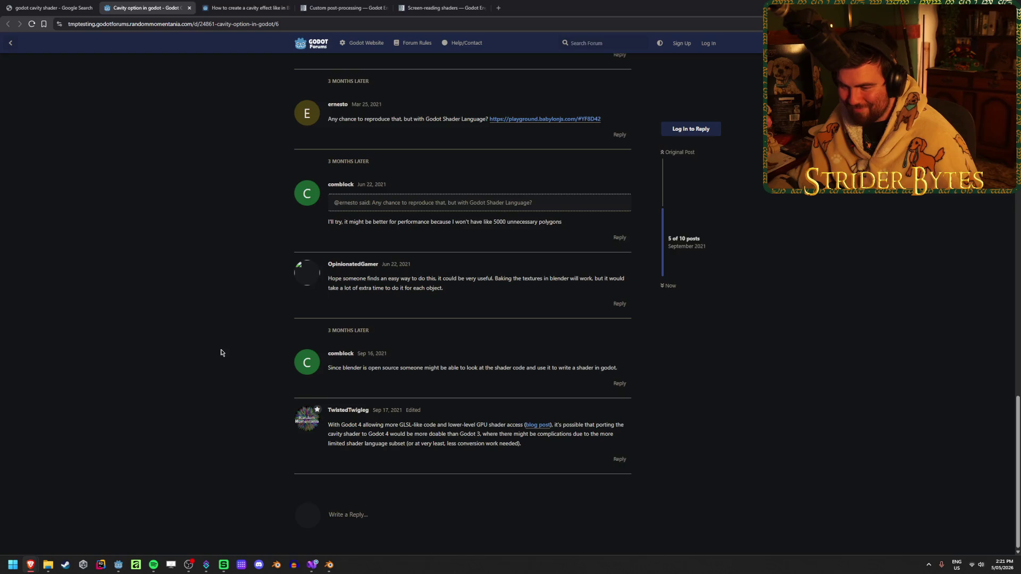
pyautogui.scroll(1, 221, 352)
pyautogui.scroll(-2, 221, 353)
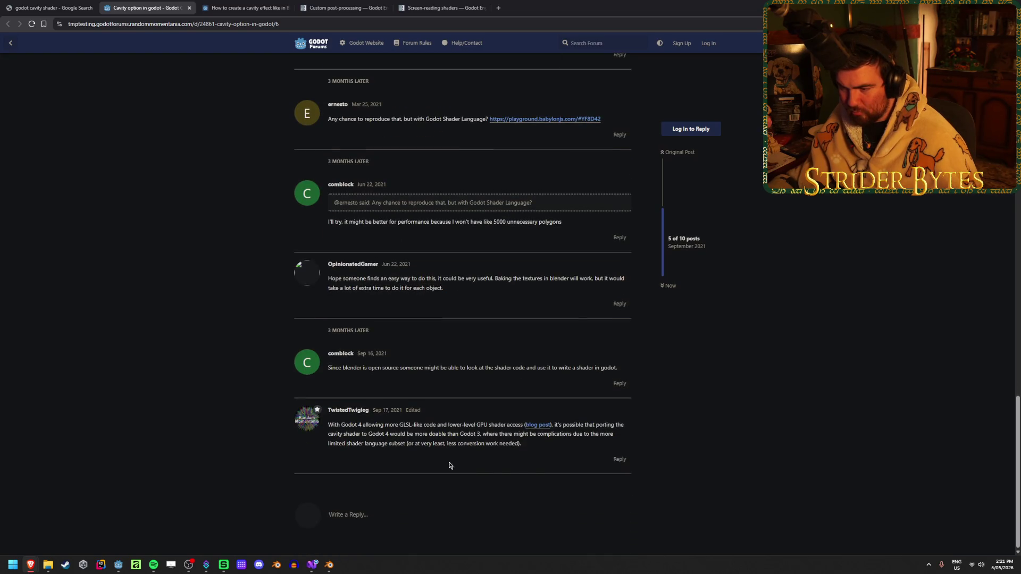
# - Read the Godot 4 shader reply and close the forum thread tab
pyautogui.moveTo(361, 434); pyautogui.dragTo(550, 447)
pyautogui.click(584, 452)
pyautogui.click(189, 8)
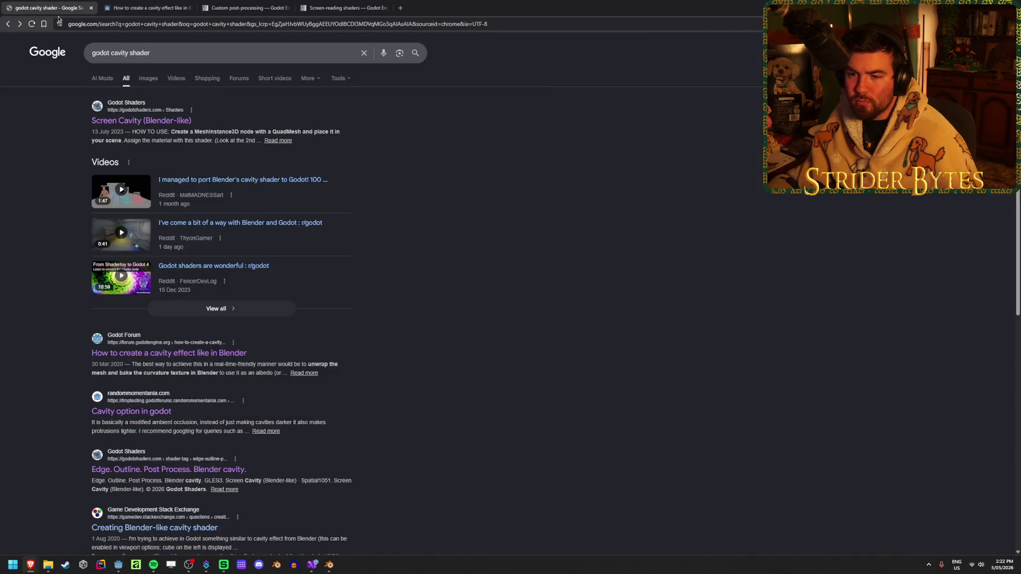
# - Open the 'Creating Blender-like cavity shader' question in a new tab and read its description
pyautogui.middleClick(175, 408)
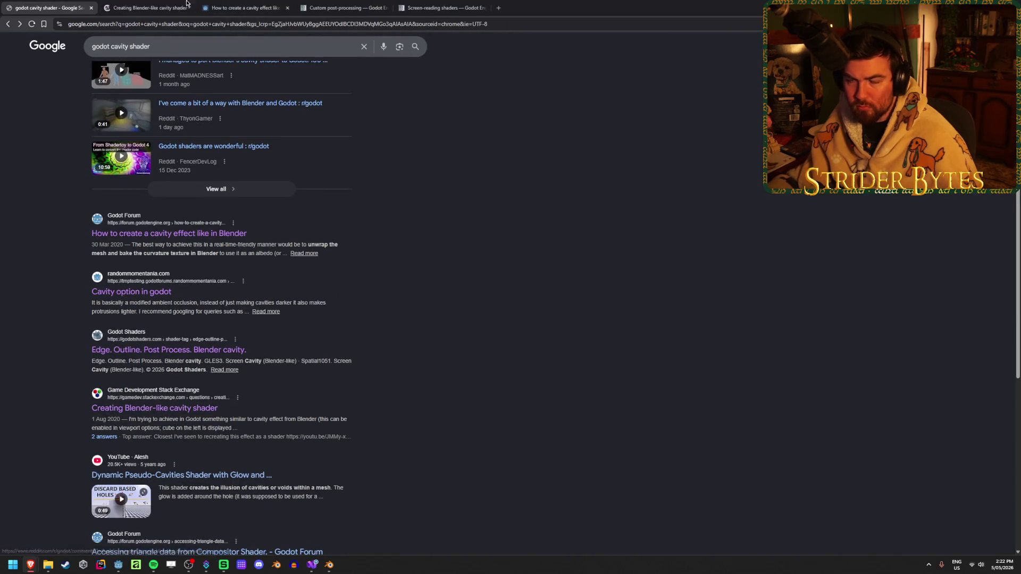
pyautogui.hotkey('ctrl', 'Tab')
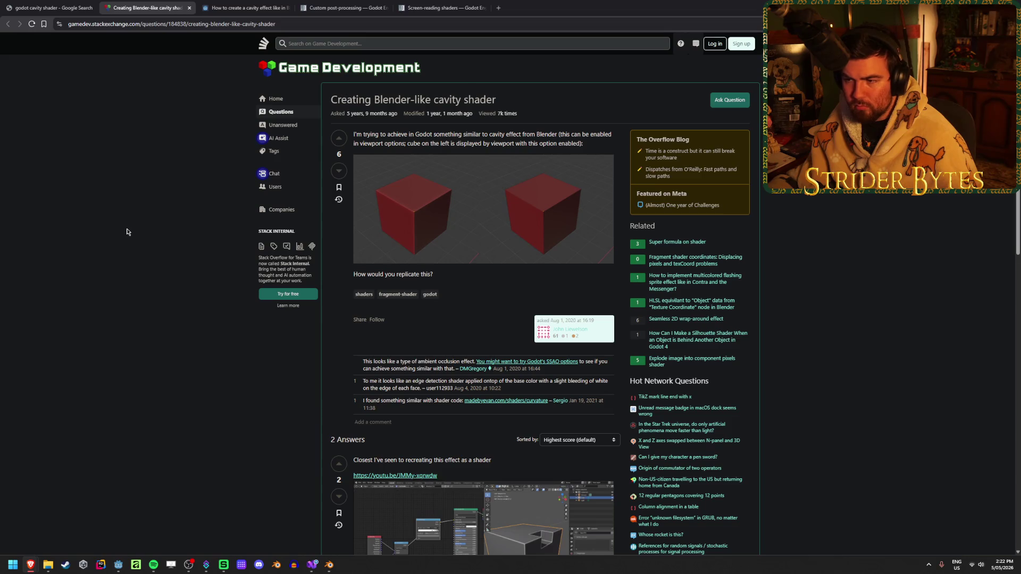
pyautogui.scroll(-2, 127, 231)
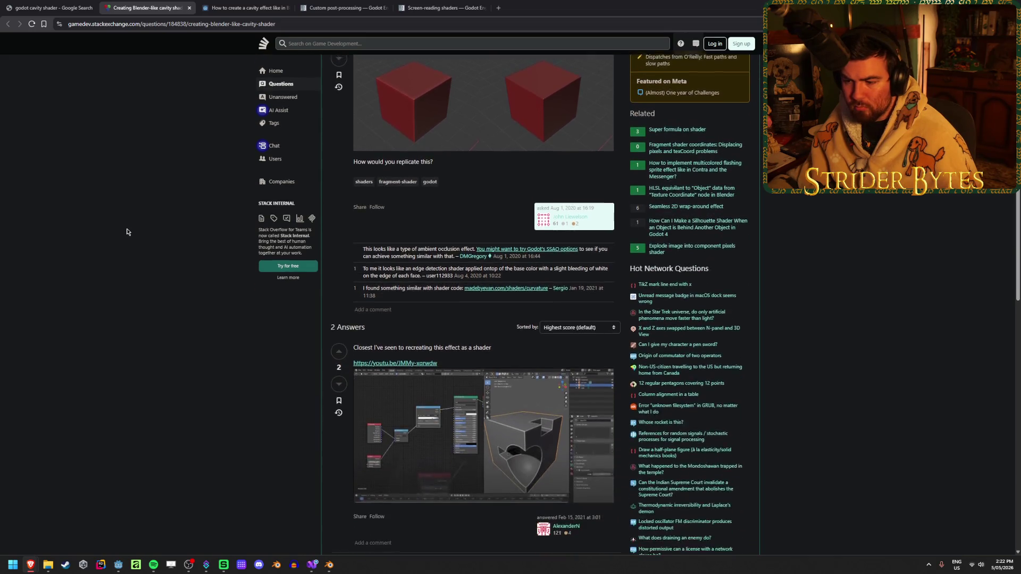
pyautogui.scroll(2, 127, 232)
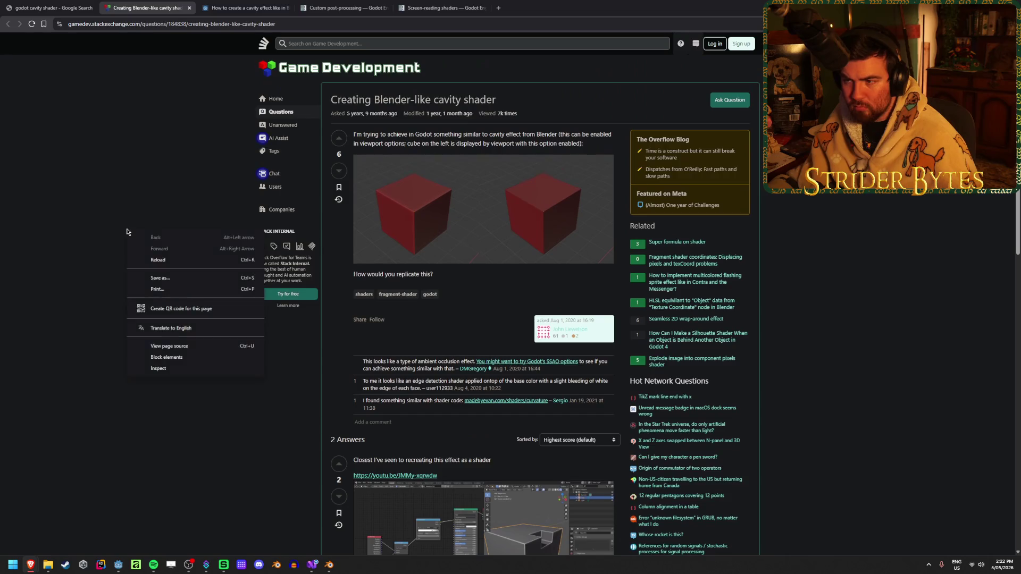
pyautogui.moveTo(379, 135); pyautogui.dragTo(514, 138)
pyautogui.click(513, 137)
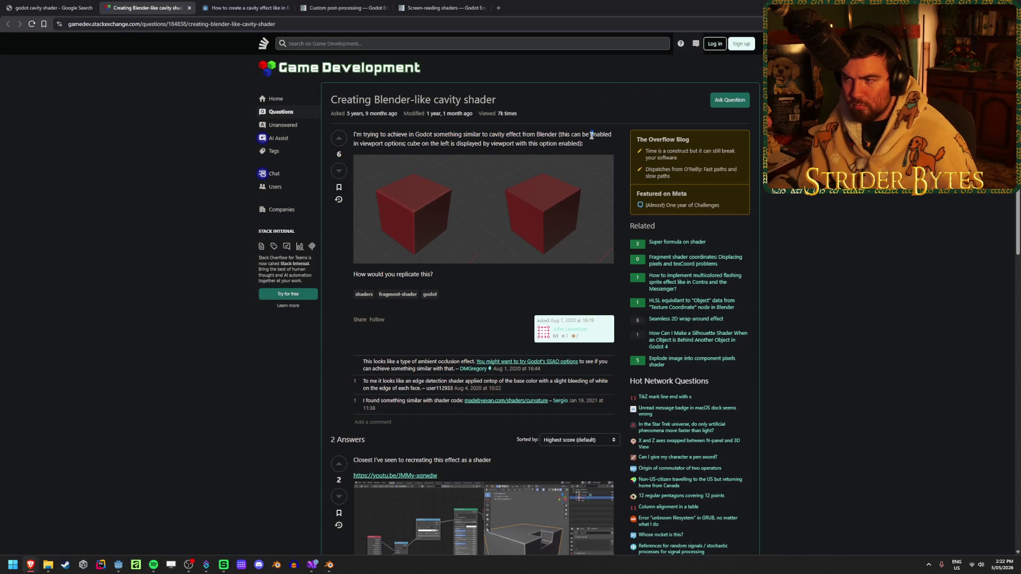
pyautogui.moveTo(593, 136); pyautogui.dragTo(434, 133)
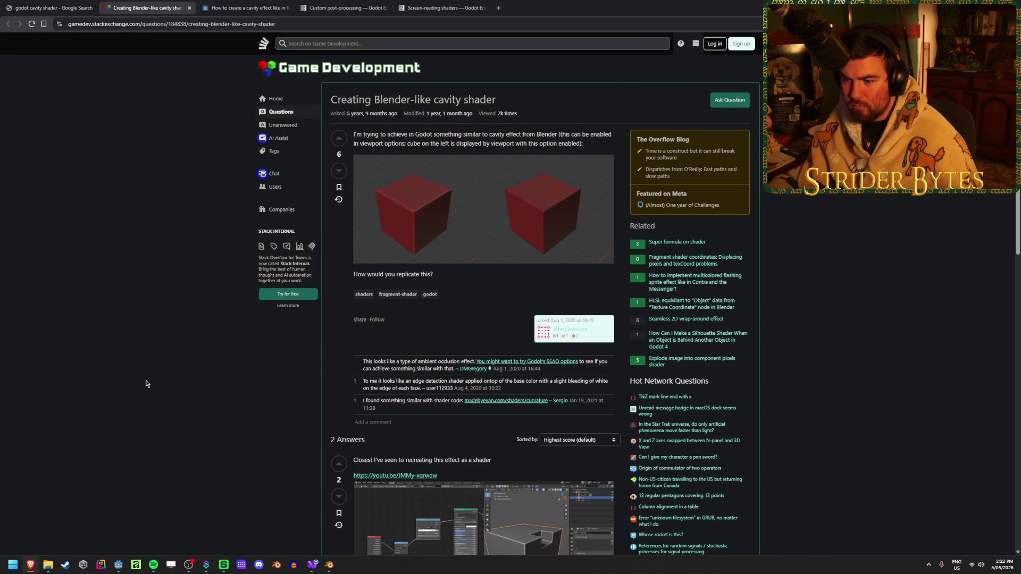
# - Queue the answer's YouTube video and Screen Space Curvature Shader link in background tabs
pyautogui.scroll(-3, 159, 362)
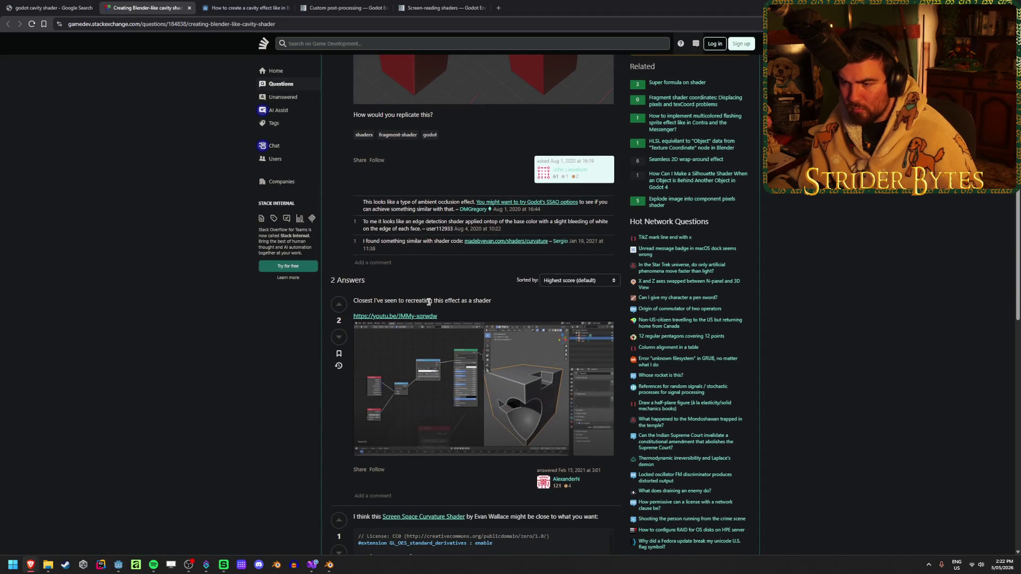
pyautogui.scroll(-2, 429, 302)
pyautogui.middleClick(395, 236)
pyautogui.scroll(-1, 128, 379)
pyautogui.scroll(-2, 154, 357)
pyautogui.middleClick(388, 318)
pyautogui.click(340, 8)
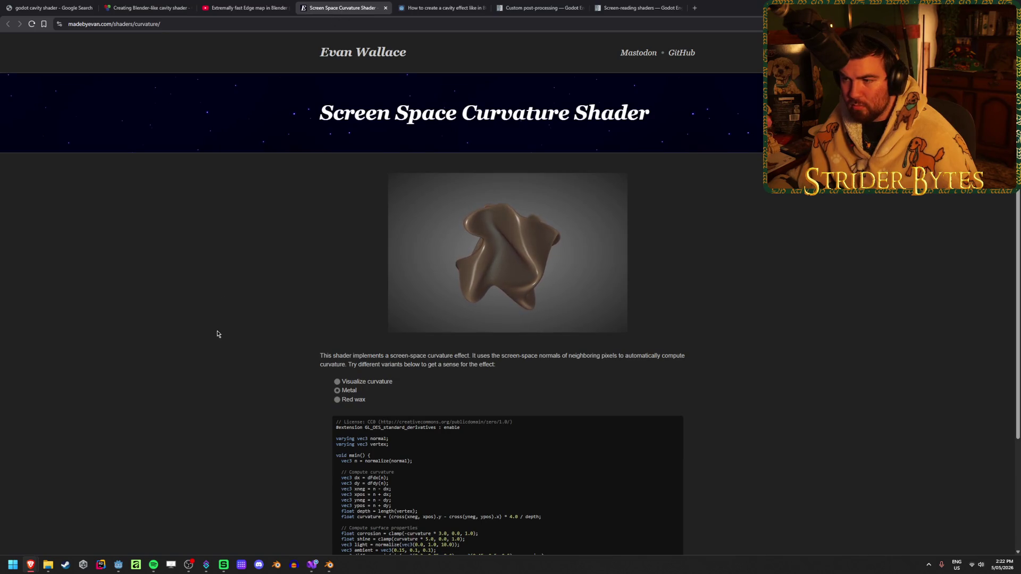
# - Read through the Screen Space Curvature Shader page's description
pyautogui.scroll(-1, 217, 335)
pyautogui.scroll(-1, 216, 334)
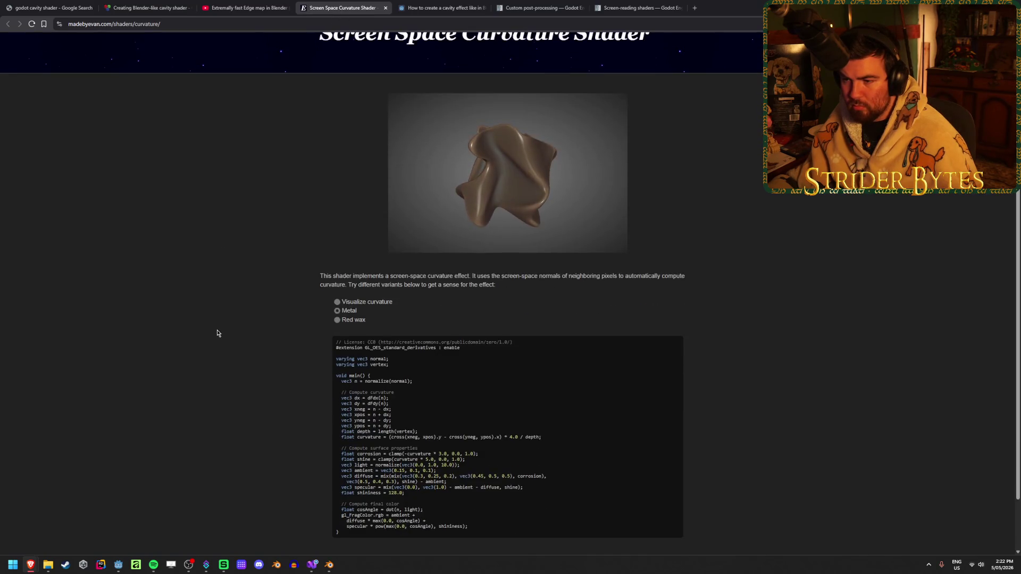
pyautogui.moveTo(550, 283); pyautogui.dragTo(346, 277)
pyautogui.click(308, 277)
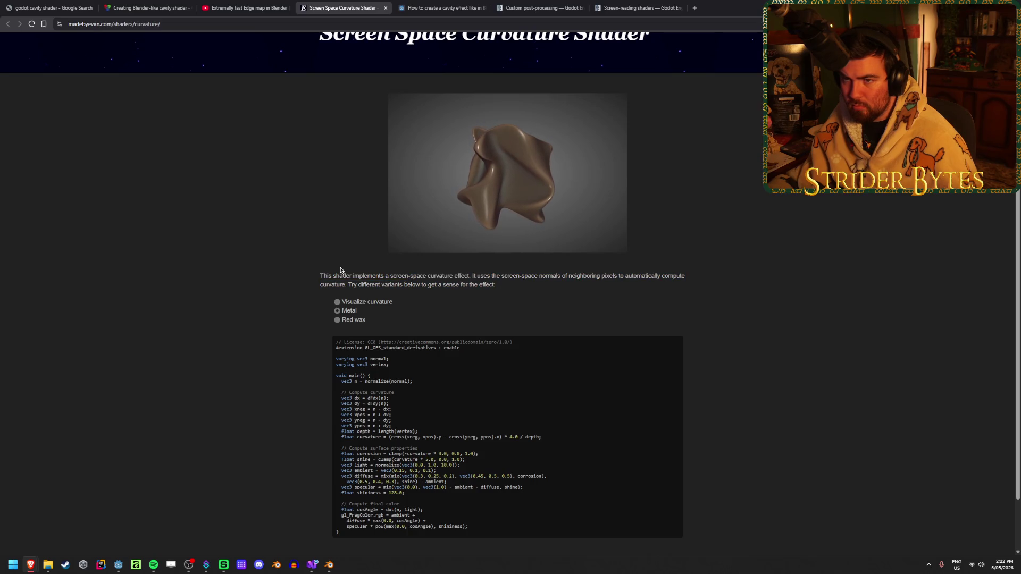
pyautogui.scroll(-2, 237, 262)
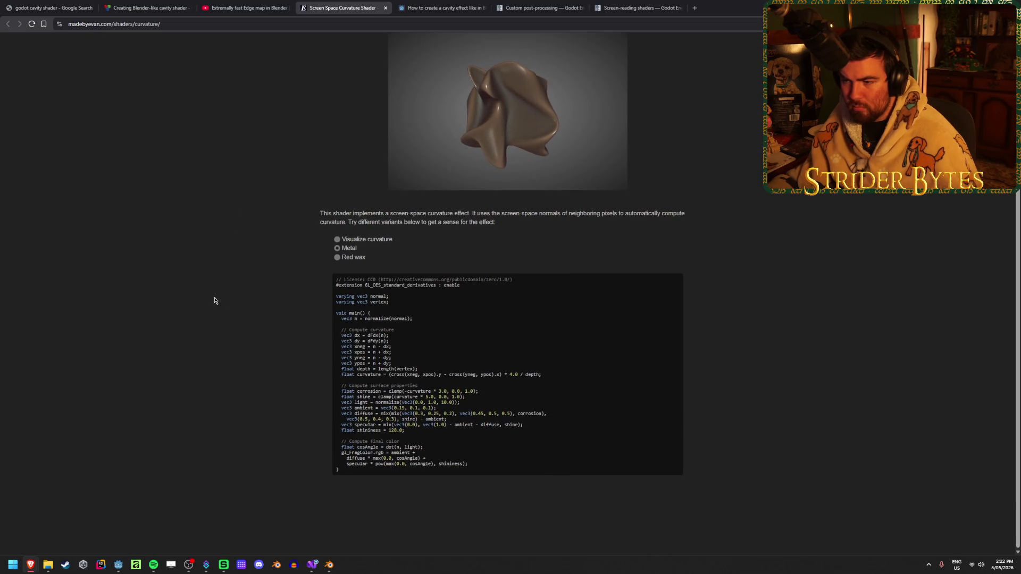
pyautogui.scroll(1, 215, 301)
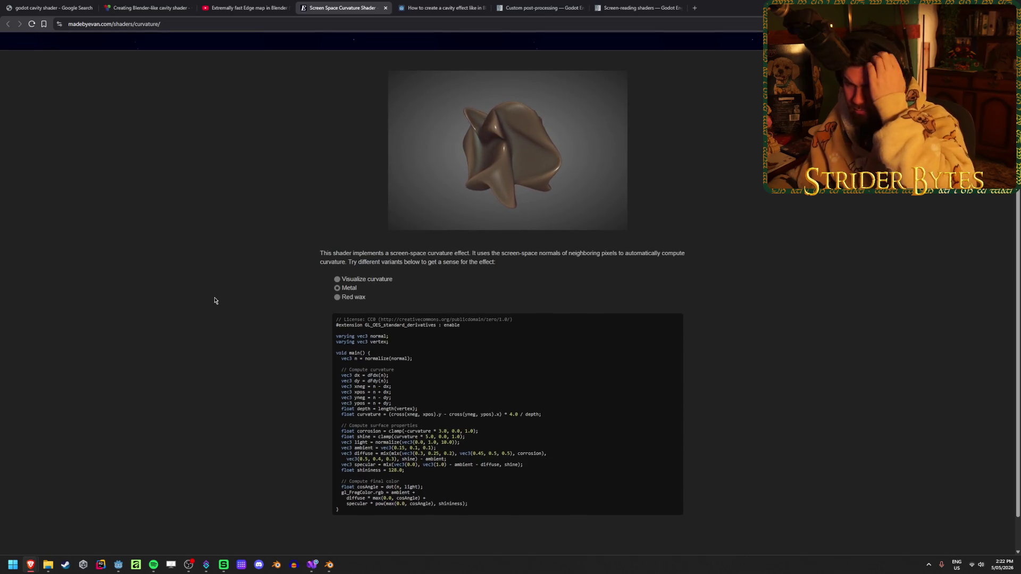
# - Compare the Red wax, Metal and Visualize curvature variants, leaving Red wax shown
pyautogui.click(350, 296)
pyautogui.click(351, 288)
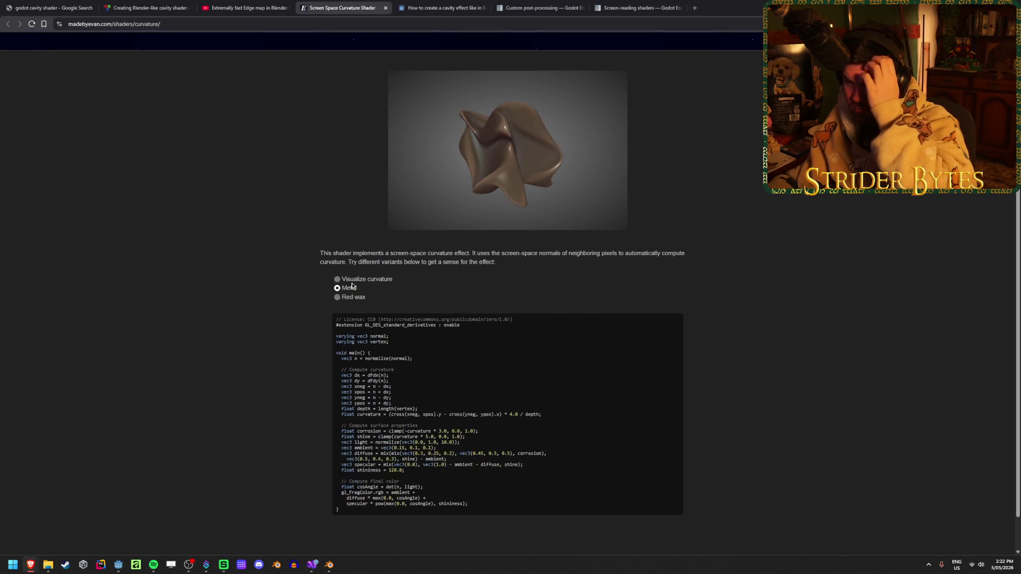
pyautogui.click(358, 279)
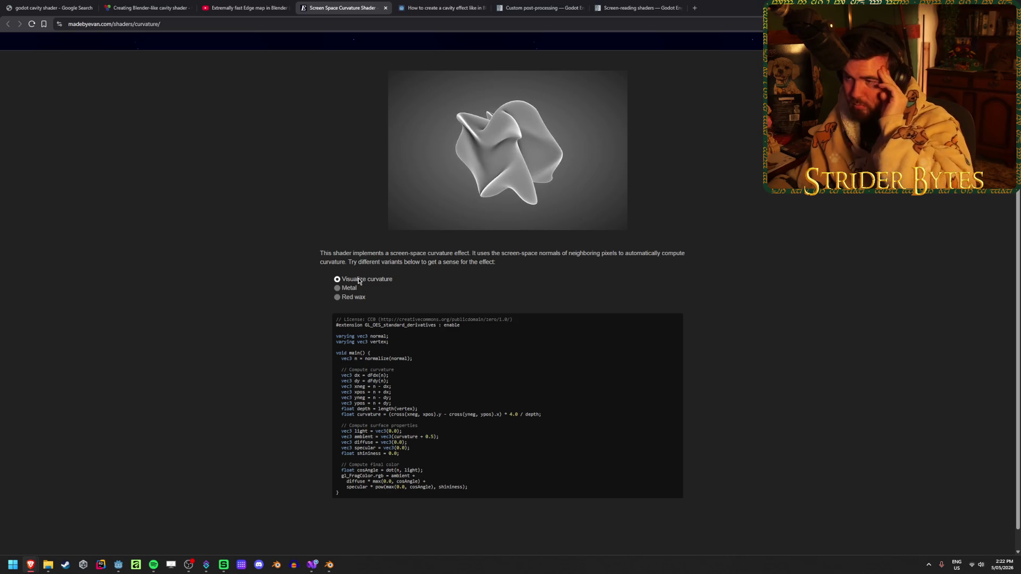
pyautogui.click(350, 288)
pyautogui.click(350, 298)
pyautogui.scroll(-1, 270, 292)
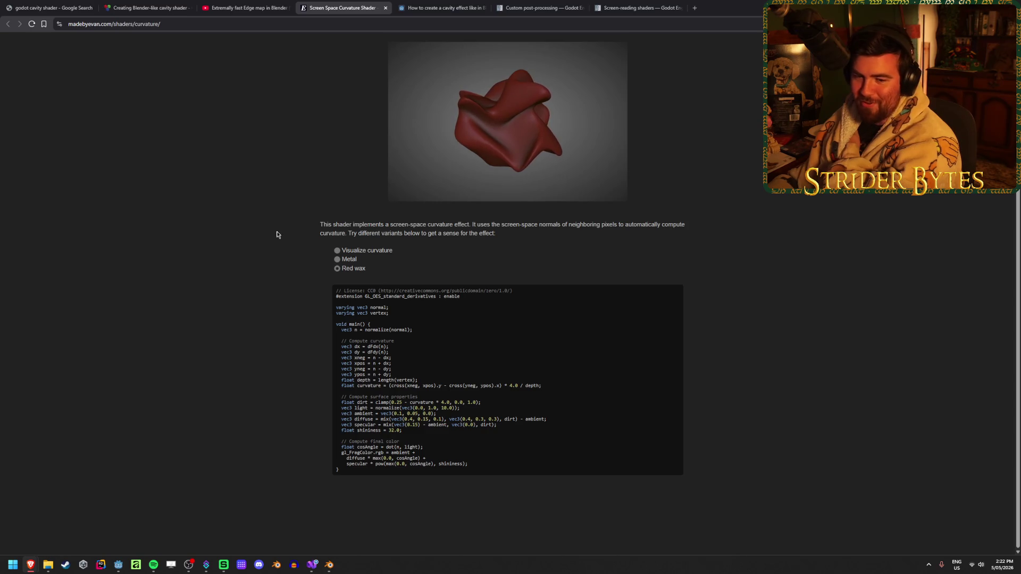
pyautogui.click(213, 5)
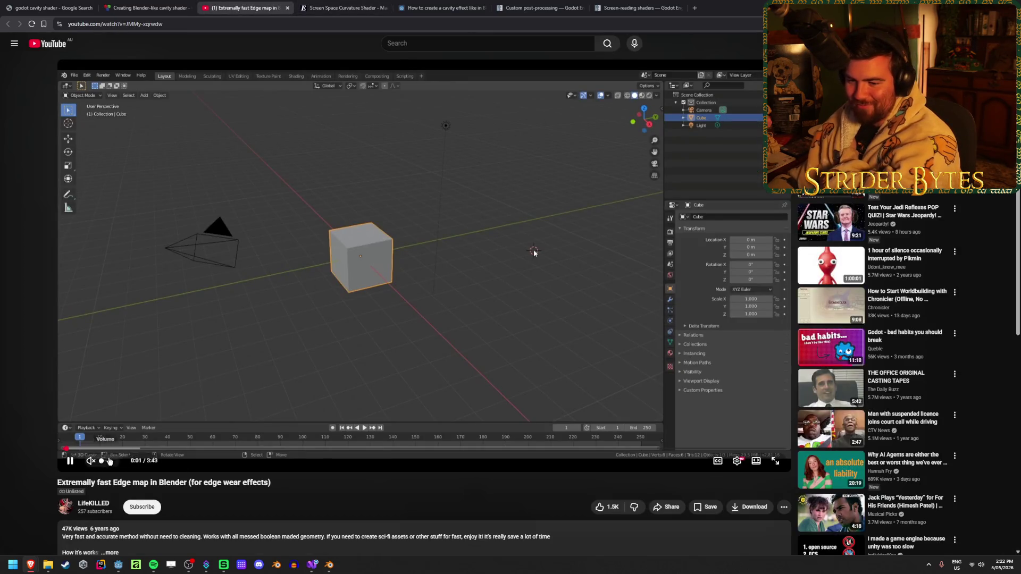
# - Scrub the 'Extremely fast Edge map in Blender' video to about 3:31, then close its tab
pyautogui.click(133, 450)
pyautogui.moveTo(133, 450); pyautogui.dragTo(336, 450)
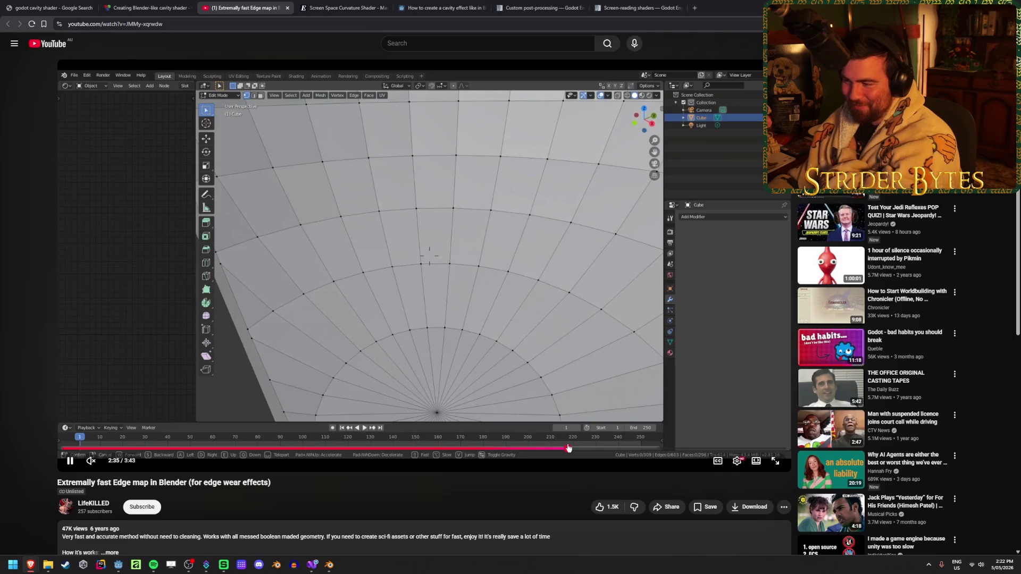
pyautogui.click(568, 448)
pyautogui.moveTo(568, 448); pyautogui.dragTo(568, 448)
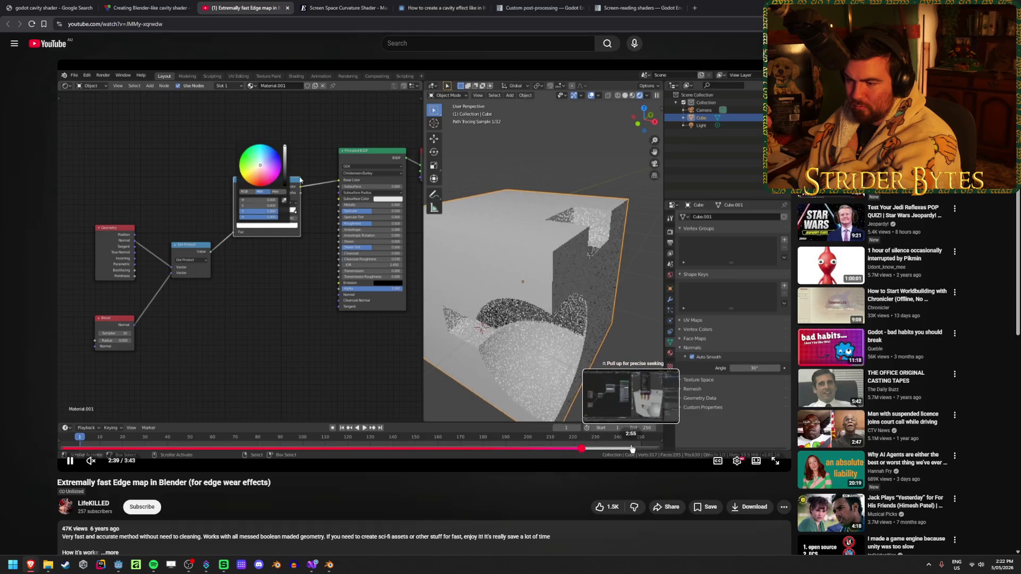
pyautogui.click(632, 448)
pyautogui.click(658, 448)
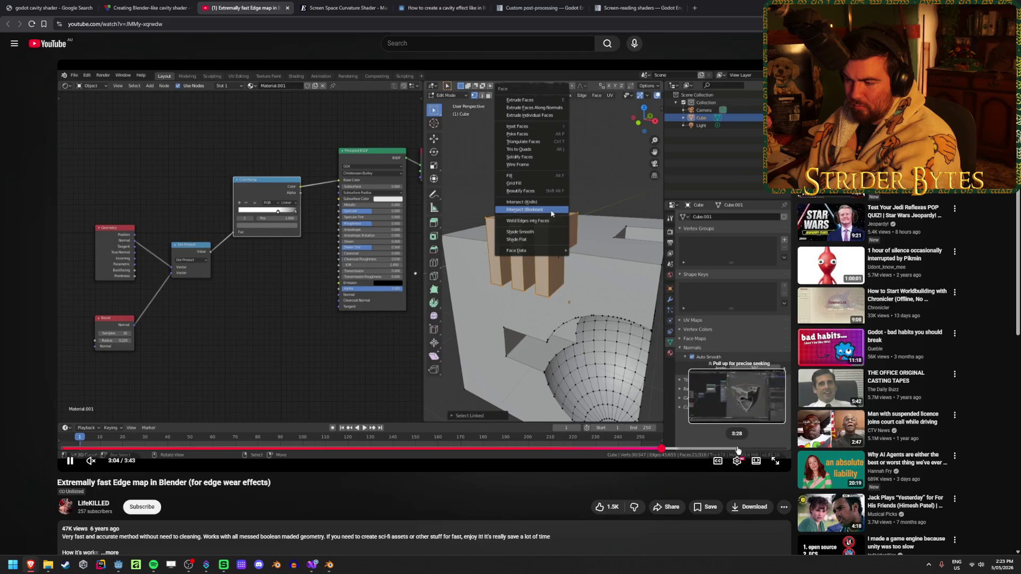
pyautogui.click(708, 449)
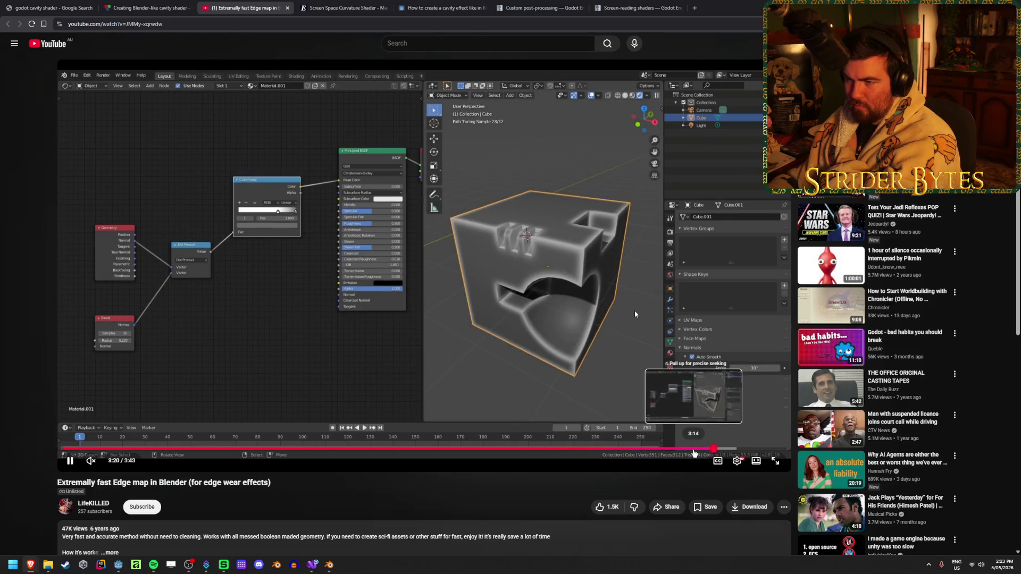
pyautogui.click(694, 451)
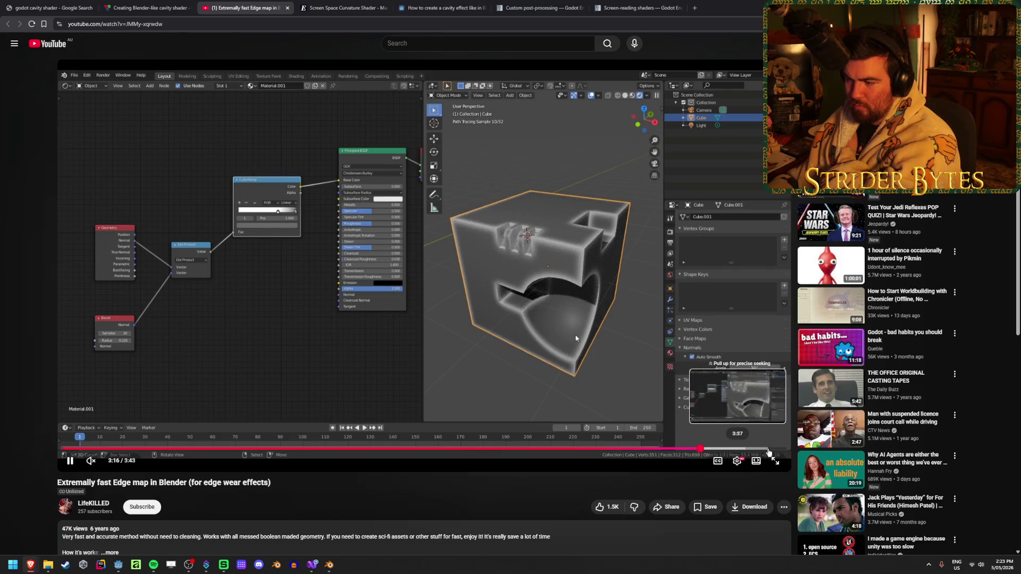
pyautogui.click(750, 451)
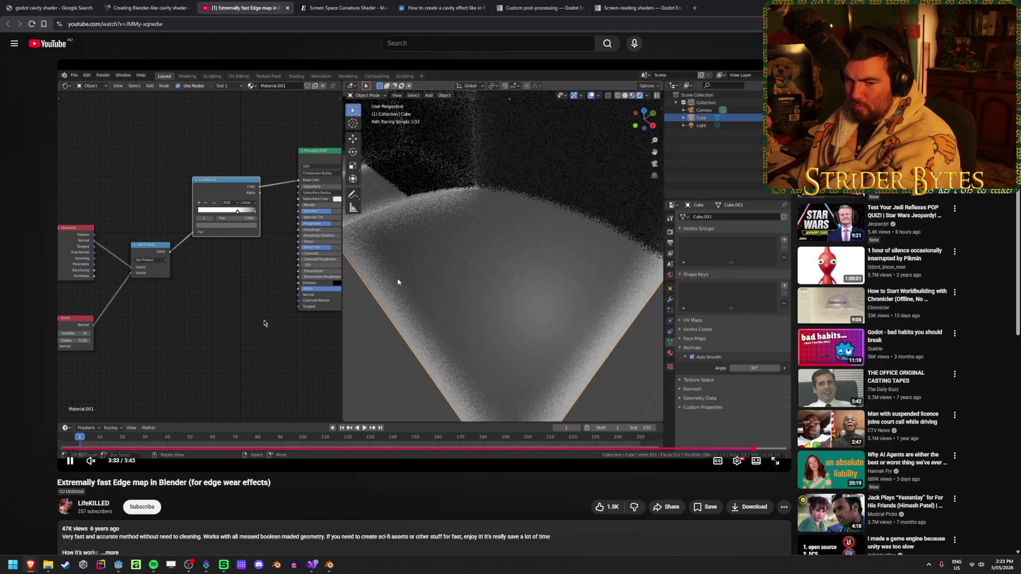
pyautogui.middleClick(232, 4)
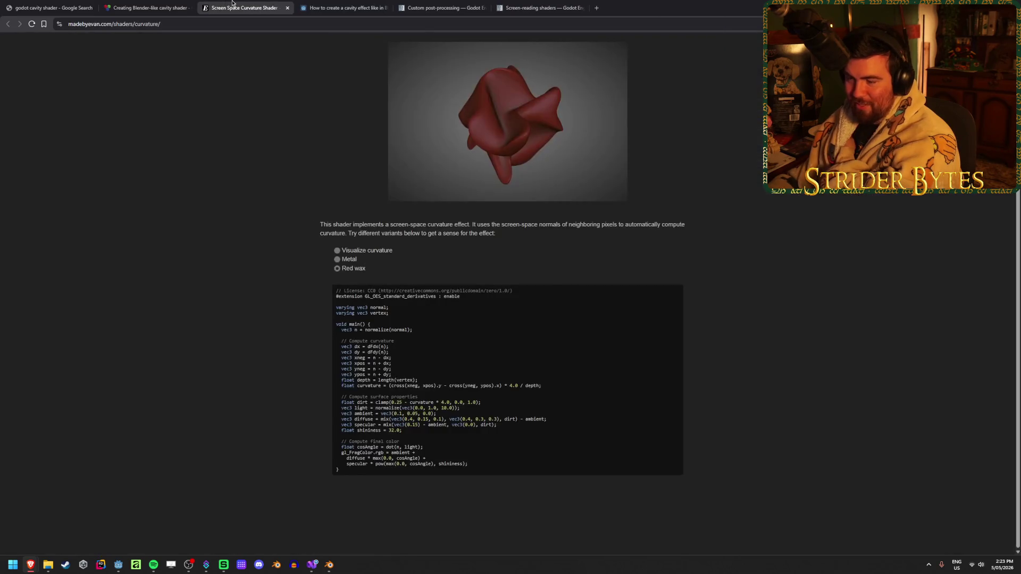
# - Browse the 'godot cavity shader' results, check page 2, and return to page 1
pyautogui.hotkey('ctrl', '1')
pyautogui.scroll(-2, 527, 346)
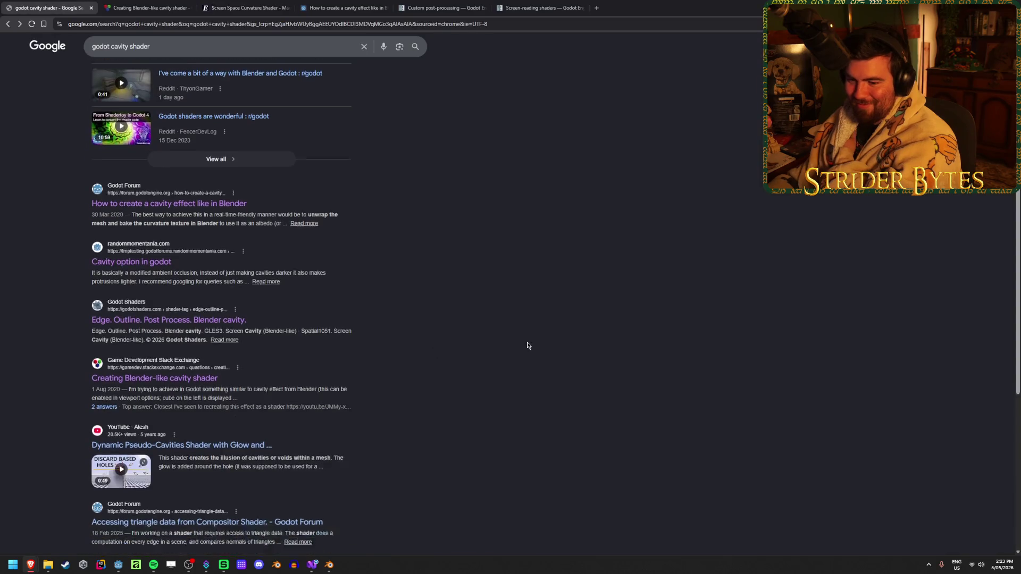
pyautogui.scroll(-1, 527, 343)
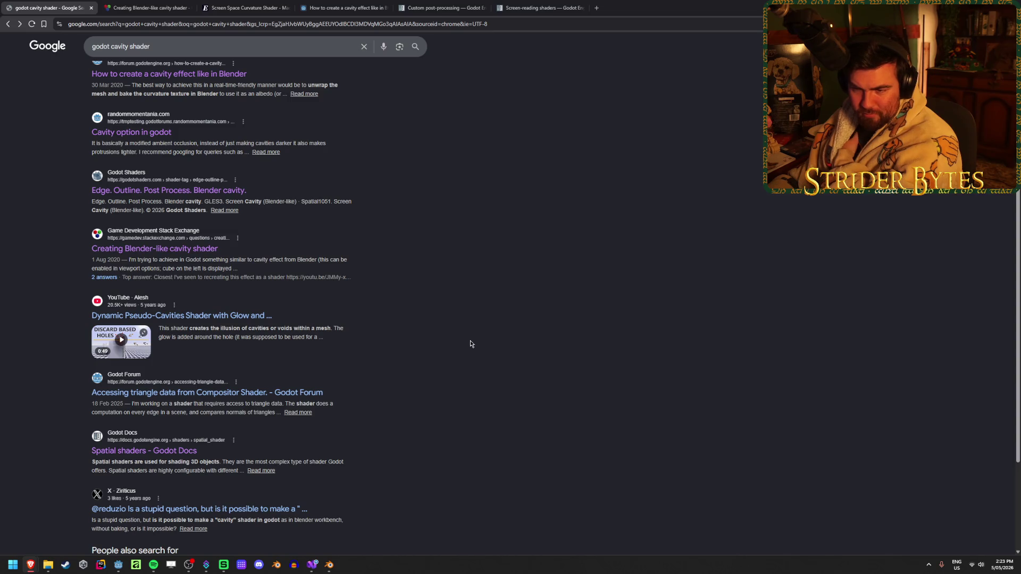
pyautogui.scroll(-1, 470, 340)
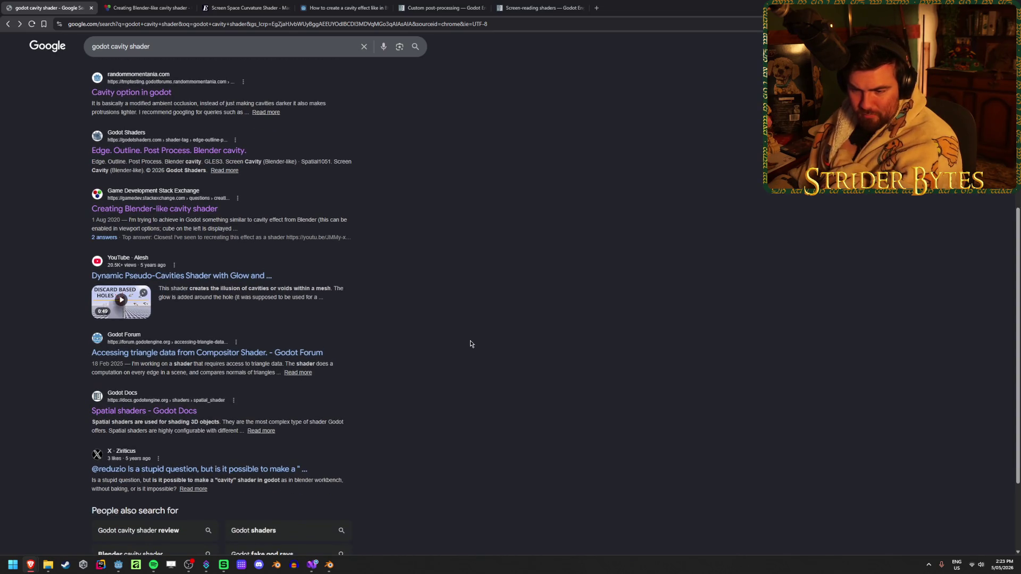
pyautogui.scroll(-1, 470, 340)
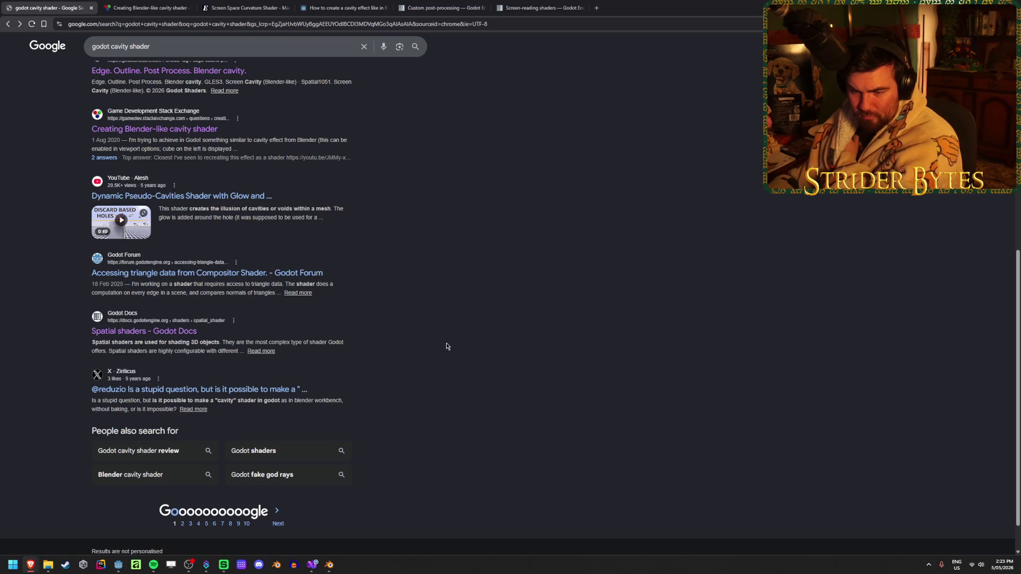
pyautogui.click(277, 520)
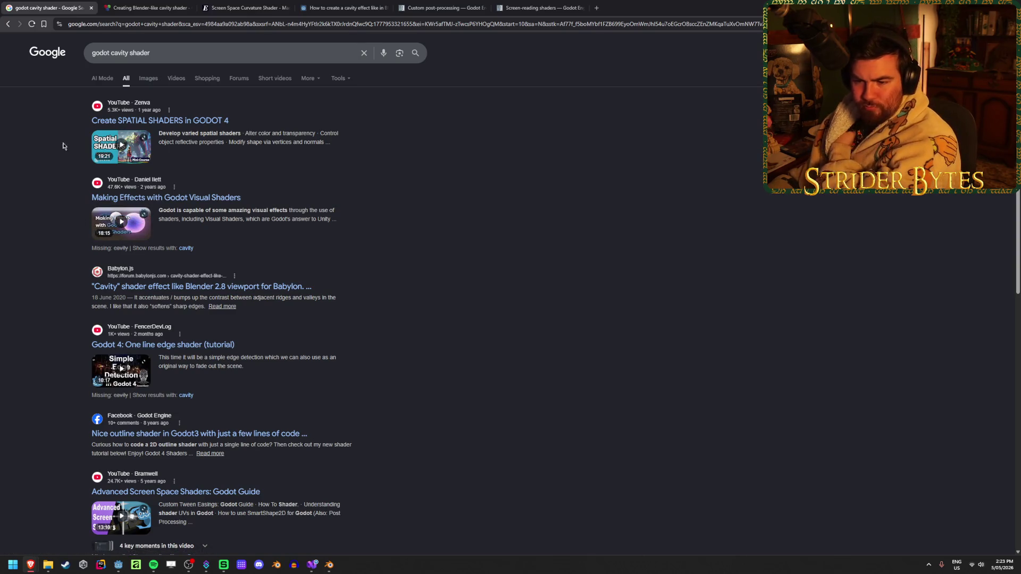
pyautogui.click(8, 25)
pyautogui.scroll(20, 399, 346)
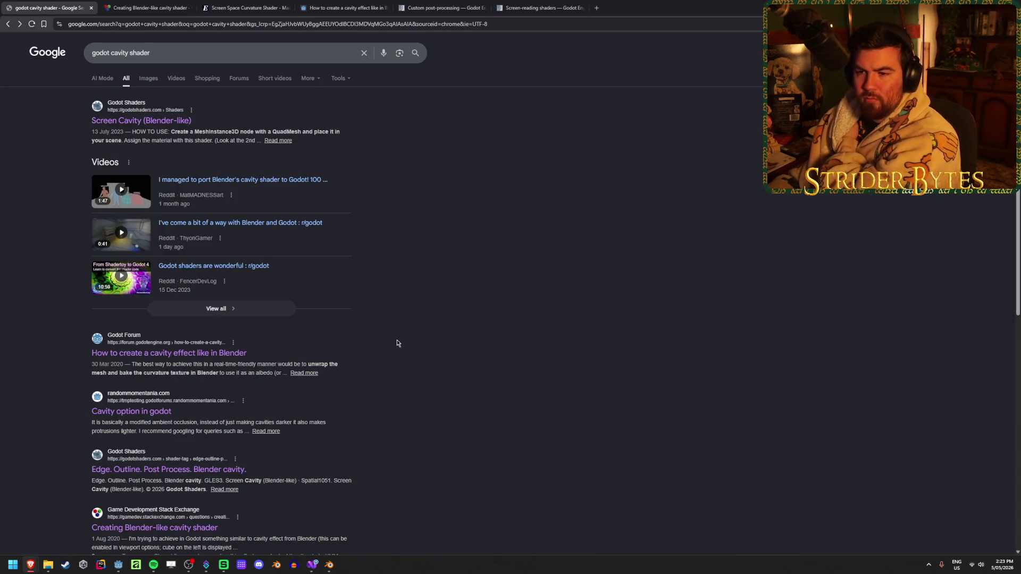
# - Open the Reddit Blender and Godot post, skim it, and close it
pyautogui.middleClick(296, 231)
pyautogui.click(157, 7)
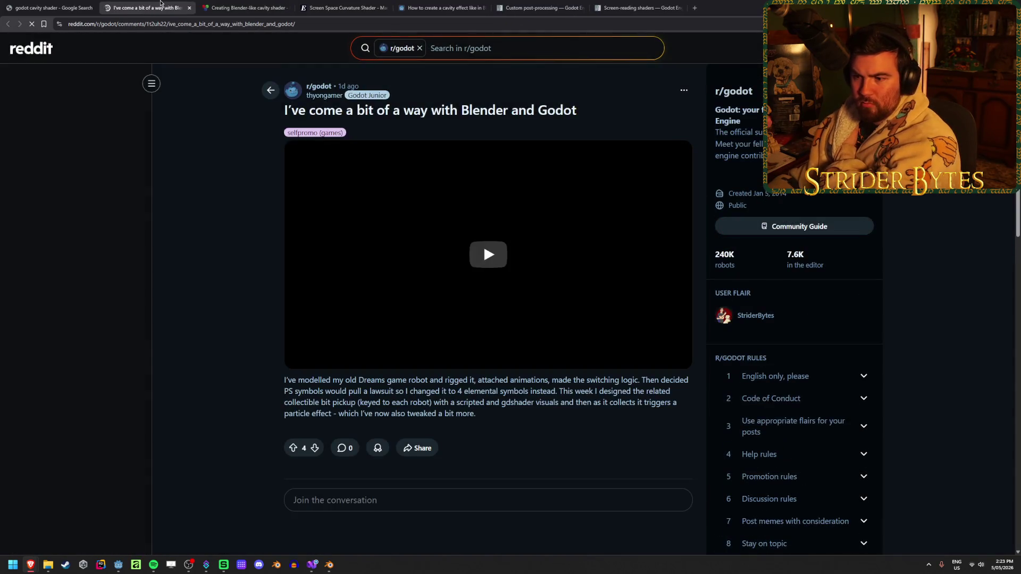
pyautogui.scroll(-5, 231, 231)
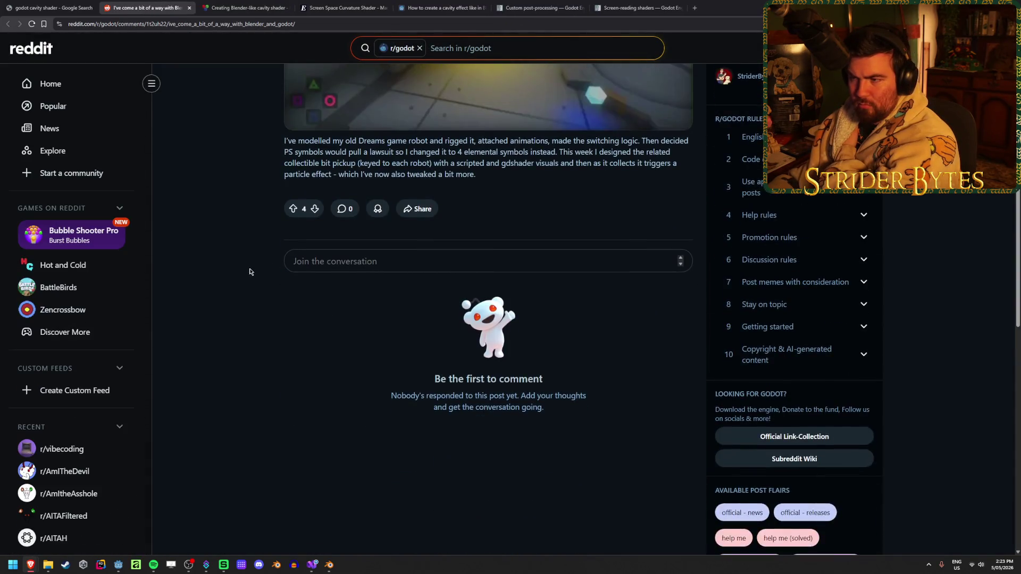
pyautogui.middleClick(149, 4)
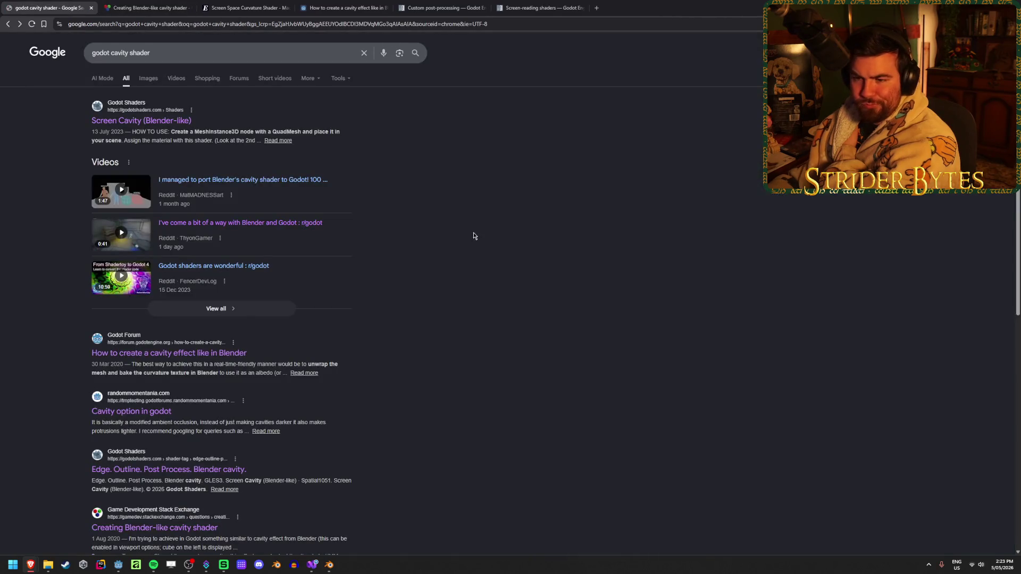
# - Close the 'Creating Blender-like cavity shader' question tab
pyautogui.click(137, 2)
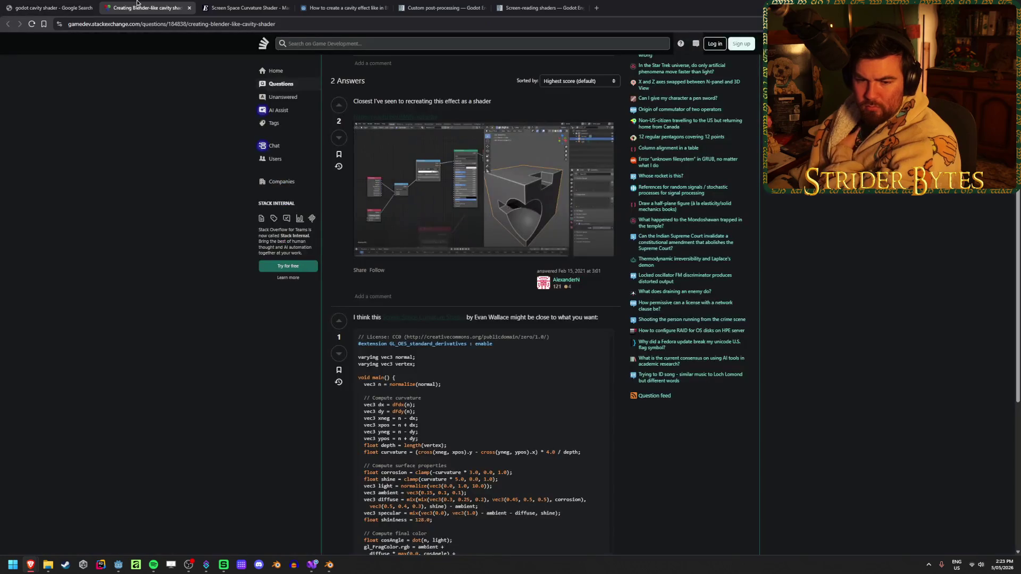
pyautogui.hotkey('ctrl', 'Tab')
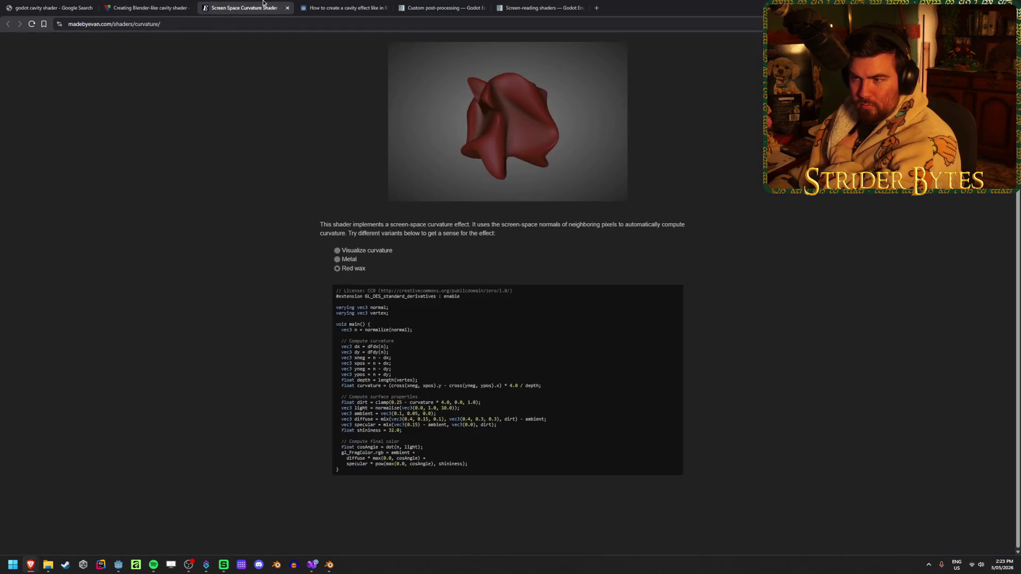
pyautogui.middleClick(160, 3)
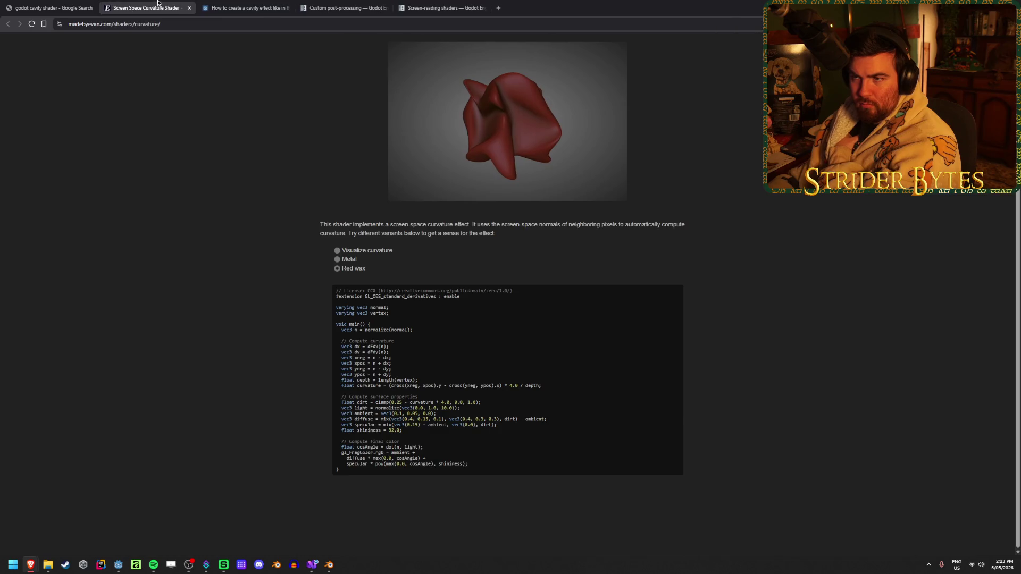
pyautogui.hotkey('ctrl', 'Tab')
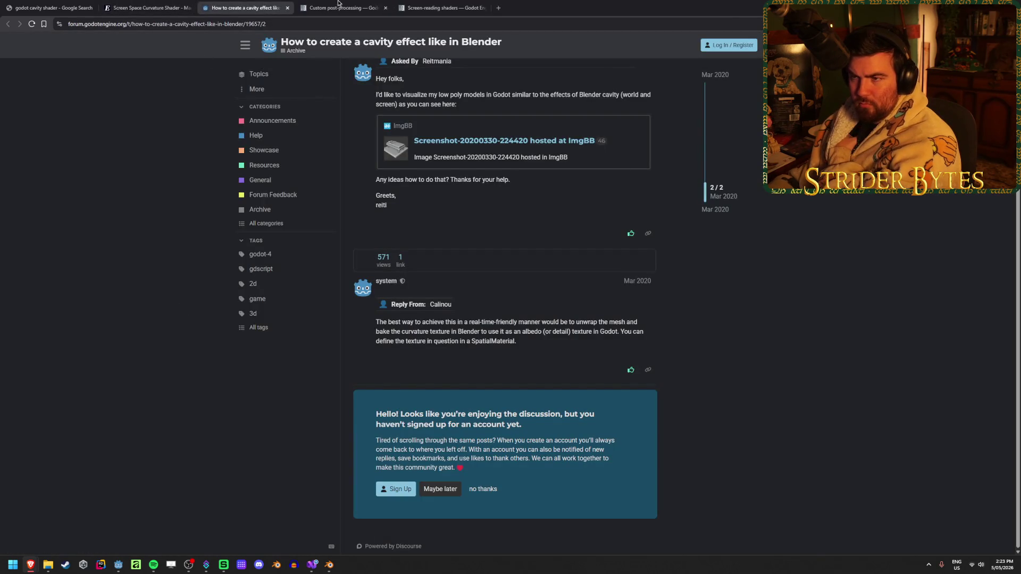
# - Review the Custom post-processing and Screen-reading shaders docs, then close the cavity forum thread
pyautogui.click(308, 2)
pyautogui.click(453, 2)
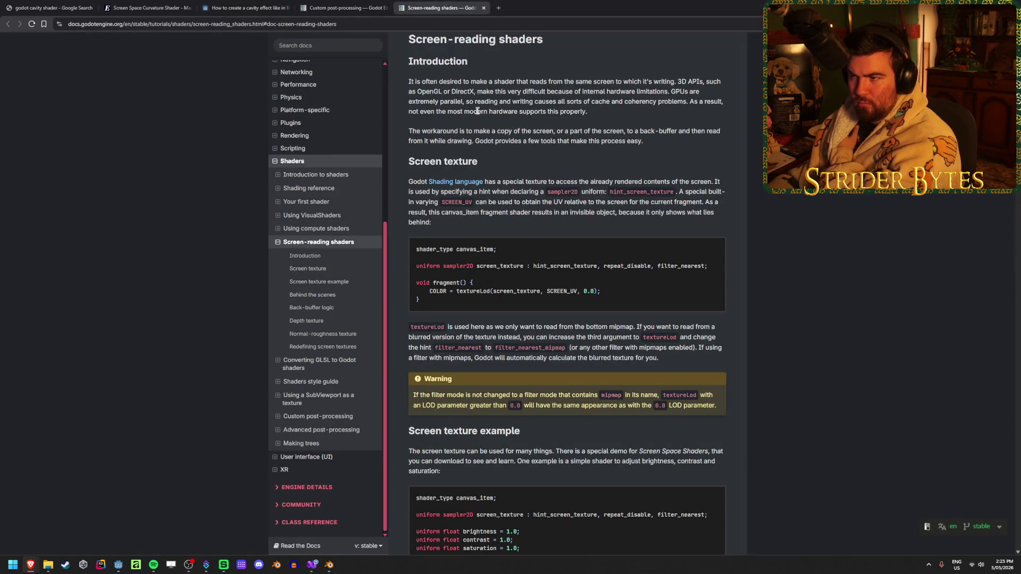
pyautogui.scroll(1, 477, 110)
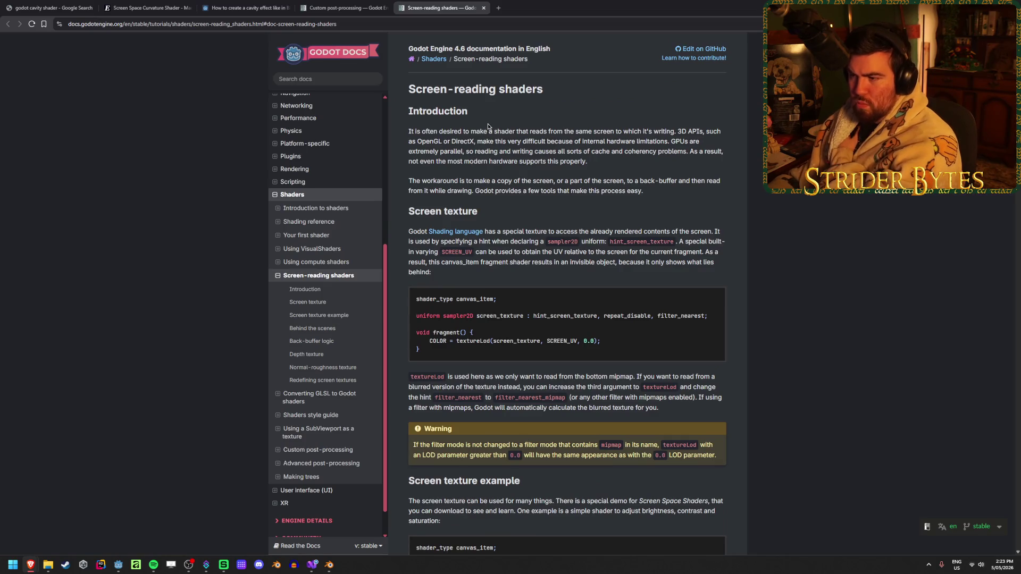
pyautogui.scroll(-6, 487, 124)
pyautogui.scroll(5, 487, 123)
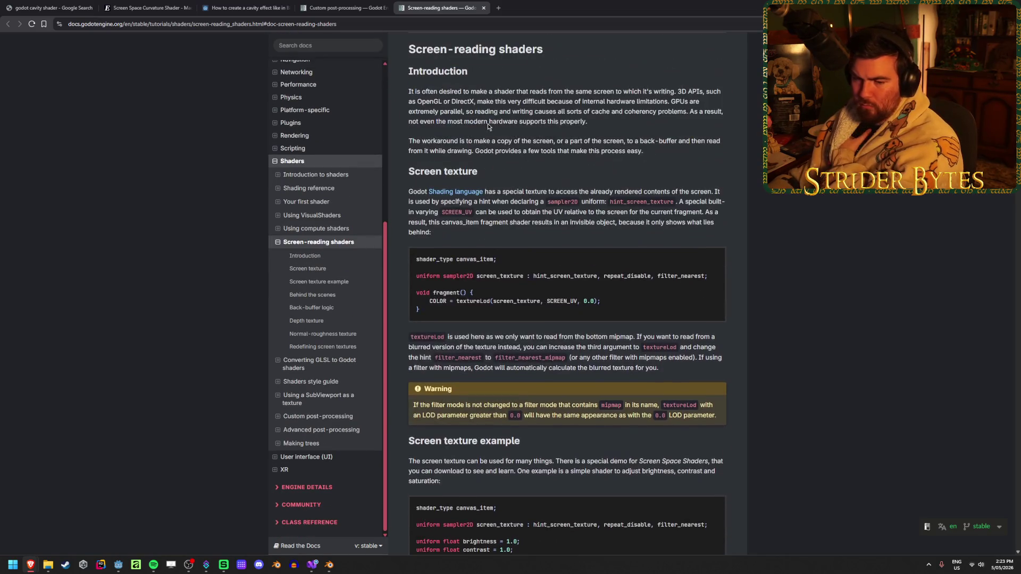
pyautogui.click(346, 5)
pyautogui.click(231, 3)
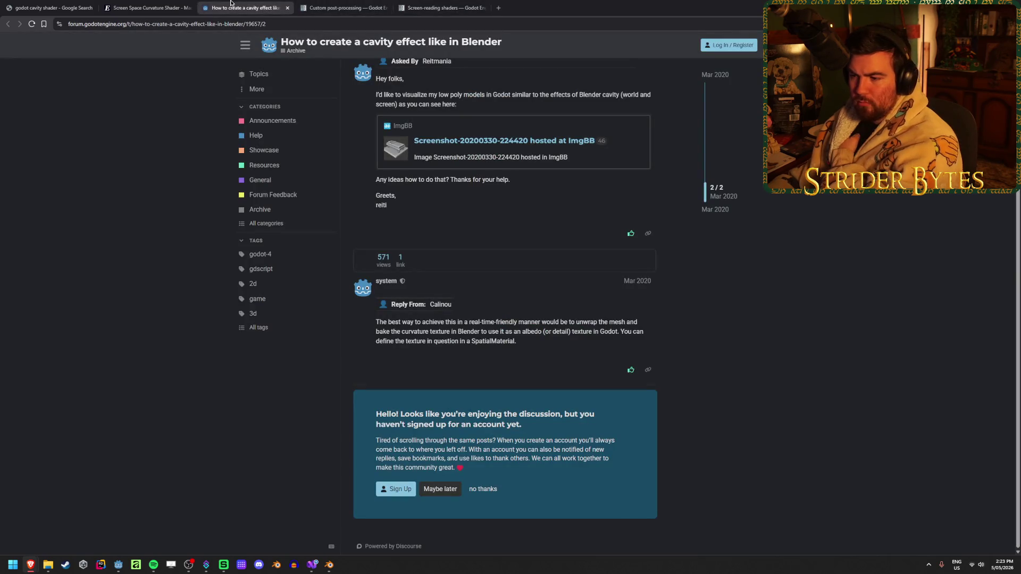
pyautogui.middleClick(231, 2)
pyautogui.click(146, 8)
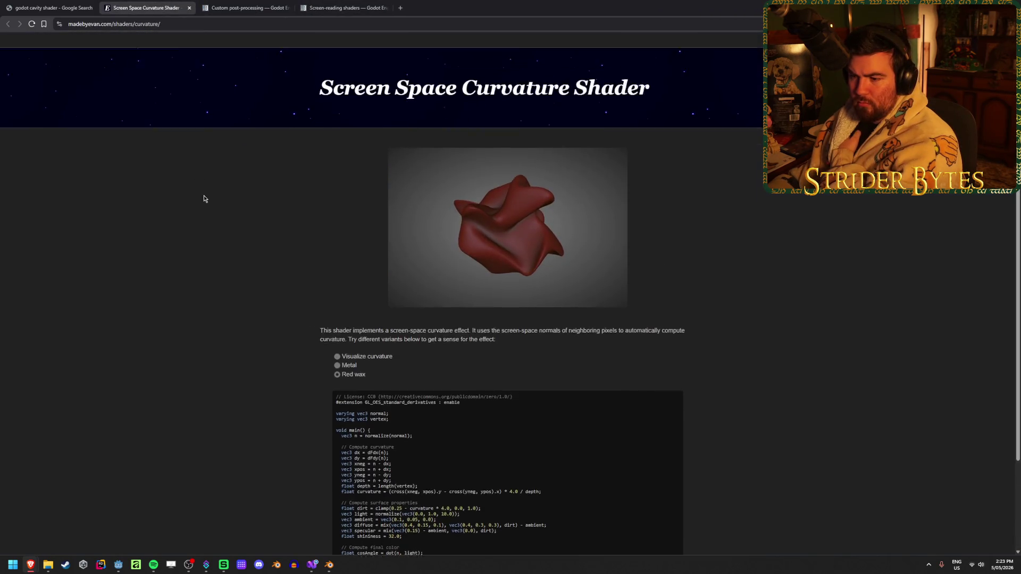
# - Show the Visualize curvature variant and study the curvature computation lines of code
pyautogui.click(377, 380)
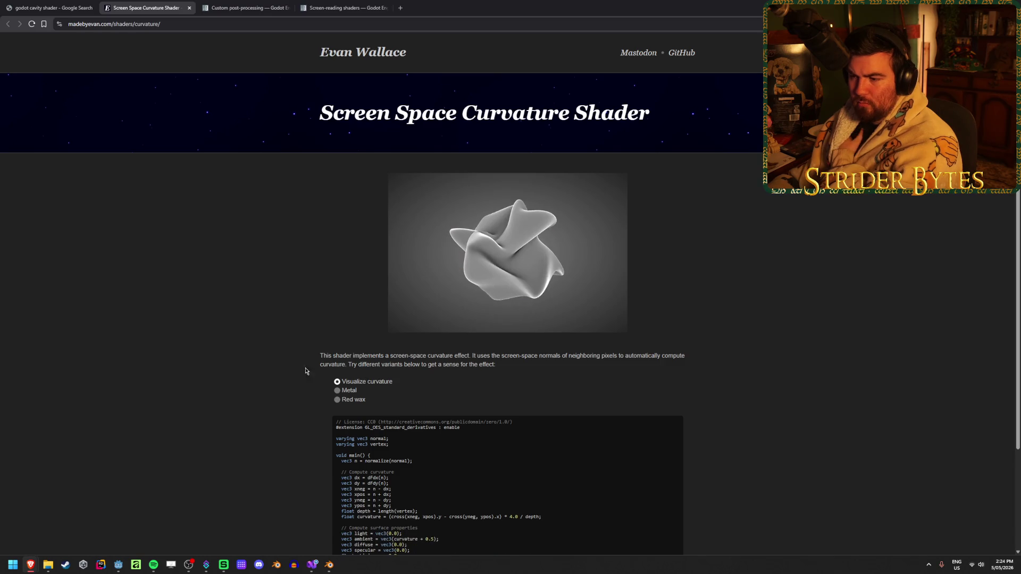
pyautogui.scroll(-2, 378, 381)
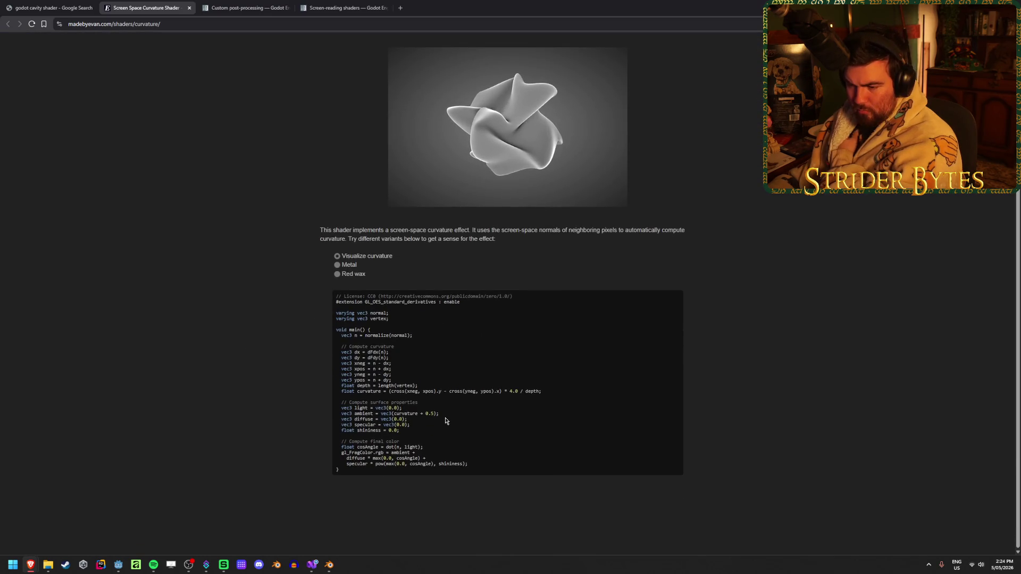
pyautogui.scroll(2, 258, 392)
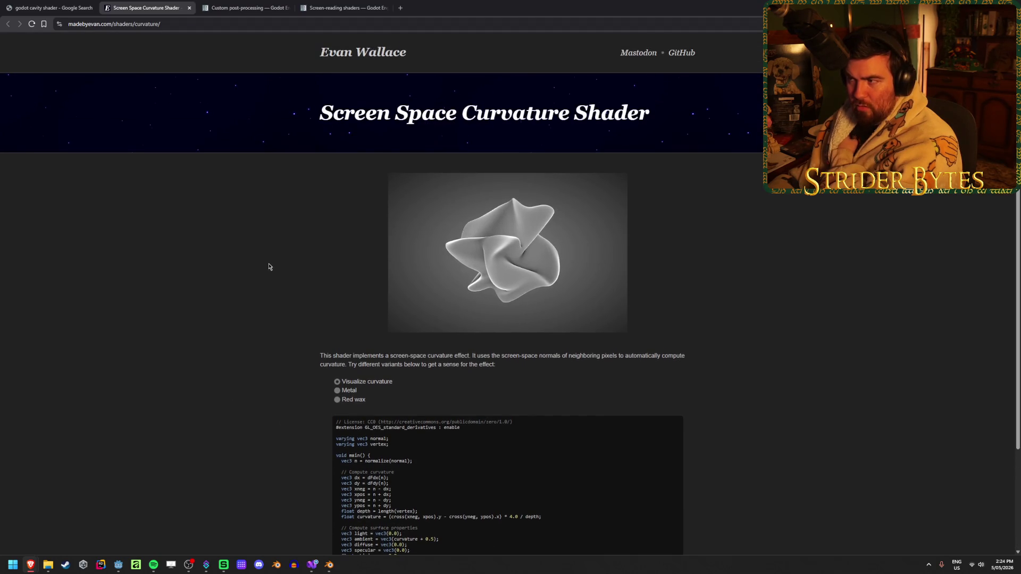
pyautogui.scroll(-2, 288, 263)
pyautogui.moveTo(500, 462); pyautogui.dragTo(540, 353)
pyautogui.click(589, 461)
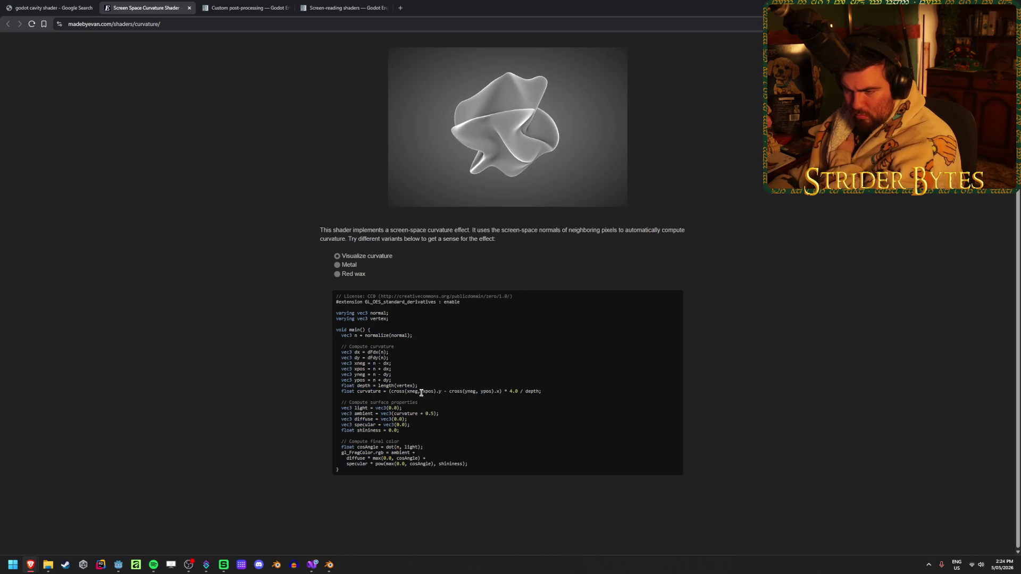
pyautogui.moveTo(374, 340); pyautogui.dragTo(414, 391)
pyautogui.moveTo(423, 449)
pyautogui.mouseDown()
pyautogui.moveTo(341, 442)
pyautogui.moveTo(542, 341)
pyautogui.mouseUp()
pyautogui.click(575, 408)
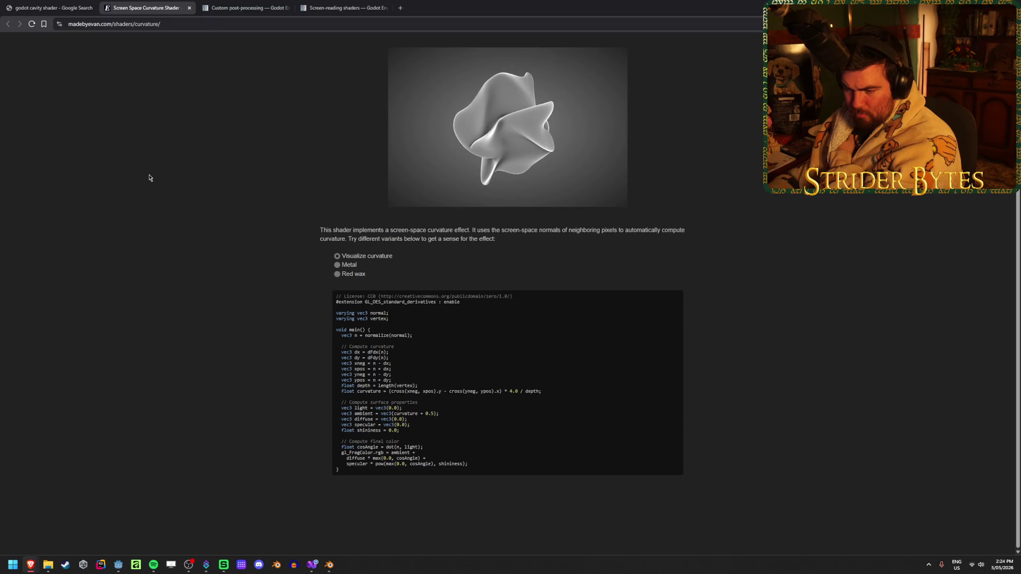
# - Close the curvature shader page and select 'cavity shader' in the Google query
pyautogui.click(190, 7)
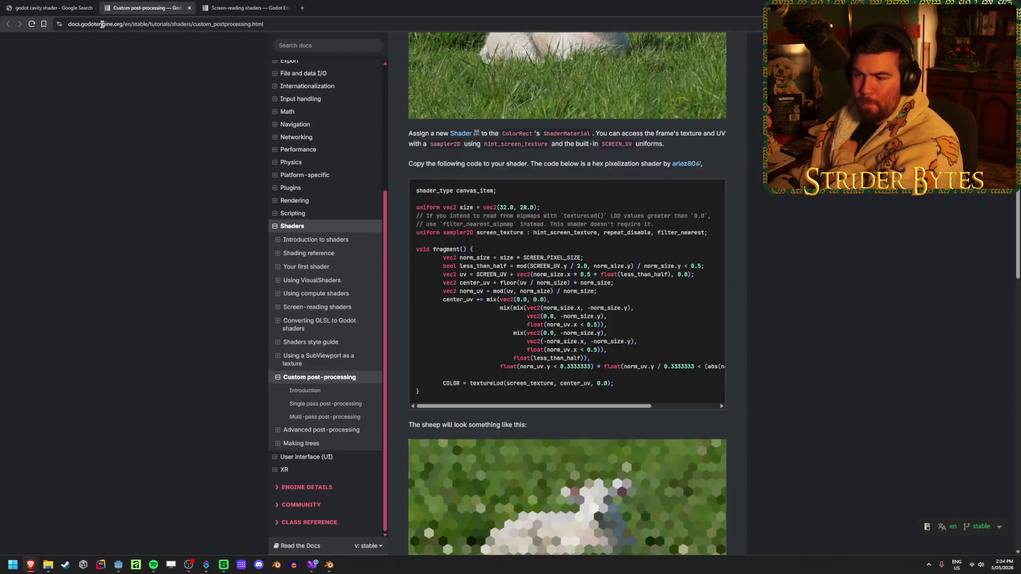
pyautogui.click(27, 4)
pyautogui.moveTo(151, 53); pyautogui.dragTo(111, 52)
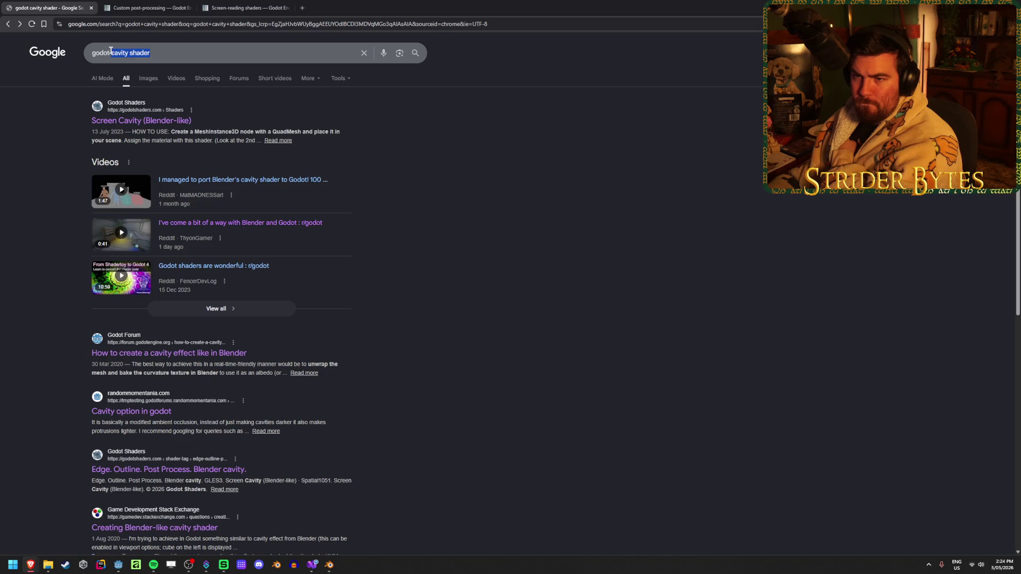
# - Open the 'Cavity option in godot' thread and the cavity shader question in new tabs and read the thread
pyautogui.click(426, 441)
pyautogui.scroll(-2, 298, 372)
pyautogui.middleClick(146, 291)
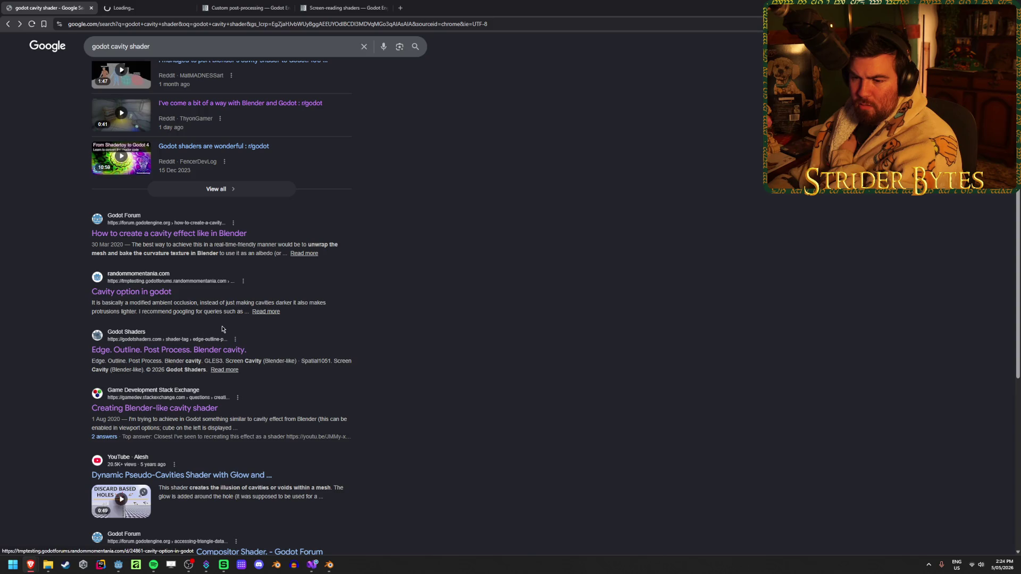
pyautogui.middleClick(155, 408)
pyautogui.hotkey('ctrl', 'Tab')
pyautogui.scroll(-12, 221, 292)
pyautogui.scroll(1, 581, 254)
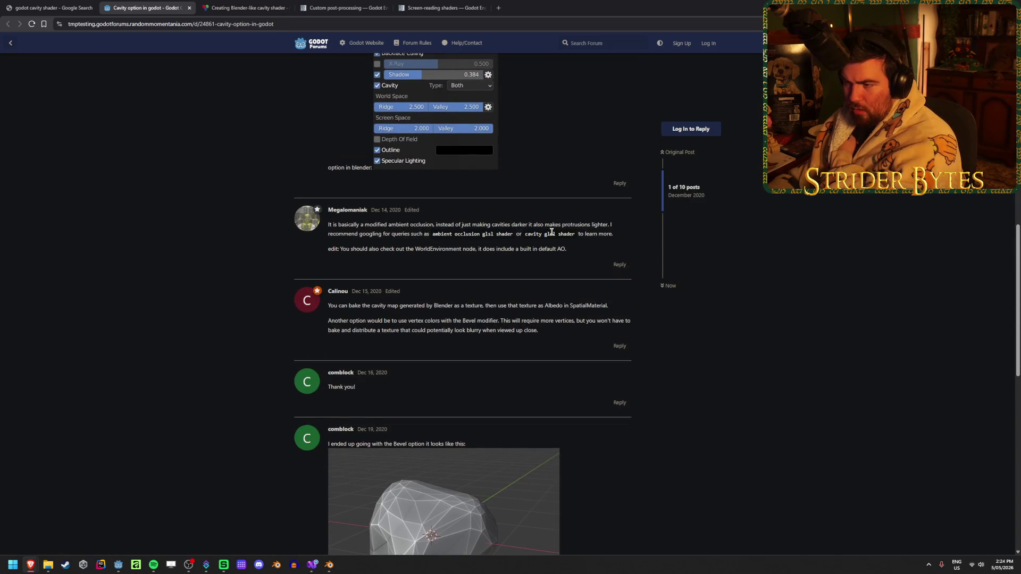
# - Read the Bevel node answer on the cavity shader question, close it, and bring Blender forward
pyautogui.click(238, 4)
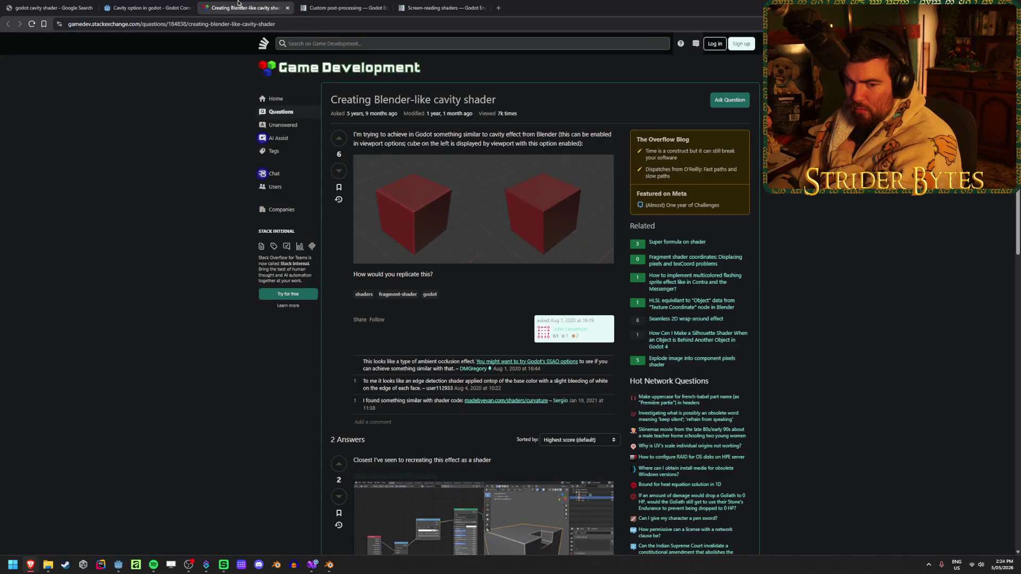
pyautogui.scroll(-7, 160, 262)
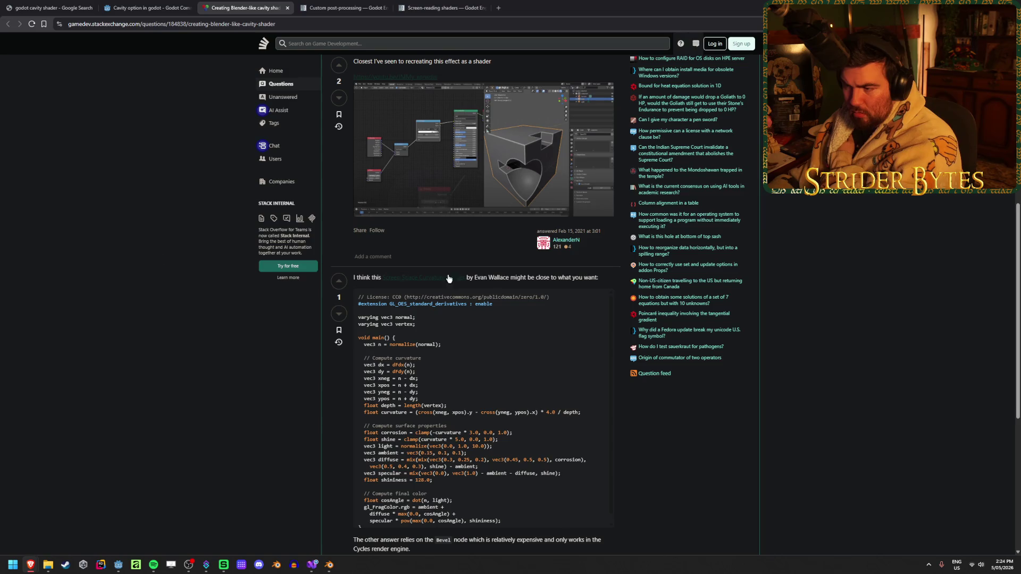
pyautogui.scroll(-2, 359, 288)
pyautogui.tripleClick(383, 423)
pyautogui.click(383, 422)
pyautogui.scroll(3, 120, 346)
pyautogui.hotkey('ctrl', 'w')
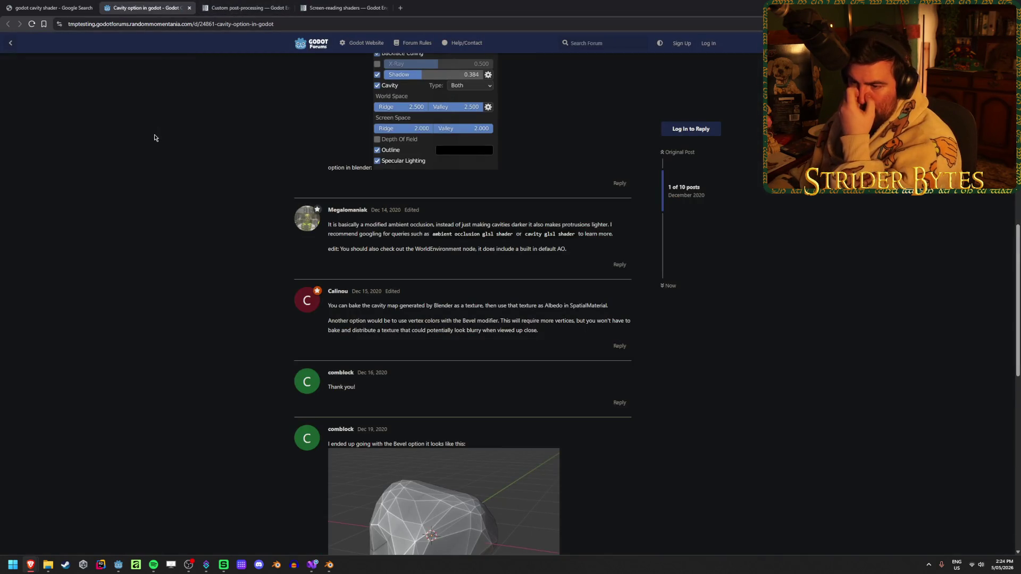
pyautogui.scroll(2, 153, 136)
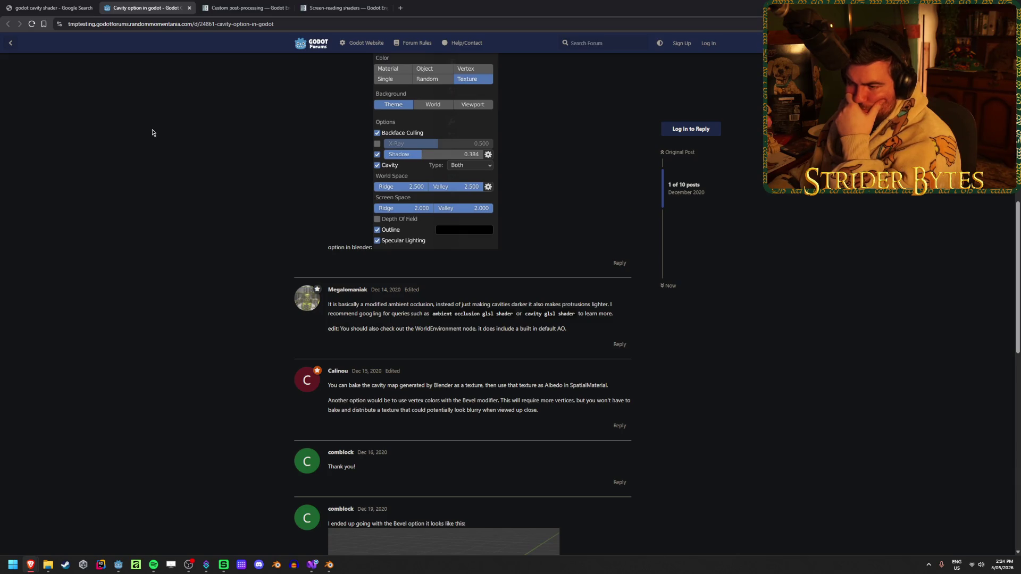
pyautogui.click(330, 565)
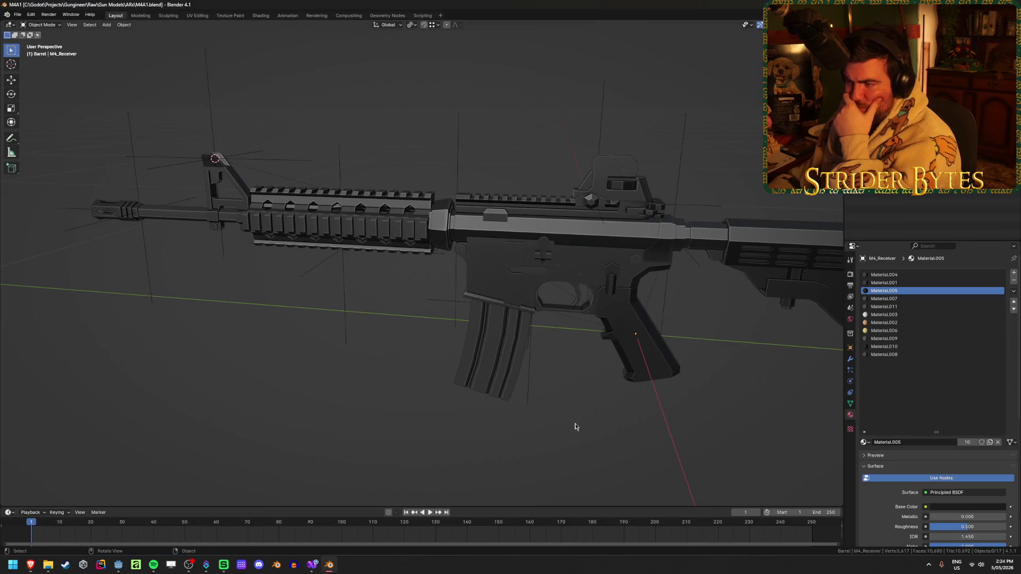
# - Replace the M4_Receiver's Armature modifier with a Bevel modifier
pyautogui.click(592, 230)
pyautogui.click(851, 360)
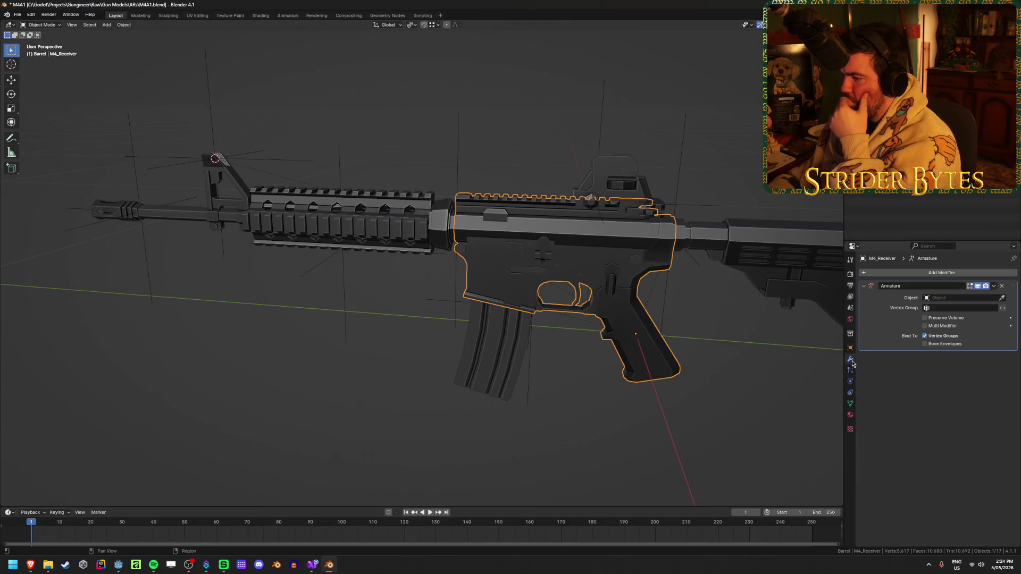
pyautogui.click(1002, 286)
pyautogui.click(939, 272)
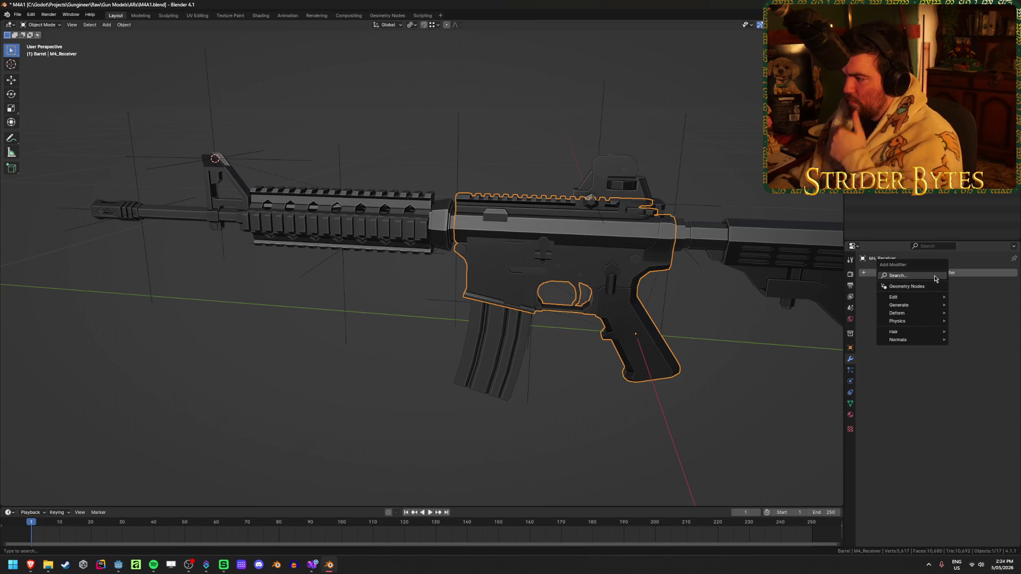
pyautogui.write('mo')
pyautogui.press('BackSpace')
pyautogui.press('BackSpace')
pyautogui.write('bevel')
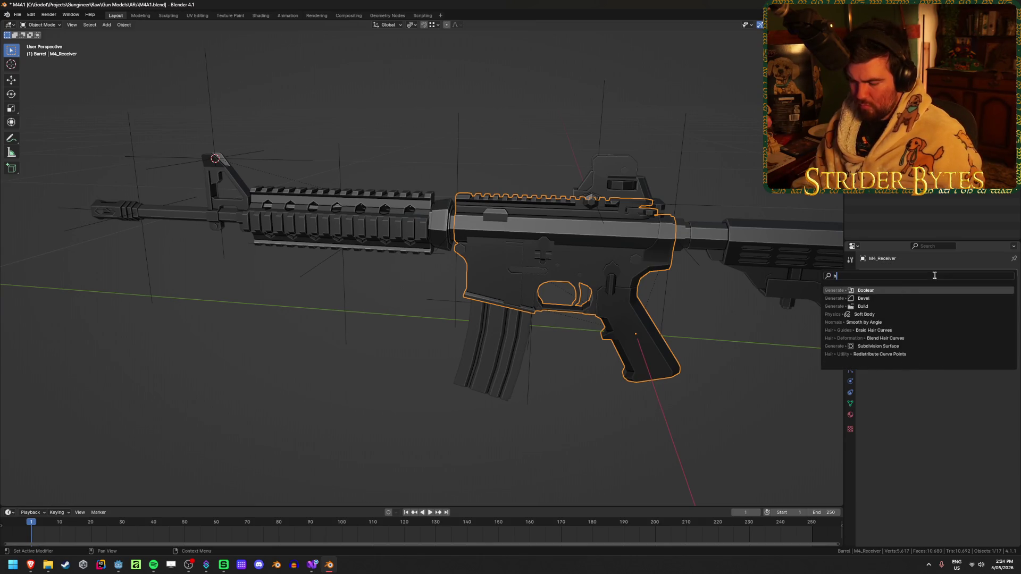
pyautogui.press('Return')
# - Raise the bevel amount to 0.62 m and turn off viewport cavity shading
pyautogui.scroll(3, 662, 286)
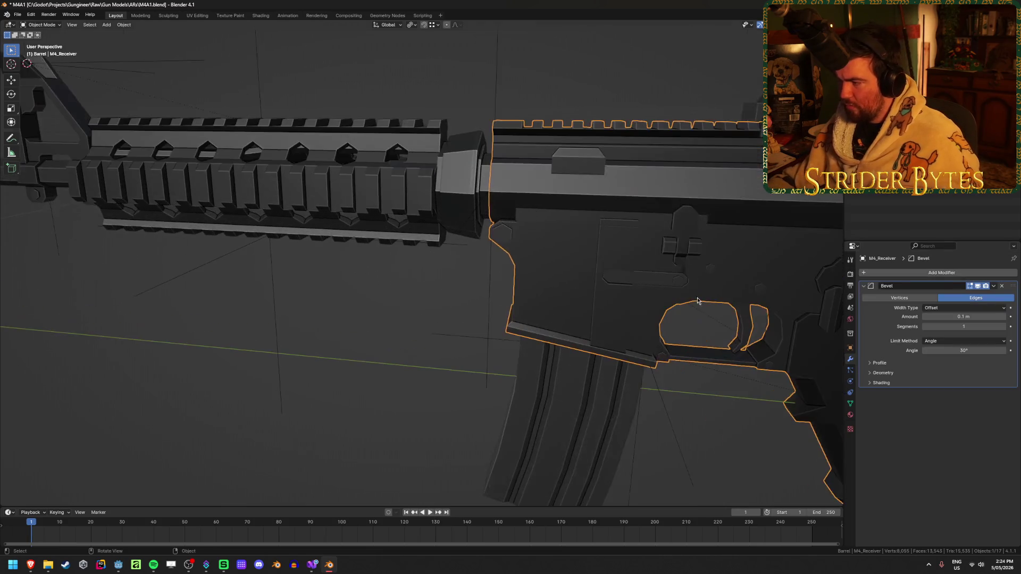
pyautogui.moveTo(662, 286); pyautogui.dragTo(590, 290)
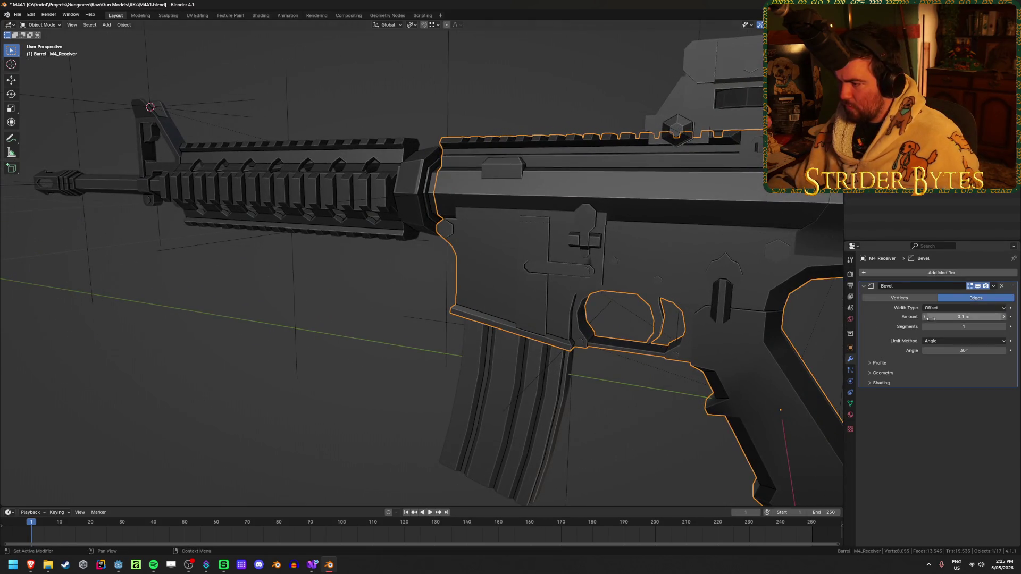
pyautogui.moveTo(948, 317); pyautogui.dragTo(970, 318)
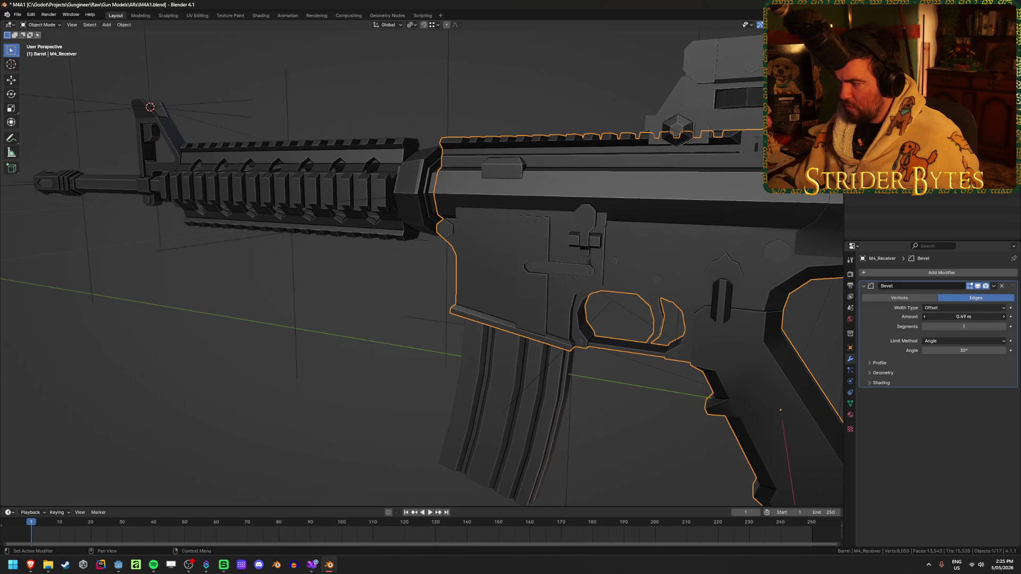
pyautogui.moveTo(963, 316); pyautogui.dragTo(978, 316)
pyautogui.click(837, 24)
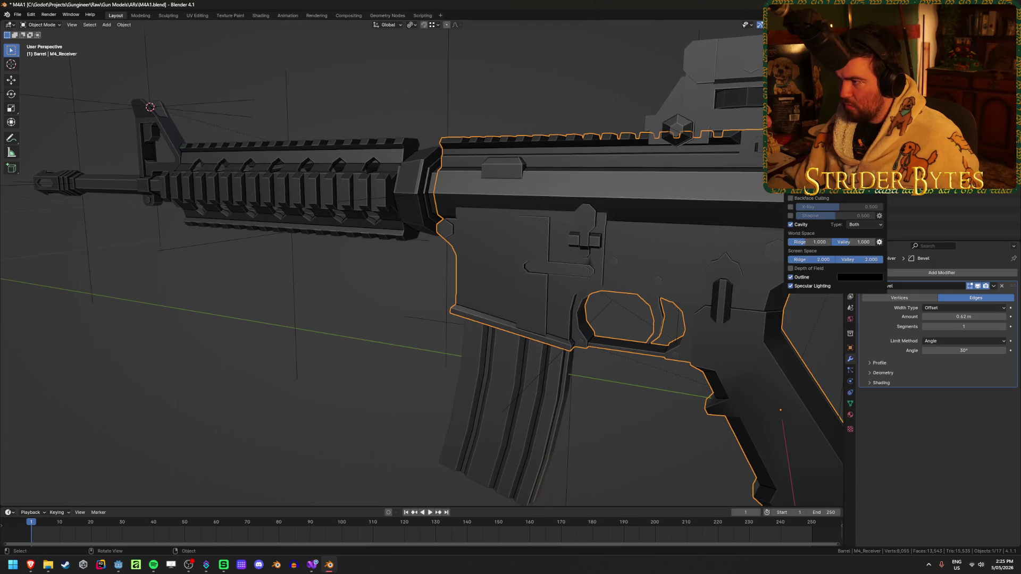
pyautogui.click(791, 225)
pyautogui.scroll(3, 611, 226)
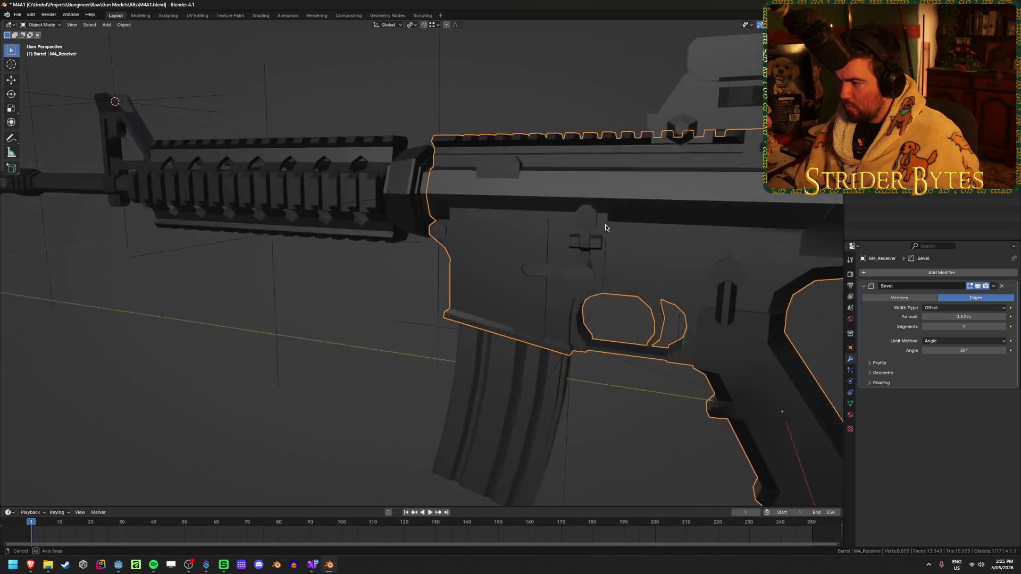
# - Set the bevel amount to 0, then undo to restore the Armature modifier
pyautogui.click(975, 317)
pyautogui.write('0')
pyautogui.press('Return')
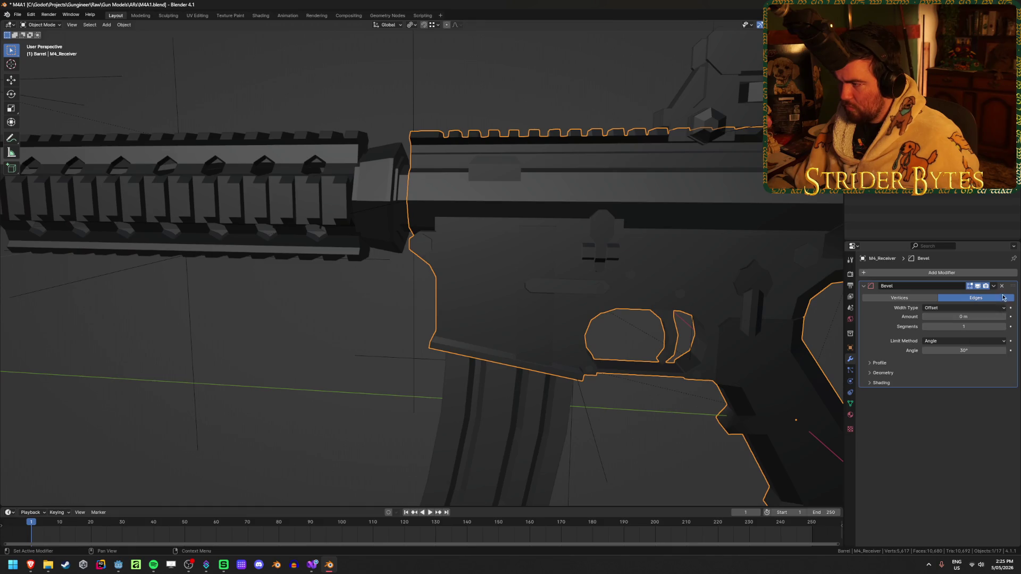
pyautogui.scroll(-3, 423, 342)
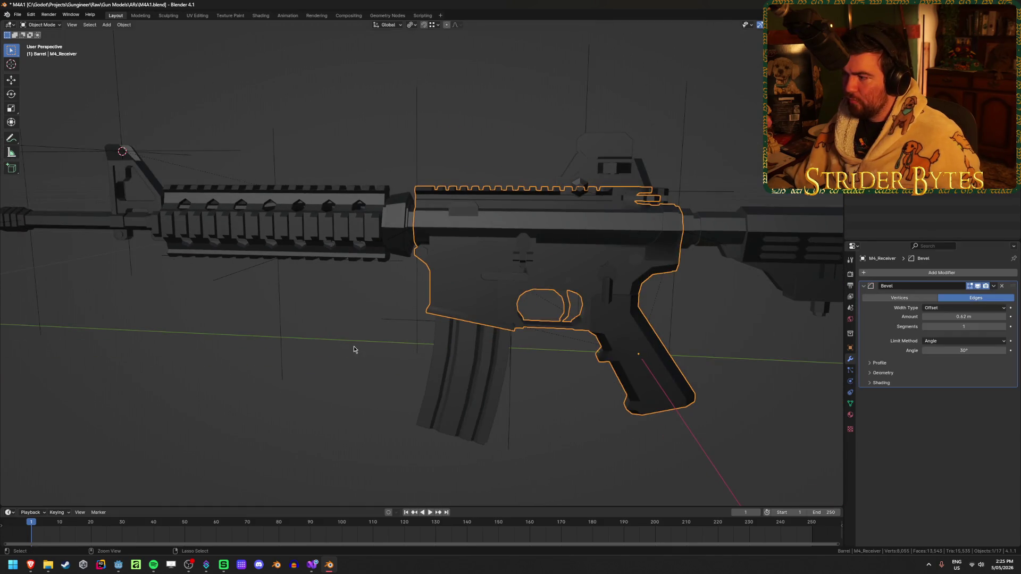
pyautogui.hotkey('ctrl', 'z')
pyautogui.click(310, 372)
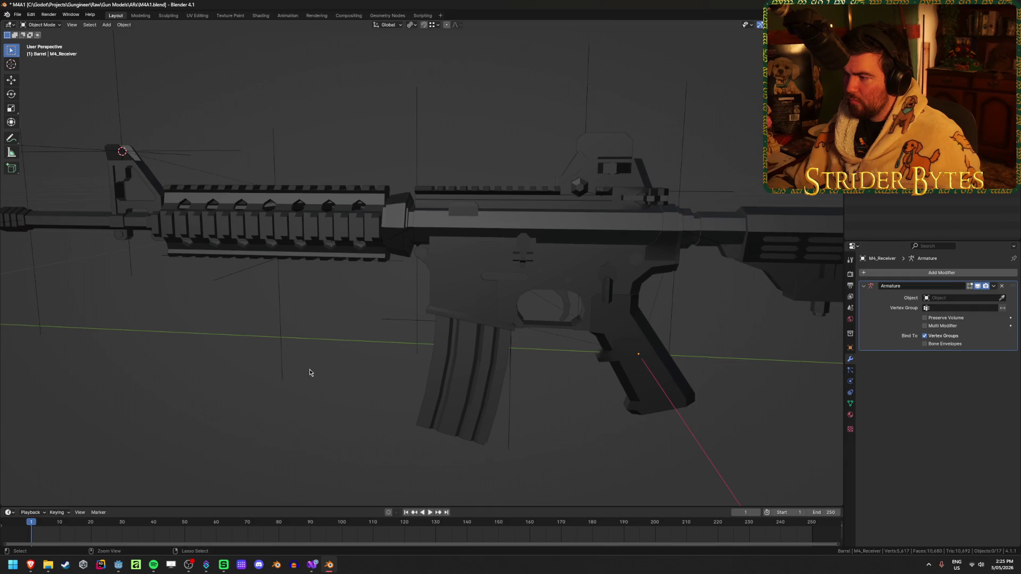
# - Save M4A1.blend, turn cavity shading back on, and switch to Godot
pyautogui.hotkey('ctrl', 's')
pyautogui.click(837, 25)
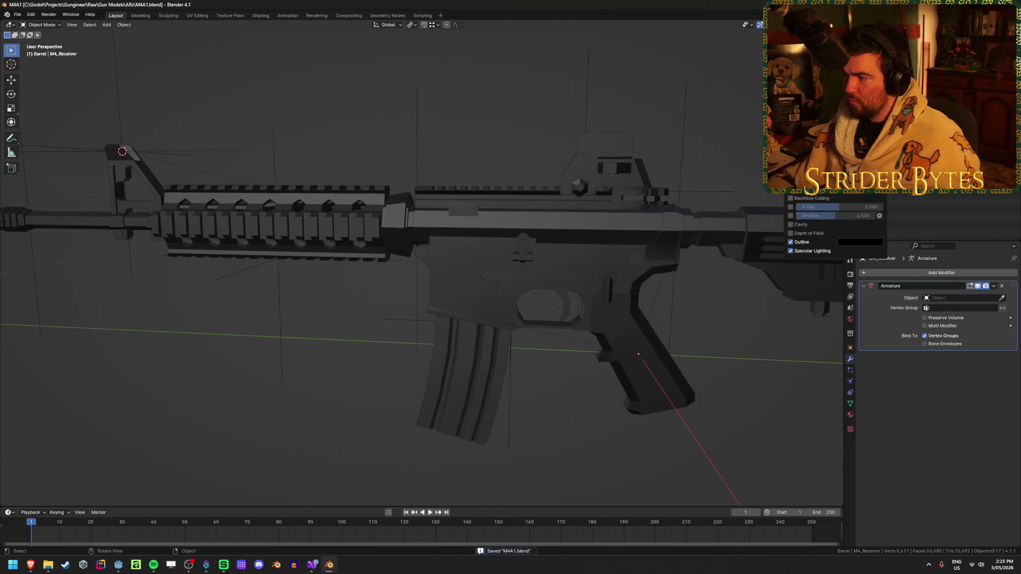
pyautogui.click(792, 223)
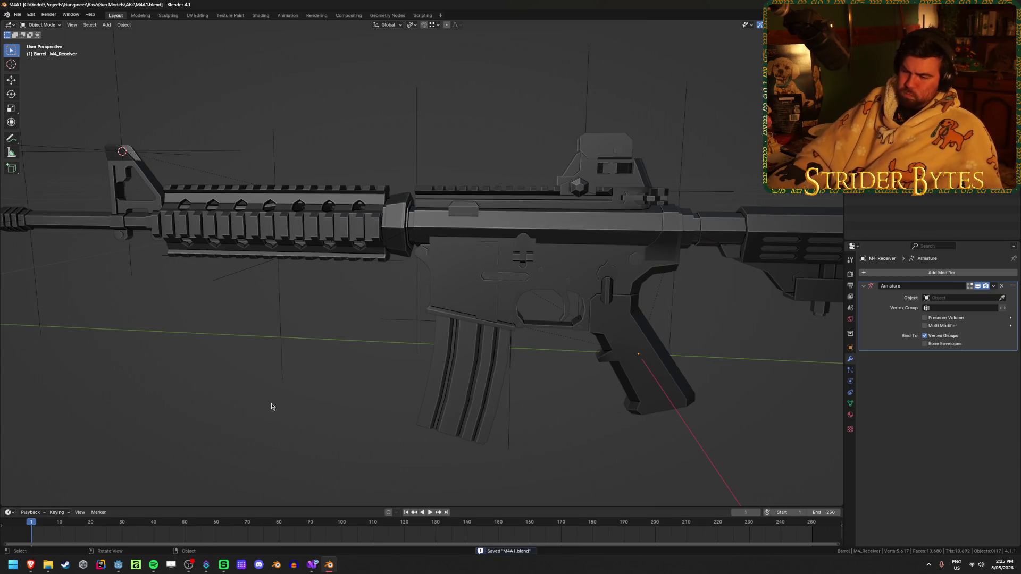
pyautogui.hotkey('alt', 'Tab')
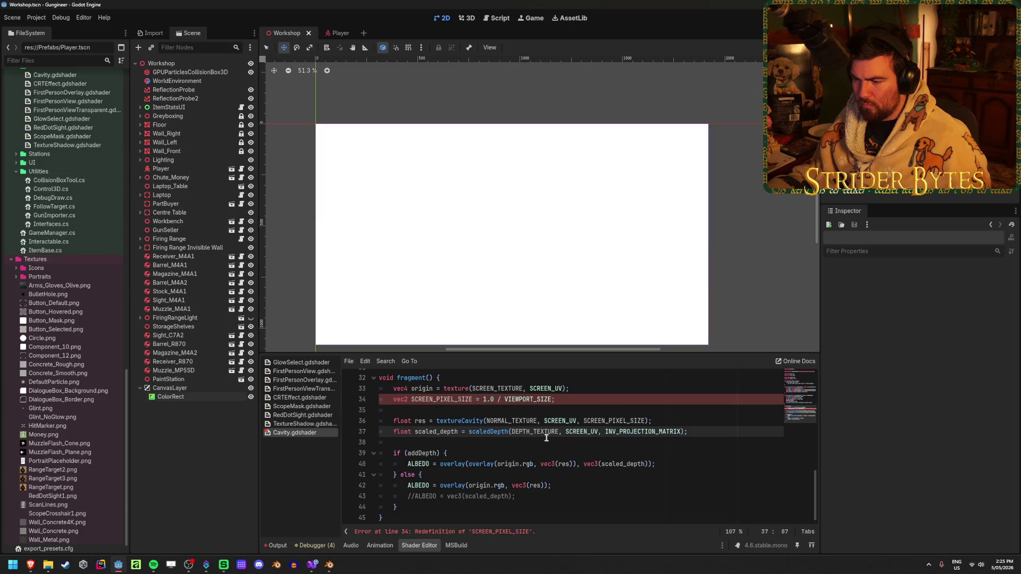
# - Scroll to the top of Cavity.gdshader, then return to the 'Cavity option in godot' thread in Brave
pyautogui.scroll(10, 548, 434)
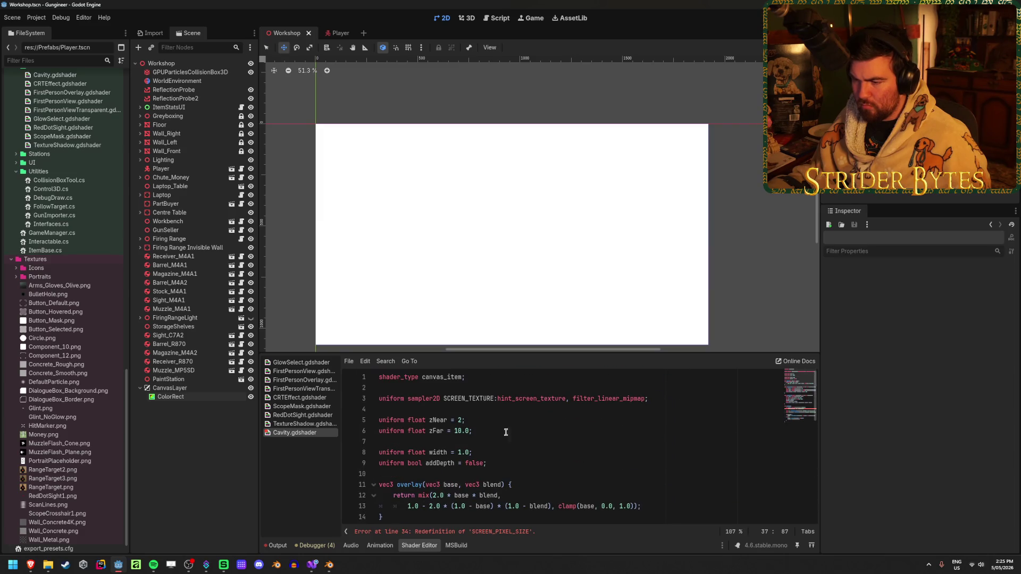
pyautogui.moveTo(30, 564)
pyautogui.click(194, 504)
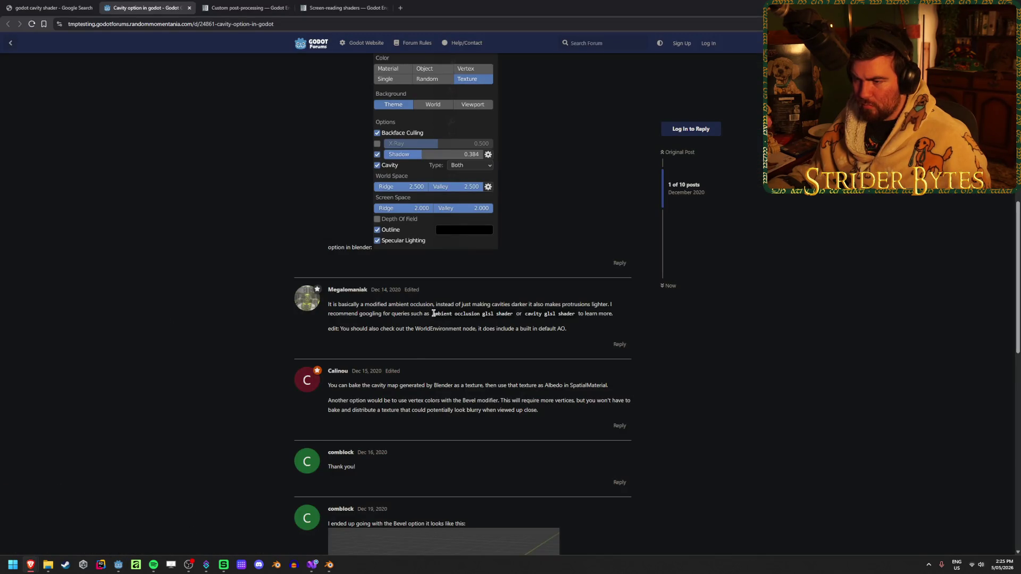
# - Google the phrase 'cavity glsl shader' from the post and open the Reddit Cavifree Unity shader result
pyautogui.click(525, 315)
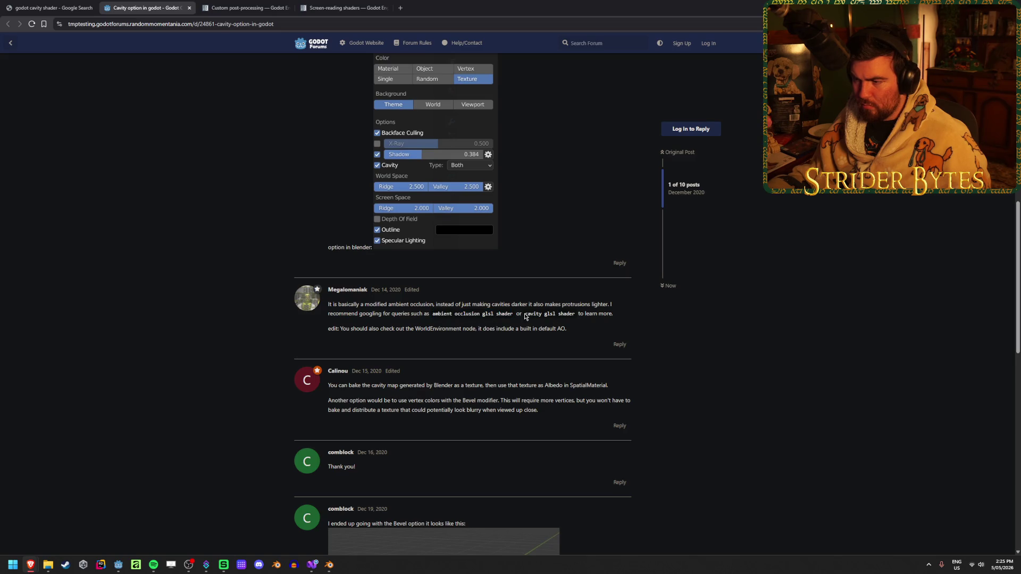
pyautogui.rightClick(567, 316)
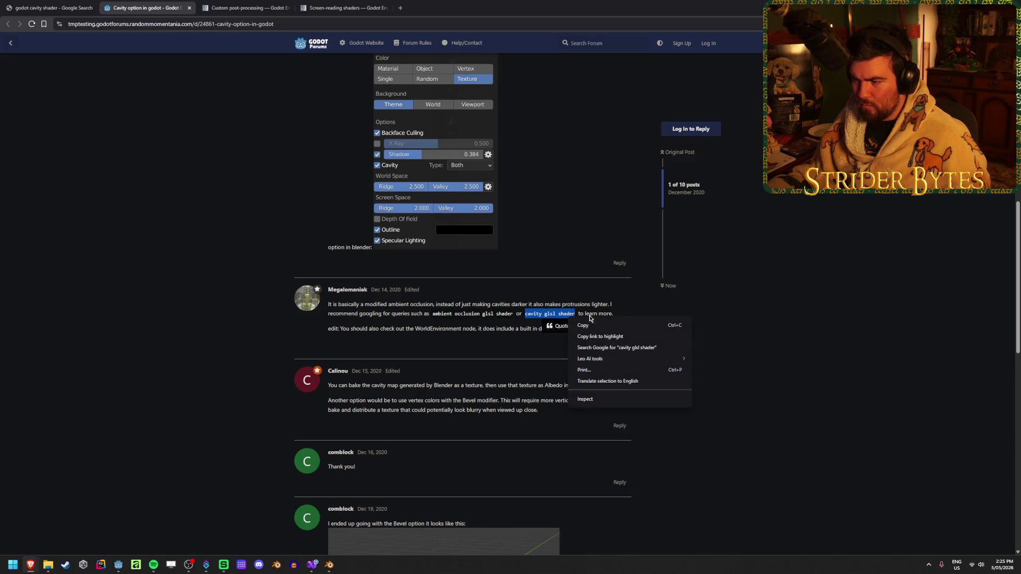
pyautogui.click(590, 346)
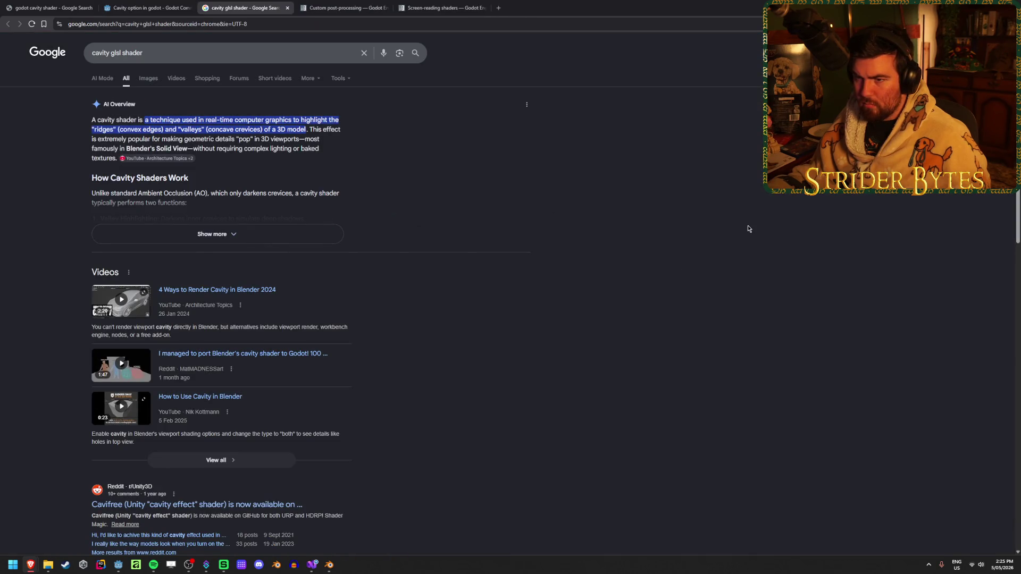
pyautogui.scroll(-2, 658, 246)
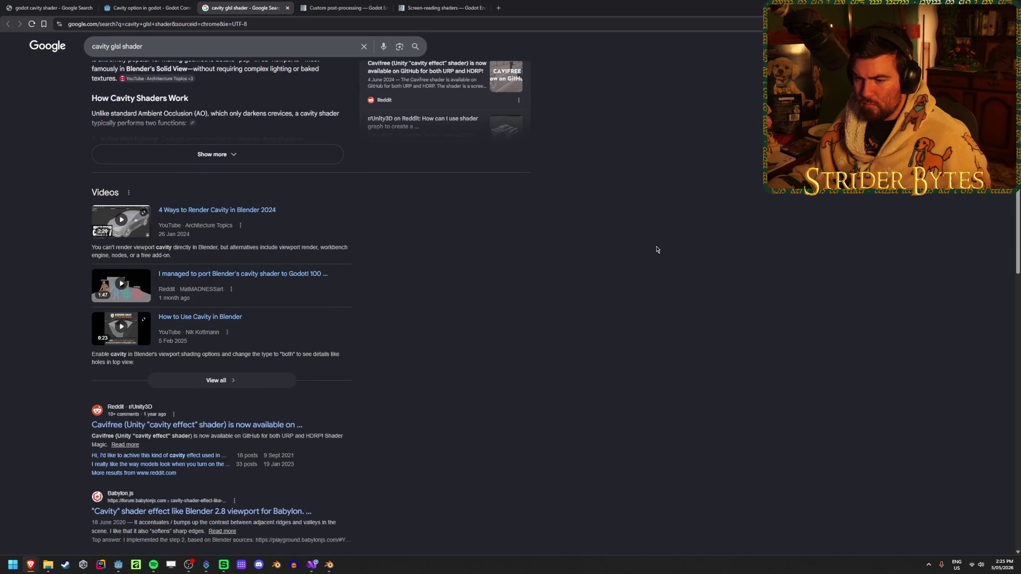
pyautogui.scroll(-2, 657, 249)
pyautogui.scroll(-2, 657, 249)
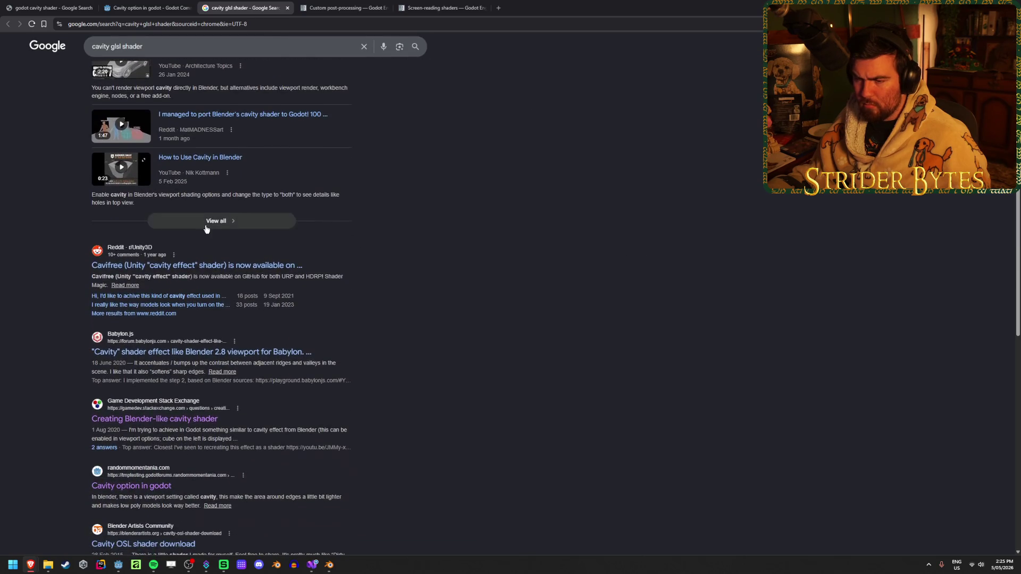
pyautogui.middleClick(208, 266)
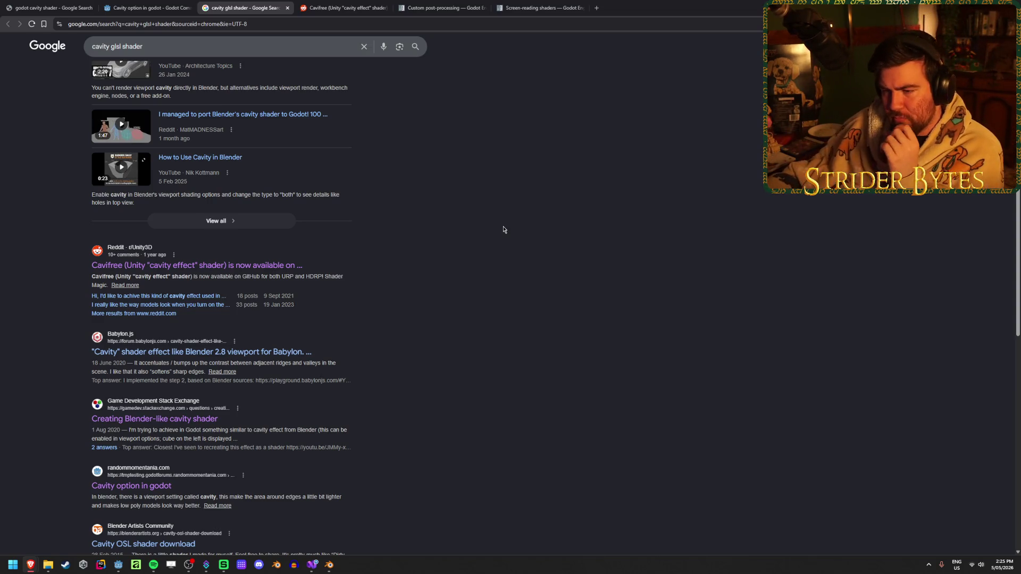
pyautogui.click(309, 6)
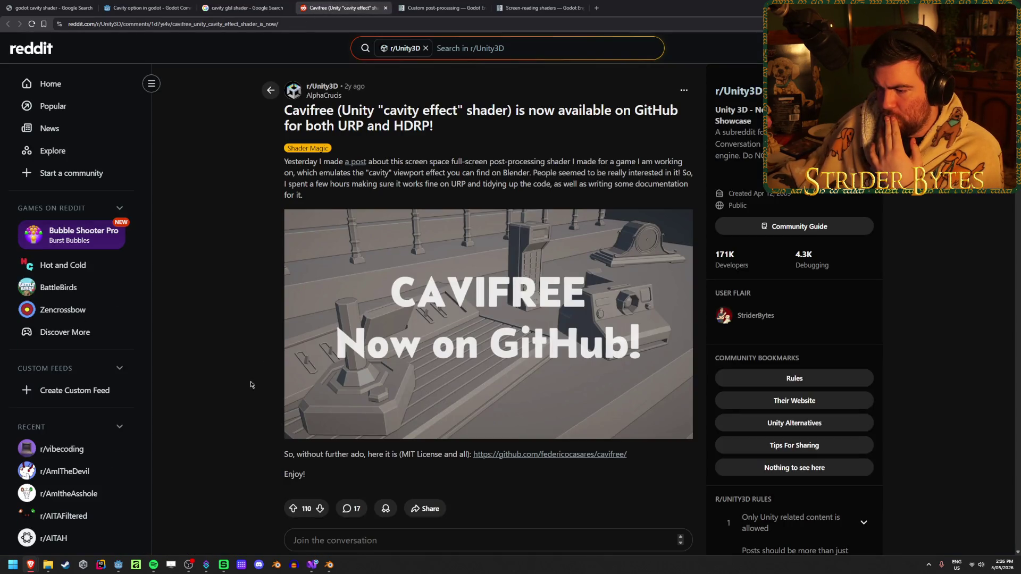
# - Open the Cavifree GitHub repository in a new tab and skim its page
pyautogui.middleClick(532, 455)
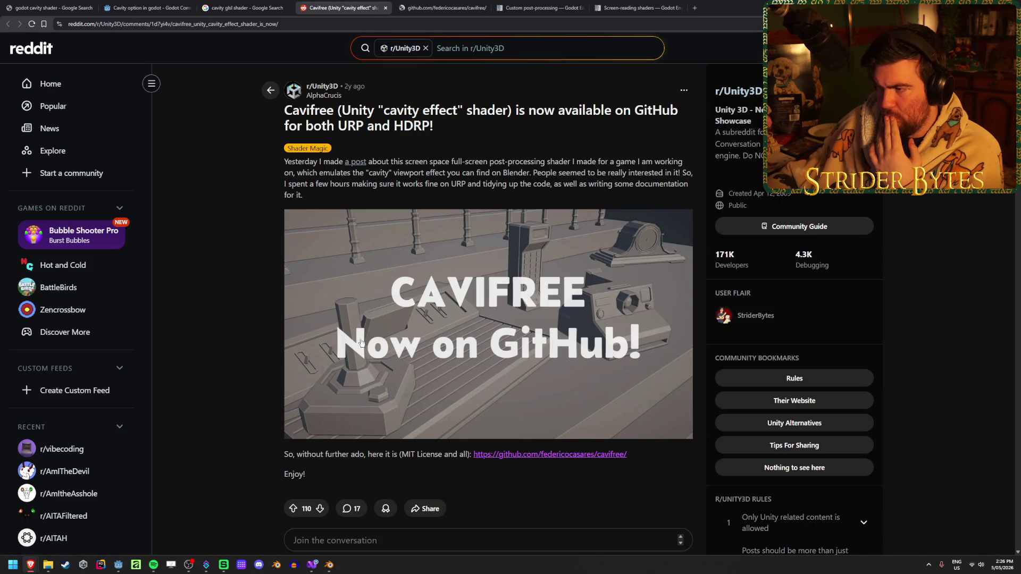
pyautogui.click(412, 4)
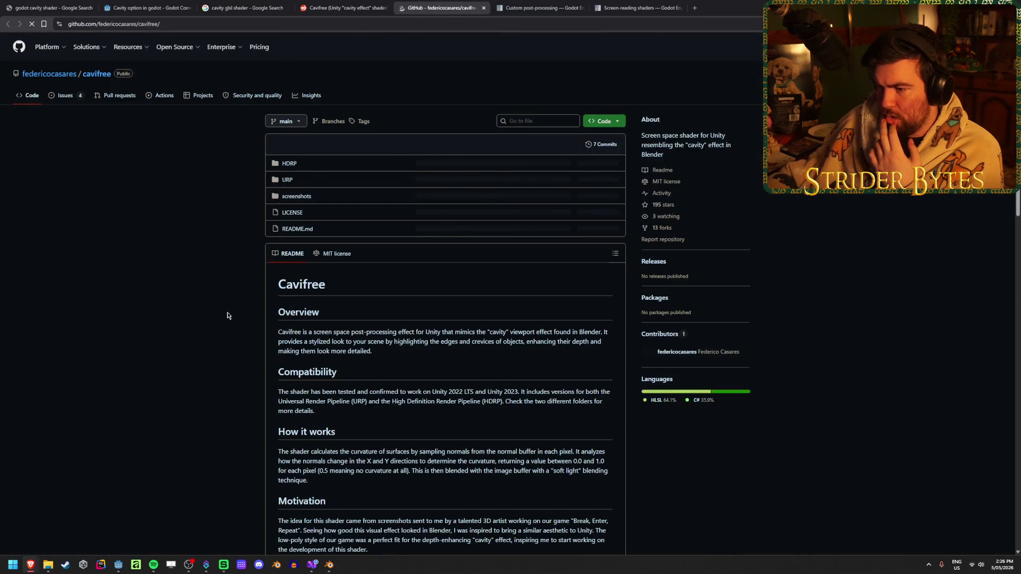
pyautogui.scroll(-3, 247, 303)
pyautogui.scroll(-5, 247, 303)
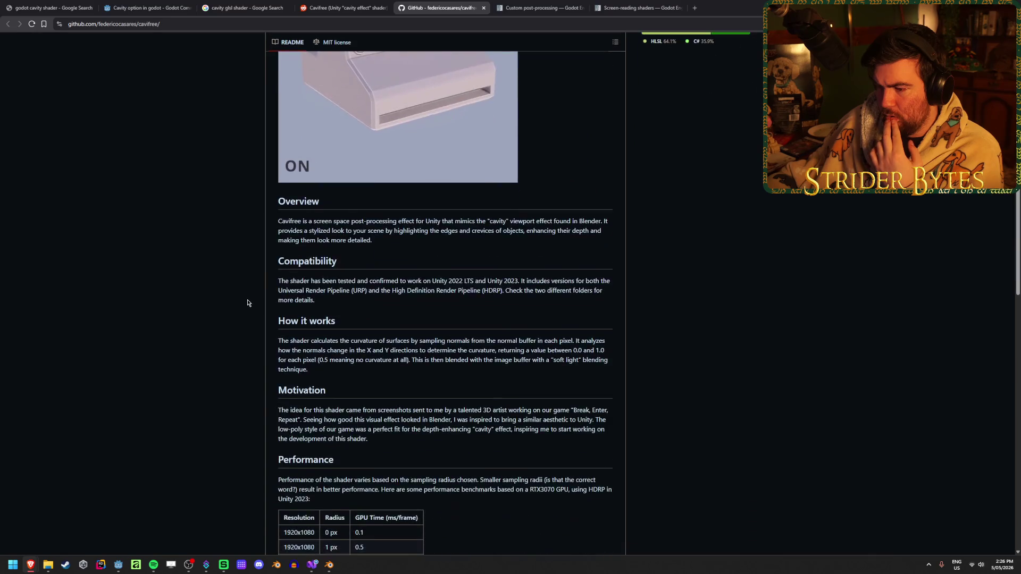
pyautogui.scroll(-1, 248, 303)
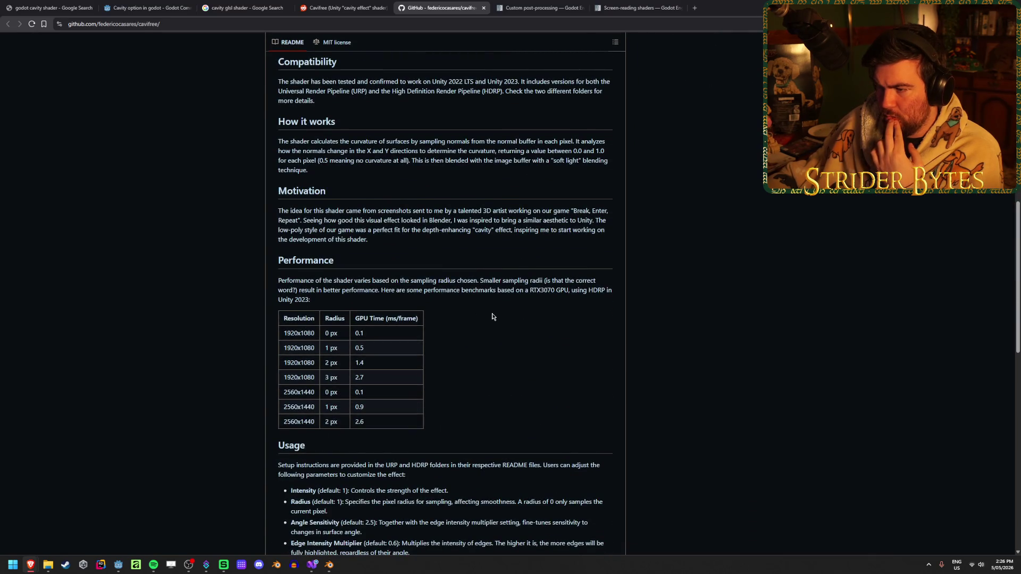
pyautogui.scroll(-6, 492, 317)
pyautogui.scroll(-5, 201, 265)
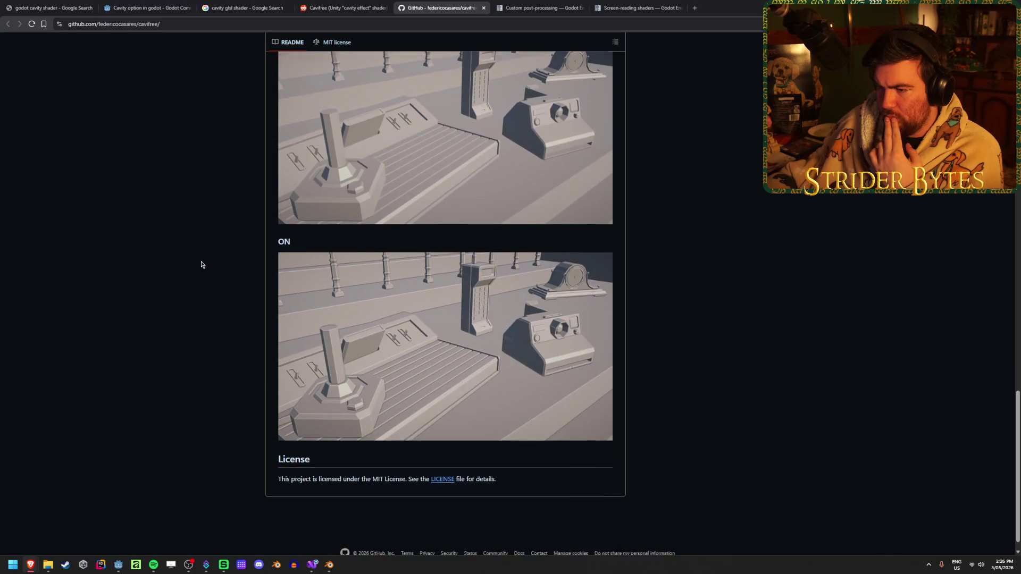
pyautogui.press('Home')
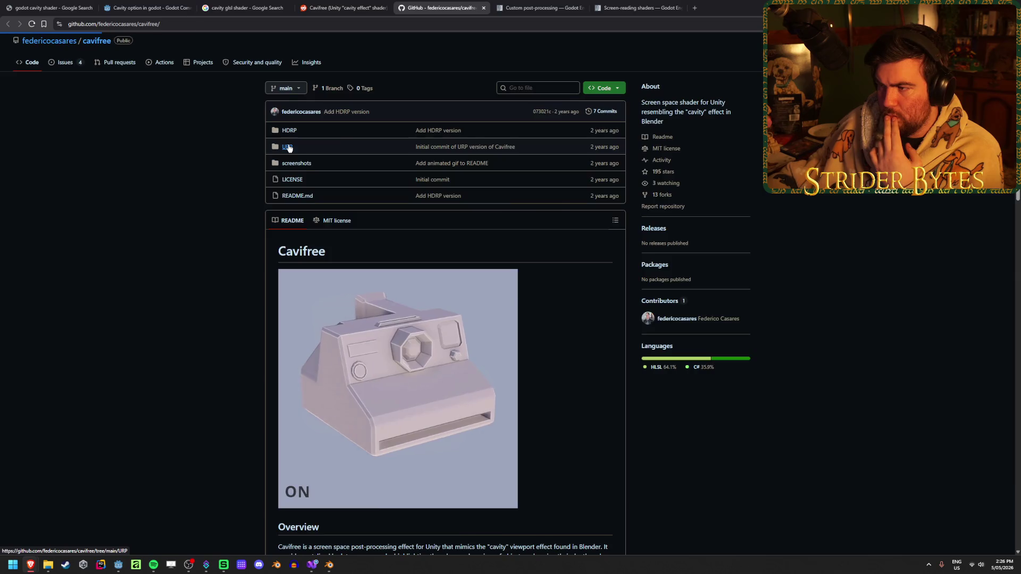
# - Read the GetAverageCurvature.hlsl code in the repository's URP folder
pyautogui.click(288, 147)
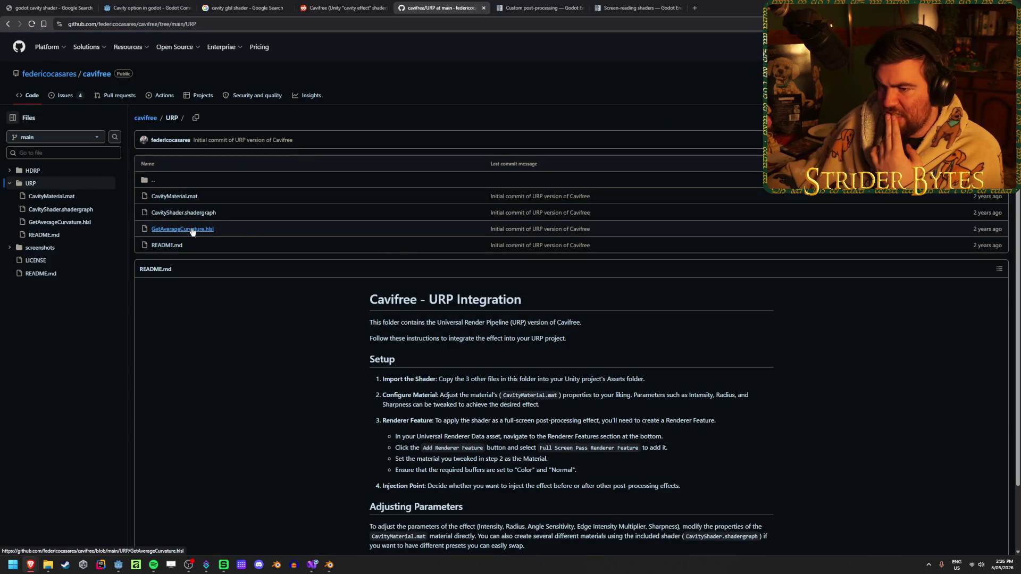
pyautogui.scroll(-2, 275, 222)
pyautogui.click(200, 157)
pyautogui.scroll(-2, 436, 240)
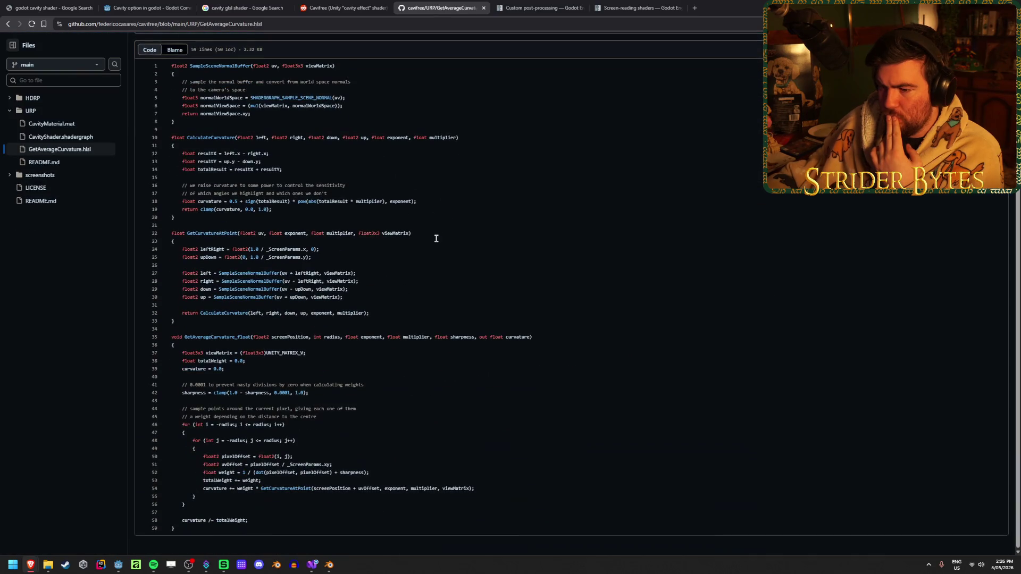
pyautogui.scroll(1, 436, 239)
pyautogui.scroll(-1, 436, 235)
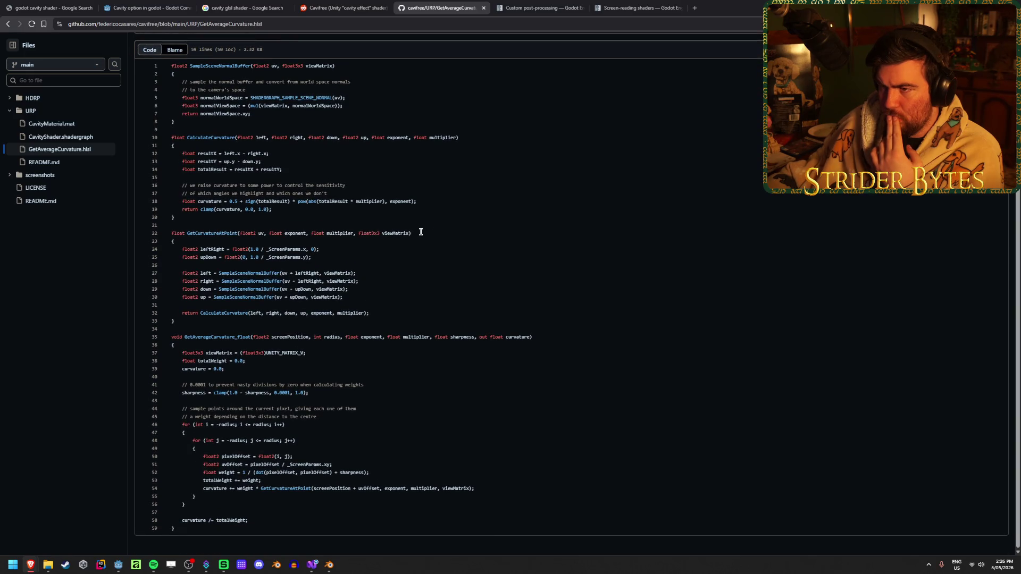
# - Close the Cavifree GitHub and Reddit tabs to get back to the search results
pyautogui.click(9, 25)
pyautogui.hotkey('ctrl', 'w')
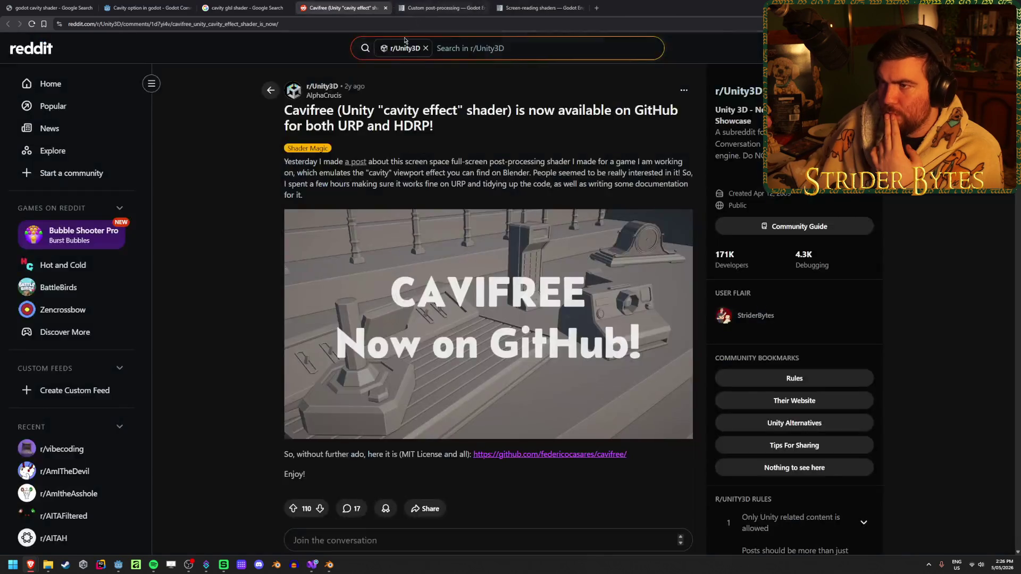
pyautogui.hotkey('ctrl', 'w')
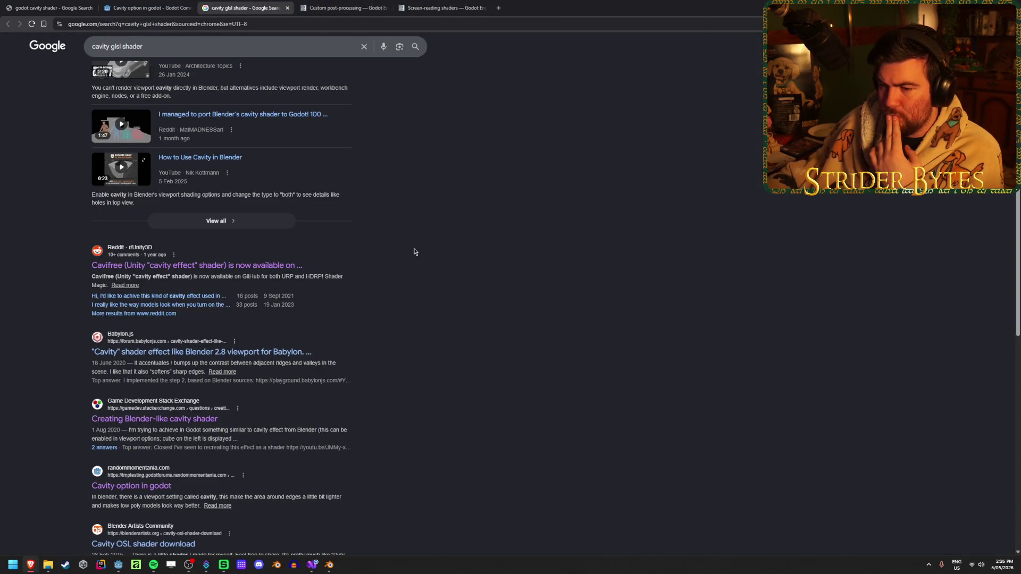
# - Change the Google search to 'ambient occlusion glsl shader' and run it
pyautogui.scroll(5, 414, 252)
pyautogui.click(100, 52)
pyautogui.doubleClick(100, 53)
pyautogui.write('ambient occ')
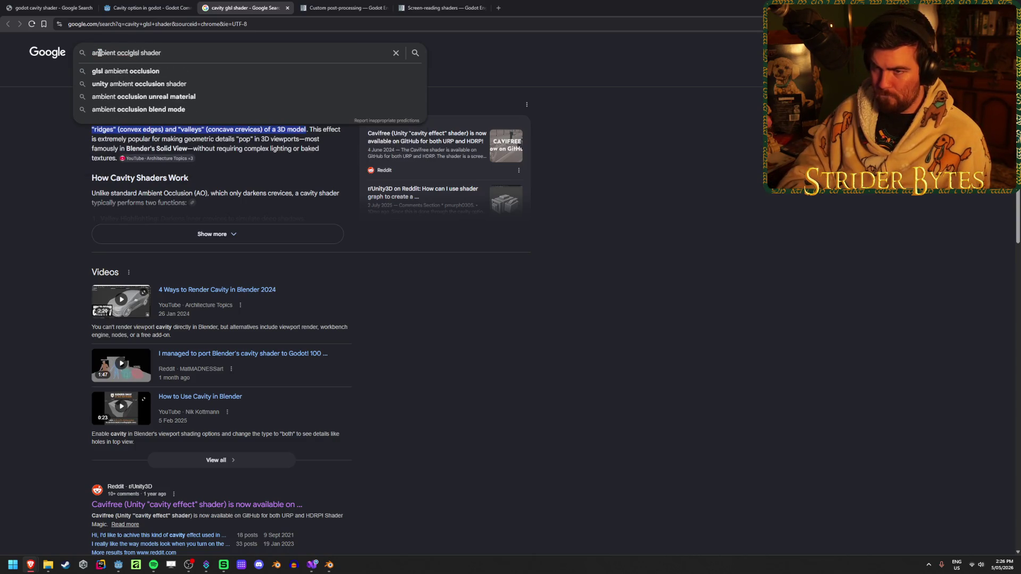
pyautogui.write('lusion')
pyautogui.press('Return')
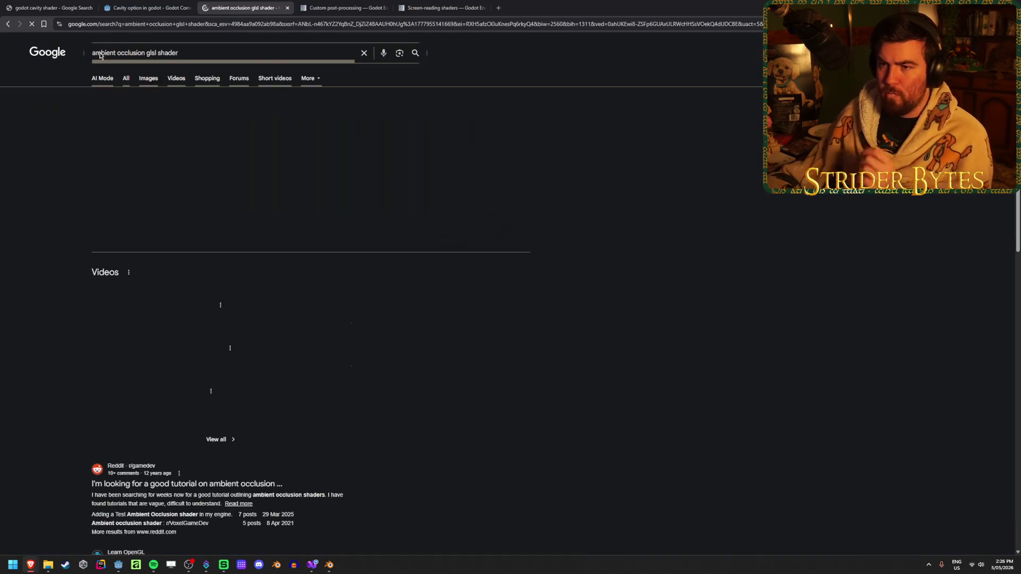
# - Open the LearnOpenGL - SSAO result in a new tab and view it
pyautogui.scroll(-3, 553, 305)
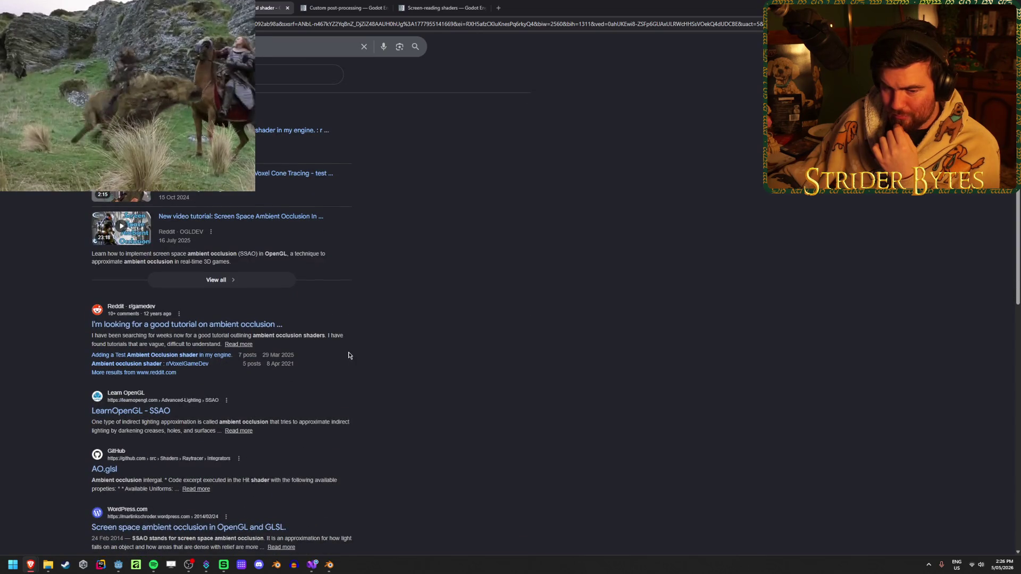
pyautogui.scroll(-2, 340, 355)
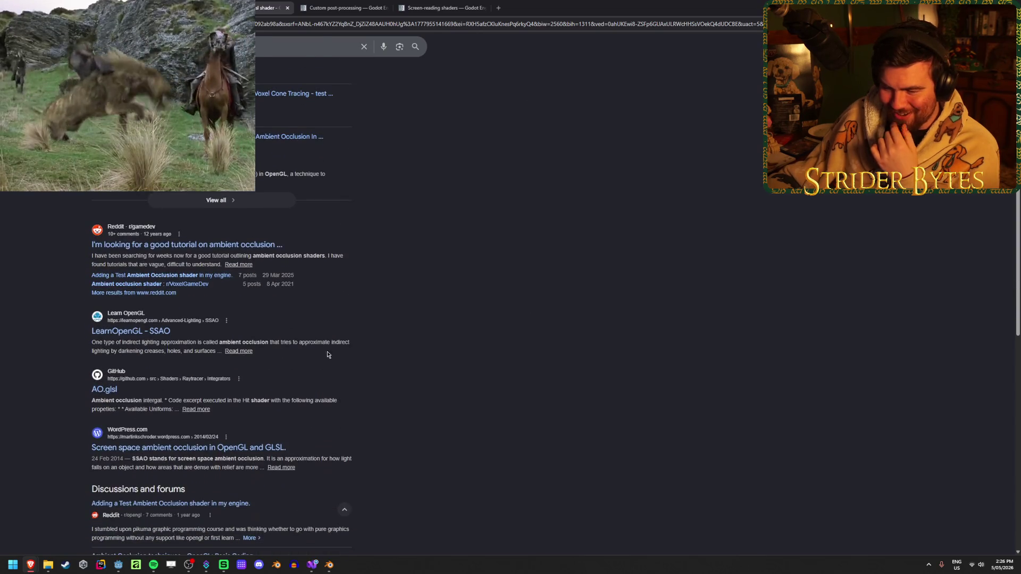
pyautogui.middleClick(146, 332)
pyautogui.middleClick(146, 331)
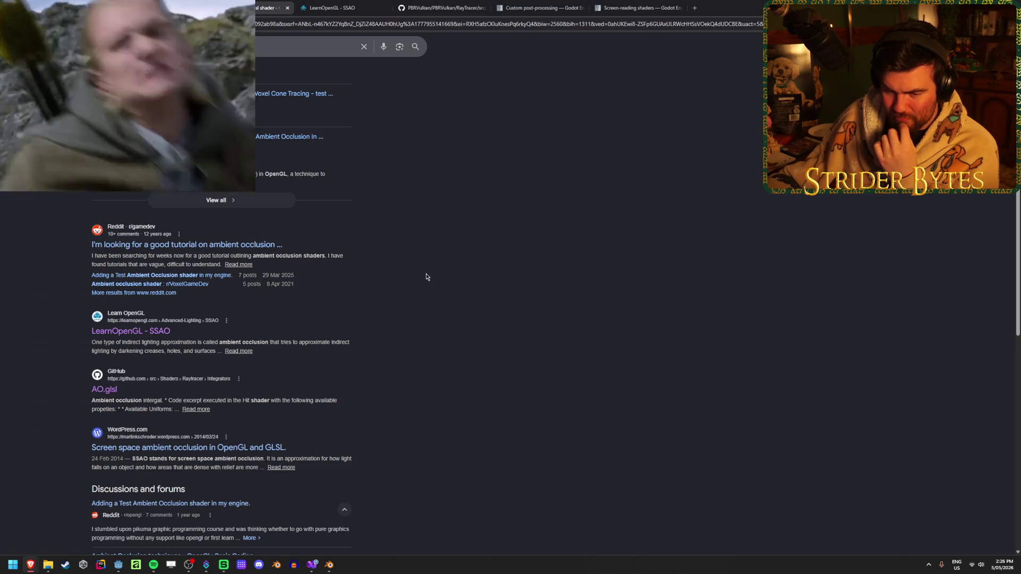
pyautogui.click(346, 8)
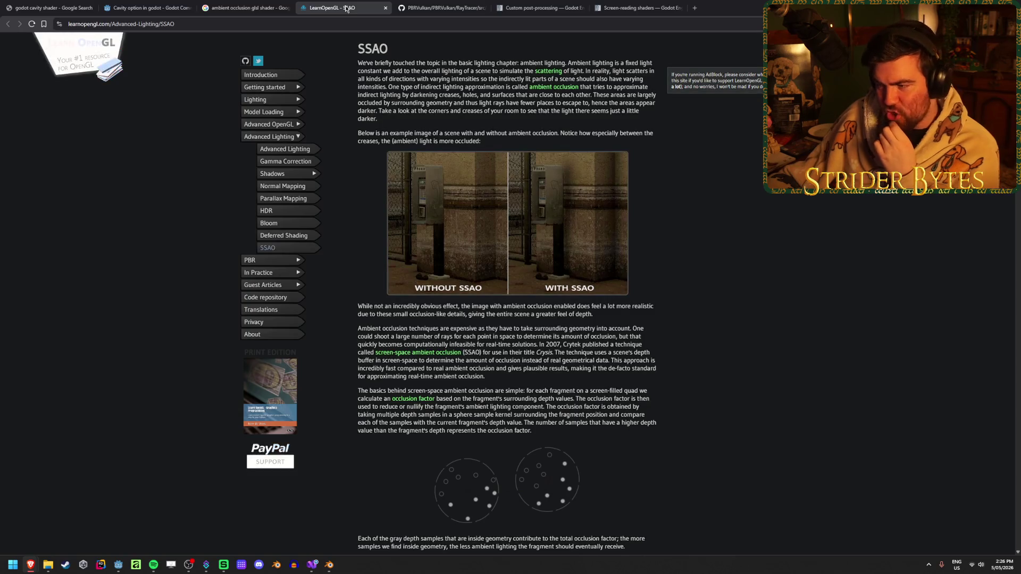
# - Read through the LearnOpenGL SSAO tutorial
pyautogui.scroll(-2, 406, 500)
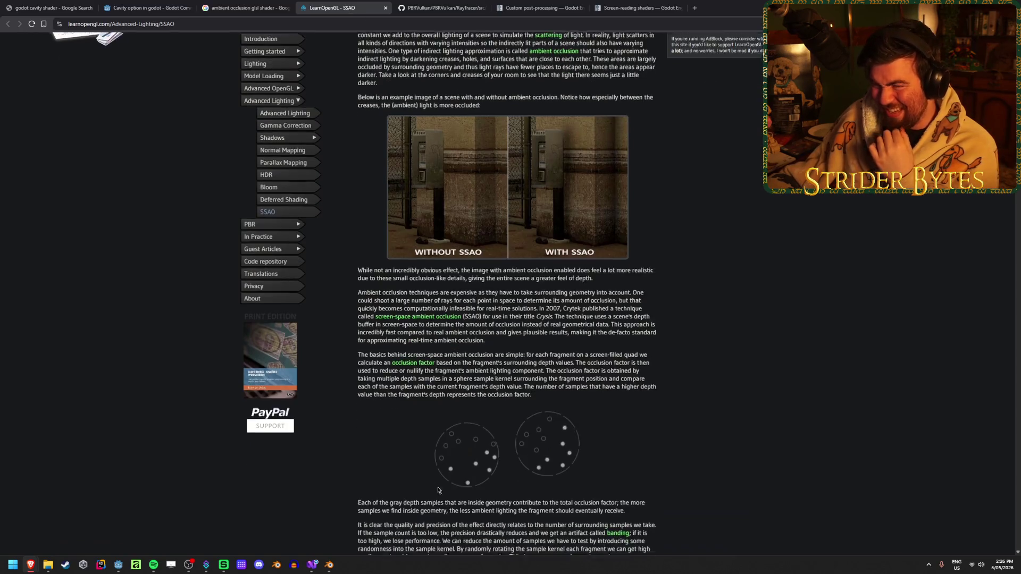
pyautogui.scroll(2, 409, 451)
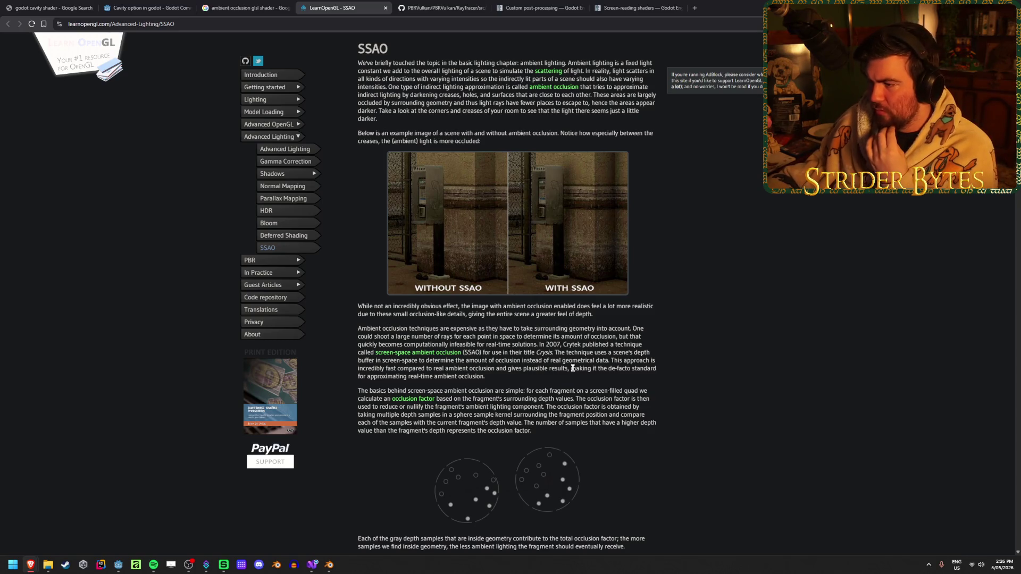
pyautogui.scroll(-8, 572, 367)
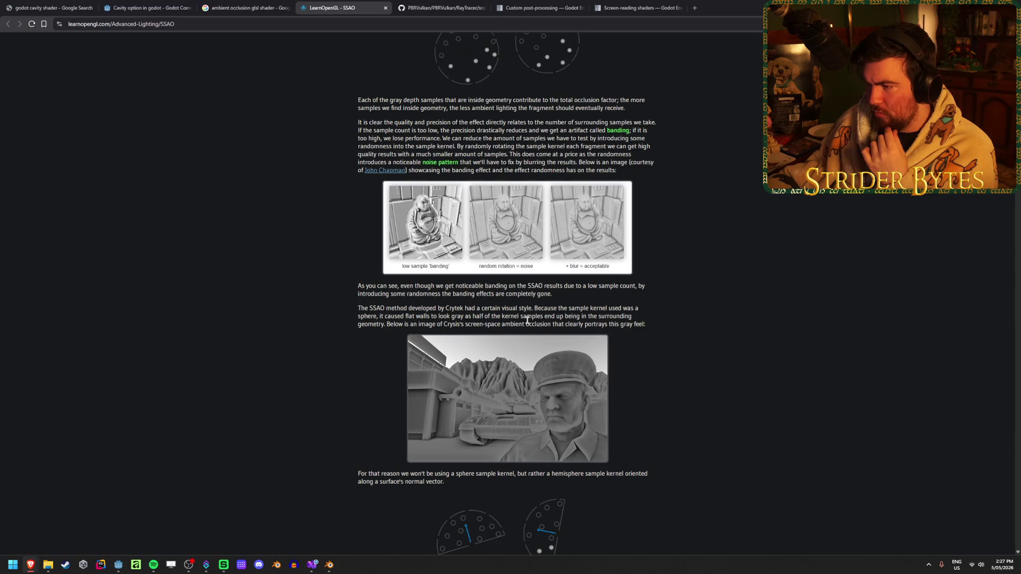
pyautogui.scroll(-7, 213, 327)
pyautogui.scroll(-10, 213, 328)
# - Look over the PBRVulkan AO.glsl code, then close that tab
pyautogui.hotkey('ctrl', 'Tab')
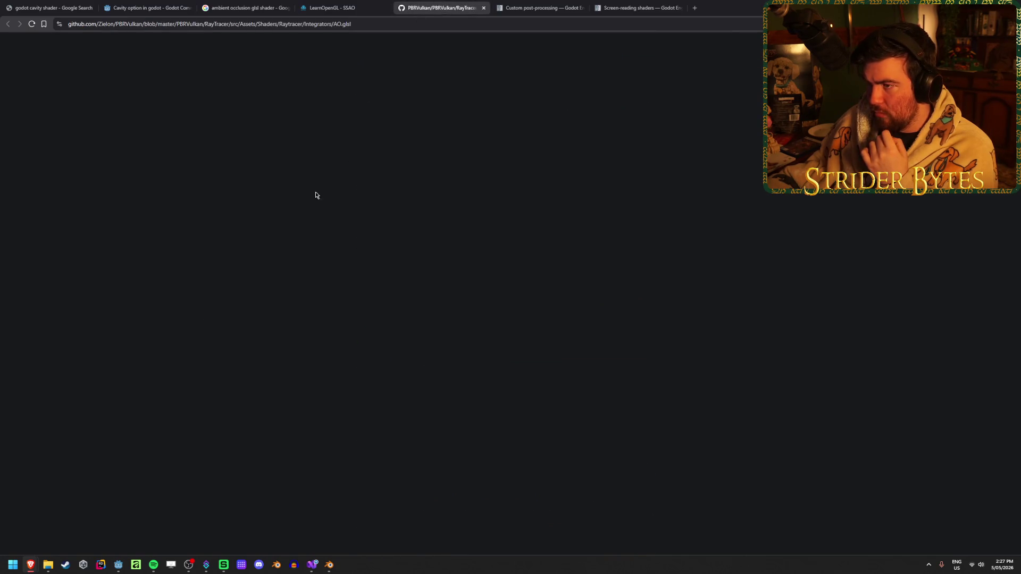
pyautogui.scroll(-2, 348, 244)
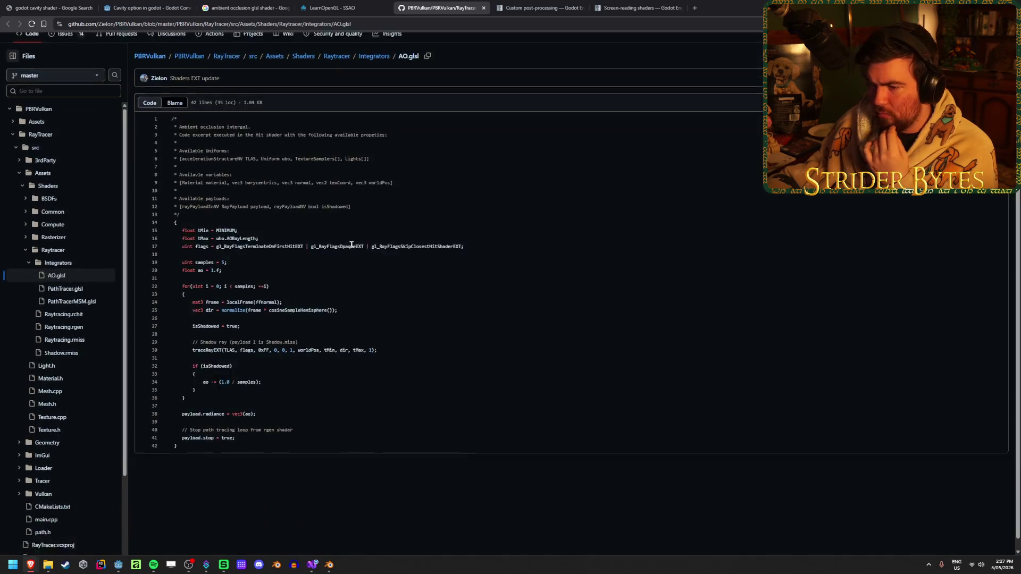
pyautogui.scroll(2, 349, 244)
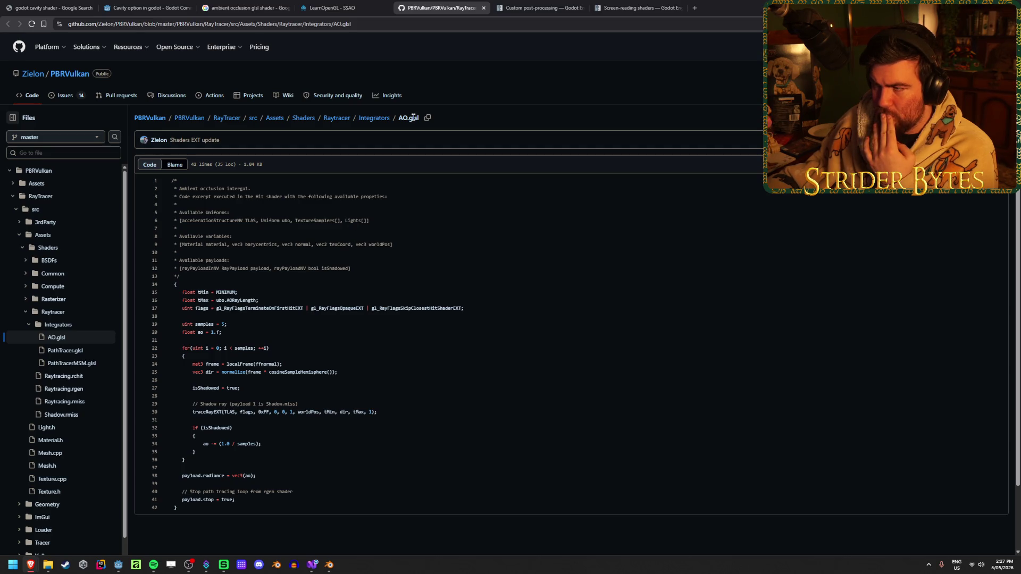
pyautogui.hotkey('ctrl', 'w')
pyautogui.scroll(-10, 331, 214)
pyautogui.scroll(-20, 331, 213)
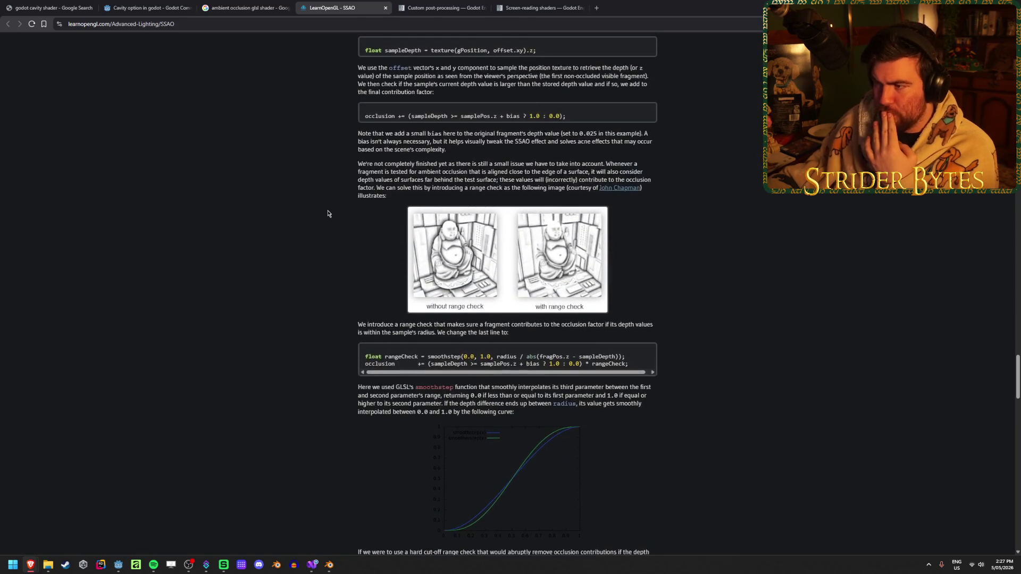
pyautogui.scroll(20, 328, 214)
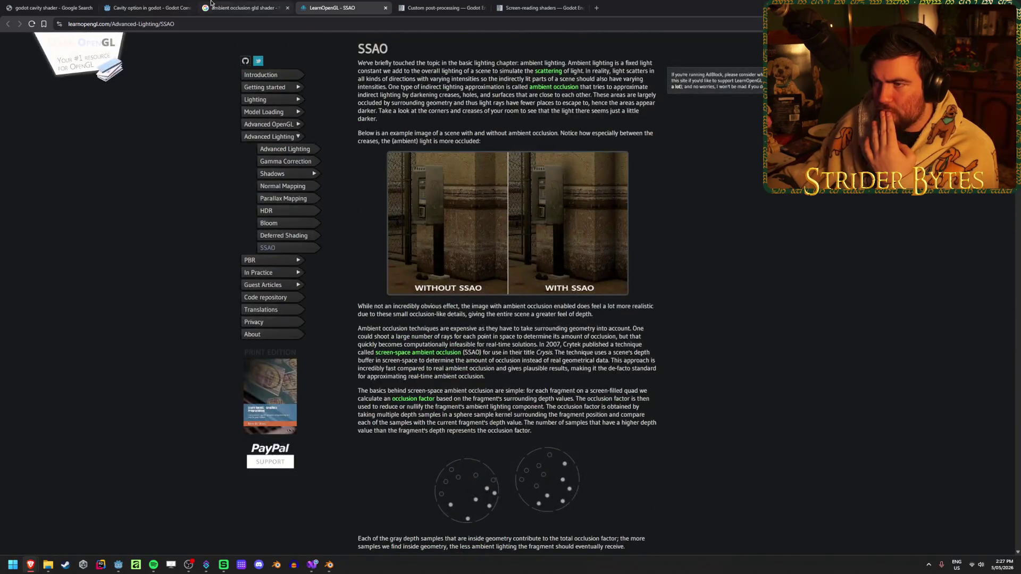
# - Reread the replies in the 'Cavity option in godot' forum thread, then minimise the browser
pyautogui.click(125, 3)
pyautogui.moveTo(391, 313); pyautogui.dragTo(413, 313)
pyautogui.click(413, 313)
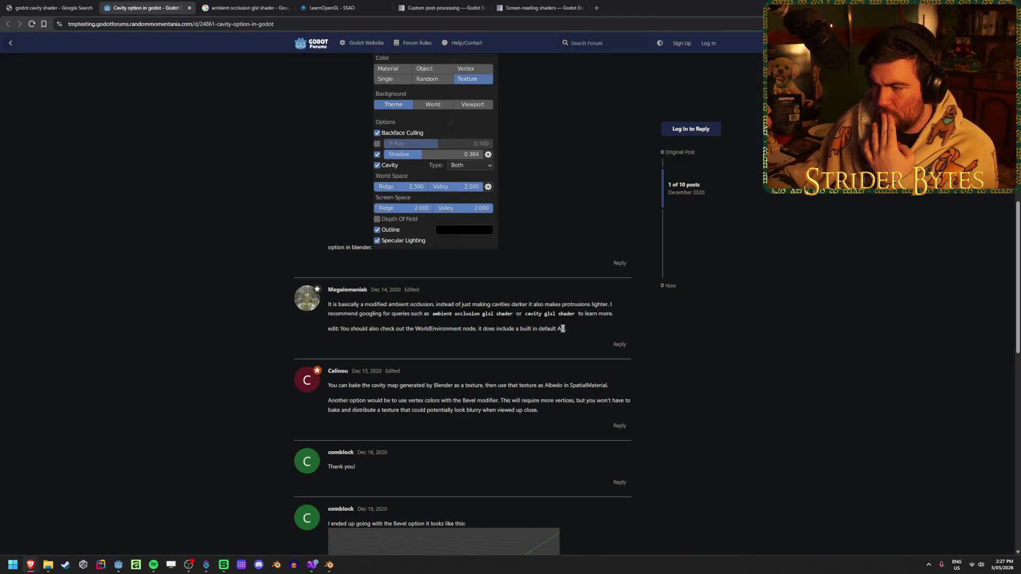
pyautogui.moveTo(566, 328); pyautogui.dragTo(438, 329)
pyautogui.click(438, 330)
pyautogui.moveTo(531, 328); pyautogui.dragTo(396, 328)
pyautogui.click(573, 327)
pyautogui.moveTo(567, 329); pyautogui.dragTo(408, 327)
pyautogui.click(412, 319)
pyautogui.moveTo(360, 305); pyautogui.dragTo(477, 305)
pyautogui.click(175, 301)
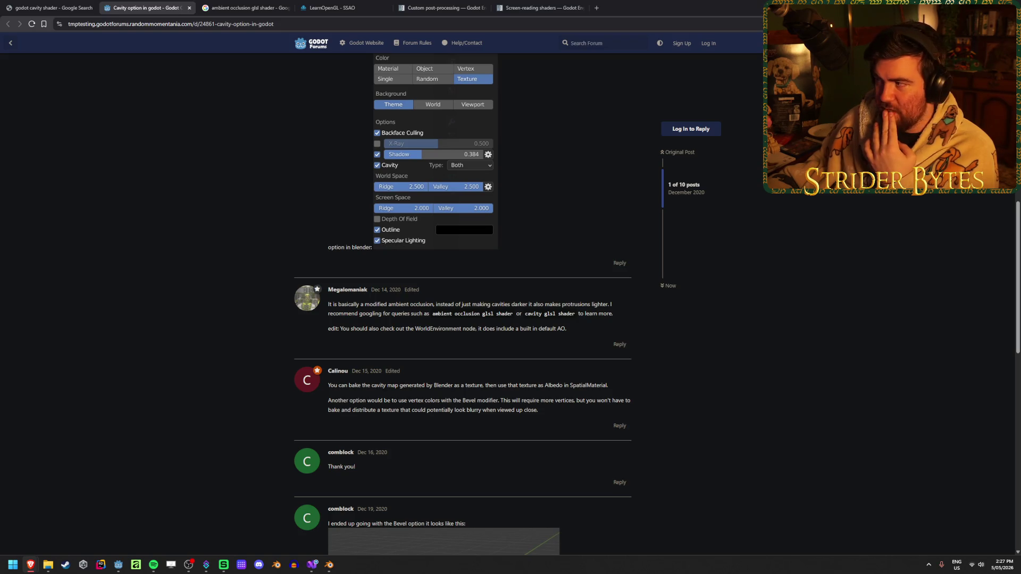
pyautogui.click(959, 8)
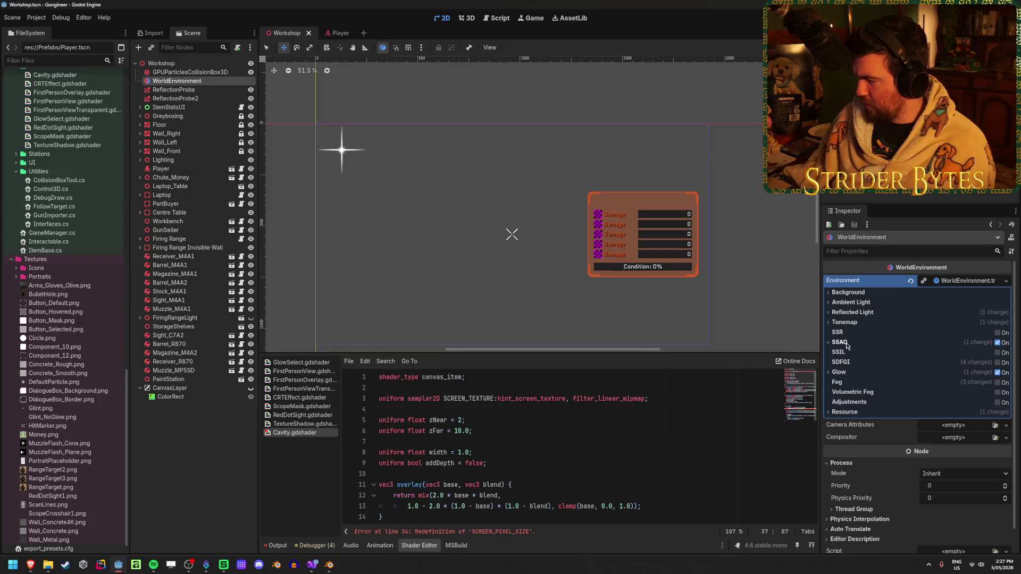
pyautogui.click(846, 343)
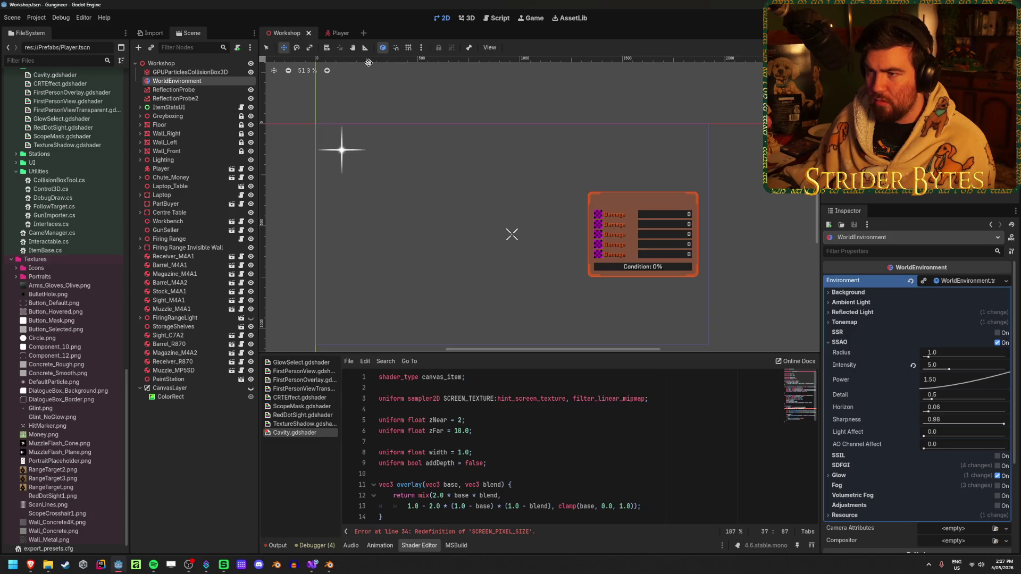
pyautogui.click(181, 72)
pyautogui.click(177, 81)
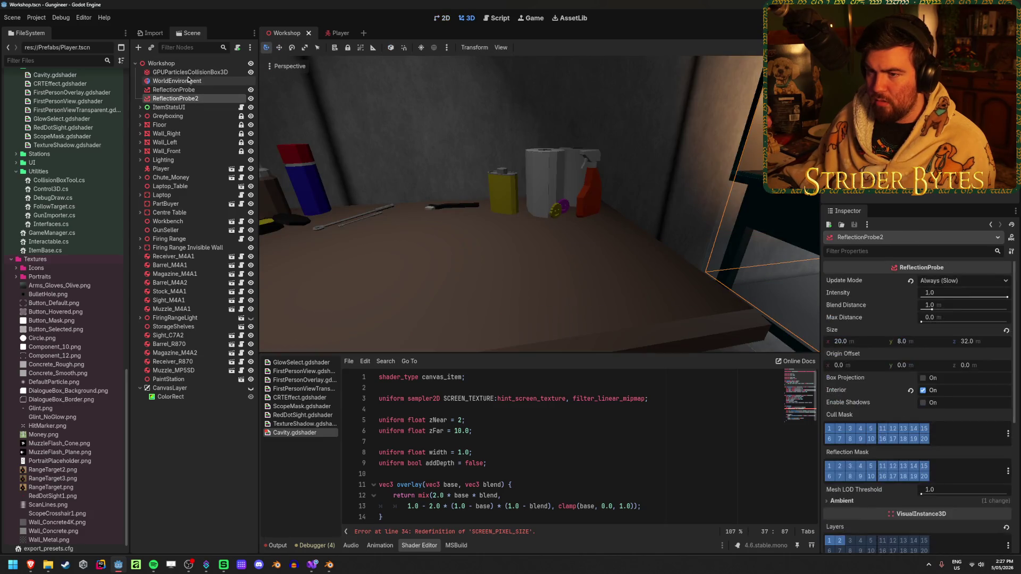
pyautogui.press('d')
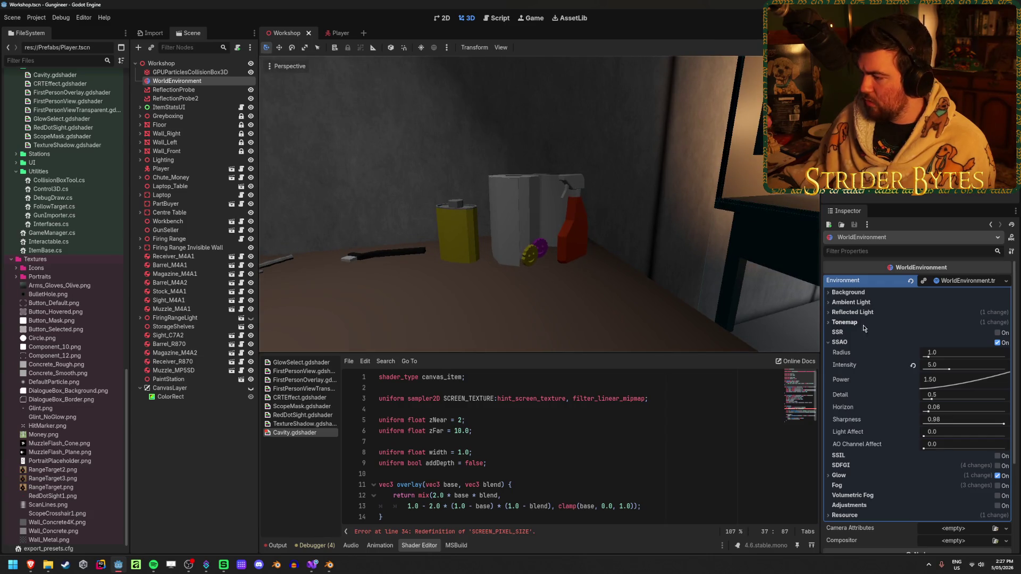
pyautogui.moveTo(933, 359); pyautogui.dragTo(963, 360)
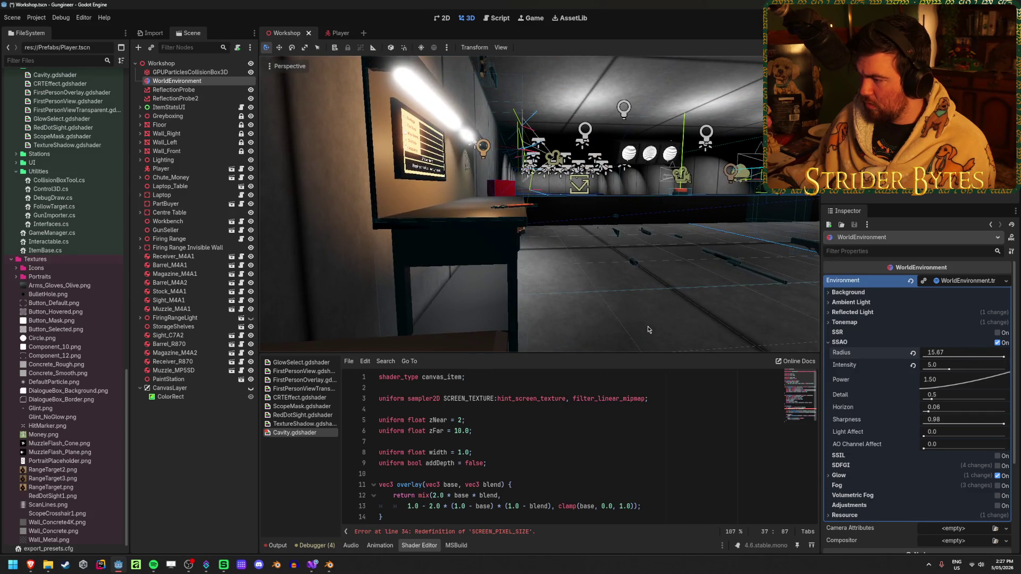
pyautogui.click(433, 50)
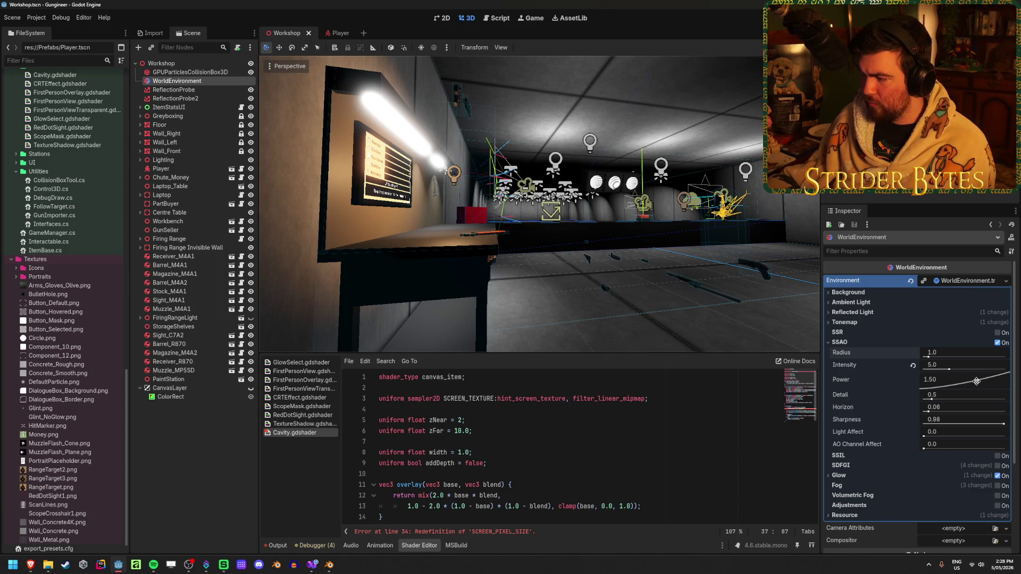
pyautogui.moveTo(949, 370); pyautogui.dragTo(952, 371)
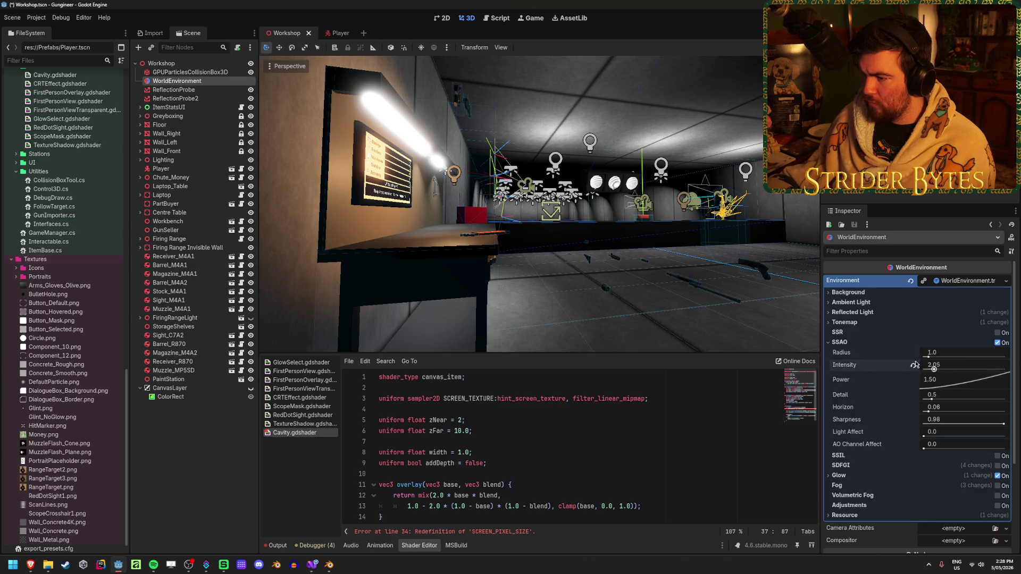
pyautogui.press('w')
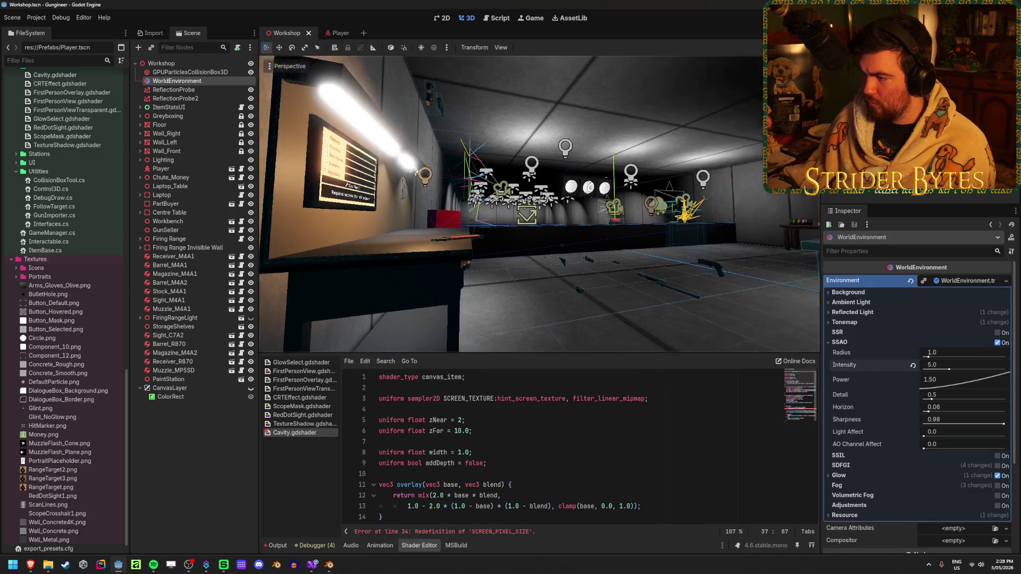
pyautogui.press('a')
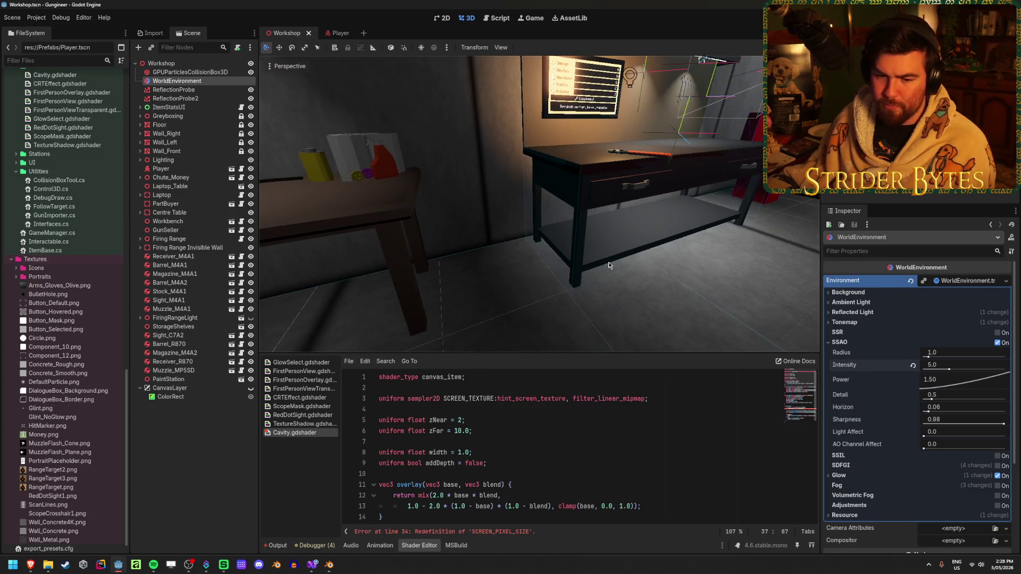
pyautogui.press('a')
pyautogui.press('w')
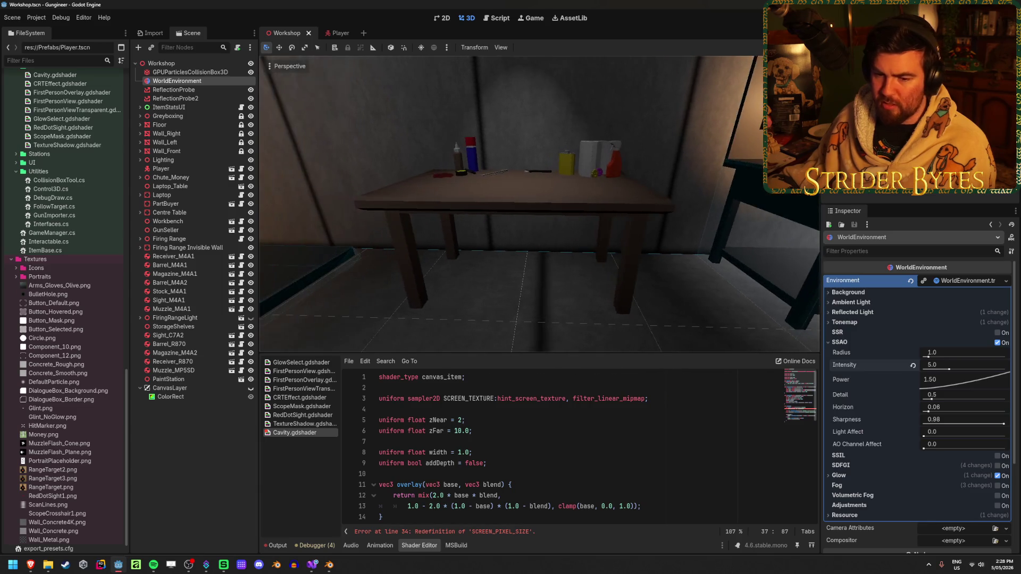
pyautogui.moveTo(957, 431); pyautogui.dragTo(1005, 432)
pyautogui.moveTo(712, 335)
pyautogui.mouseDown()
pyautogui.moveTo(638, 319)
pyautogui.moveTo(713, 335)
pyautogui.mouseUp()
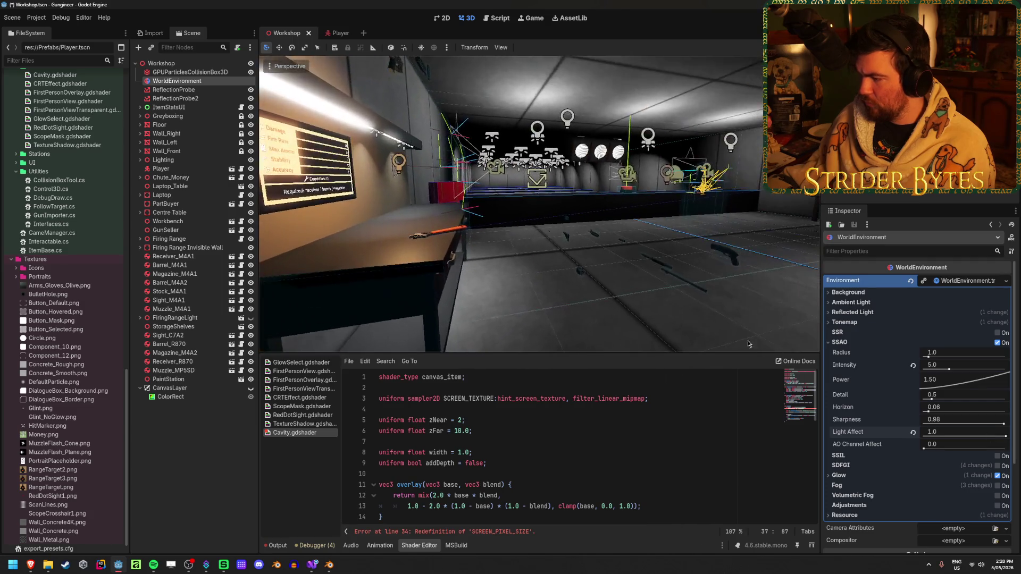
pyautogui.moveTo(929, 413)
pyautogui.mouseDown()
pyautogui.moveTo(997, 411)
pyautogui.moveTo(923, 436)
pyautogui.moveTo(1005, 448)
pyautogui.mouseUp()
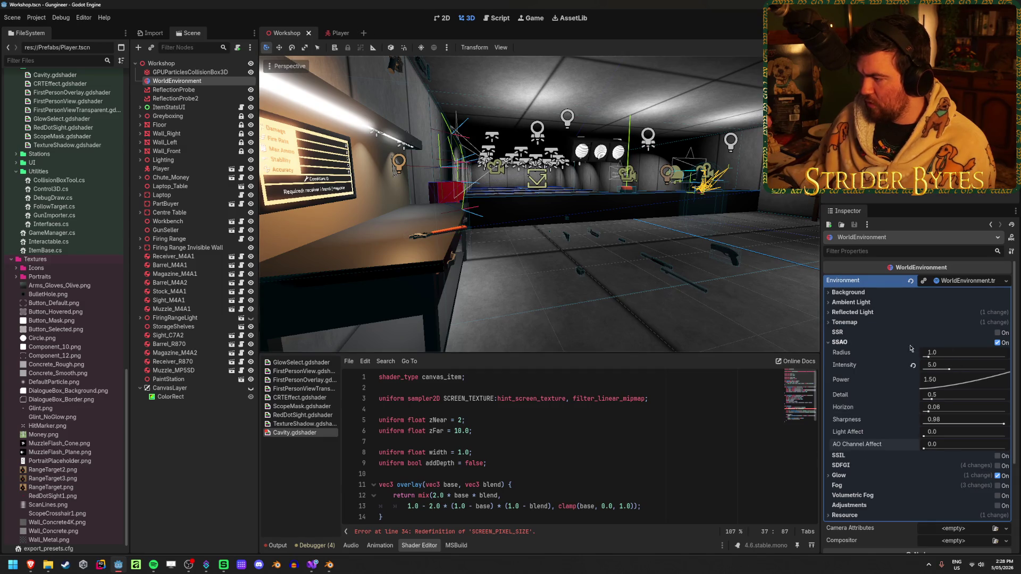
pyautogui.click(997, 343)
pyautogui.click(997, 343)
pyautogui.click(998, 343)
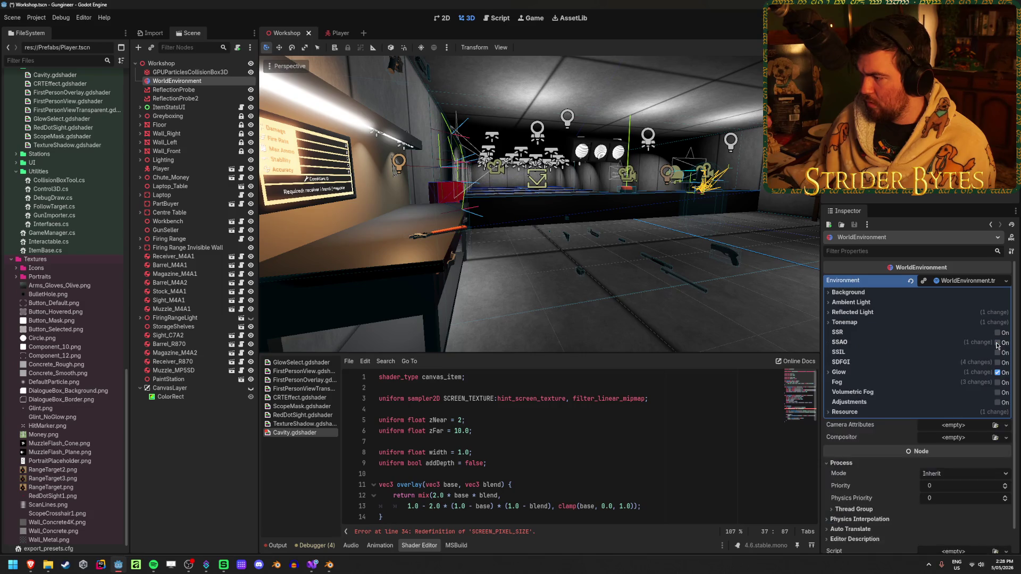
pyautogui.click(997, 342)
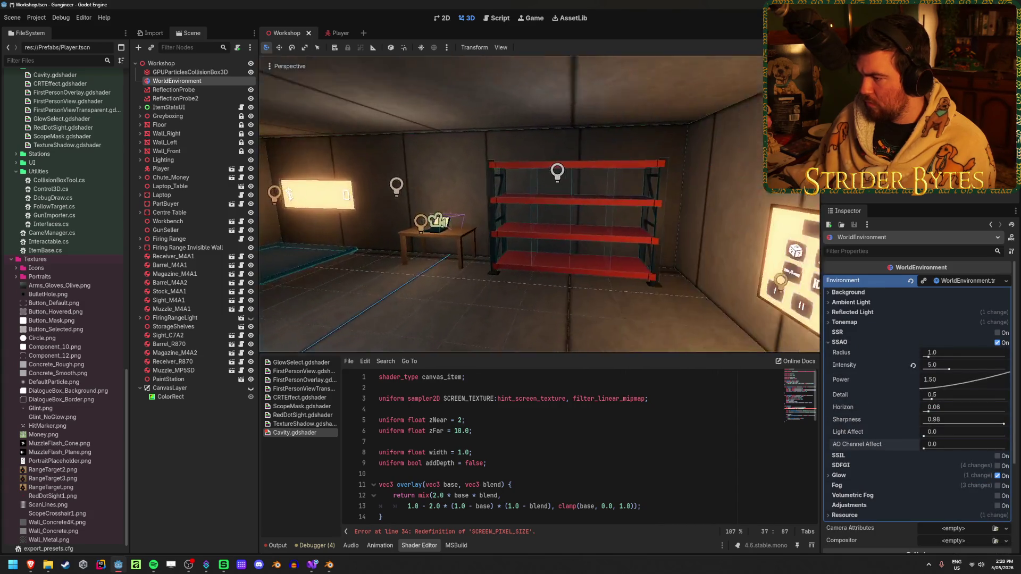
pyautogui.click(998, 343)
pyautogui.click(997, 343)
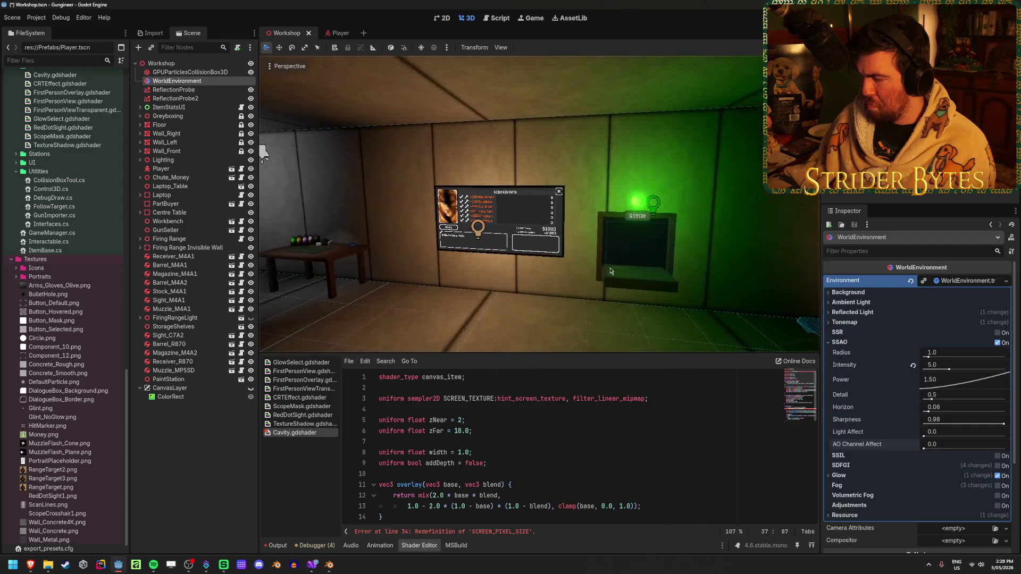
pyautogui.click(997, 343)
pyautogui.click(997, 343)
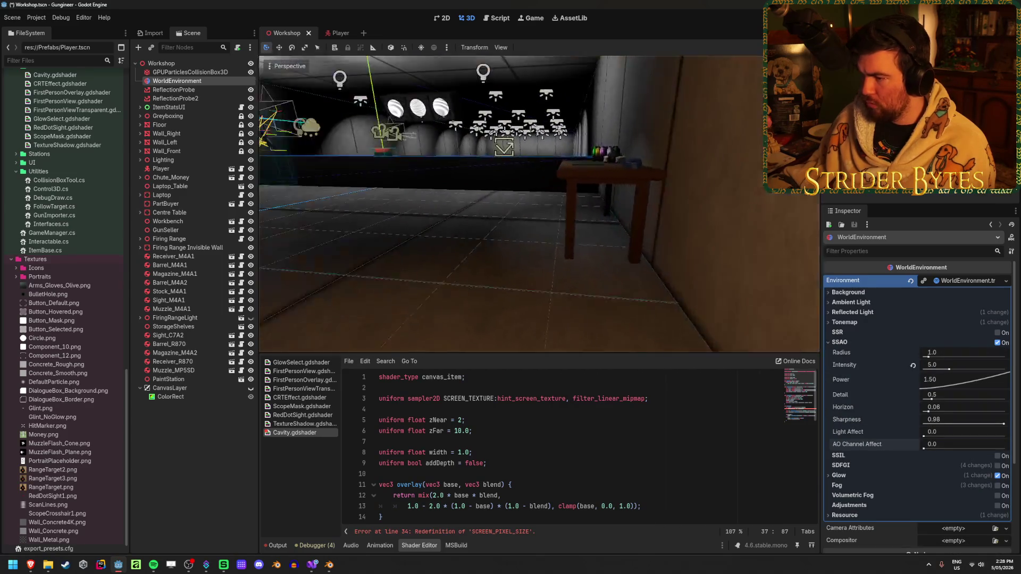
pyautogui.press('w')
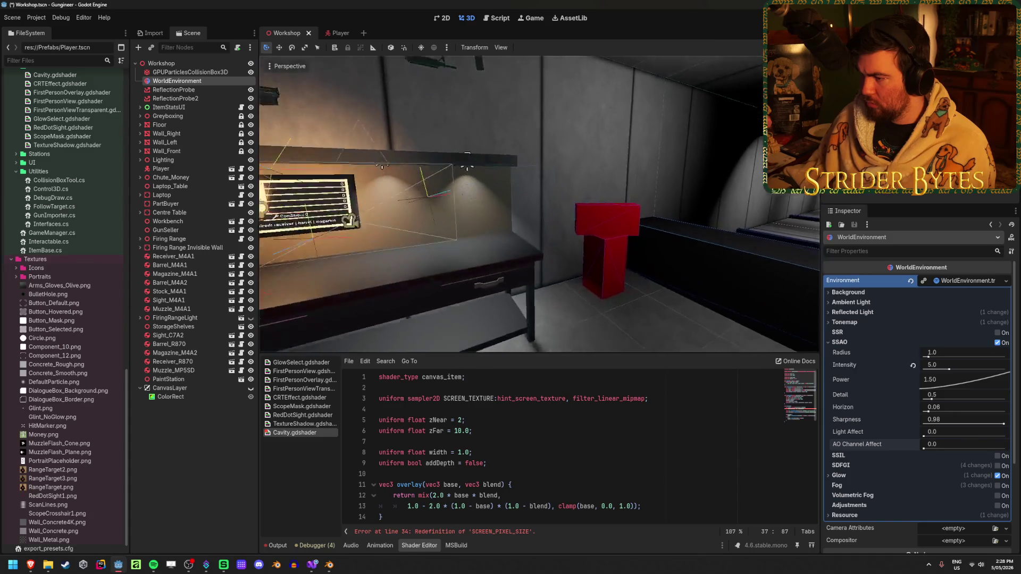
pyautogui.click(912, 366)
pyautogui.moveTo(940, 373); pyautogui.dragTo(1005, 373)
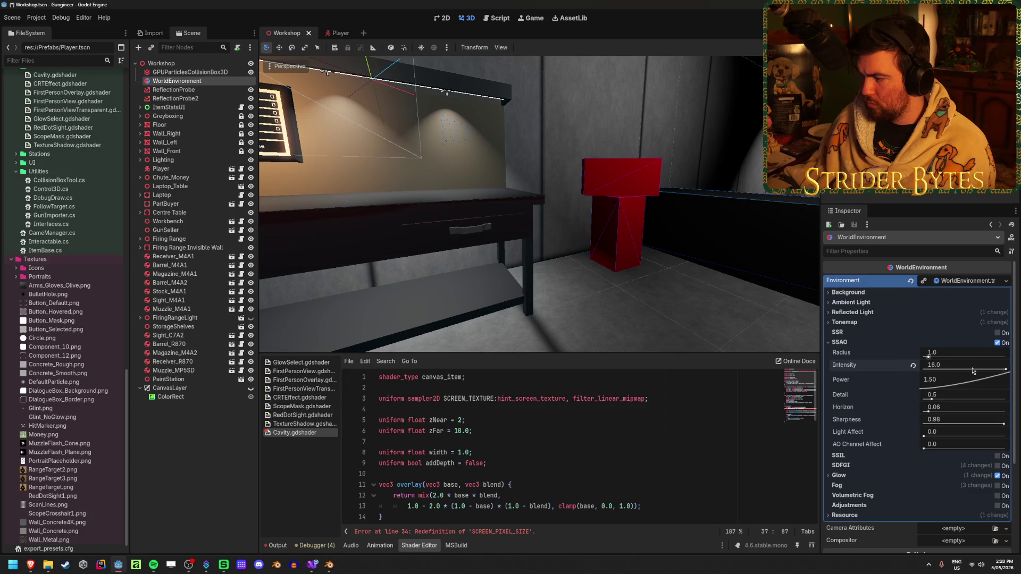
pyautogui.moveTo(936, 355); pyautogui.dragTo(1006, 355)
pyautogui.hotkey('ctrl', 'z')
pyautogui.hotkey('ctrl', 'z')
pyautogui.hotkey('ctrl', 's')
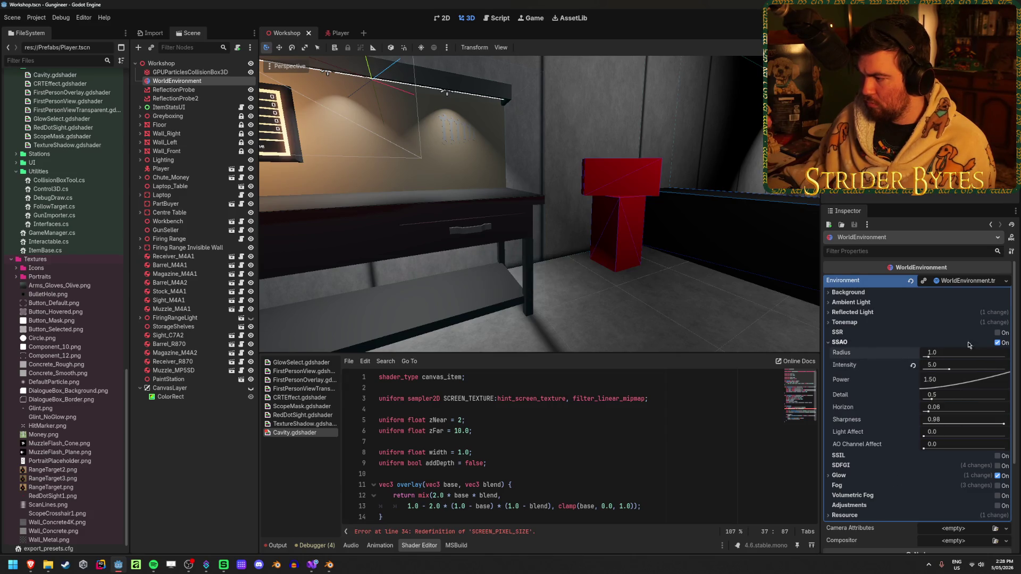
pyautogui.click(976, 343)
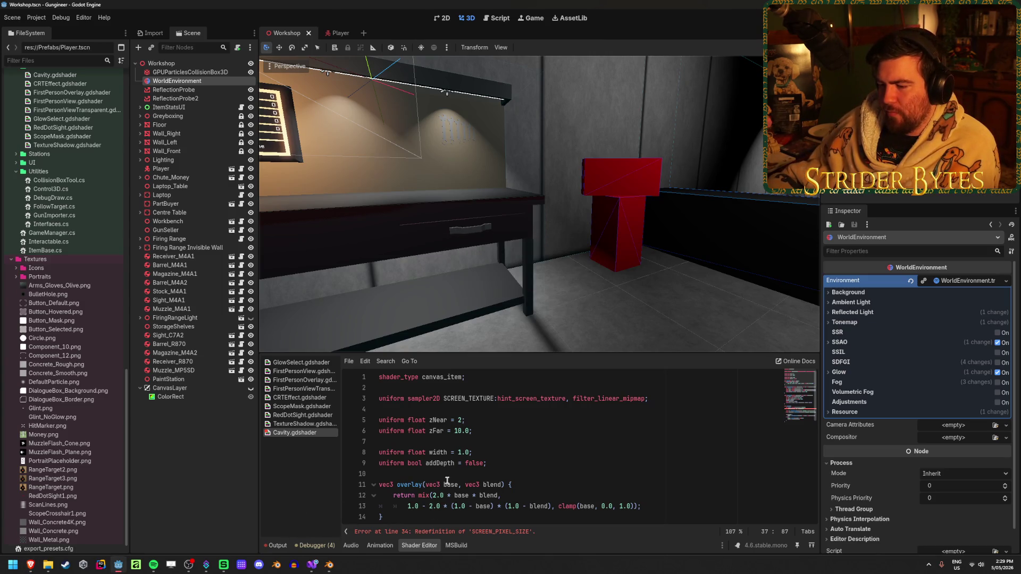
# - Enlarge the shader editor panel and scroll Cavity.gdshader to fragment() with the line 34 error
pyautogui.moveTo(696, 353)
pyautogui.mouseDown()
pyautogui.moveTo(702, 237)
pyautogui.moveTo(720, 332)
pyautogui.moveTo(729, 292)
pyautogui.mouseUp()
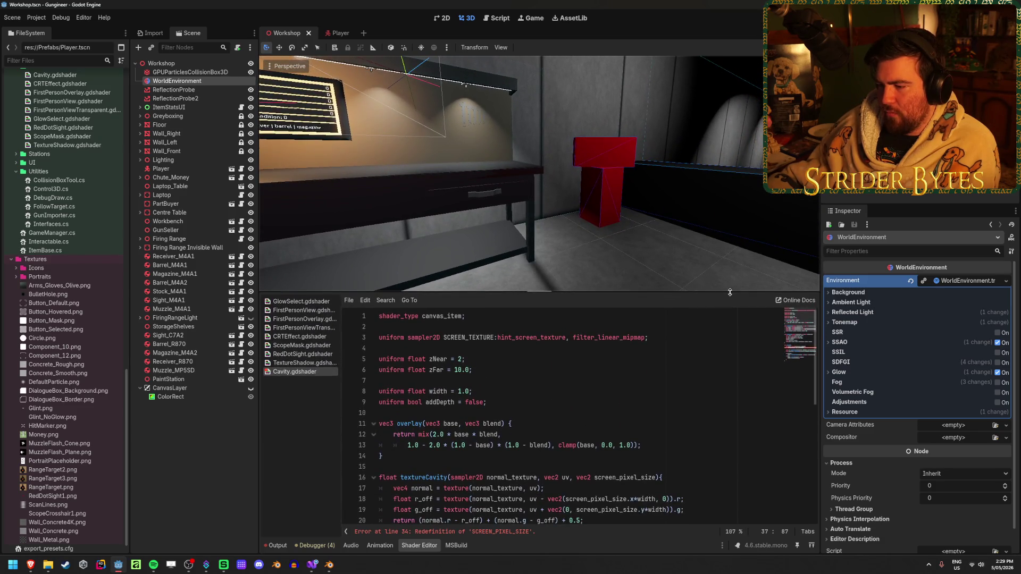
pyautogui.rightClick(657, 260)
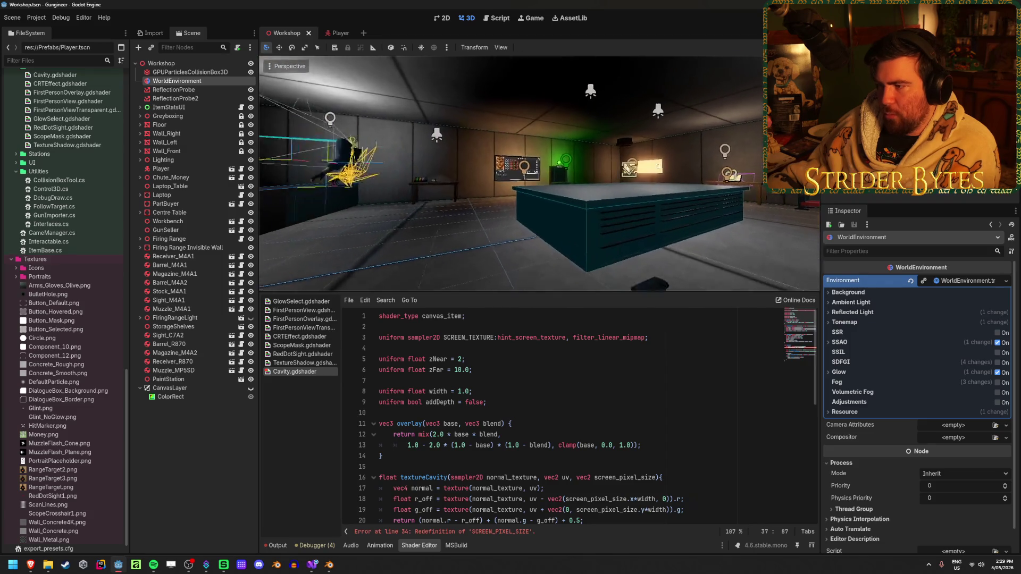
pyautogui.scroll(-2, 591, 434)
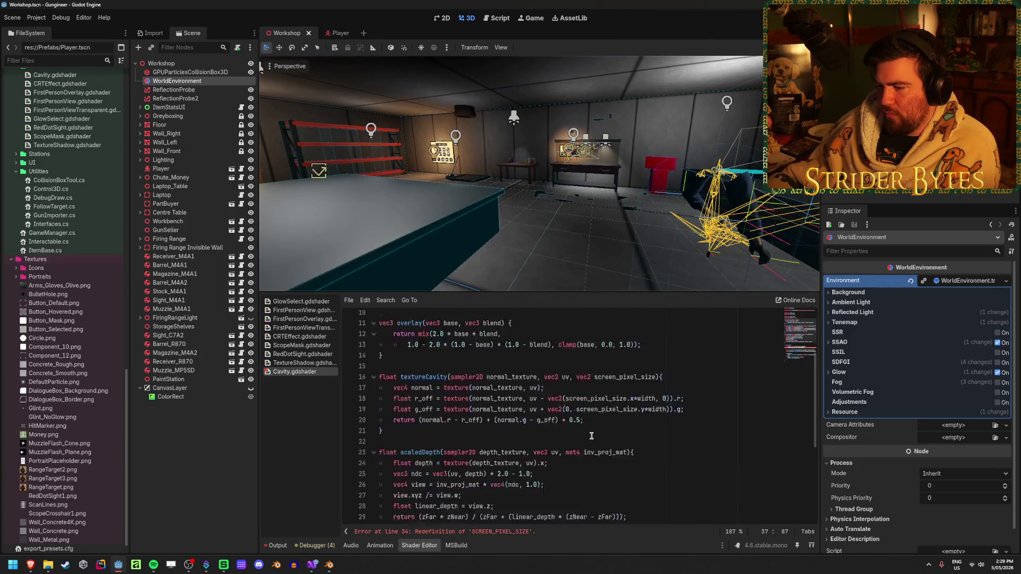
pyautogui.scroll(2, 591, 435)
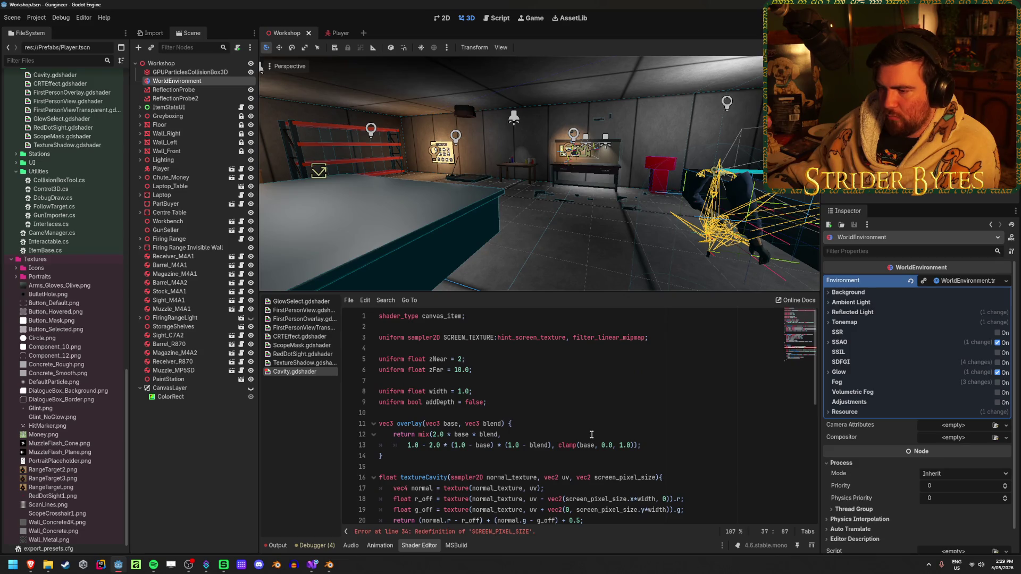
pyautogui.scroll(-1, 592, 435)
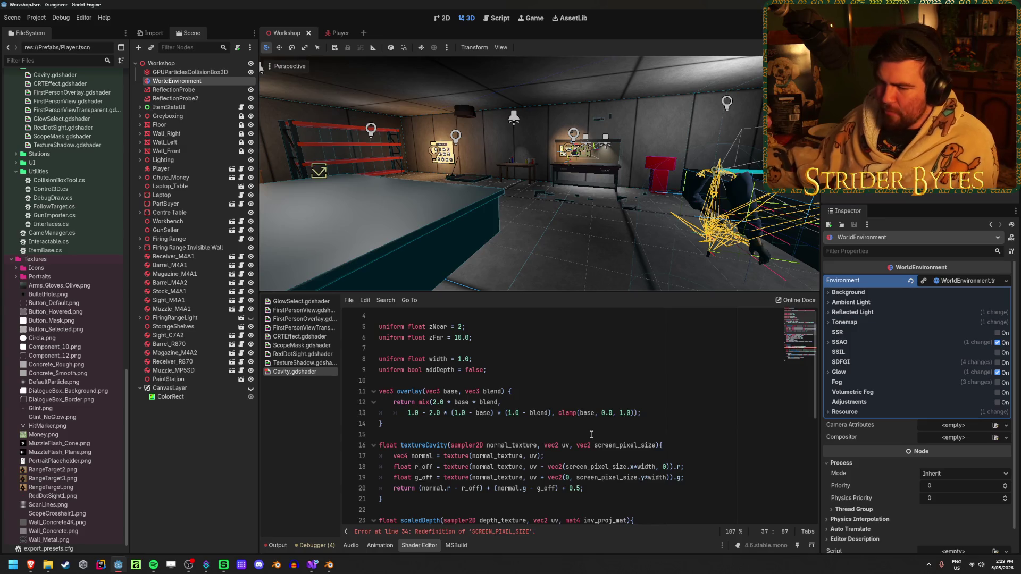
pyautogui.scroll(-7, 591, 435)
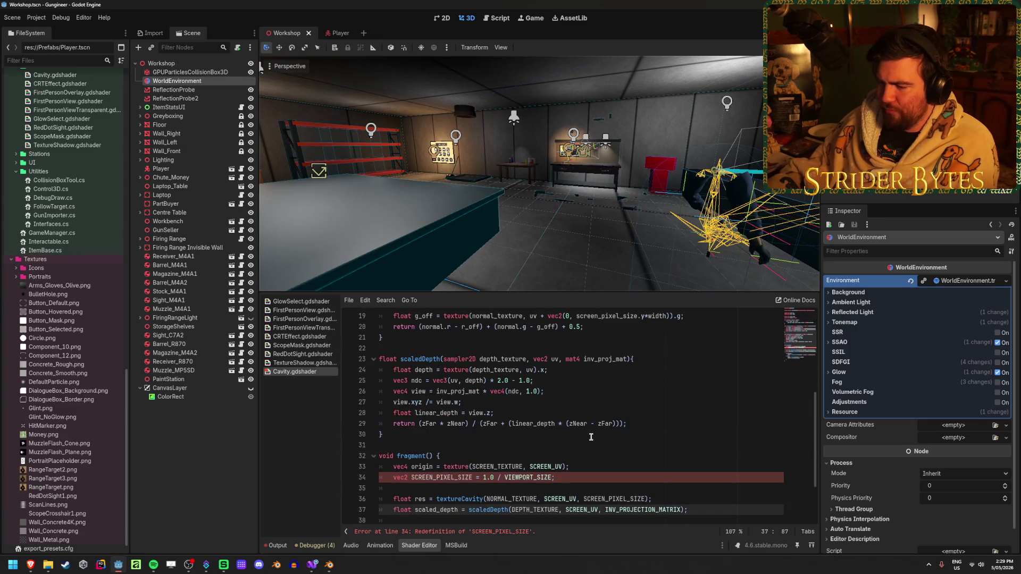
pyautogui.scroll(-1, 591, 436)
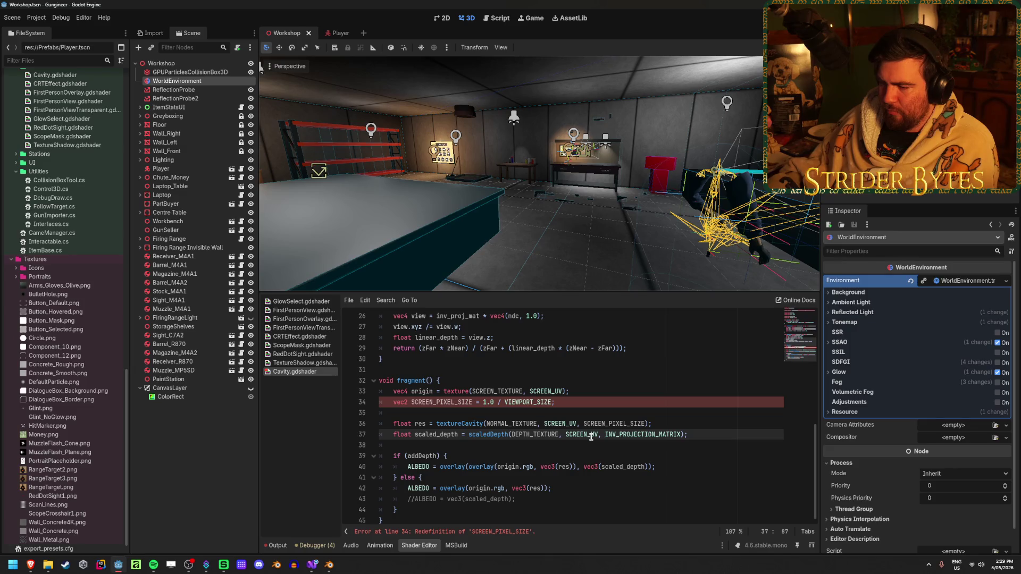
pyautogui.scroll(9, 591, 436)
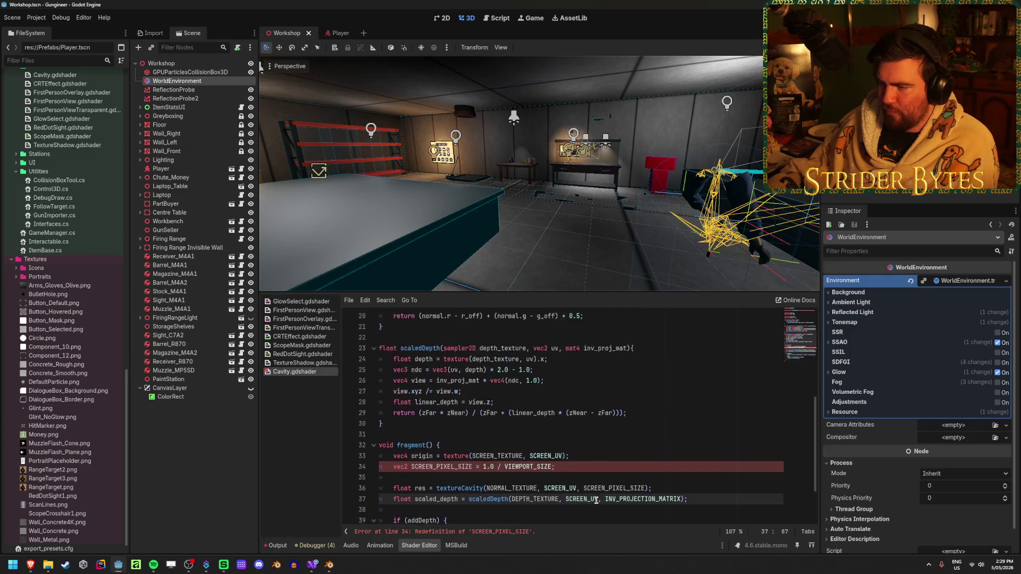
pyautogui.scroll(-8, 595, 498)
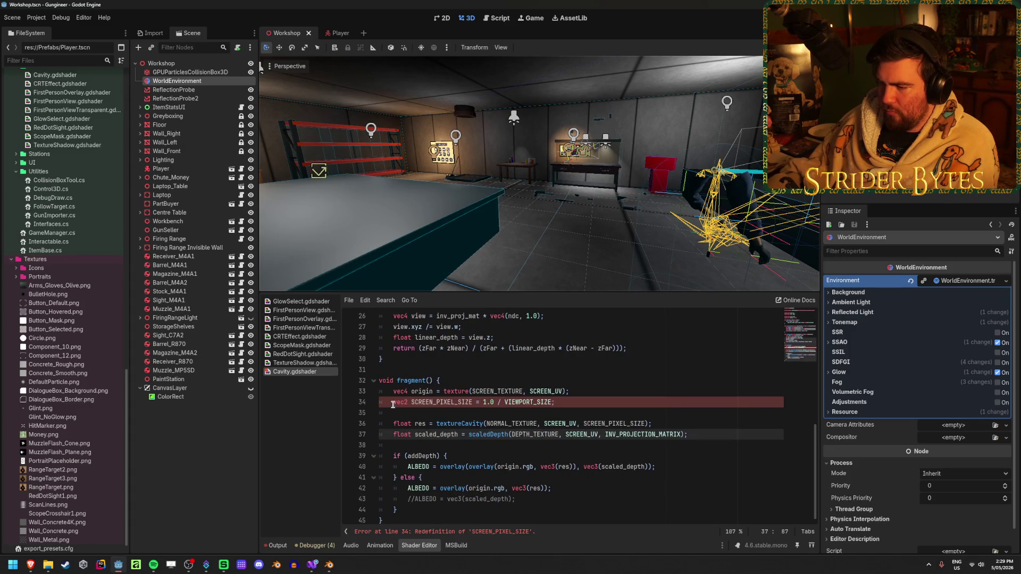
# - Comment out the SCREEN_PIXEL_SIZE line 34 and the res and scaled_depth lines 36–37
pyautogui.click(675, 406)
pyautogui.hotkey('ctrl', 'k')
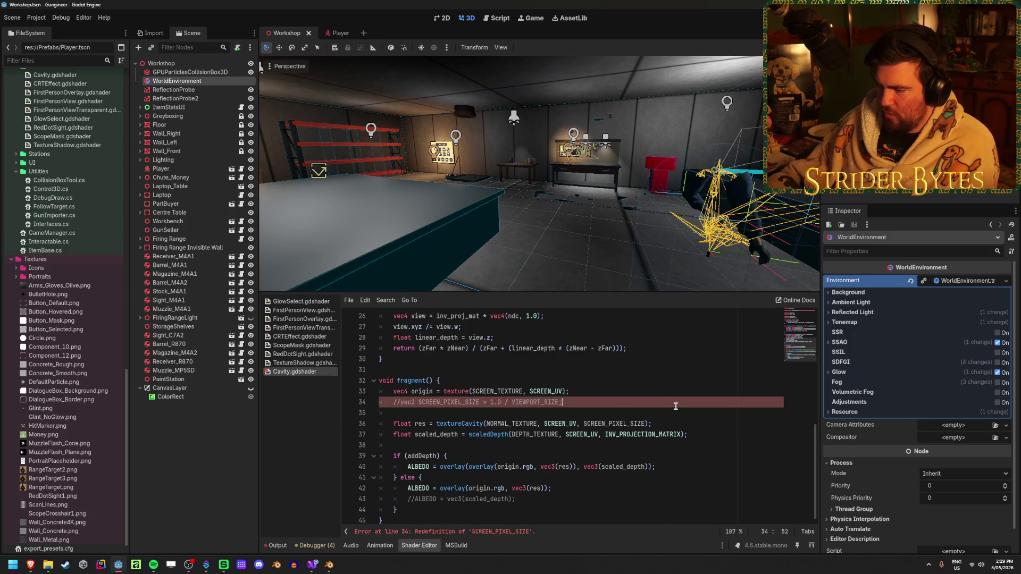
pyautogui.click(663, 423)
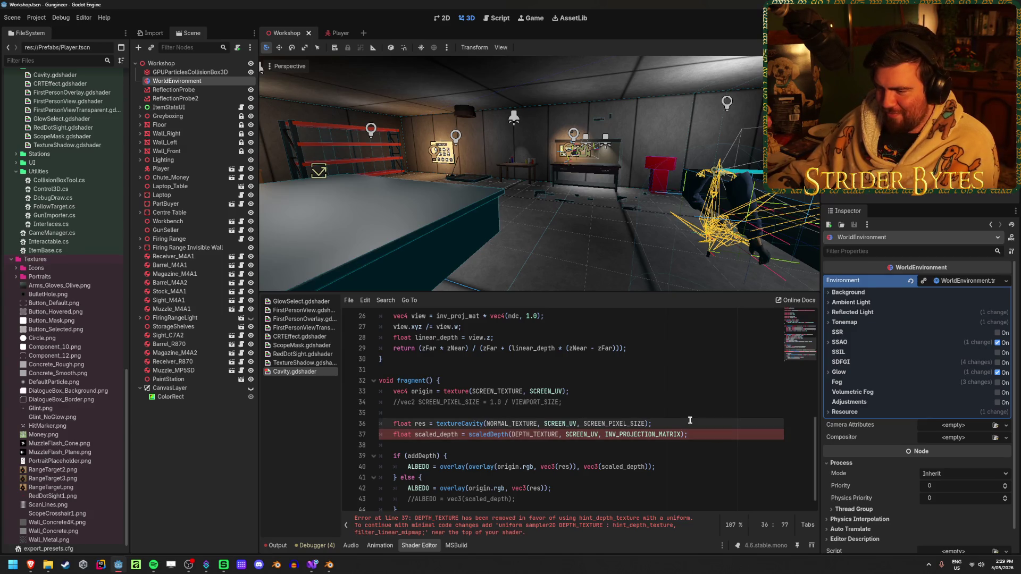
pyautogui.click(393, 423)
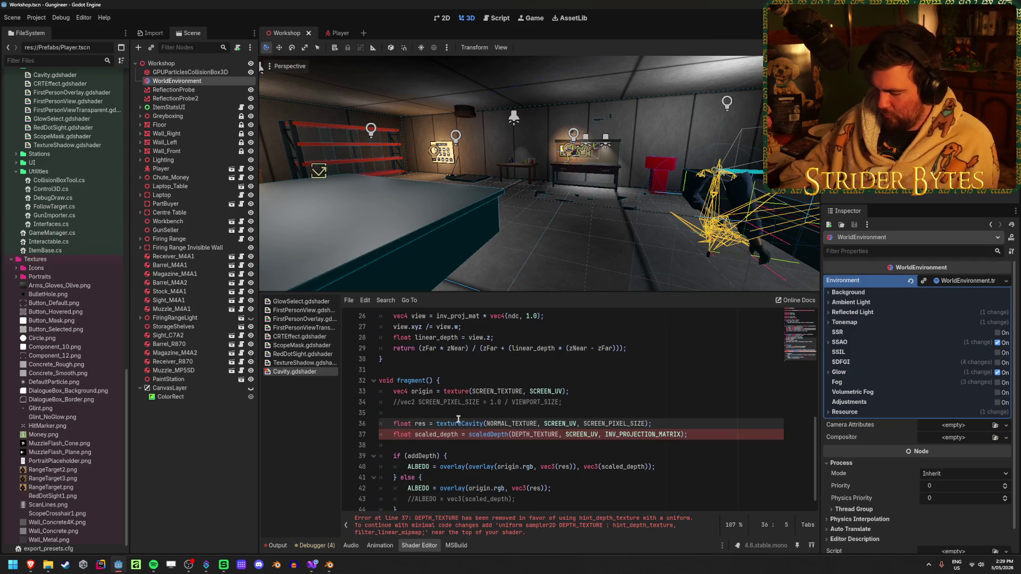
pyautogui.hotkey('ctrl', 'k')
pyautogui.press('Down')
pyautogui.hotkey('ctrl', 'k')
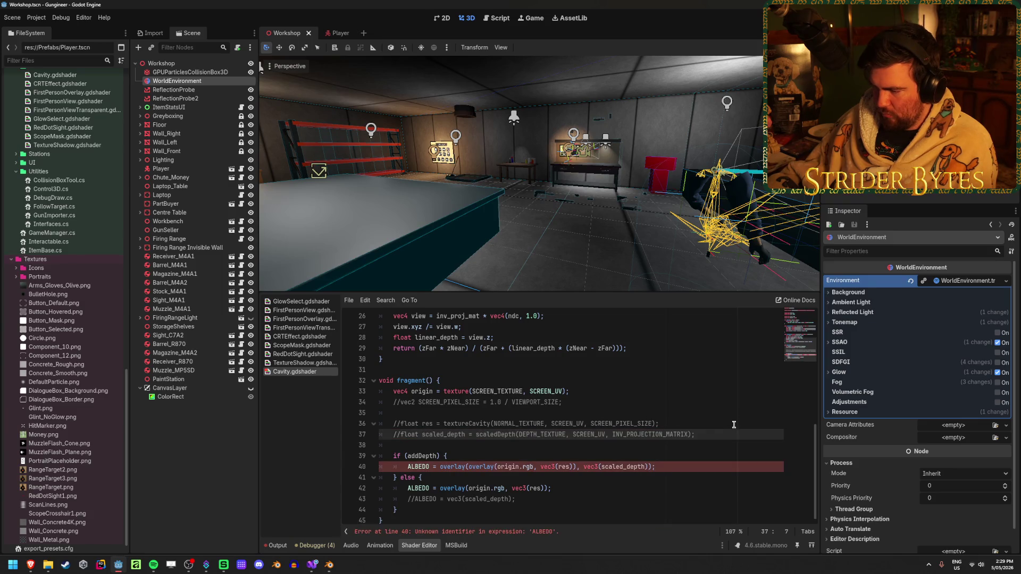
# - Select ALBEDO on line 40 and bring up the Godot forum thread in the browser
pyautogui.doubleClick(418, 467)
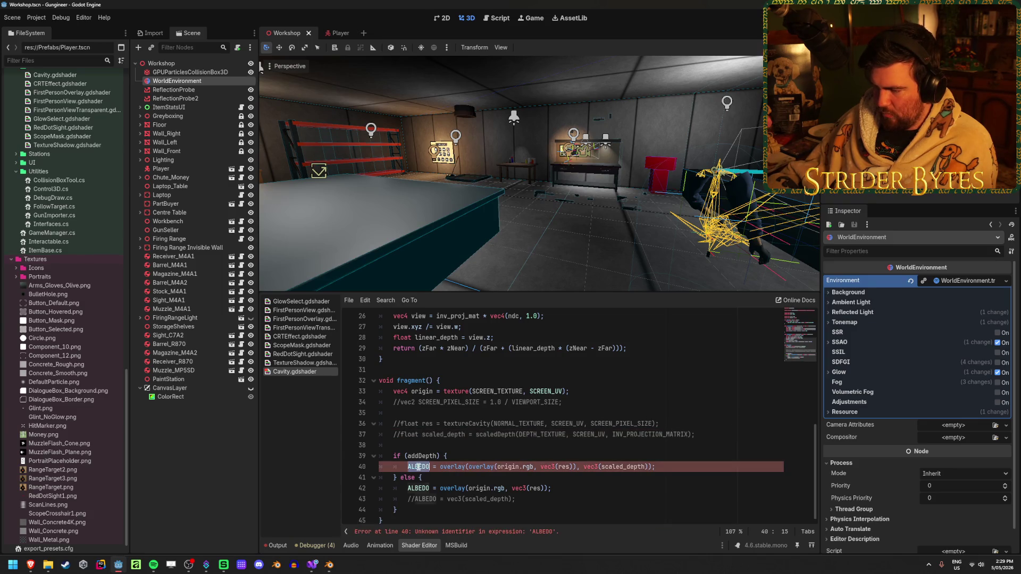
pyautogui.scroll(8, 468, 484)
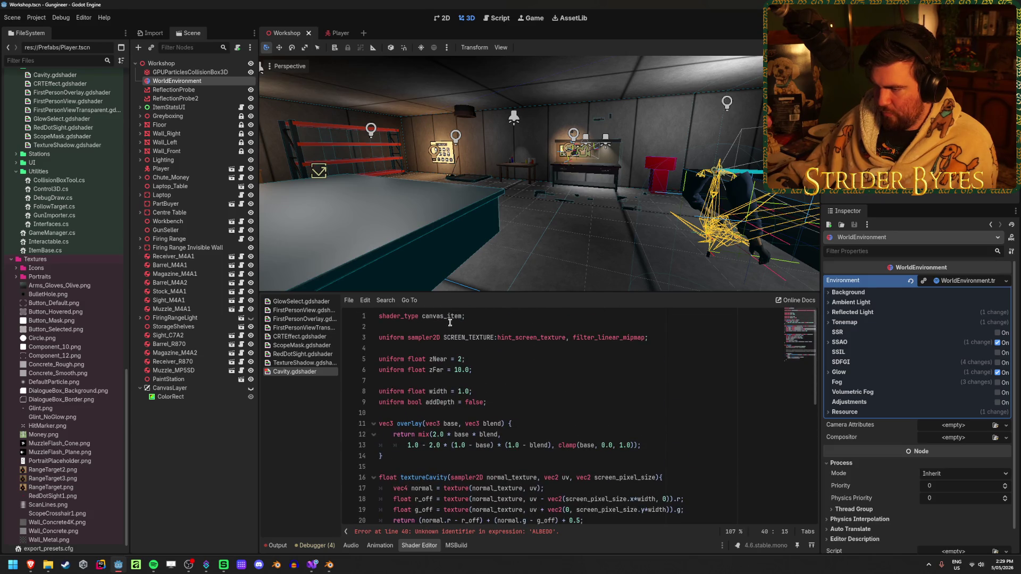
pyautogui.scroll(-8, 450, 319)
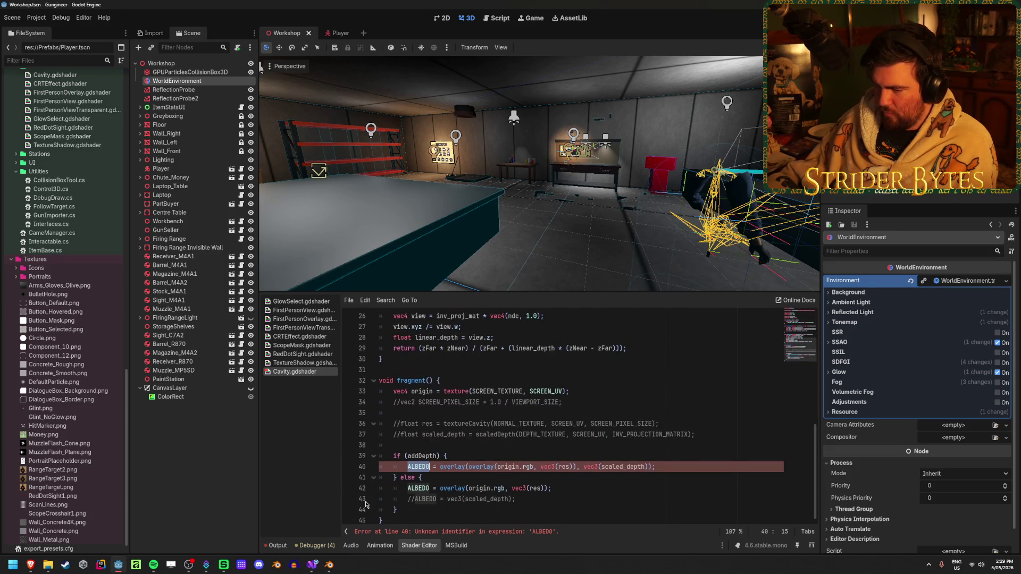
pyautogui.moveTo(31, 565)
pyautogui.click(180, 523)
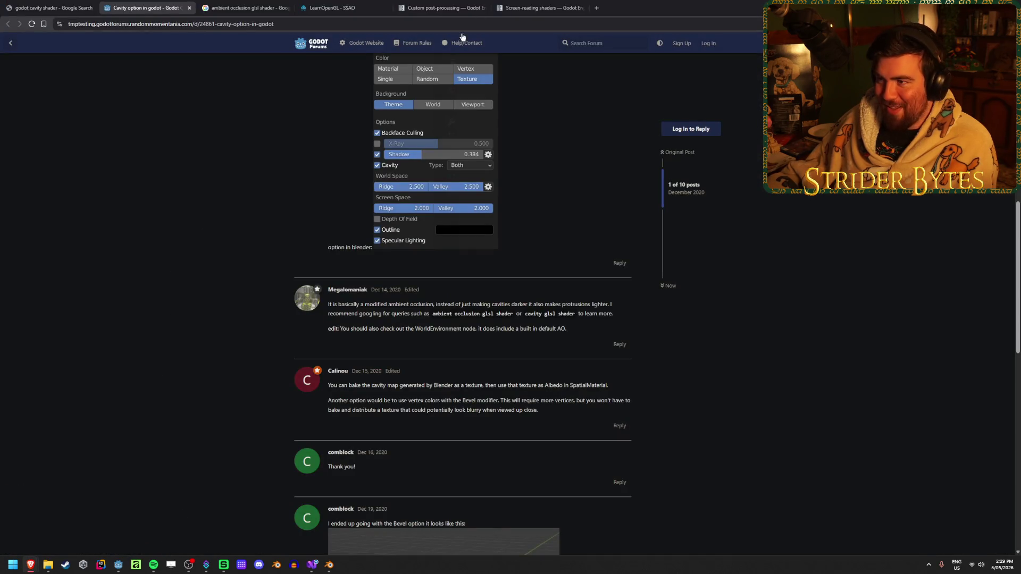
# - Close the LearnOpenGL SSAO browser tab
pyautogui.click(332, 8)
pyautogui.click(248, 7)
pyautogui.click(386, 7)
# - Check the sample shader on the Custom post-processing docs page, then return to Godot
pyautogui.click(341, 7)
pyautogui.moveTo(660, 378); pyautogui.dragTo(420, 263)
pyautogui.click(641, 320)
pyautogui.scroll(-1, 640, 320)
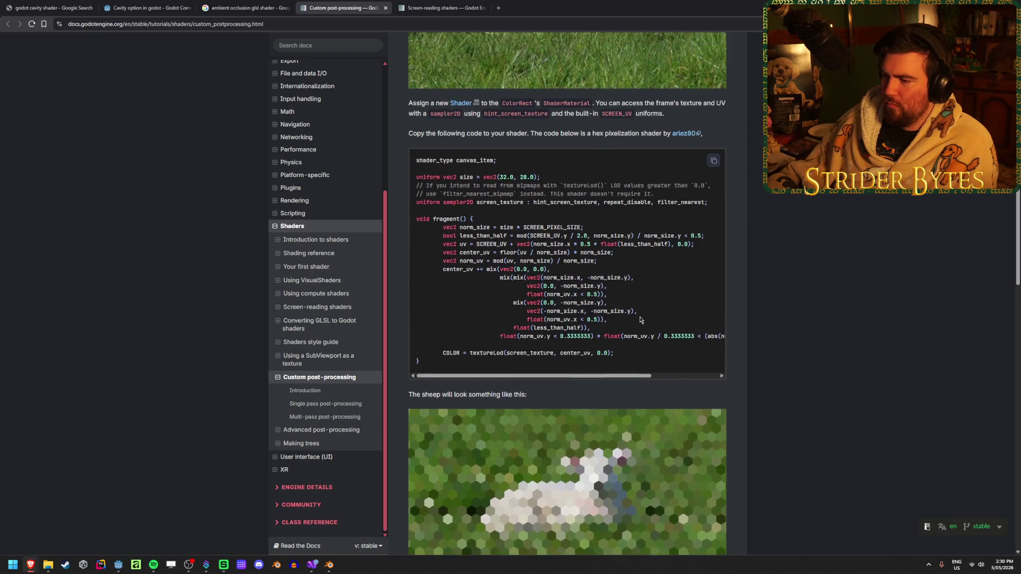
pyautogui.scroll(2, 641, 319)
pyautogui.hotkey('alt', 'Tab')
# - Replace ALBEDO with COLOR on shader lines 40 and 42
pyautogui.write('COLOR')
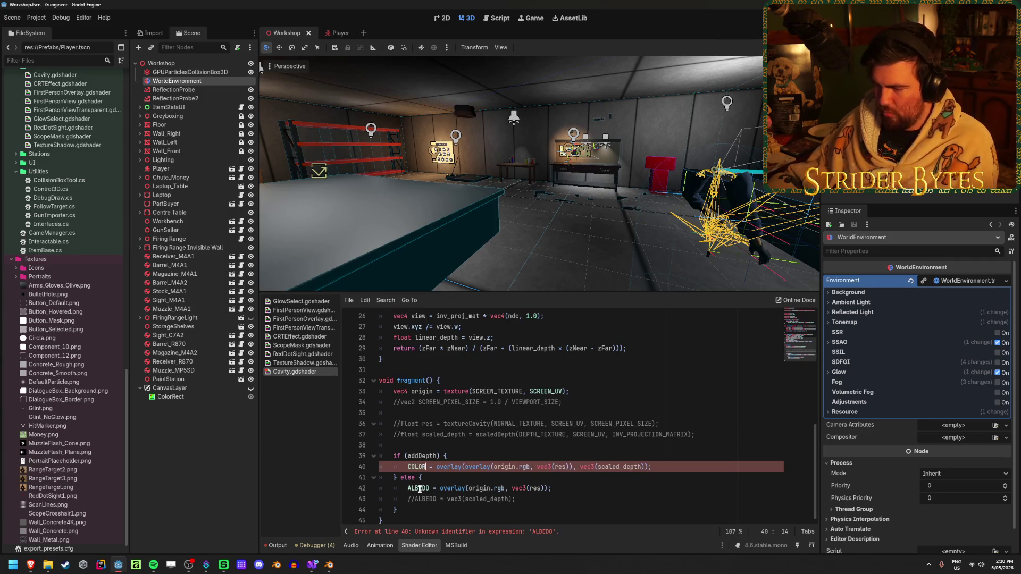
pyautogui.doubleClick(419, 488)
pyautogui.write('COLOR')
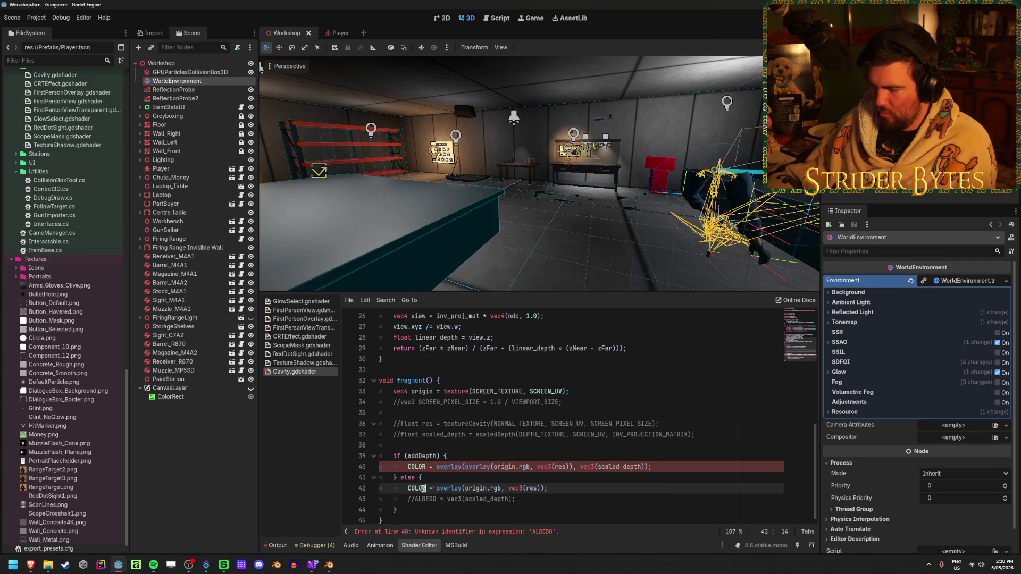
pyautogui.click(647, 500)
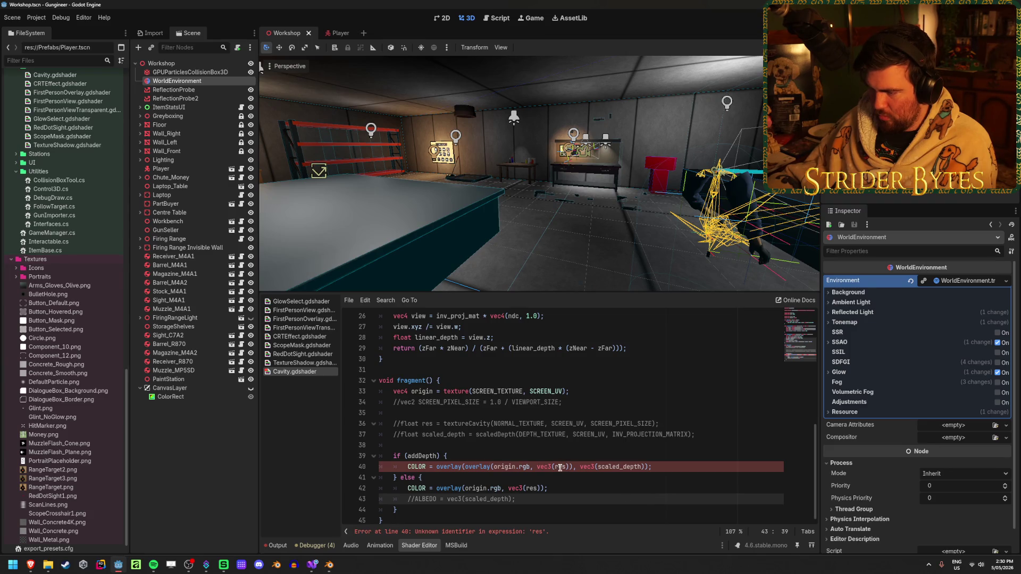
# - Uncomment the res, scaled_depth (restoring 'float') and SCREEN_PIXEL_SIZE lines
pyautogui.click(401, 422)
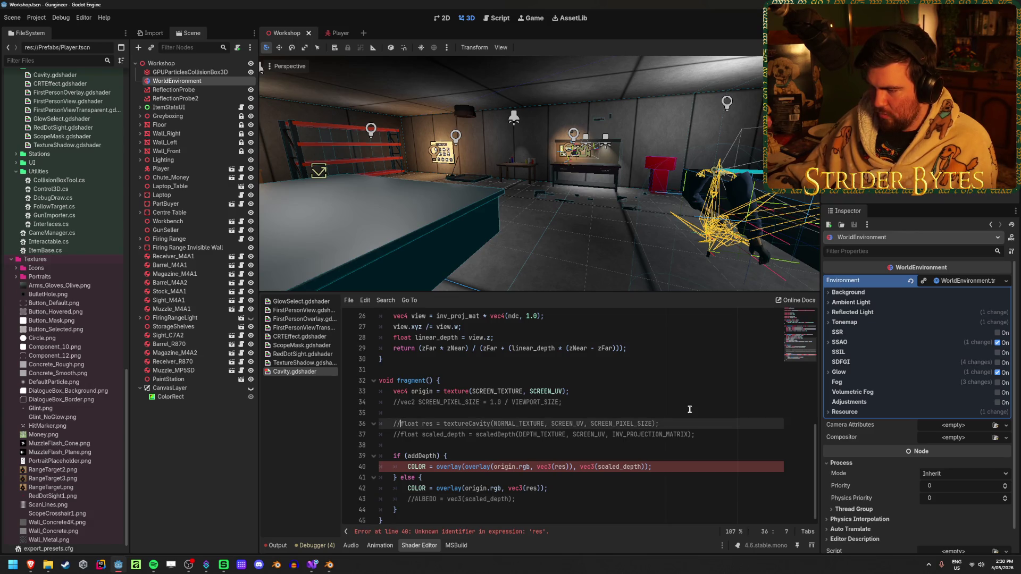
pyautogui.hotkey('ctrl', 'k')
pyautogui.press('Down')
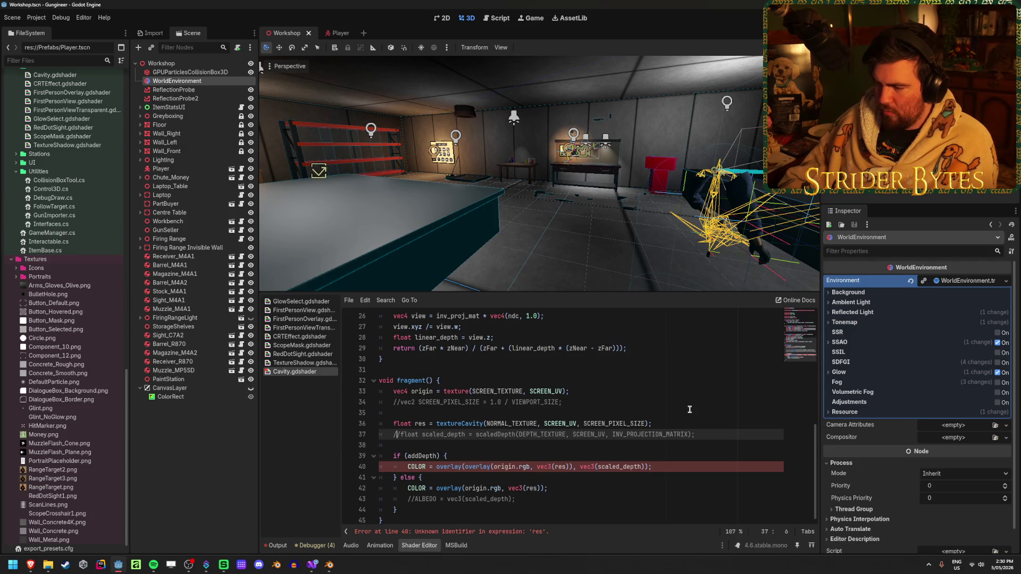
pyautogui.hotkey('ctrl', 'k')
pyautogui.write('f')
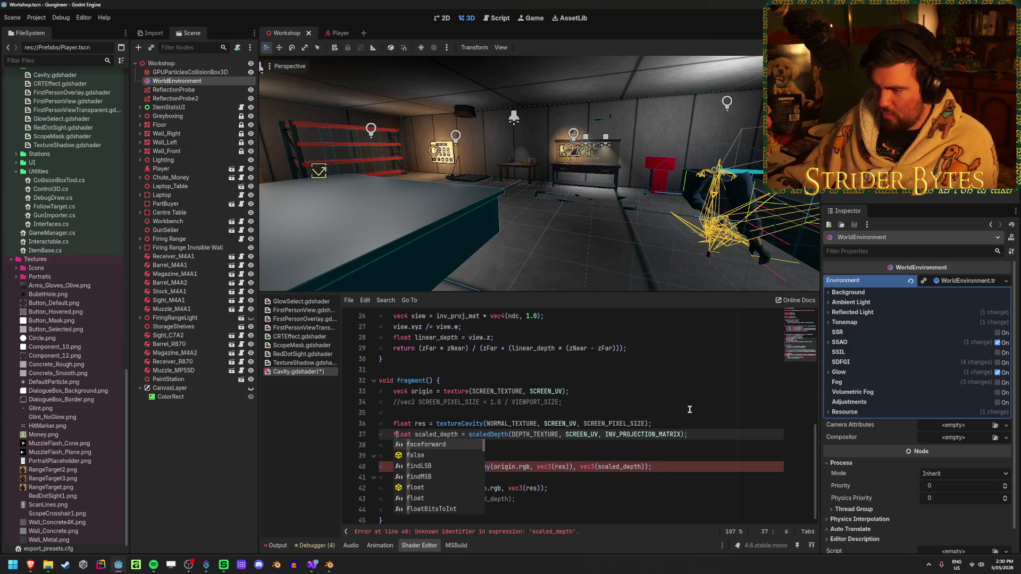
pyautogui.click(400, 404)
pyautogui.hotkey('ctrl', 'k')
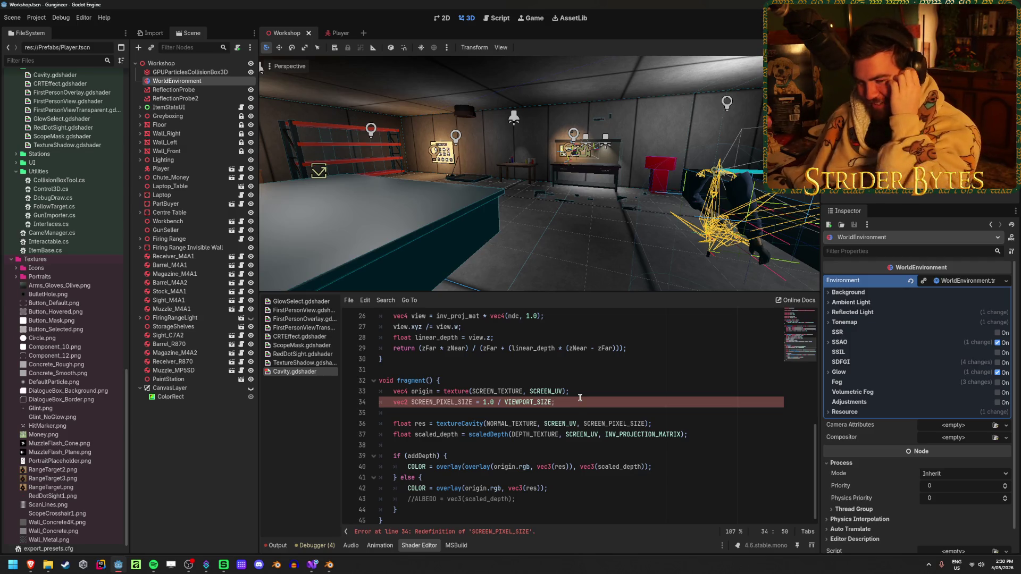
# - Inspect the SCREEN_PIXEL_SIZE definition on line 34 and its other occurrences in the shader
pyautogui.hotkey('alt', 'Tab')
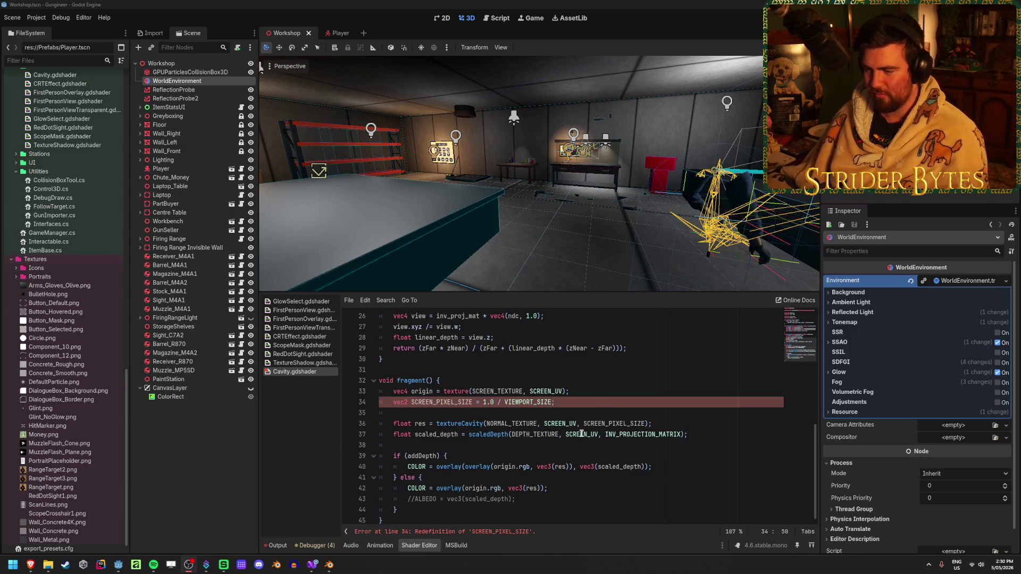
pyautogui.click(524, 499)
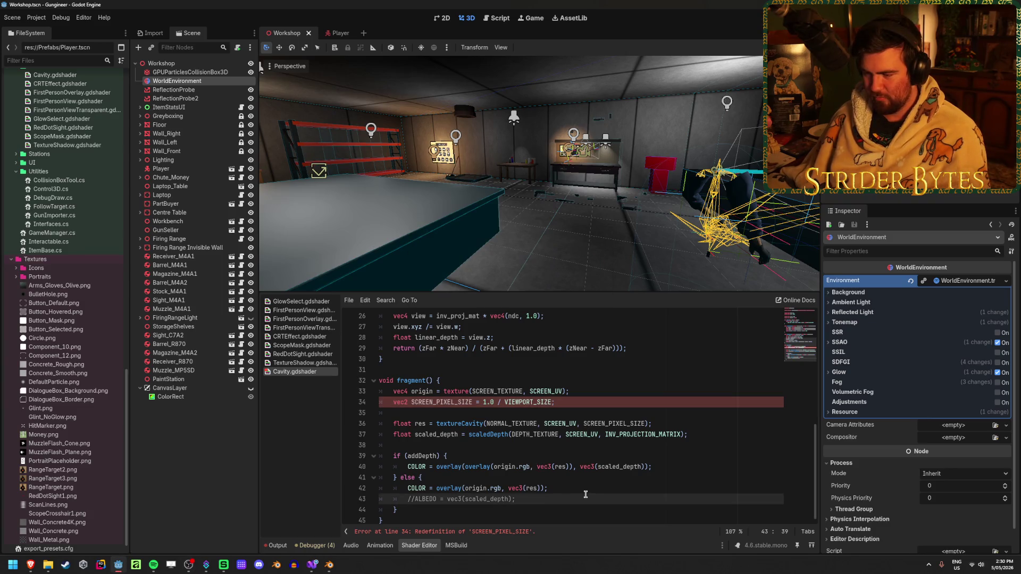
pyautogui.scroll(7, 585, 494)
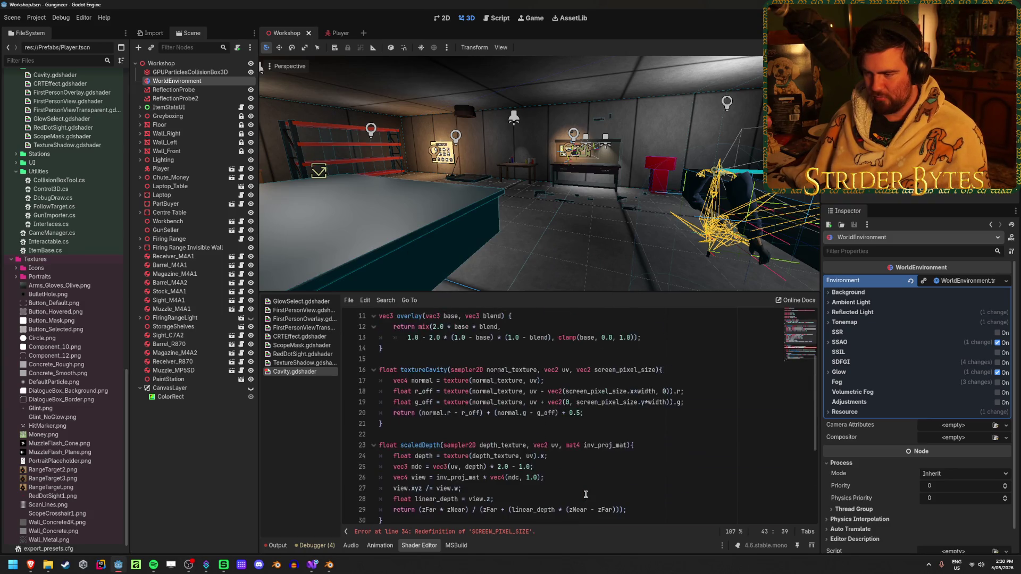
pyautogui.scroll(-7, 586, 494)
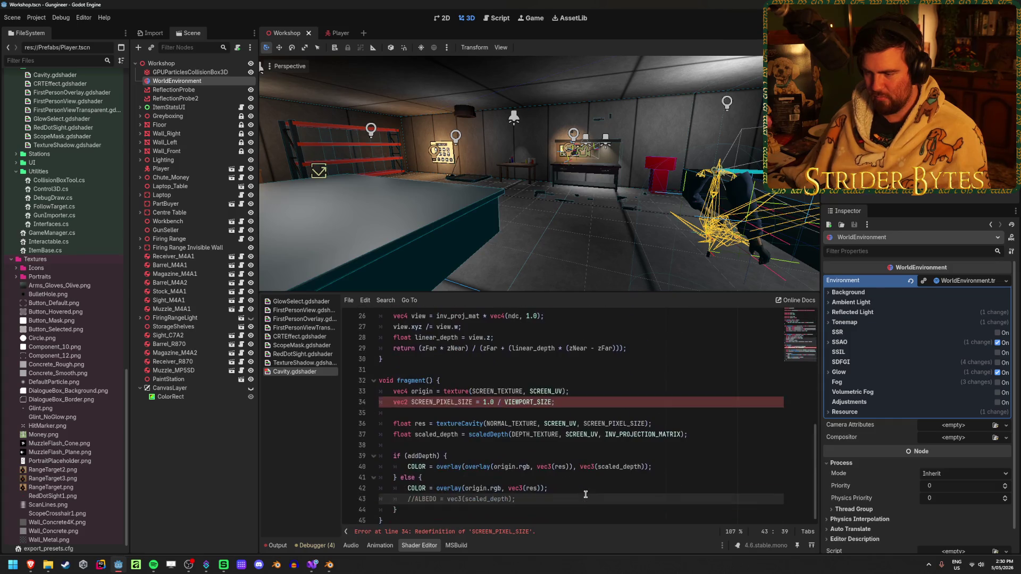
pyautogui.click(590, 401)
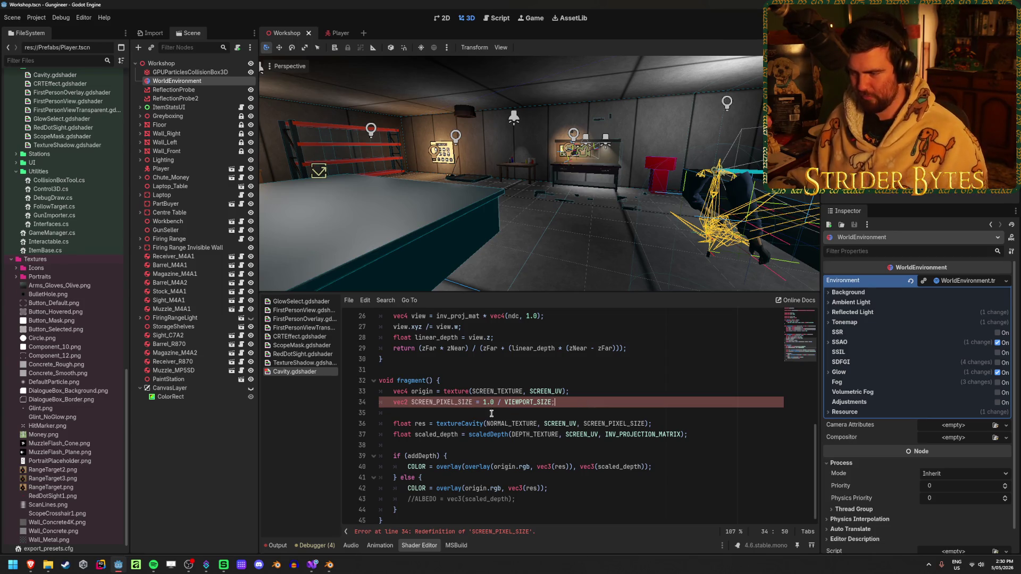
pyautogui.tripleClick(436, 403)
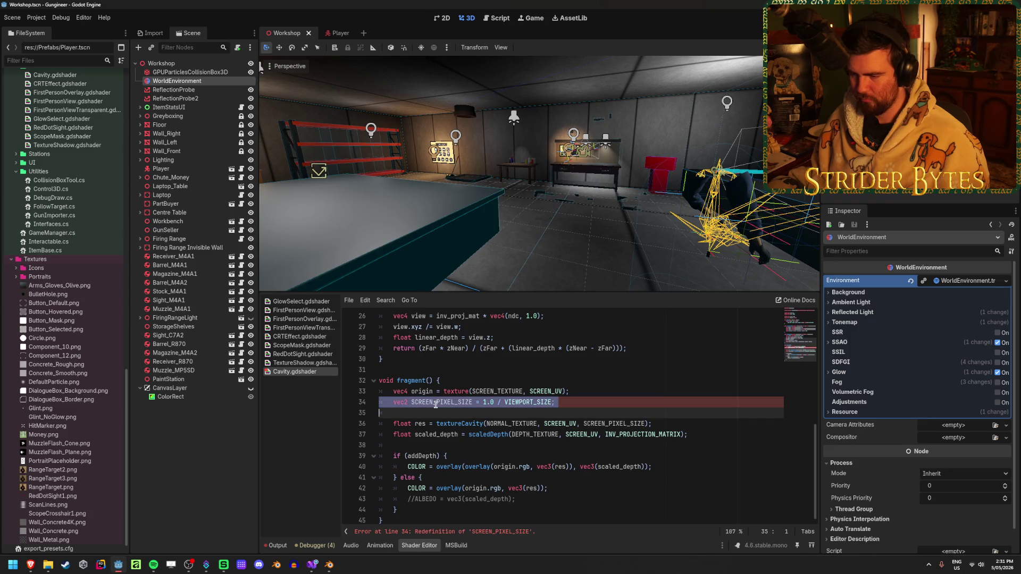
pyautogui.click(566, 397)
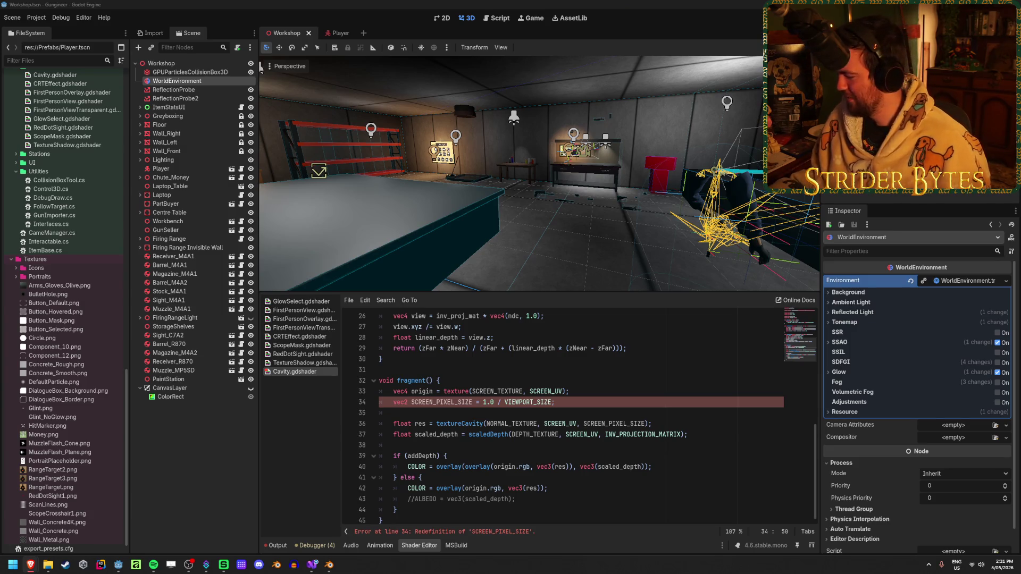
pyautogui.click(568, 402)
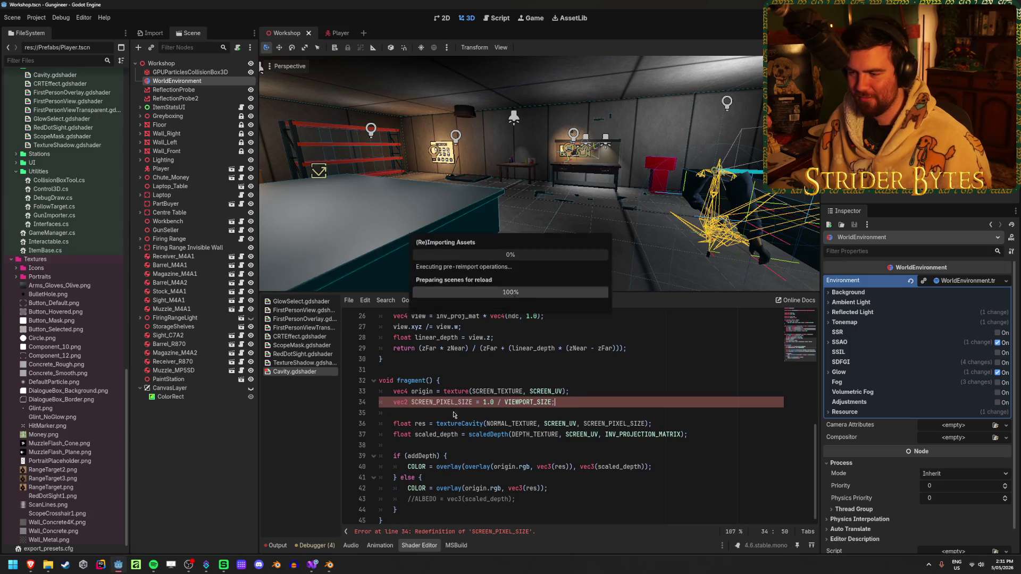
pyautogui.doubleClick(425, 404)
pyautogui.click(581, 405)
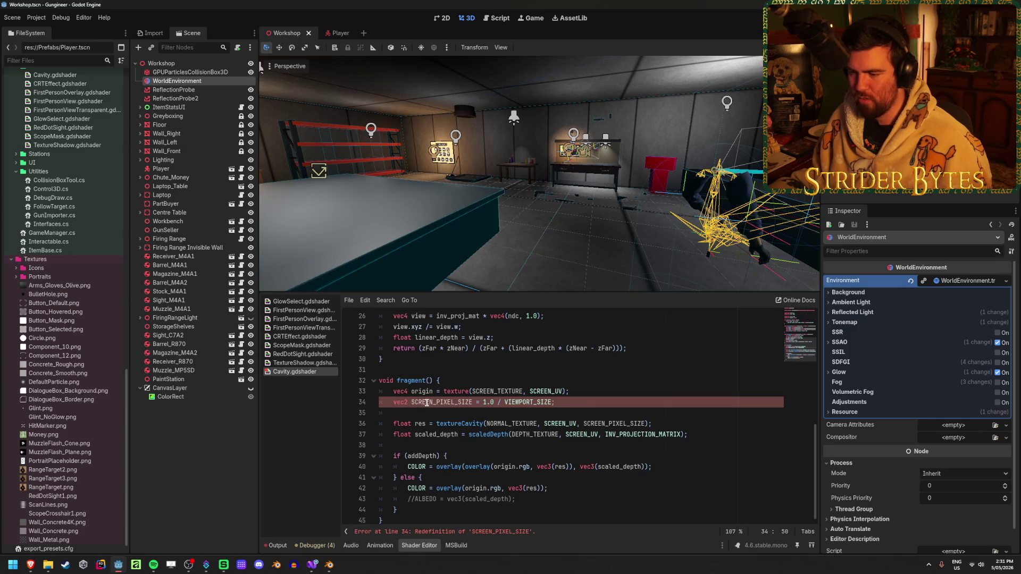
pyautogui.doubleClick(427, 404)
pyautogui.click(566, 401)
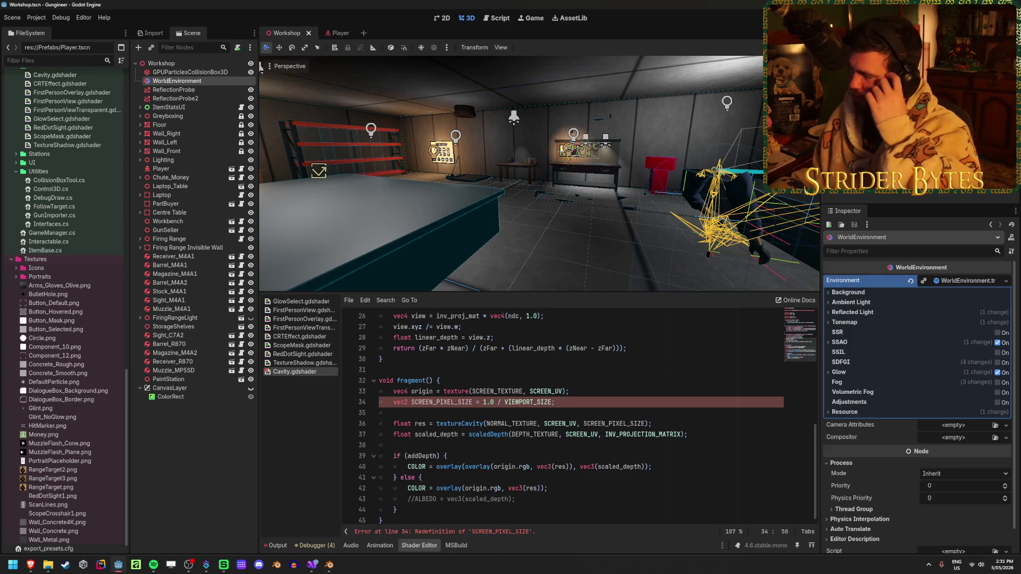
pyautogui.click(31, 564)
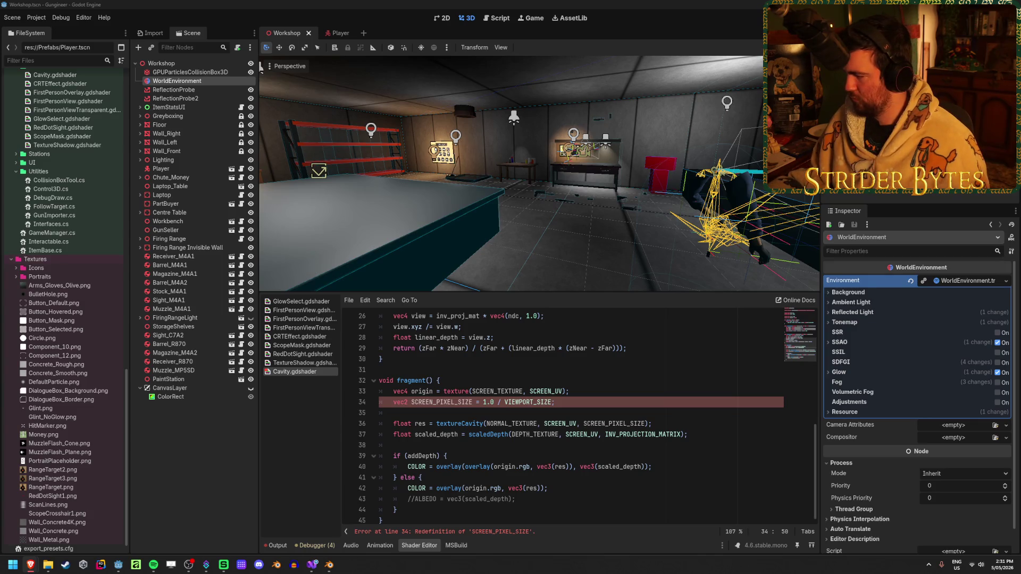
# - Scroll the Shading language docs and open the Canvas item shaders page
pyautogui.hotkey('alt', 'Tab')
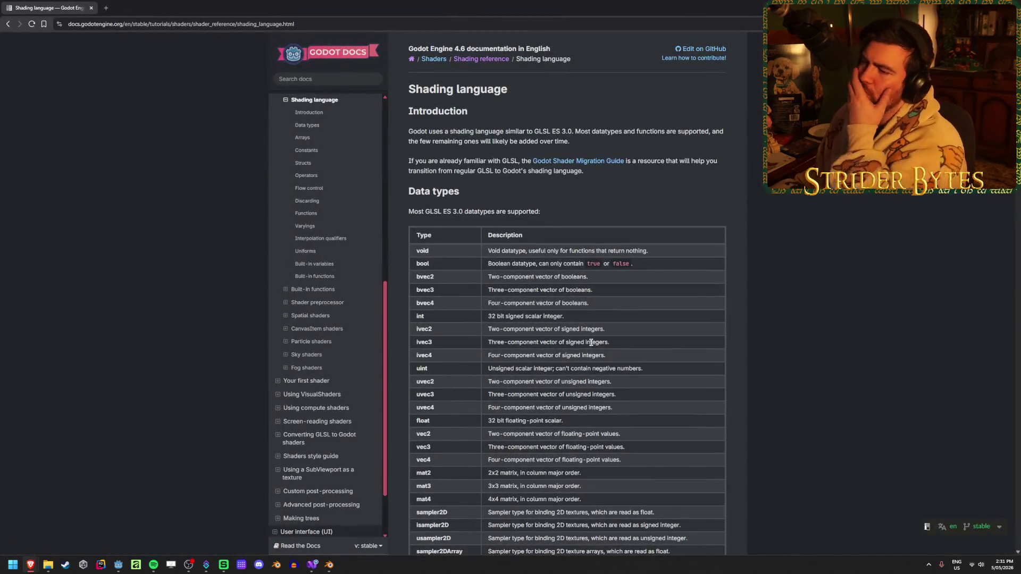
pyautogui.scroll(-20, 587, 343)
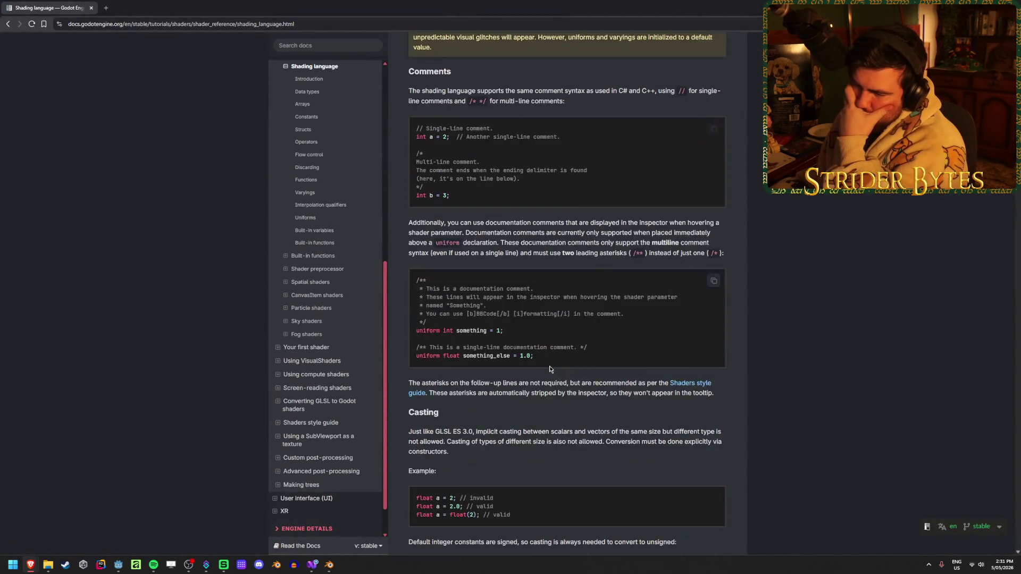
pyautogui.scroll(-20, 549, 366)
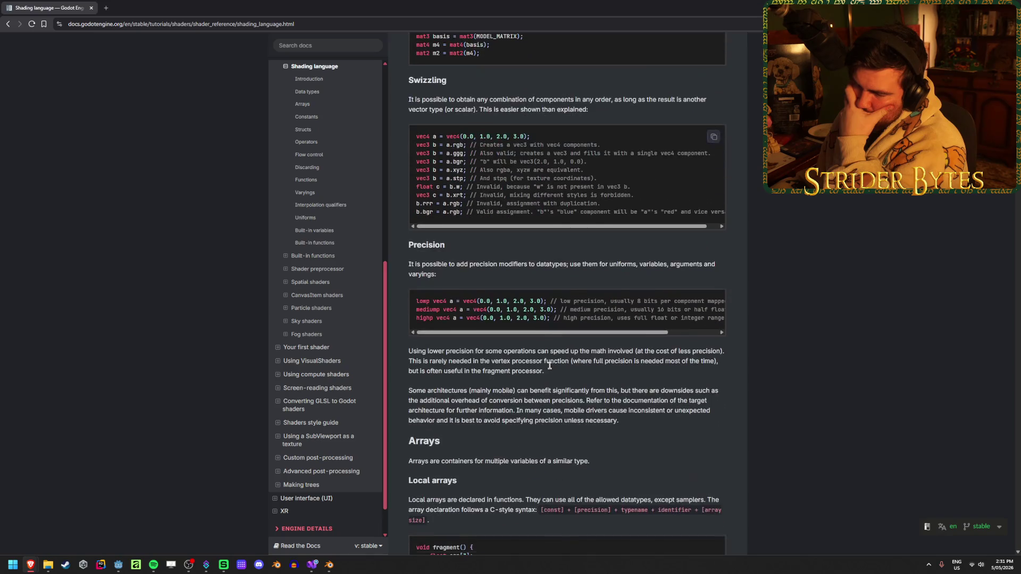
pyautogui.scroll(-15, 549, 368)
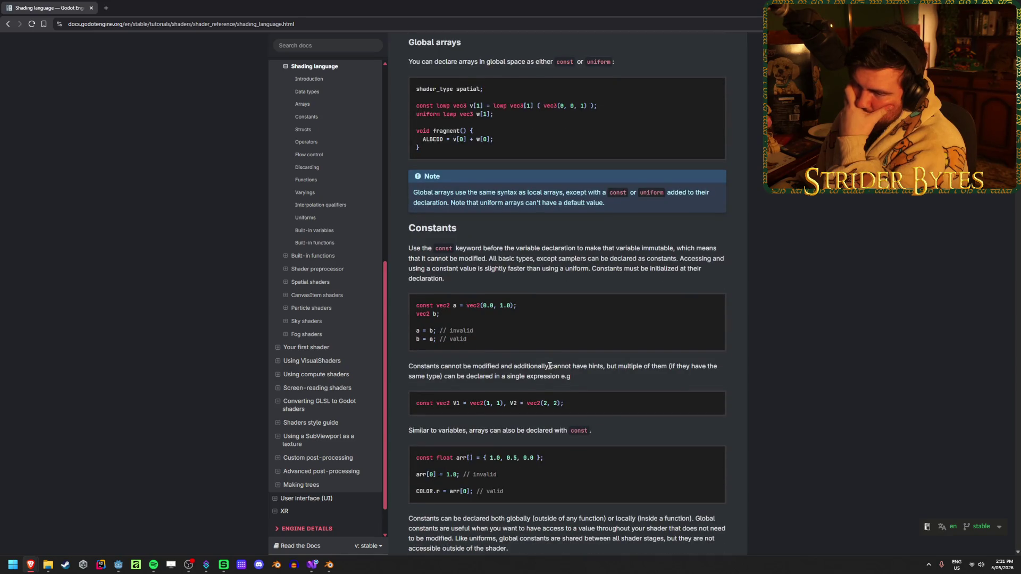
pyautogui.scroll(-20, 550, 365)
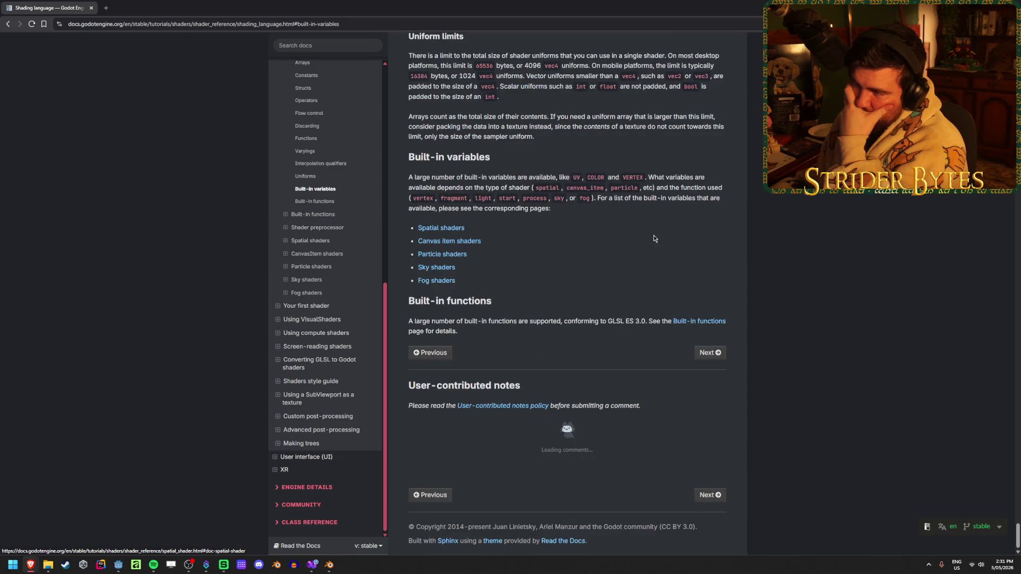
pyautogui.click(460, 242)
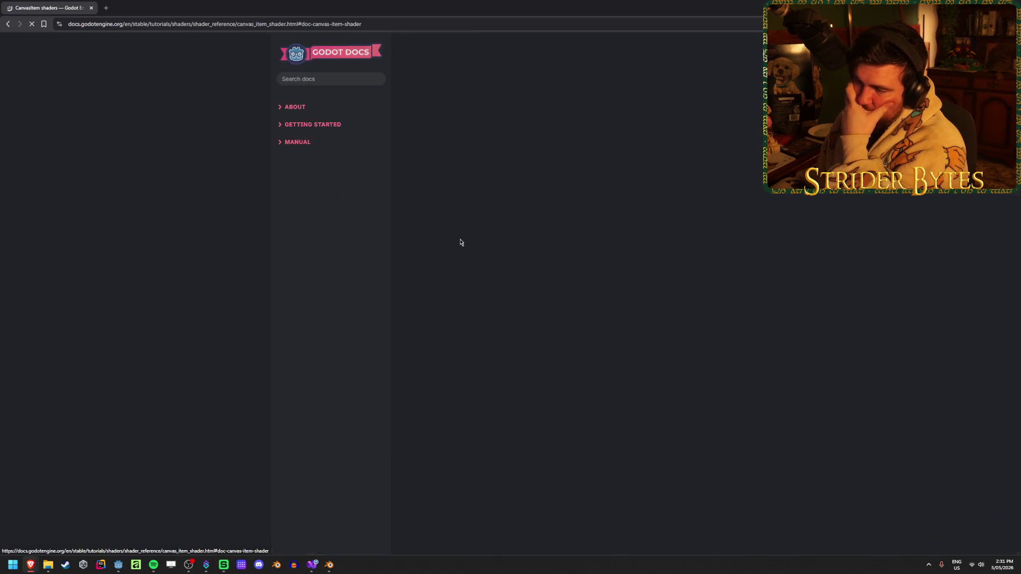
# - Reopen Shading language in a new tab, open Spatial shaders, and move its tab first
pyautogui.middleClick(8, 24)
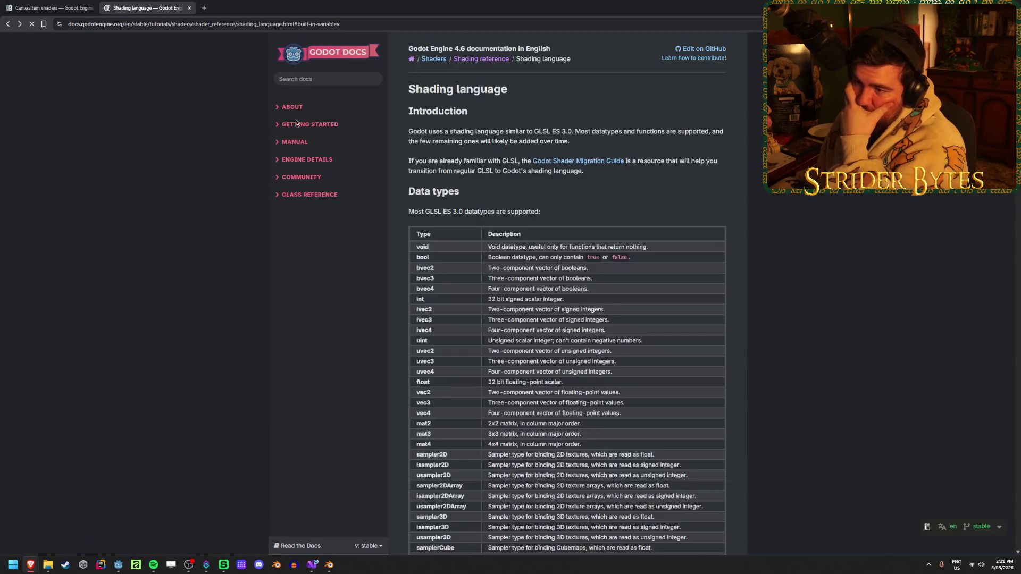
pyautogui.scroll(-15, 455, 221)
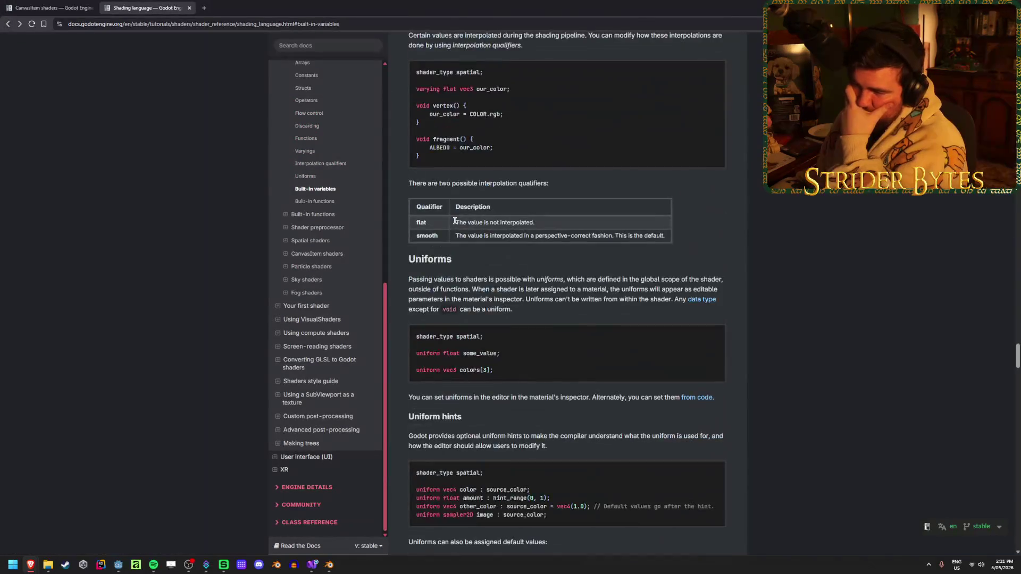
pyautogui.click(322, 190)
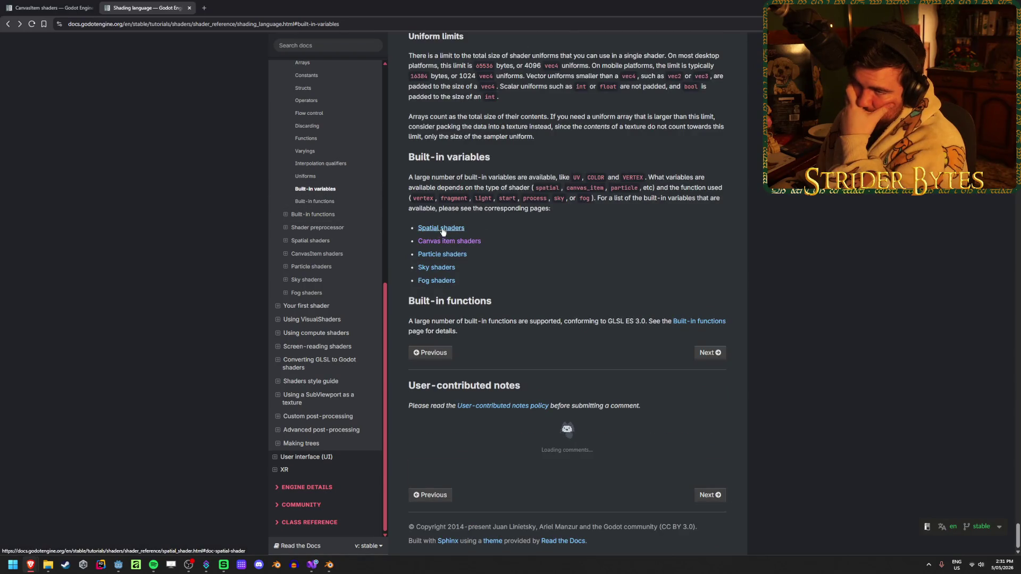
pyautogui.click(460, 236)
pyautogui.moveTo(91, 2); pyautogui.dragTo(37, 6)
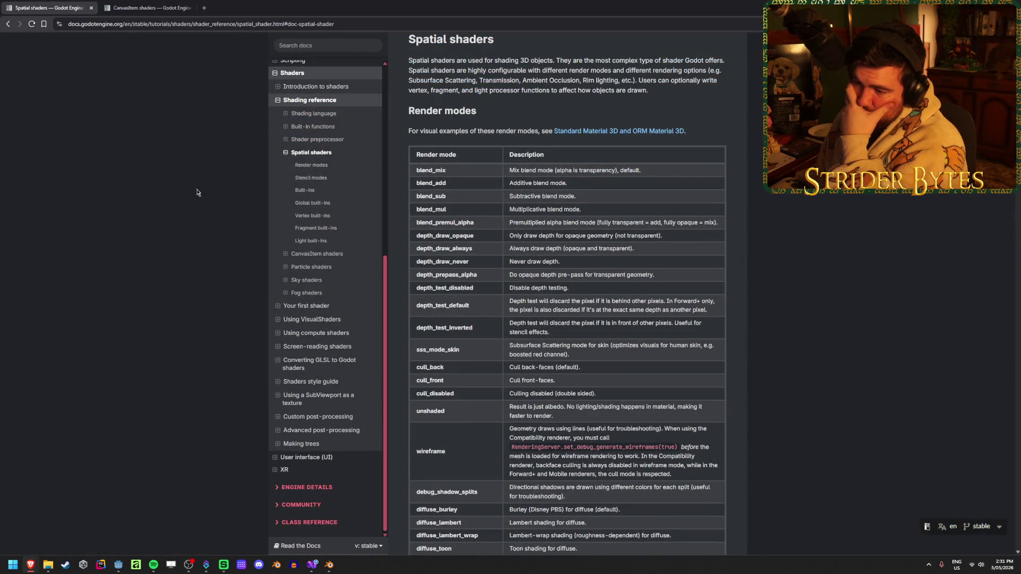
# - Scroll the Spatial shaders page down to the Vertex built-ins table
pyautogui.scroll(-5, 695, 309)
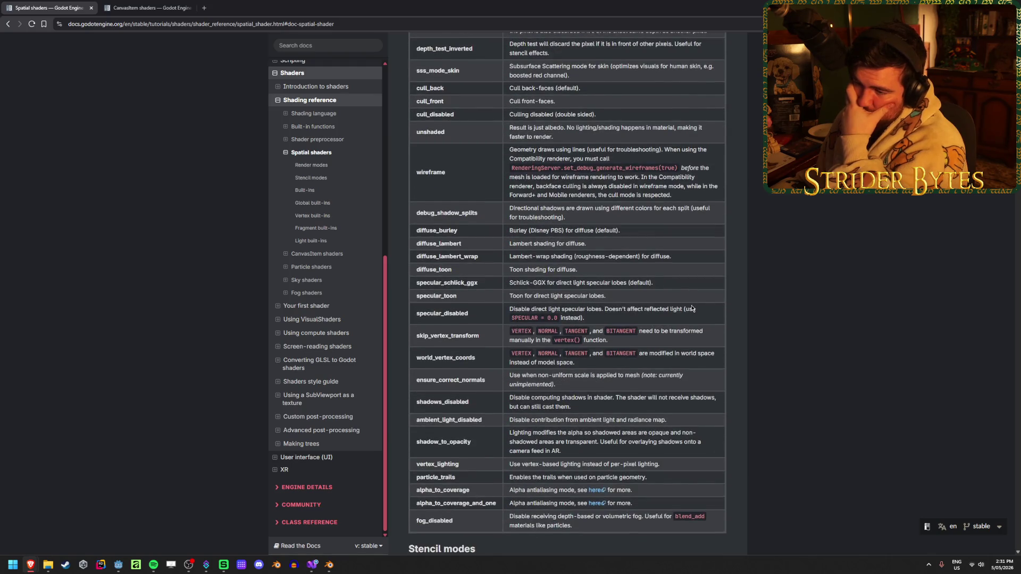
pyautogui.scroll(-8, 193, 486)
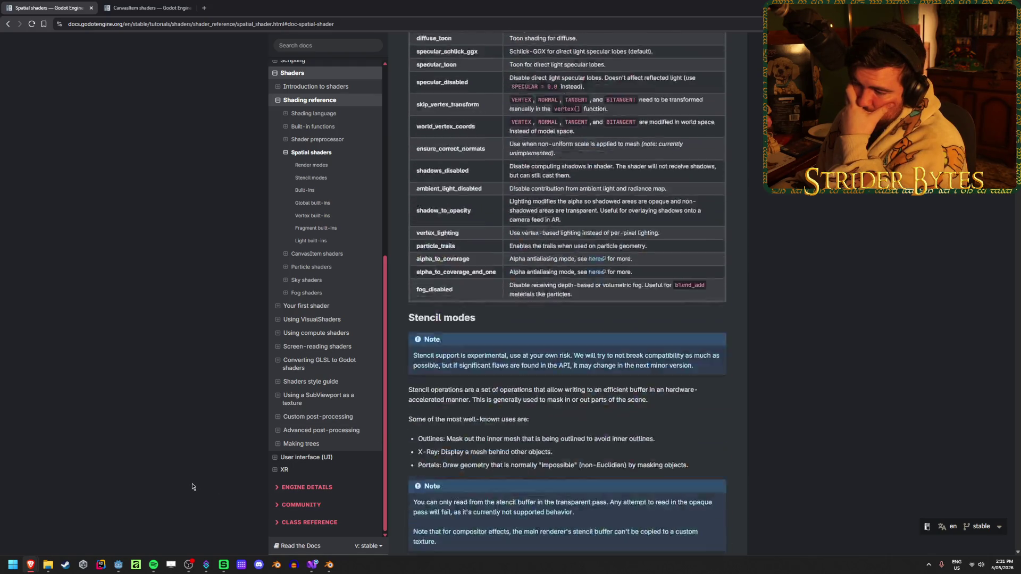
pyautogui.scroll(-13, 193, 487)
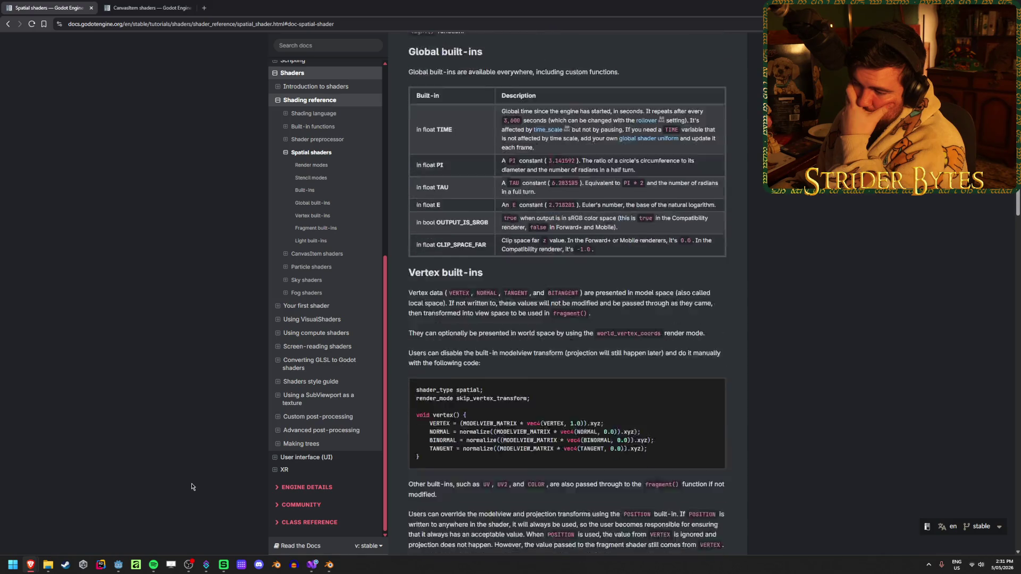
pyautogui.scroll(-8, 192, 486)
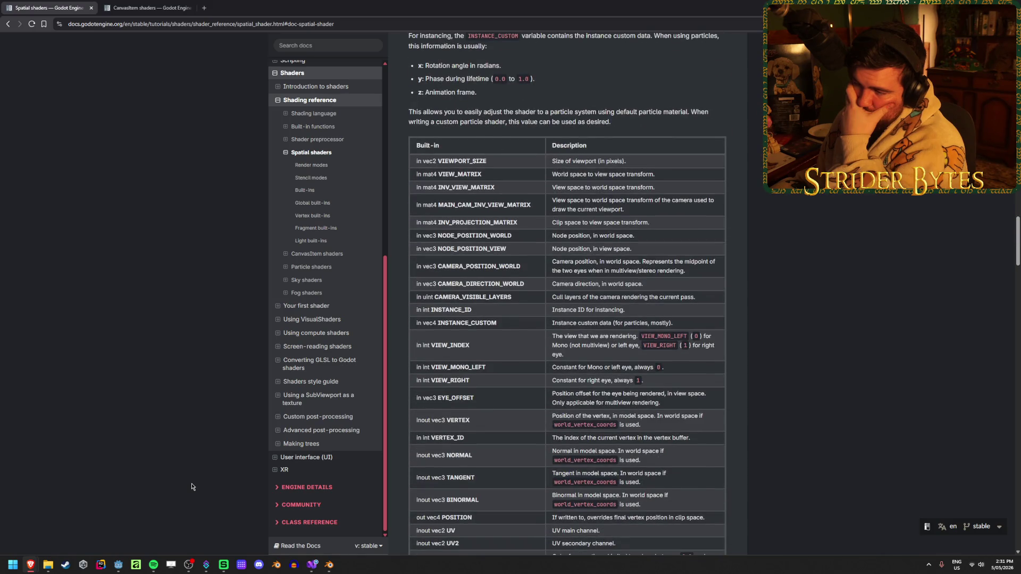
pyautogui.scroll(-5, 192, 486)
# - Search the Spatial shaders docs for the Screen and 'pixel' matches
pyautogui.moveTo(117, 563)
pyautogui.click(118, 532)
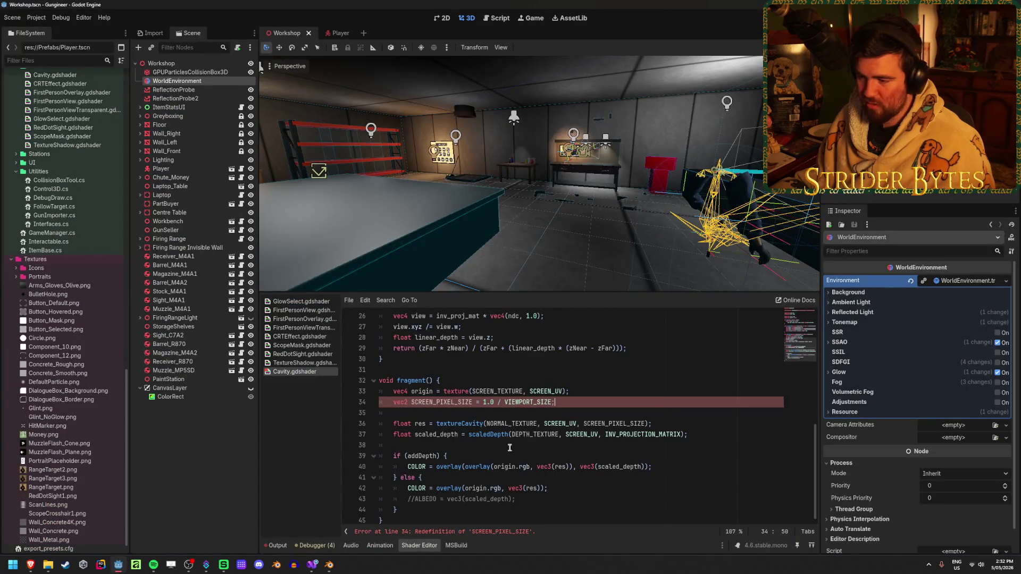
pyautogui.hotkey('alt', 'Tab')
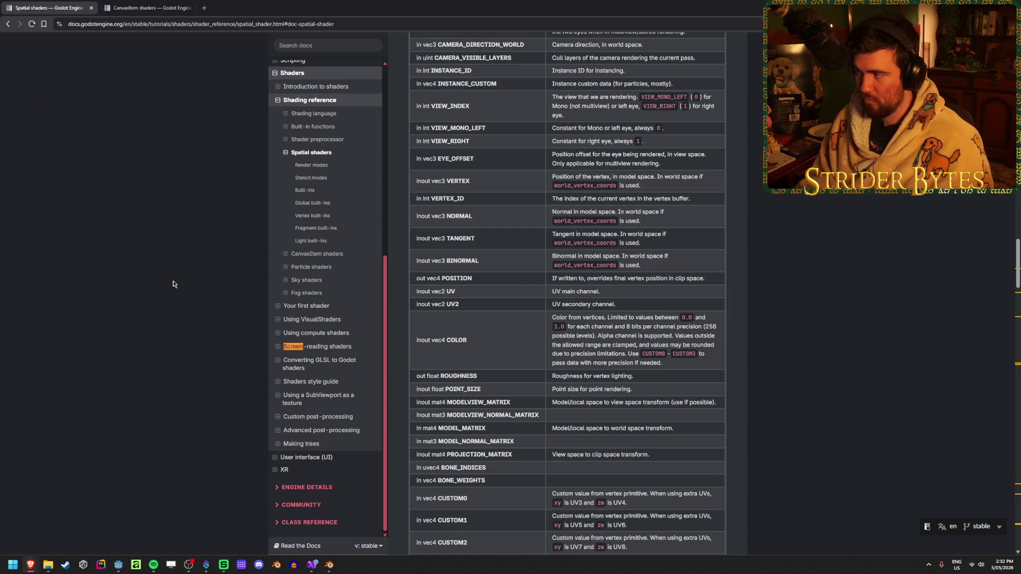
pyautogui.press('Return')
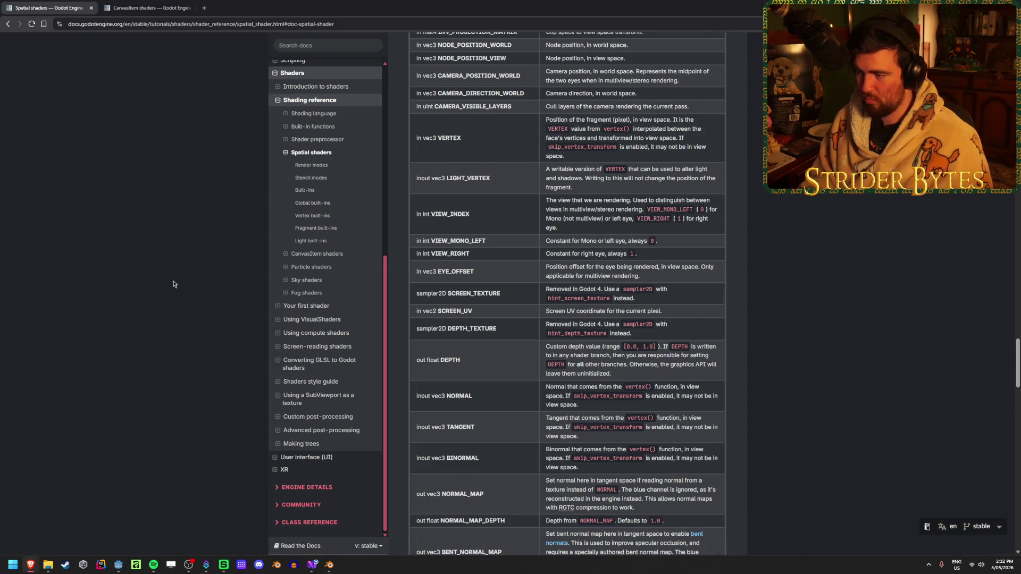
pyautogui.write('pixel')
pyautogui.press('Escape')
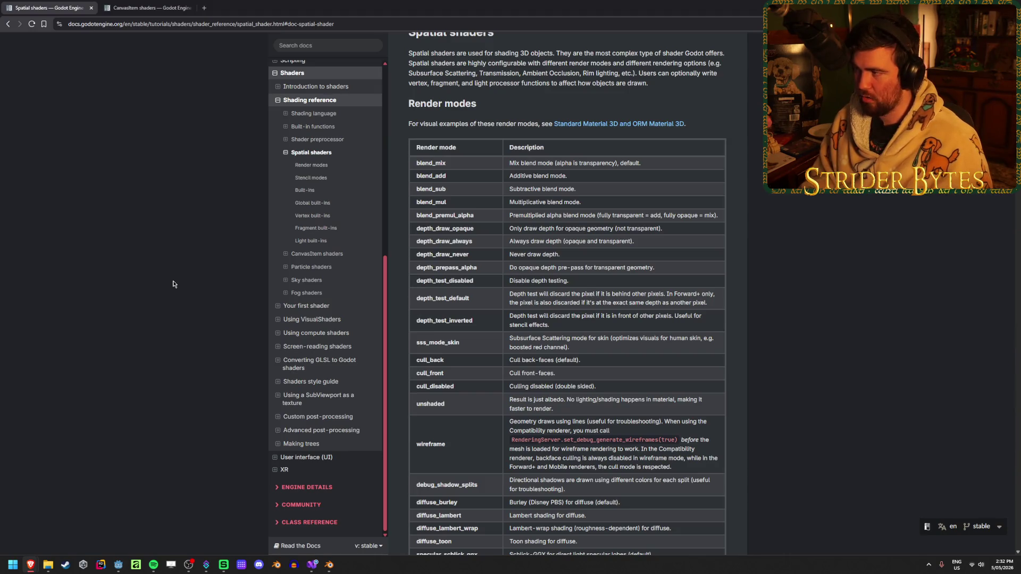
# - Step through the 'size' matches, then view the CanvasItem shaders page from its top
pyautogui.hotkey('ctrl', 'f')
pyautogui.write('size')
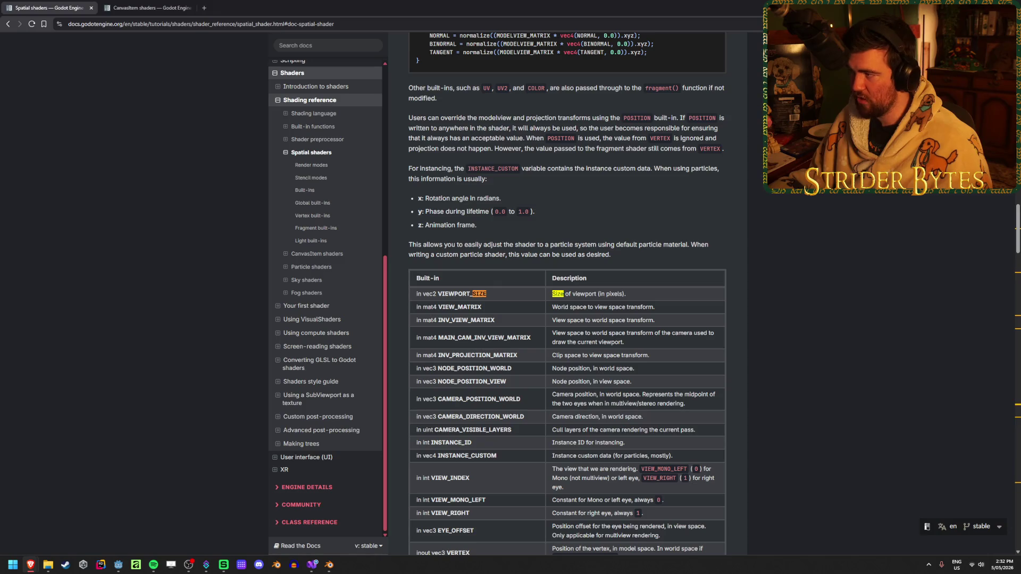
pyautogui.press('Return')
pyautogui.press('Return')
pyautogui.press('Return')
pyautogui.press('Return')
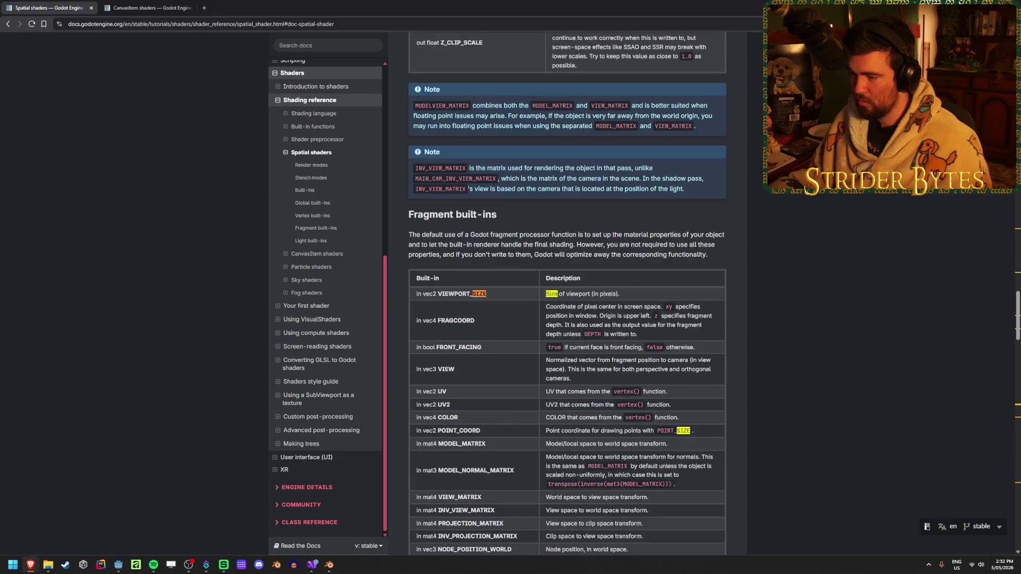
pyautogui.press('Return')
pyautogui.press('Return')
pyautogui.press('Return')
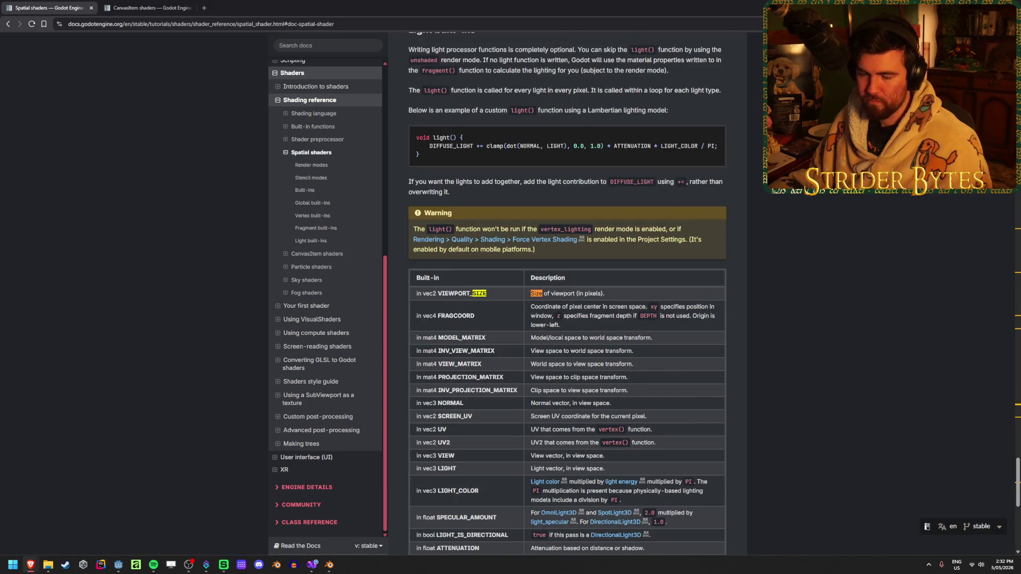
pyautogui.press('Escape')
pyautogui.click(122, 3)
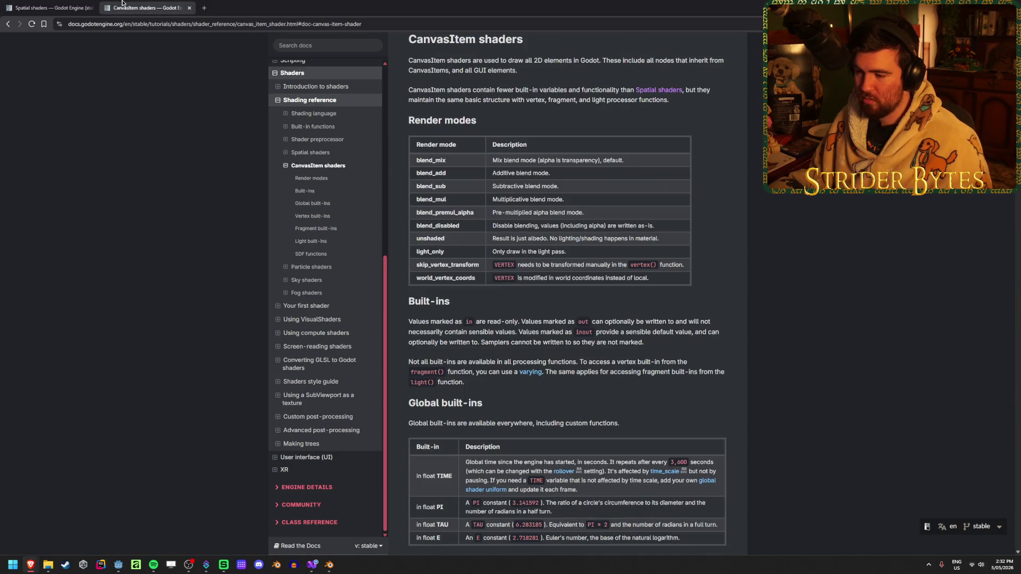
pyautogui.scroll(1, 186, 324)
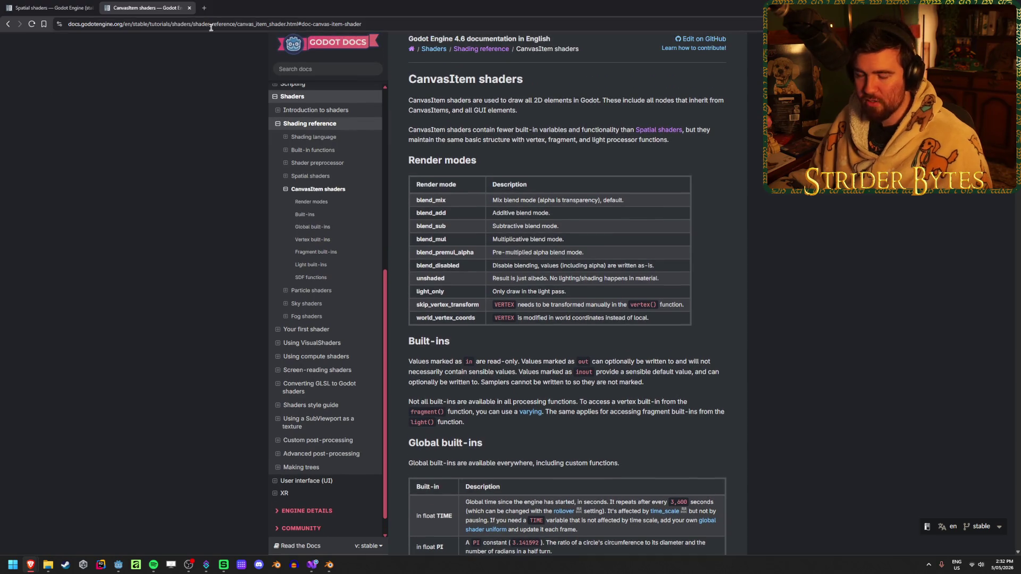
# - Bring up the Custom post-processing docs and scroll down to the hex pixelization shader example
pyautogui.moveTo(75, 554)
pyautogui.click(181, 531)
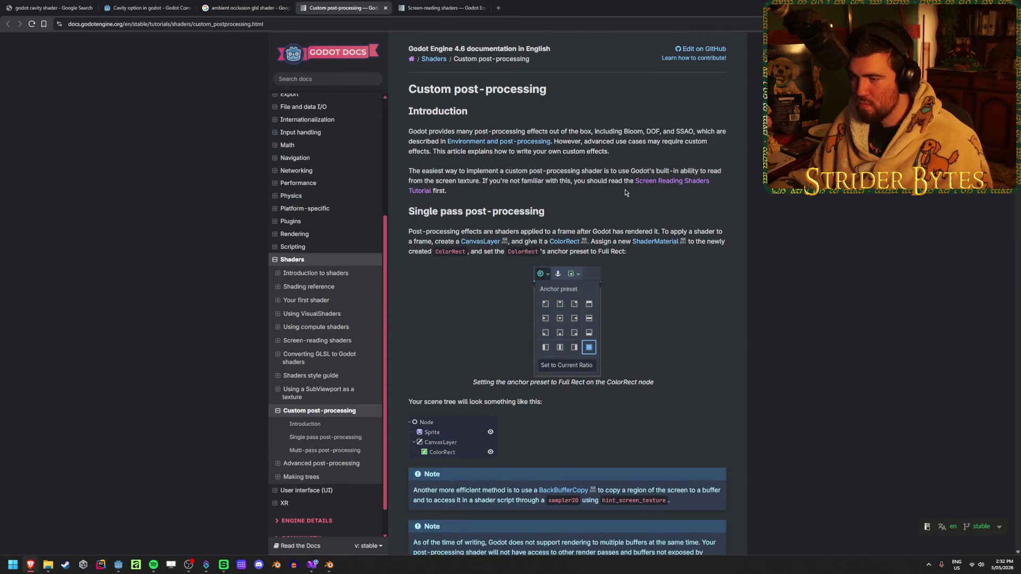
pyautogui.scroll(-3, 626, 192)
pyautogui.scroll(-1, 625, 202)
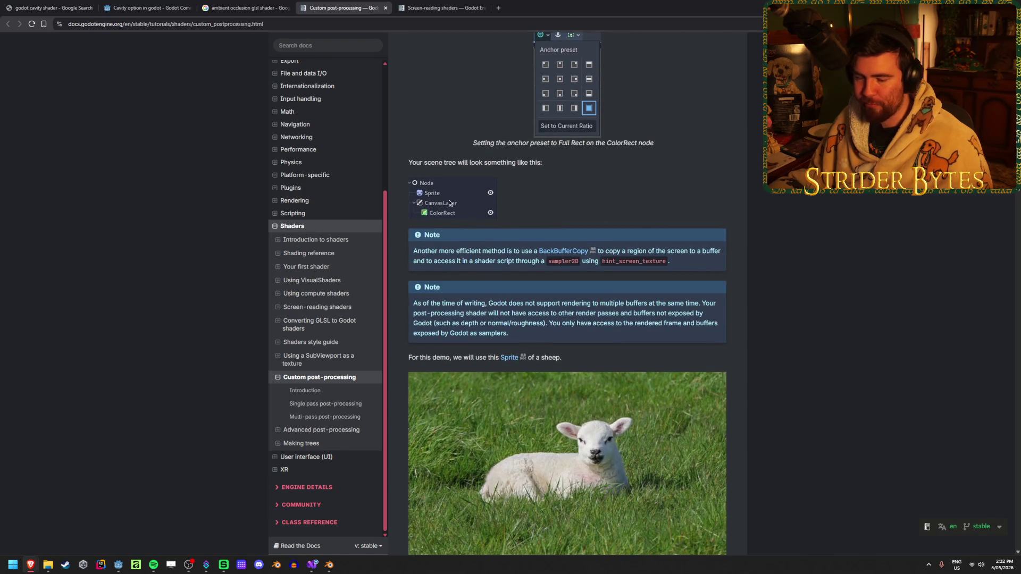
pyautogui.scroll(6, 604, 292)
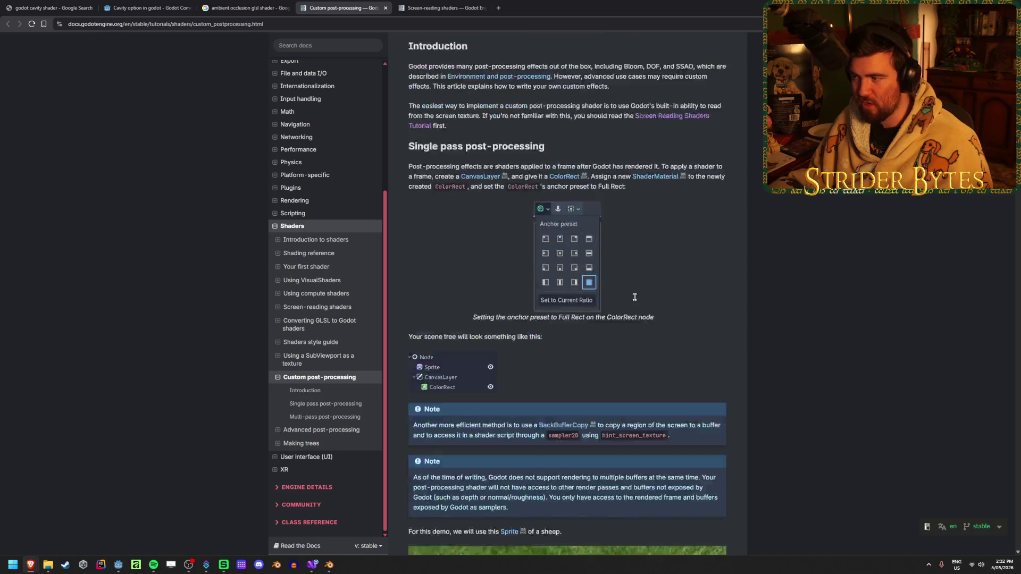
pyautogui.scroll(-3, 713, 314)
pyautogui.scroll(-2, 713, 315)
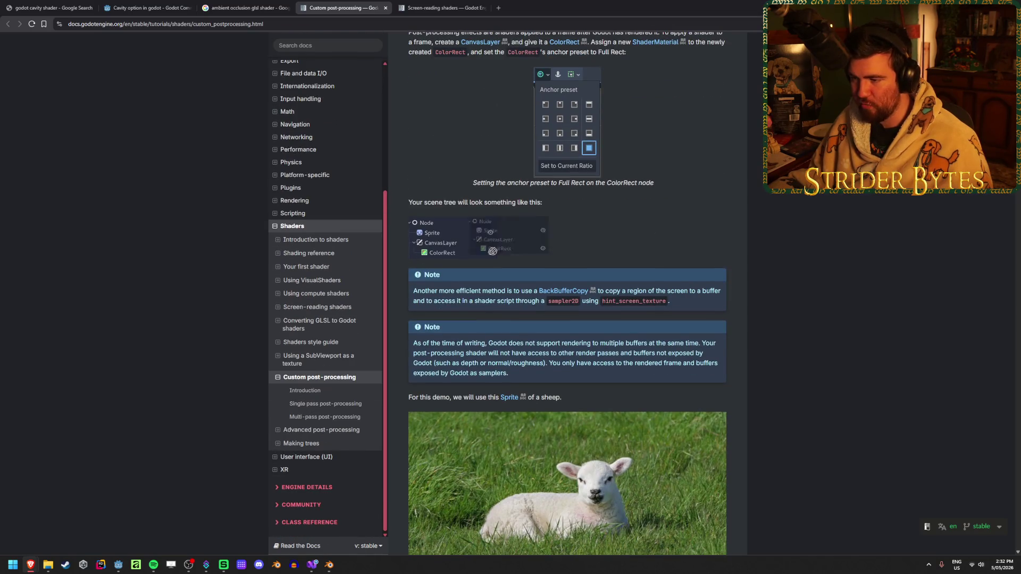
pyautogui.doubleClick(459, 253)
pyautogui.click(459, 253)
pyautogui.scroll(-9, 712, 291)
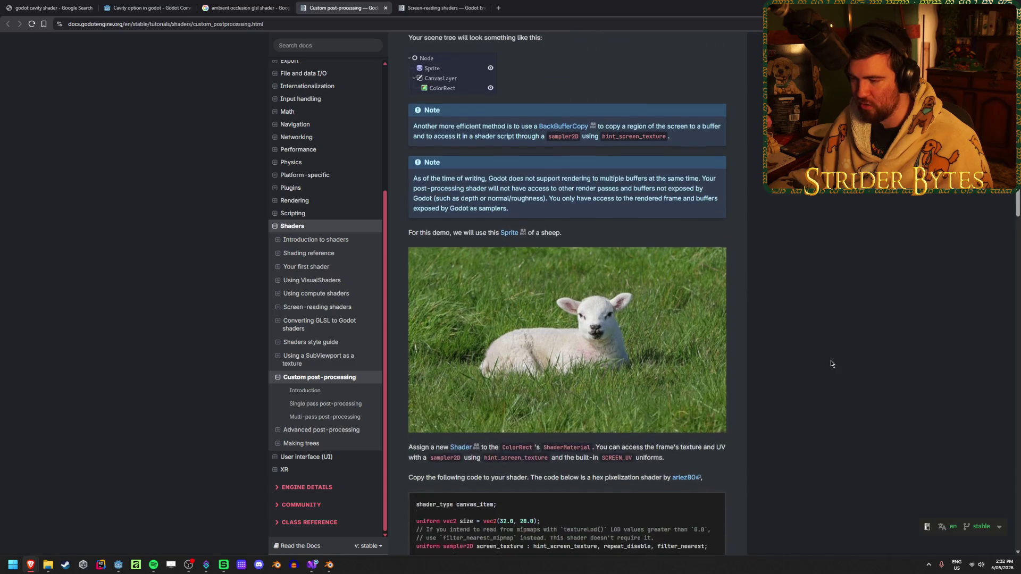
# - Highlight the example shader's fragment code through the COLOR line
pyautogui.moveTo(460, 376)
pyautogui.mouseDown()
pyautogui.moveTo(611, 405)
pyautogui.moveTo(606, 433)
pyautogui.mouseUp()
pyautogui.moveTo(659, 507); pyautogui.dragTo(662, 505)
pyautogui.click(738, 422)
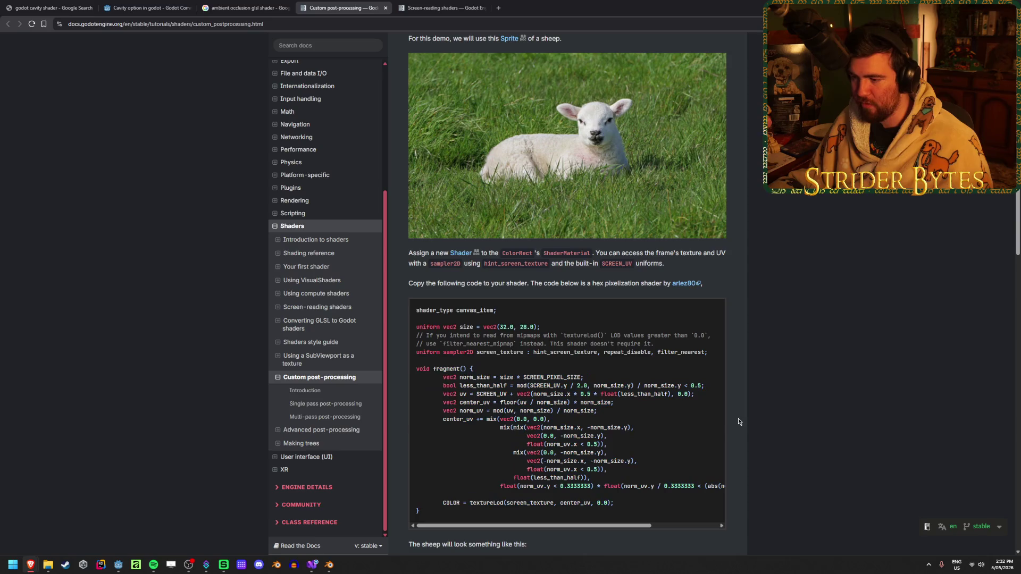
# - Glance at the Visual Studio code, then return to the cavity shader in Godot
pyautogui.click(318, 566)
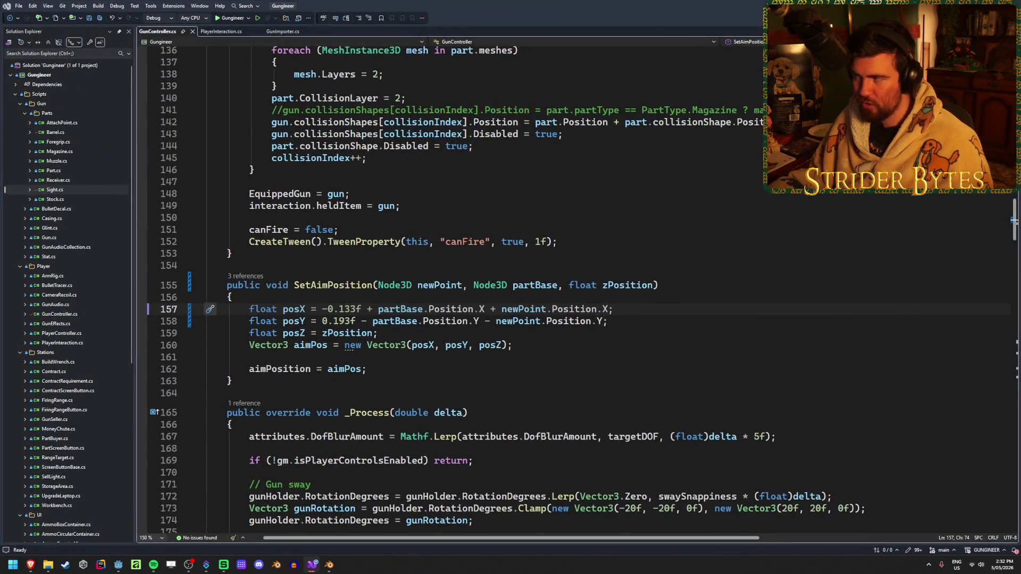
pyautogui.click(315, 565)
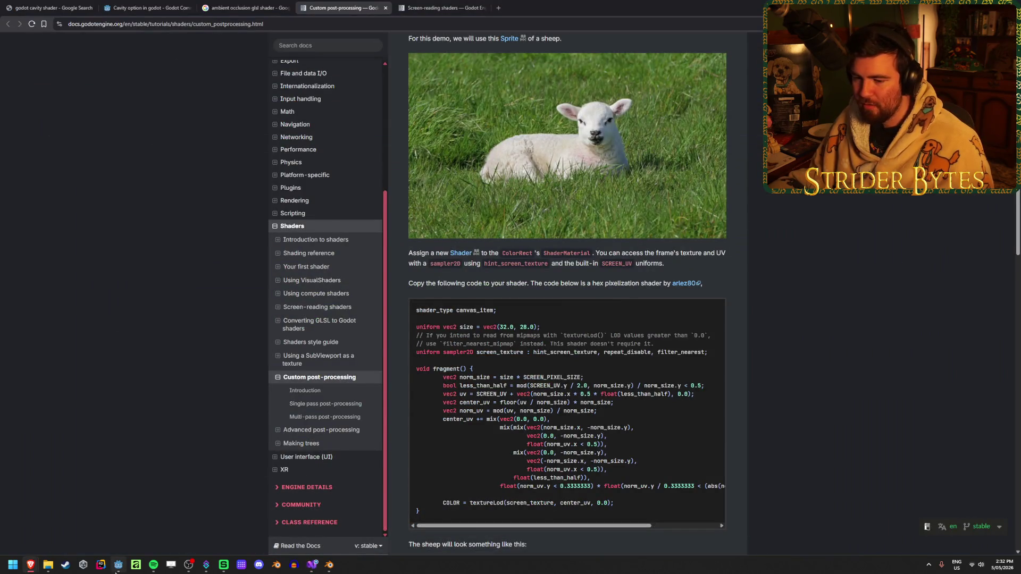
pyautogui.click(117, 568)
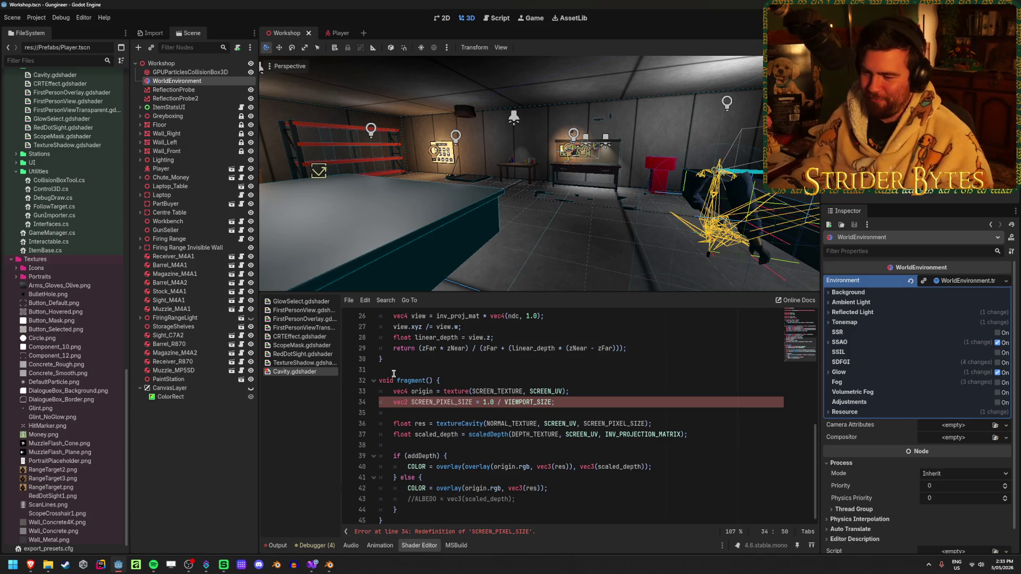
pyautogui.scroll(8, 393, 374)
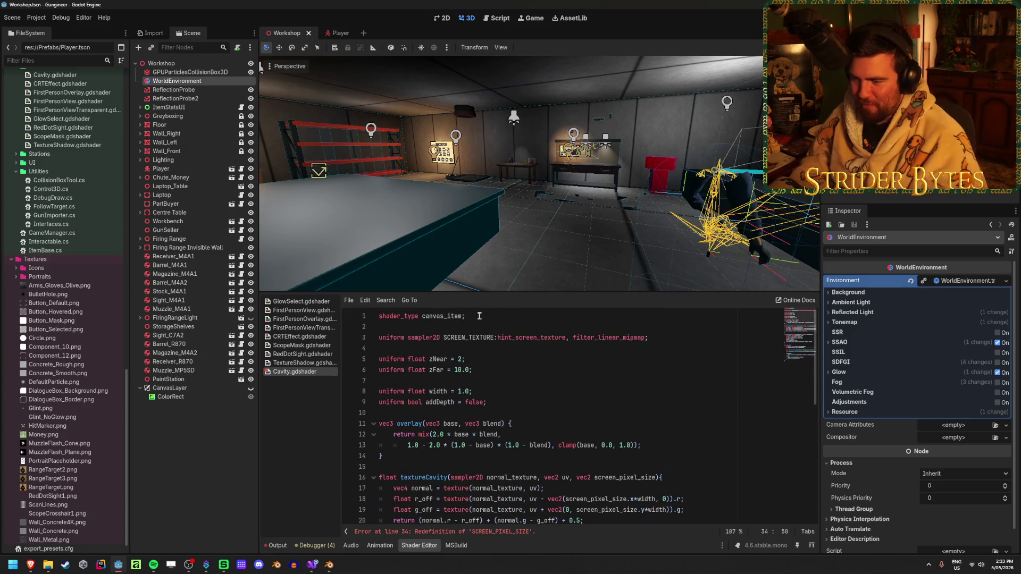
pyautogui.scroll(-8, 479, 316)
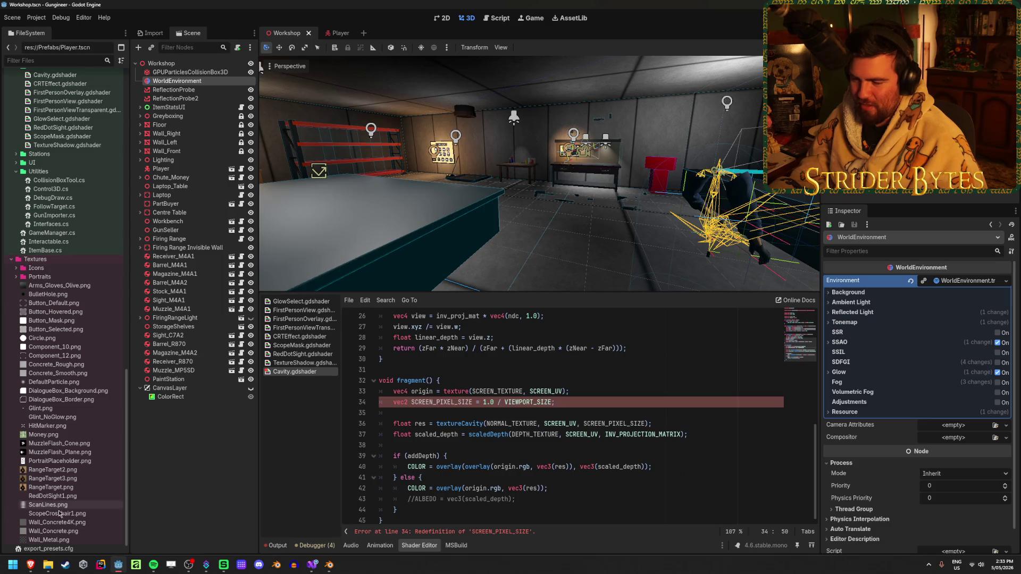
pyautogui.moveTo(38, 571)
pyautogui.click(264, 538)
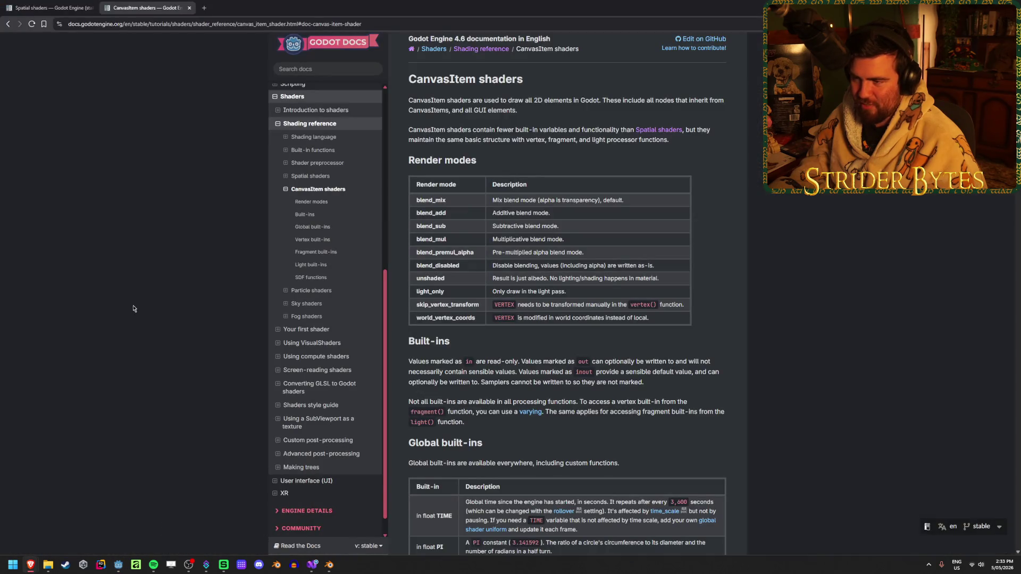
pyautogui.scroll(-3, 109, 290)
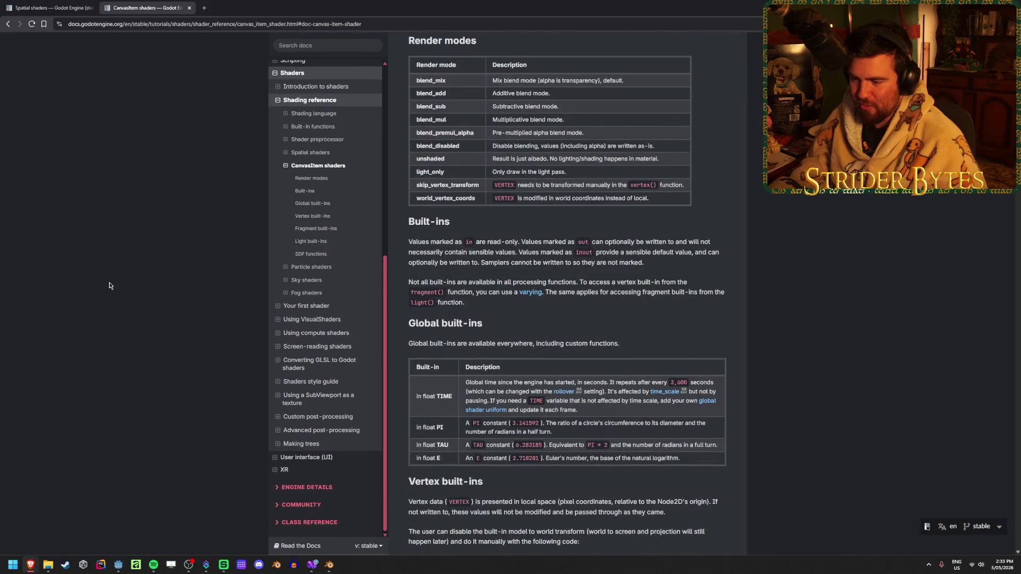
pyautogui.click(18, 4)
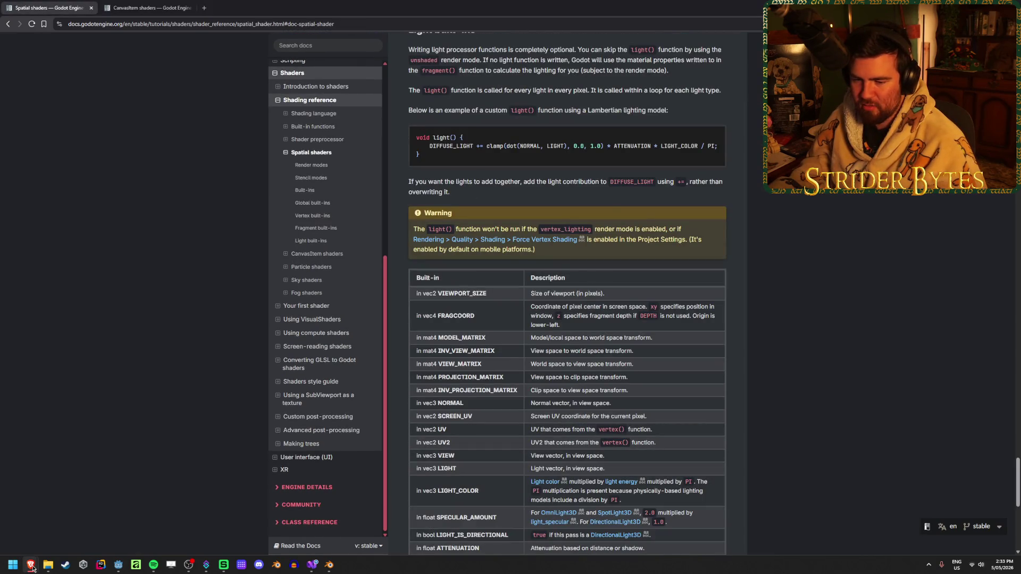
pyautogui.click(113, 572)
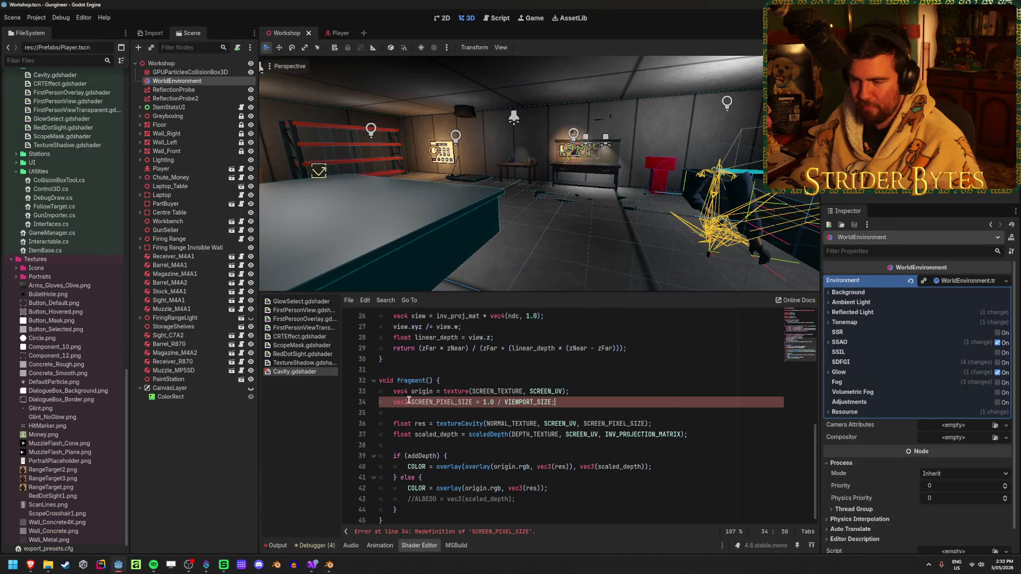
pyautogui.doubleClick(418, 402)
pyautogui.rightClick(419, 407)
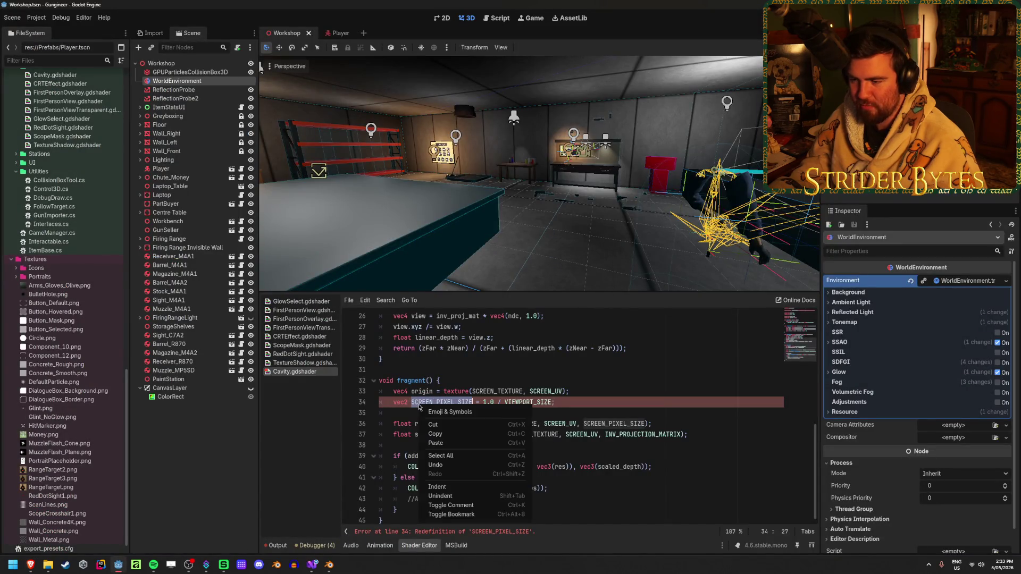
pyautogui.click(411, 406)
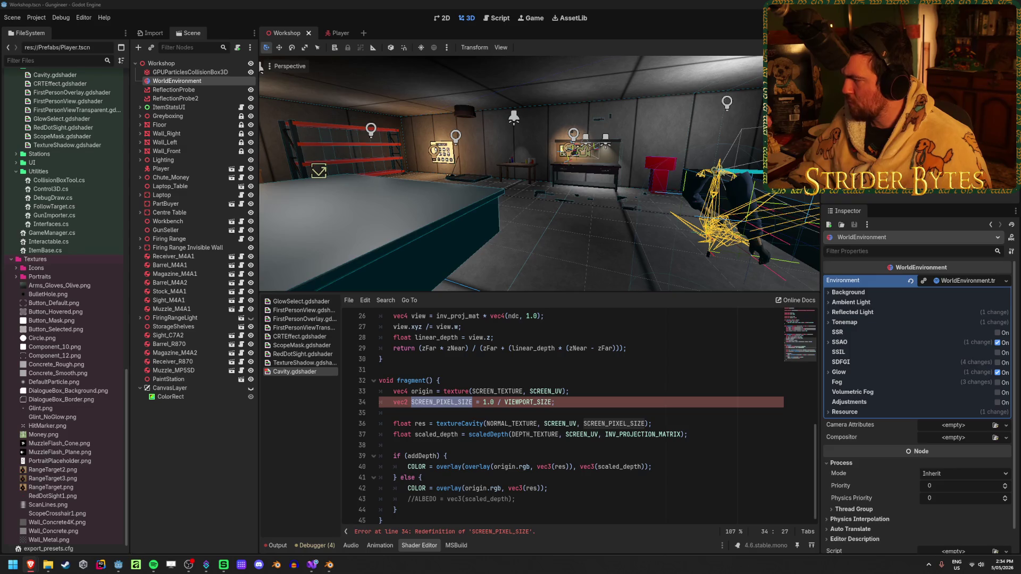
pyautogui.click(579, 400)
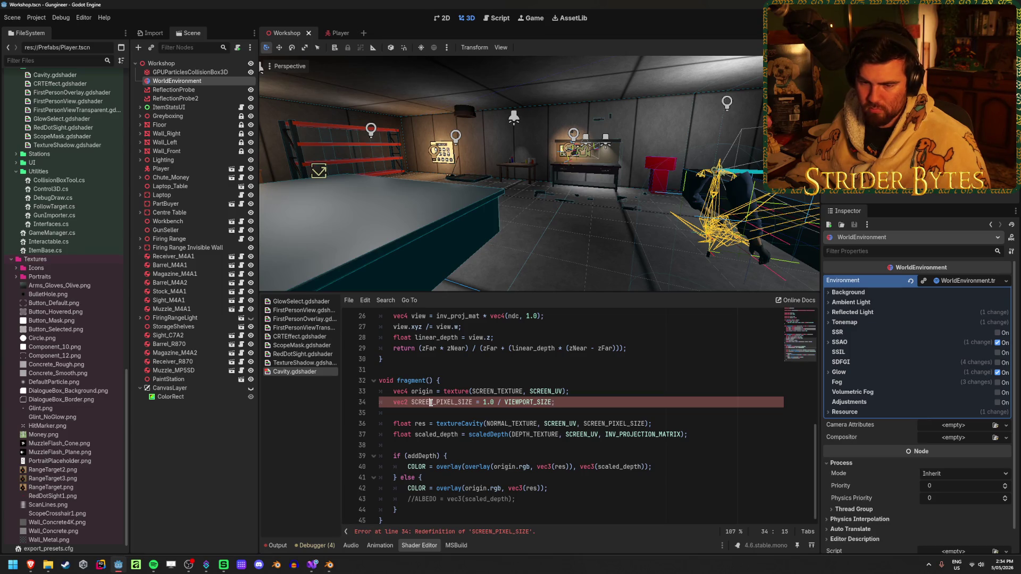
pyautogui.click(574, 399)
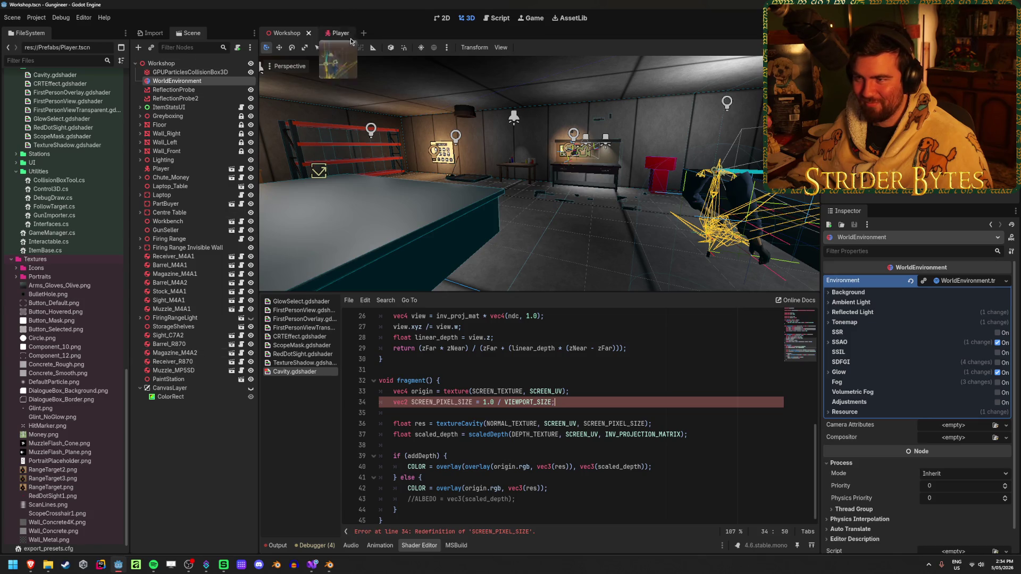
# - Paste the CavityFilter node into the Player scene and orbit to view the quad from the front
pyautogui.click(232, 168)
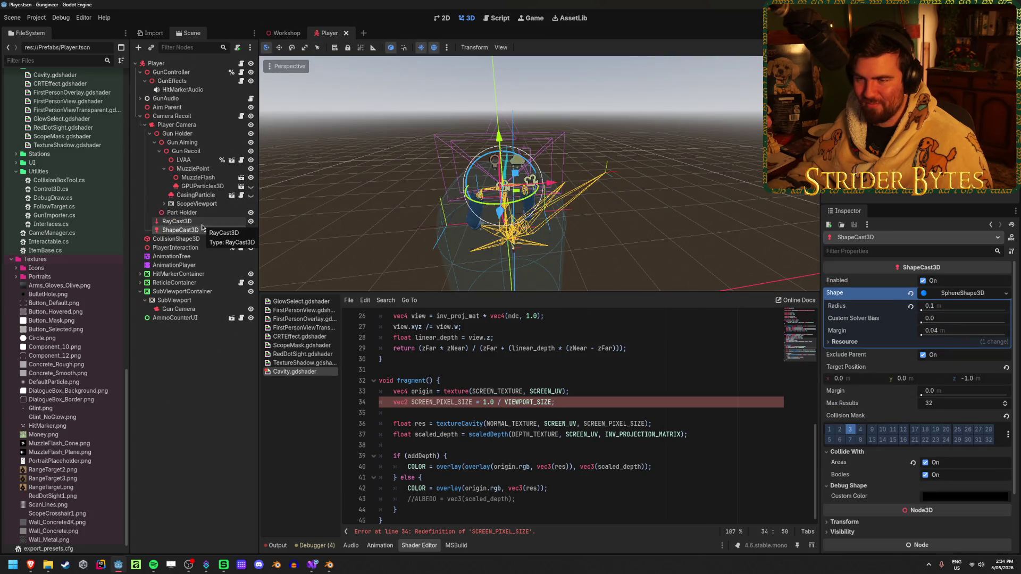
pyautogui.hotkey('ctrl', 'shift', 'v')
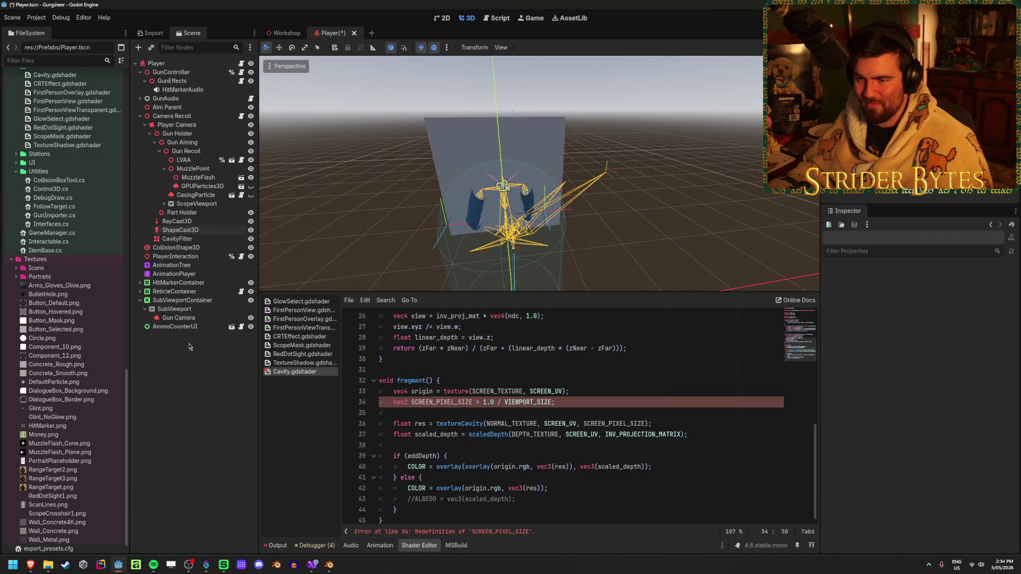
pyautogui.doubleClick(177, 239)
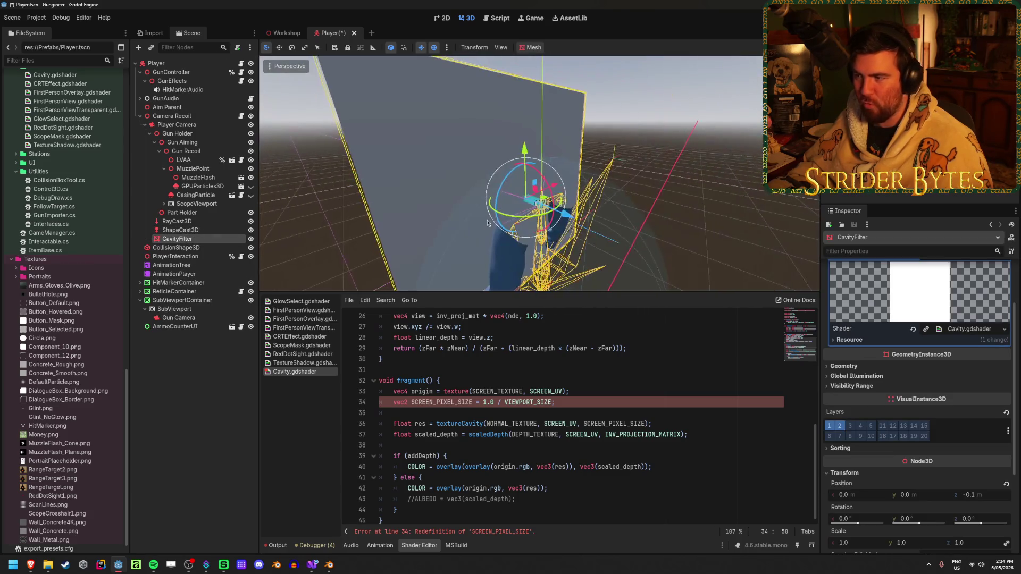
pyautogui.moveTo(702, 237)
pyautogui.mouseDown()
pyautogui.moveTo(521, 220)
pyautogui.moveTo(594, 251)
pyautogui.mouseUp()
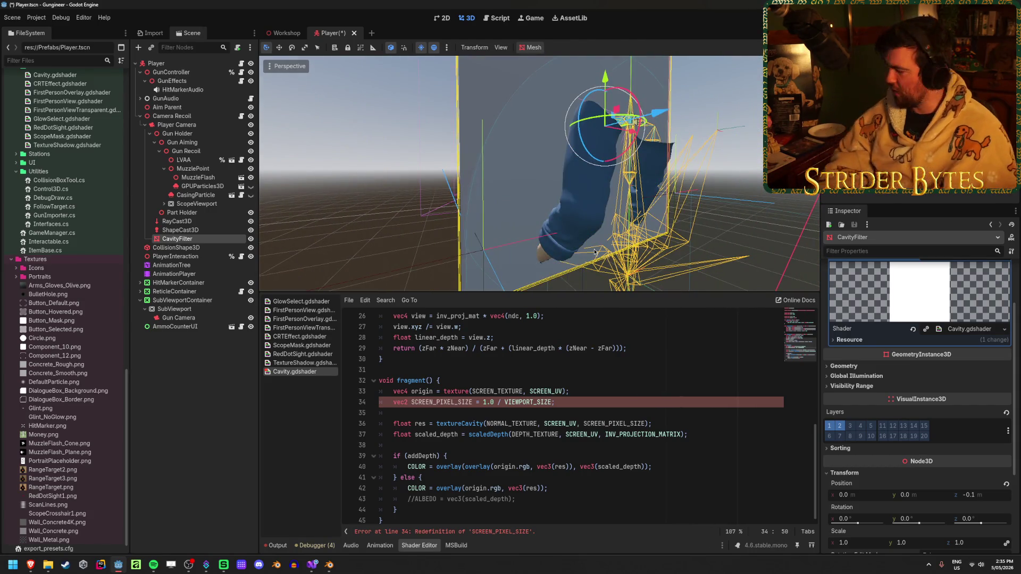
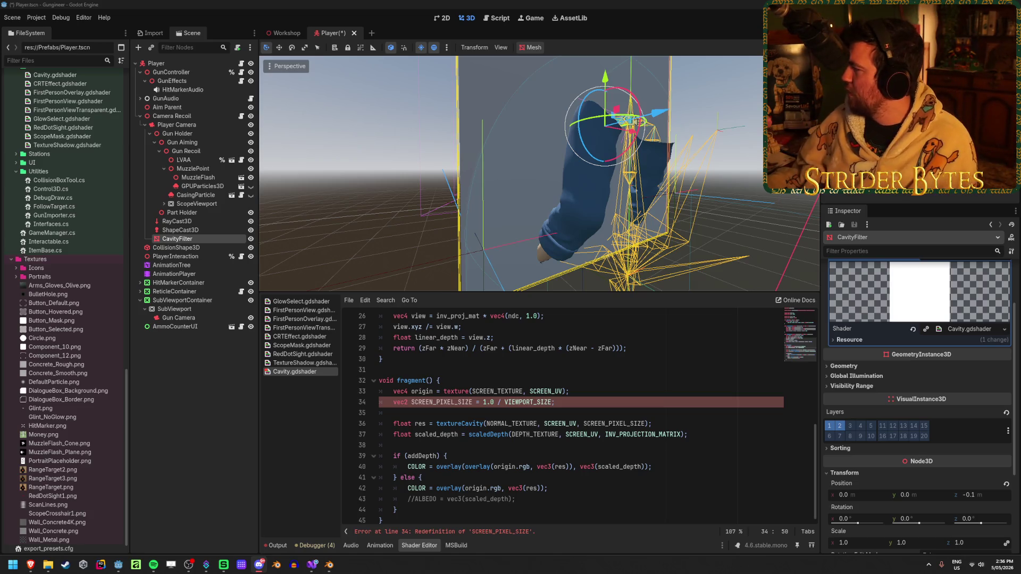
# - Save the Player scene, then comment out line 34's SCREEN_PIXEL_SIZE redeclaration with // and save
pyautogui.click(220, 11)
pyautogui.hotkey('ctrl', 's')
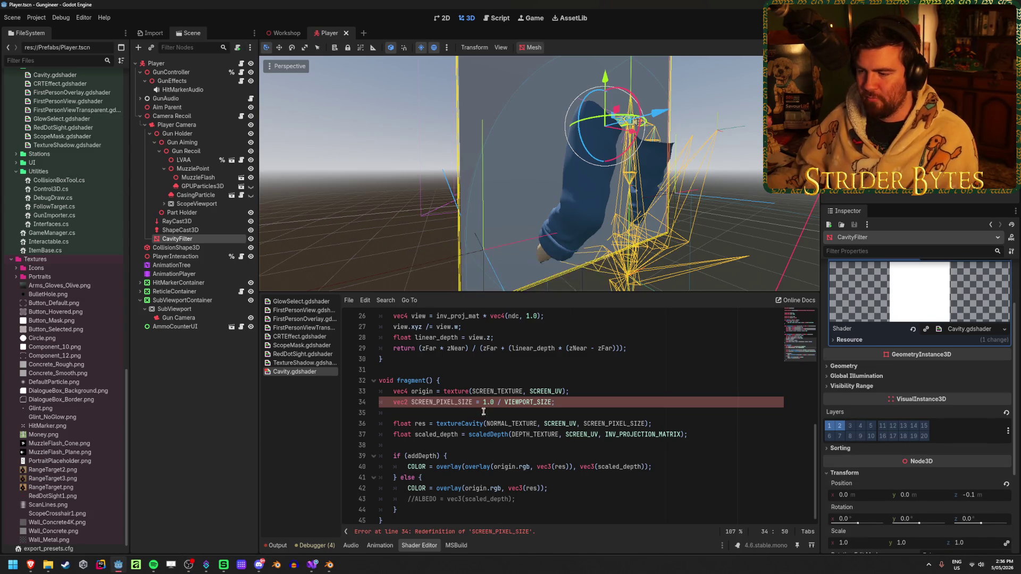
pyautogui.hotkey('shift', 'Home')
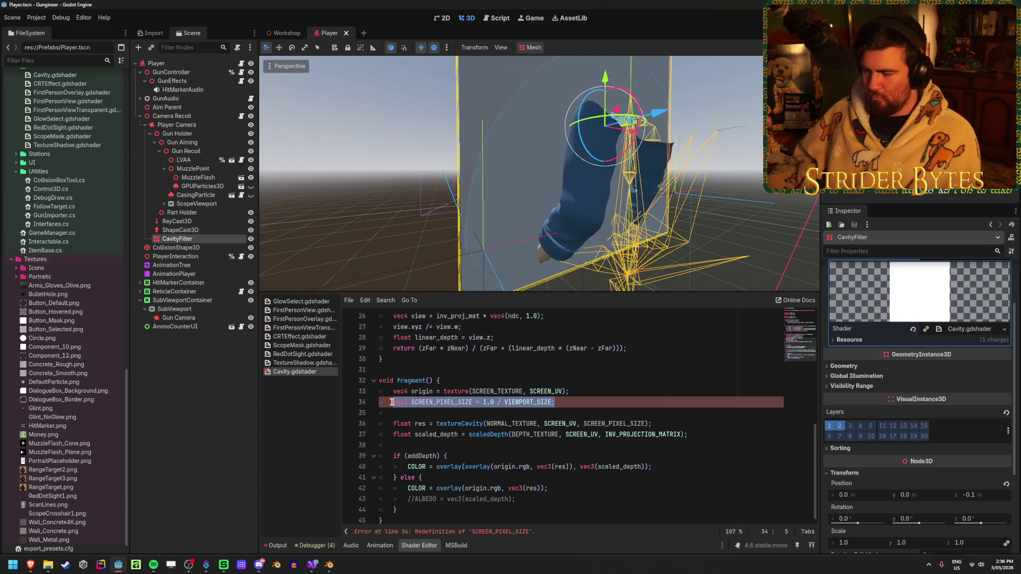
pyautogui.click(576, 404)
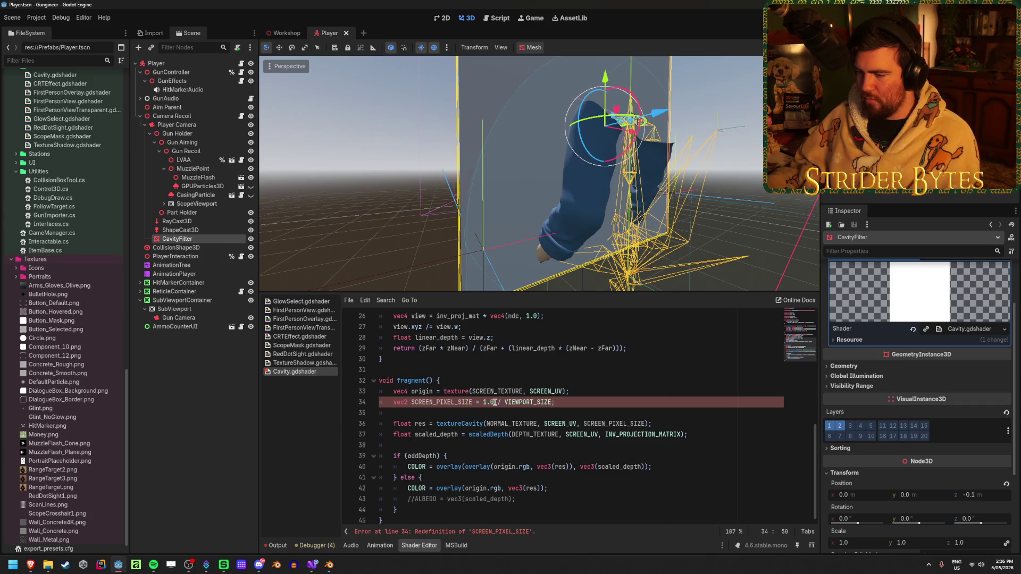
pyautogui.write(';//')
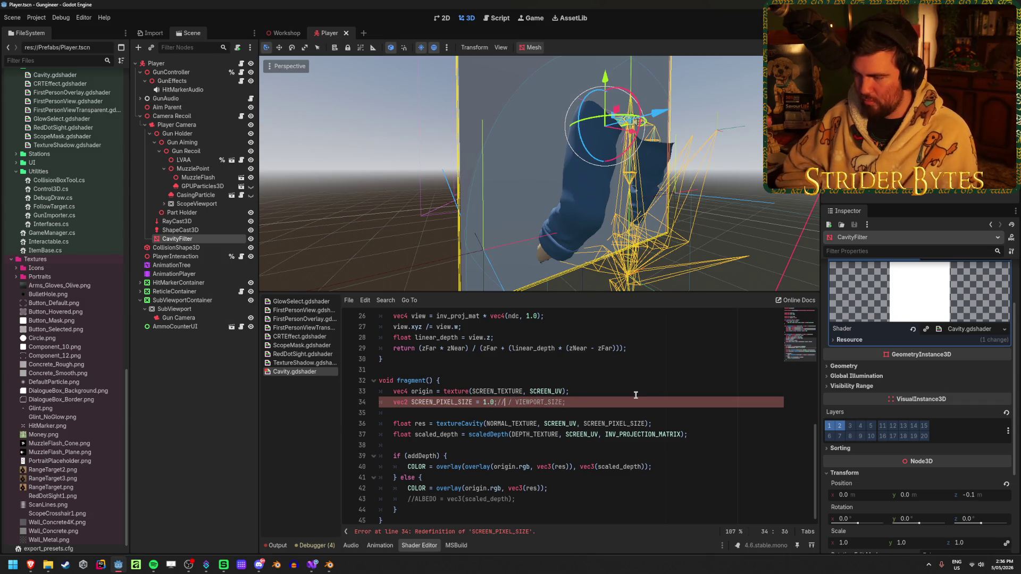
pyautogui.hotkey('ctrl', 's')
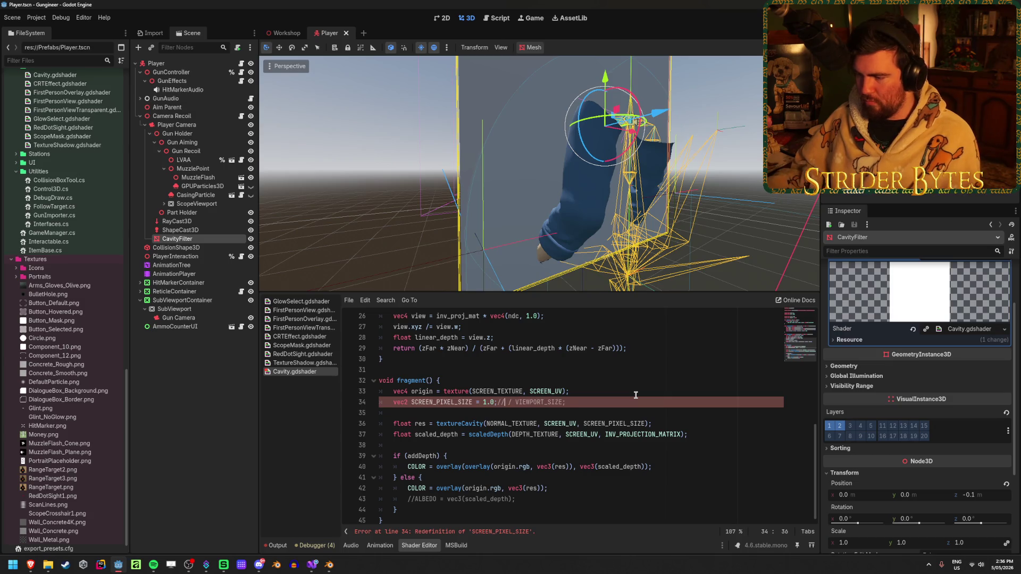
# - Review lines 33–34 of Cavity.gdshader, leaving the cursor at the end of line 34
pyautogui.scroll(8, 614, 405)
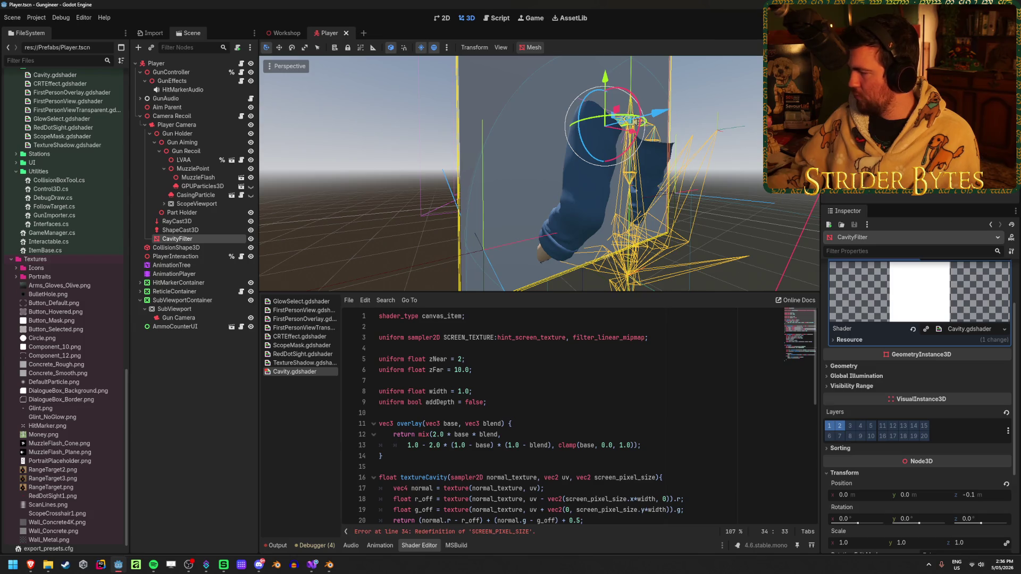
pyautogui.scroll(-8, 429, 399)
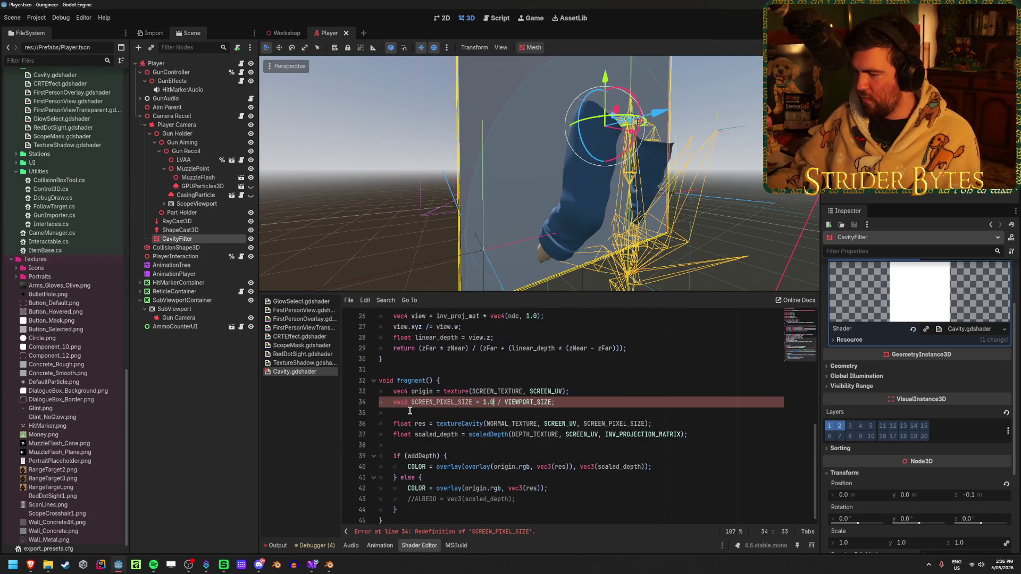
pyautogui.click(584, 396)
pyautogui.click(576, 401)
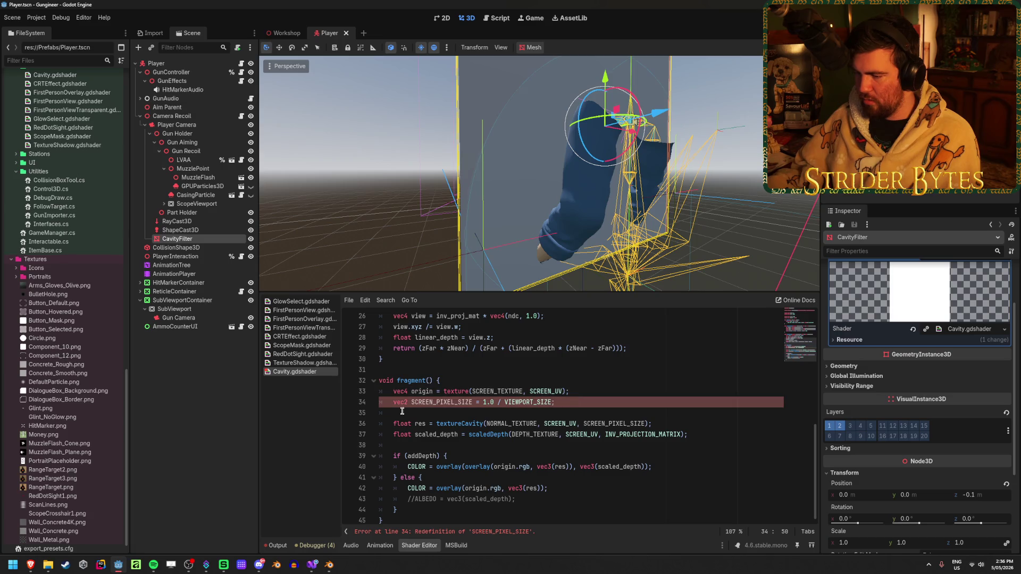
# - Start a replacement declaration on a new line 35, then delete the unfinished line
pyautogui.write('//')
pyautogui.press('Return')
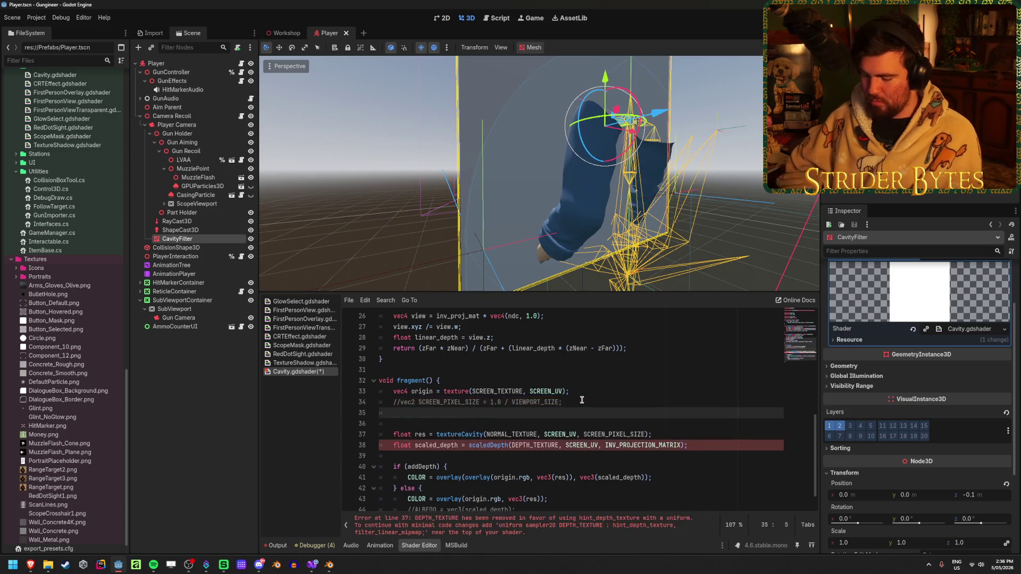
pyautogui.write('vec2SCREEN_')
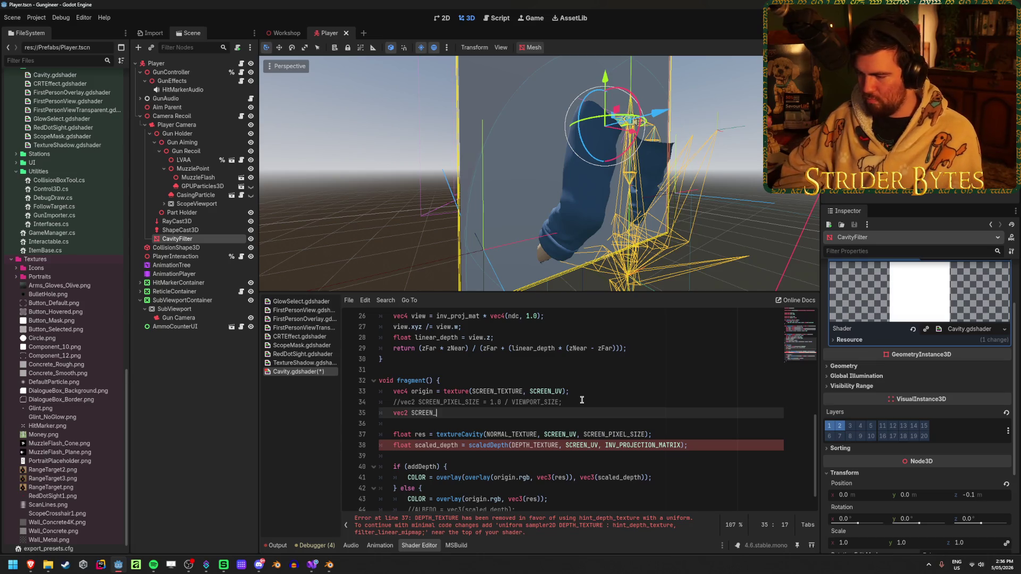
pyautogui.press('BackSpace')
pyautogui.press('BackSpace')
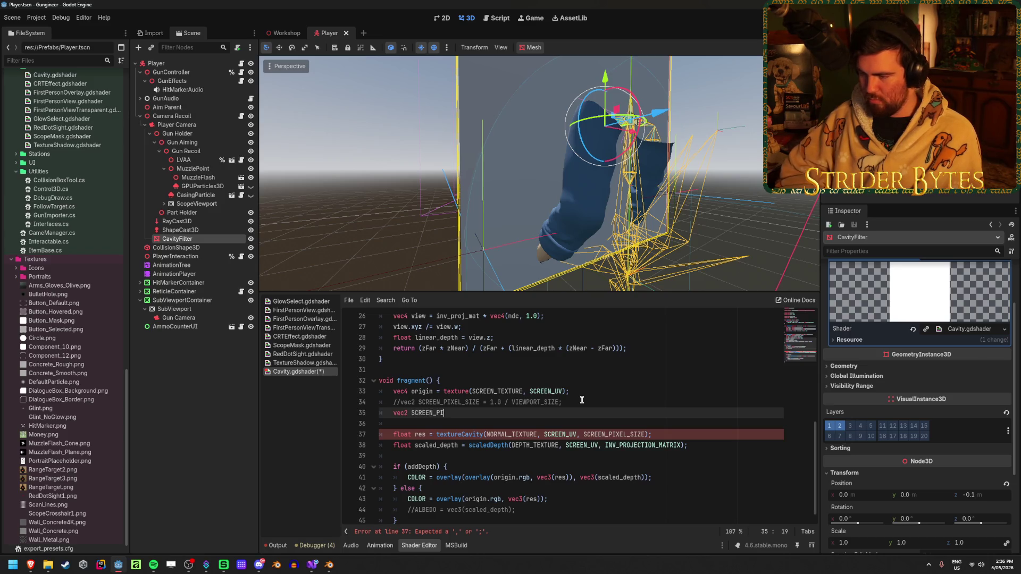
pyautogui.press('BackSpace')
pyautogui.press('BackSpace')
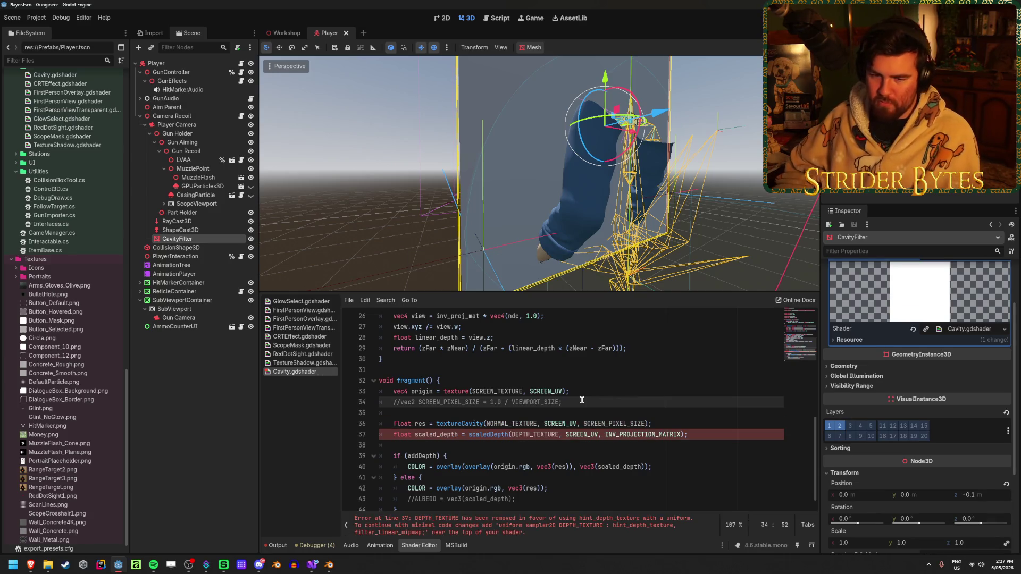
# - Restore line 34's SCREEN_PIXEL_SIZE declaration to uncommented and switch to the browser docs
pyautogui.press('Home')
pyautogui.press('Delete')
pyautogui.press('Delete')
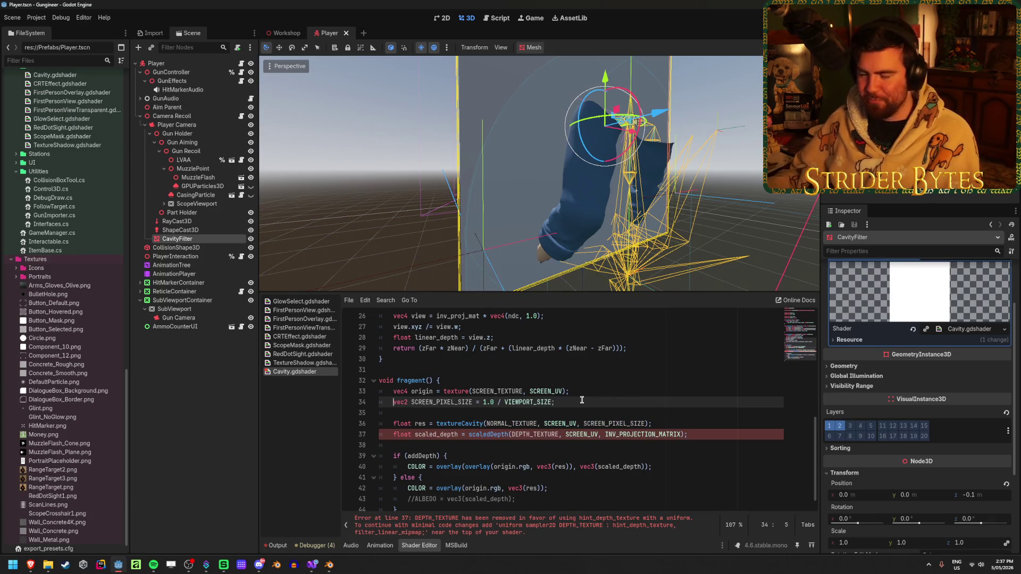
pyautogui.hotkey('alt', 'Tab')
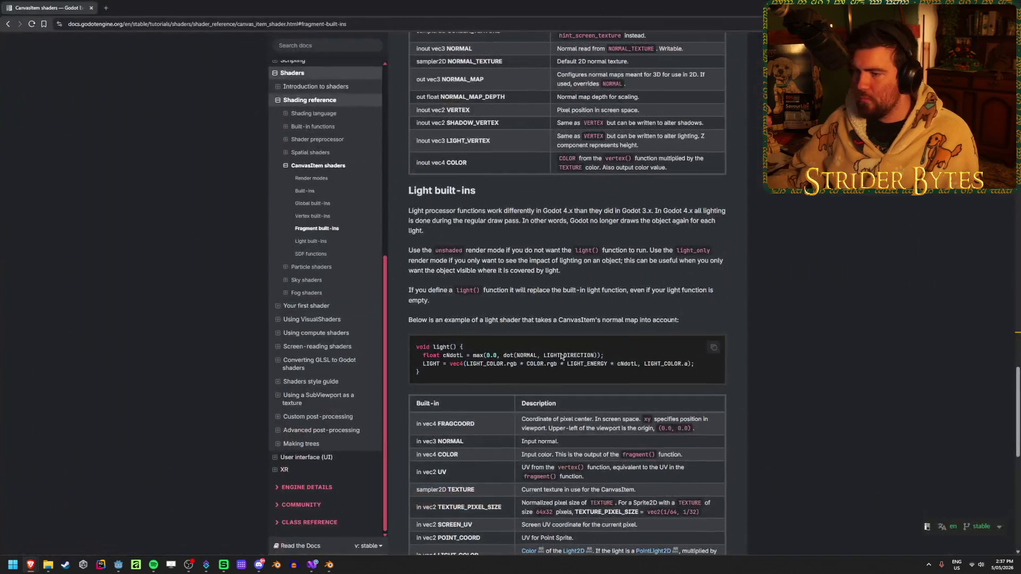
# - Search the CanvasItem shaders page for 'screen_pixel', select the SCREEN_PIXEL_SIZE entry, then scroll back up
pyautogui.scroll(3, 515, 327)
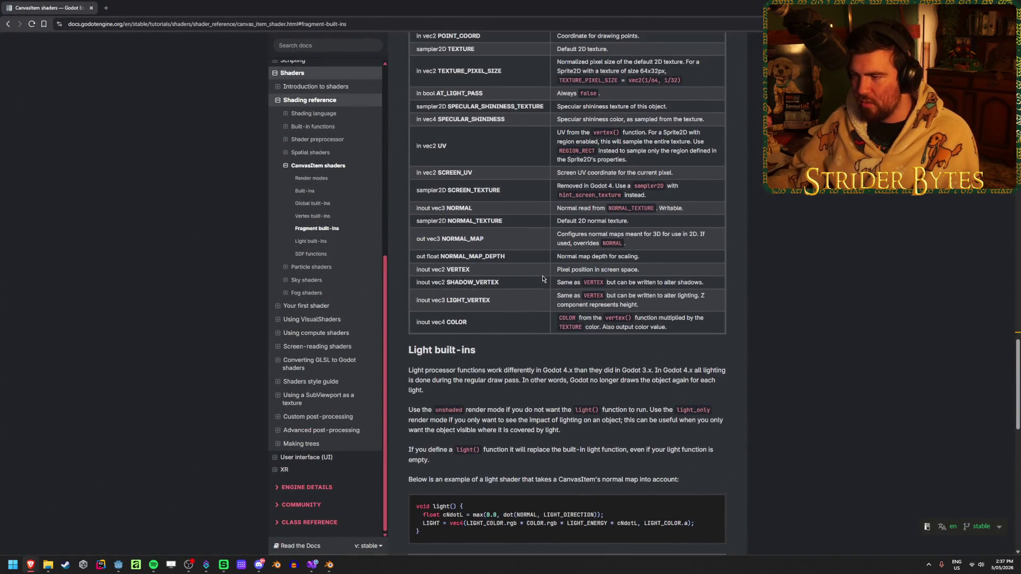
pyautogui.hotkey('ctrl', 'f')
pyautogui.write('screen_pixel')
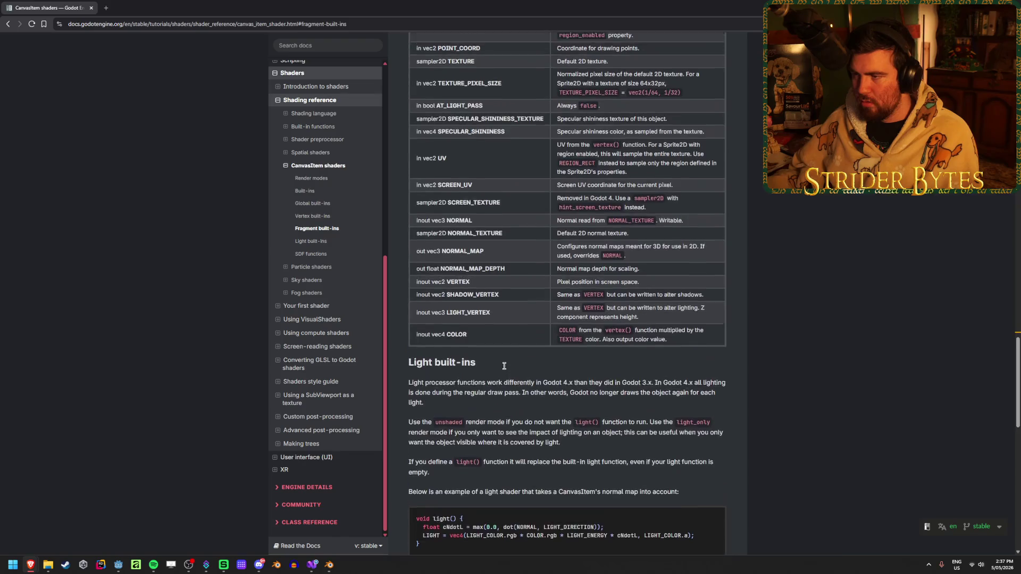
pyautogui.moveTo(498, 191); pyautogui.dragTo(416, 191)
pyautogui.scroll(2, 520, 230)
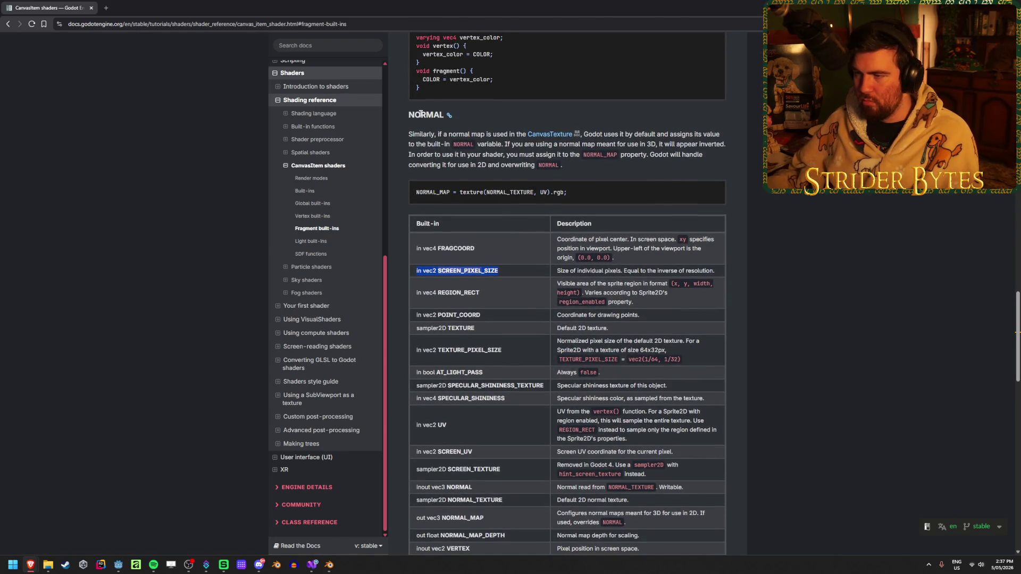
pyautogui.scroll(2, 424, 144)
pyautogui.click(478, 216)
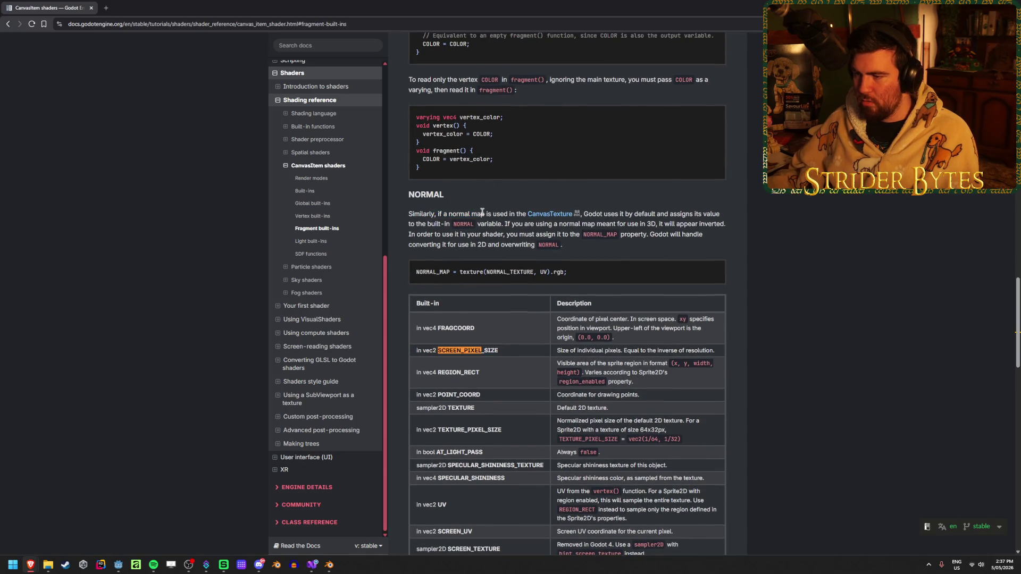
pyautogui.scroll(10, 482, 212)
pyautogui.scroll(15, 467, 282)
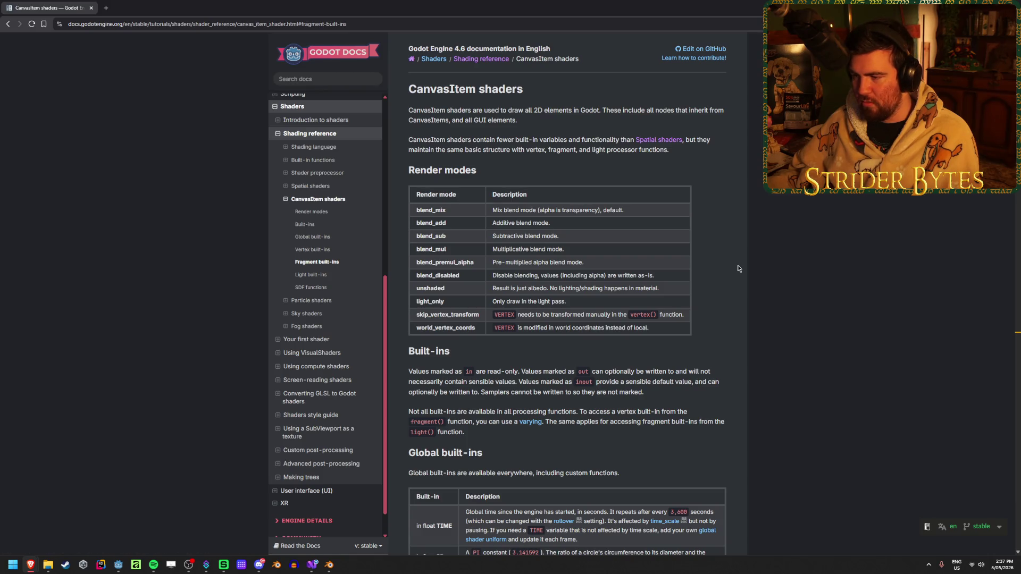
# - Read through the fragment built-ins section, marking the COLOR and normal map sentences
pyautogui.scroll(-2, 738, 269)
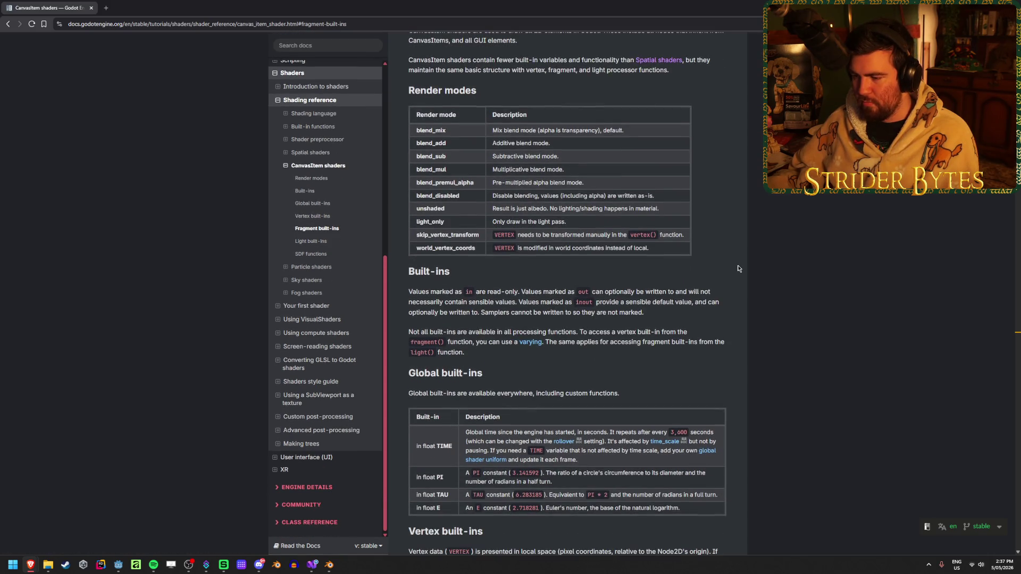
pyautogui.scroll(1, 738, 269)
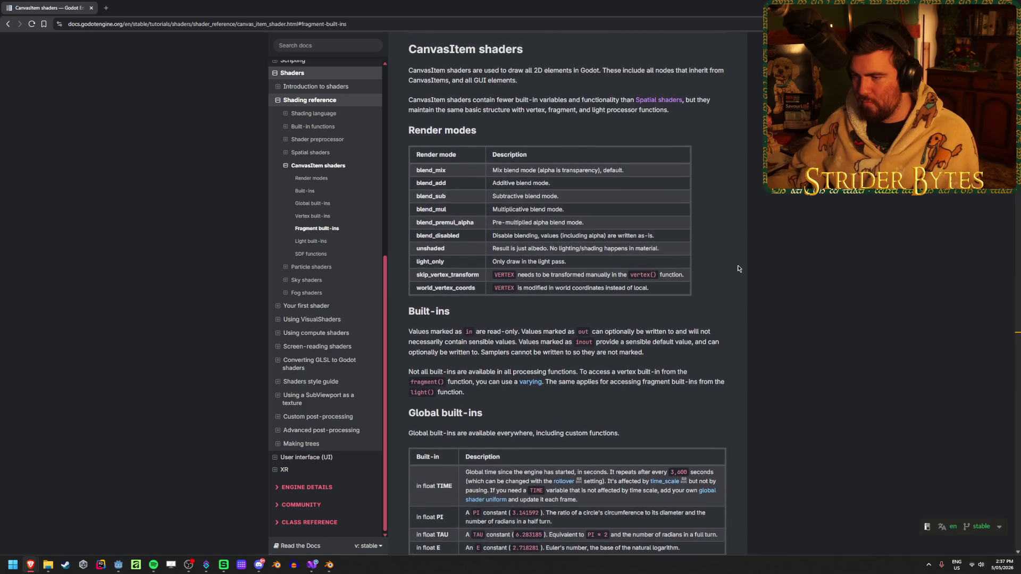
pyautogui.scroll(-15, 615, 246)
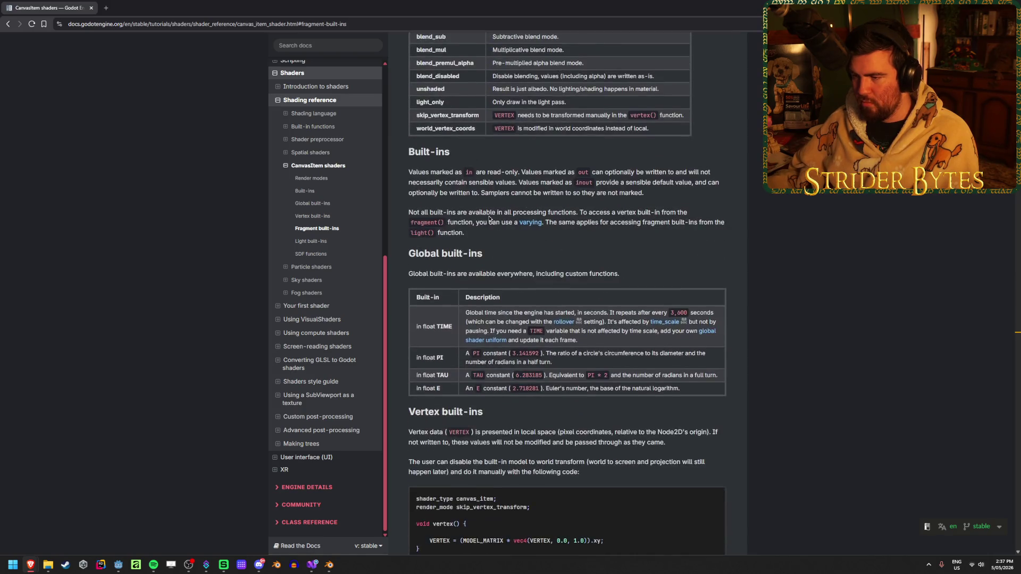
pyautogui.scroll(-10, 489, 218)
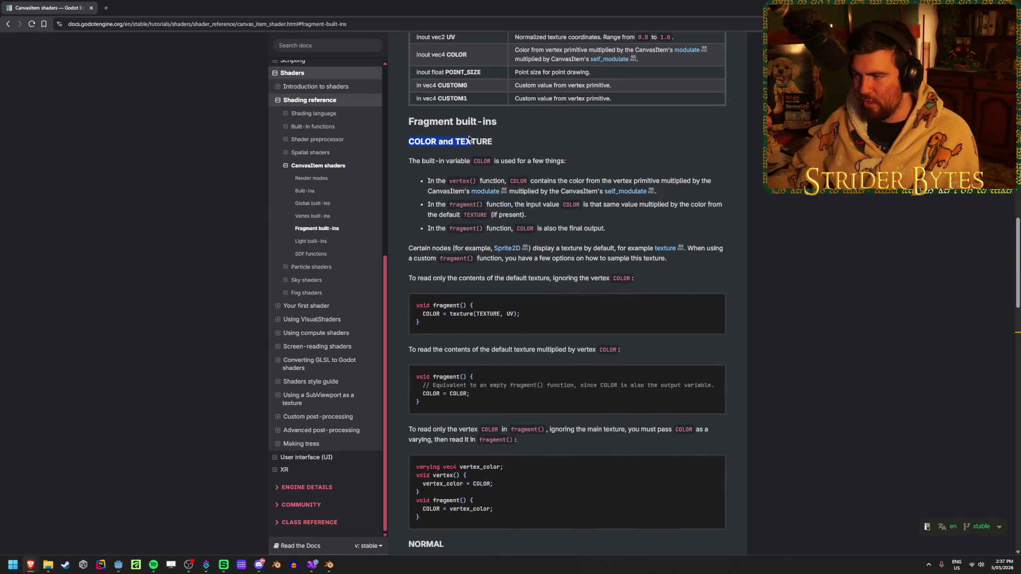
pyautogui.moveTo(566, 161); pyautogui.dragTo(419, 164)
pyautogui.click(419, 164)
pyautogui.scroll(-6, 431, 202)
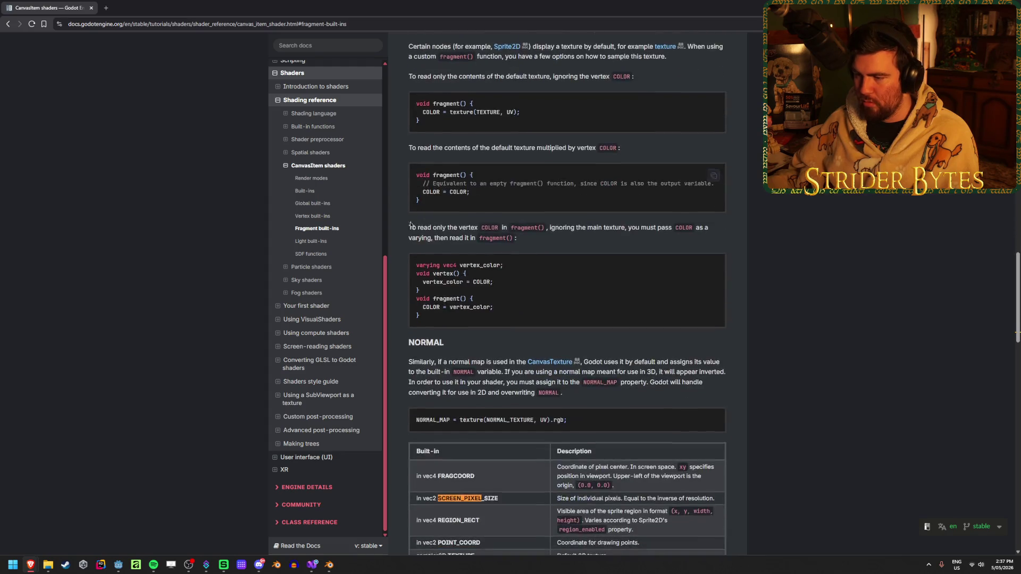
pyautogui.moveTo(408, 226); pyautogui.dragTo(442, 227)
pyautogui.moveTo(493, 255); pyautogui.dragTo(574, 255)
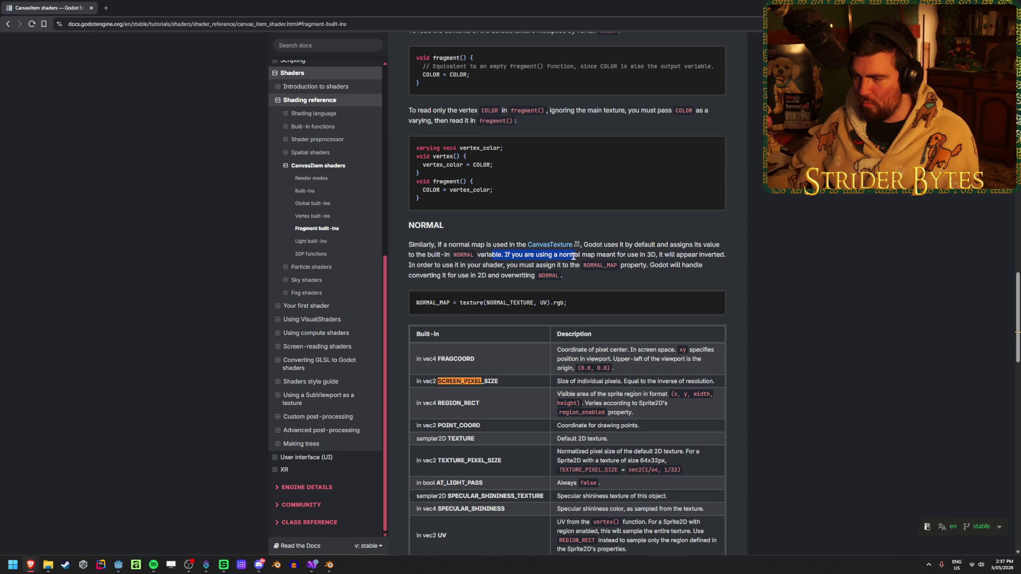
pyautogui.scroll(-3, 574, 256)
pyautogui.moveTo(498, 222); pyautogui.dragTo(424, 223)
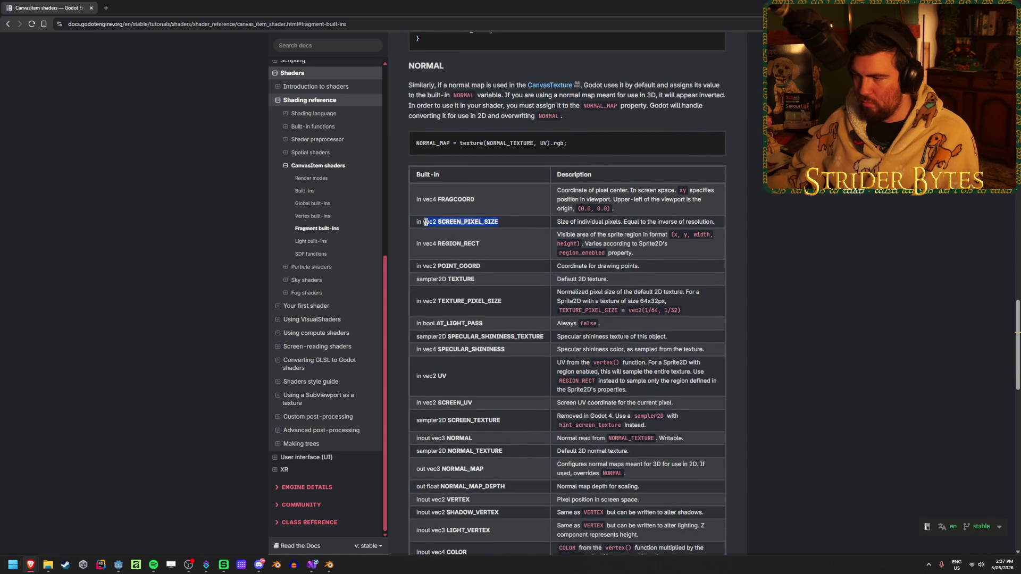
pyautogui.scroll(-1, 463, 383)
# - Highlight the SCREEN_PIXEL_SIZE row in the fragment built-ins table, then return to Godot
pyautogui.rightClick(463, 382)
pyautogui.click(475, 401)
pyautogui.moveTo(512, 385); pyautogui.dragTo(498, 184)
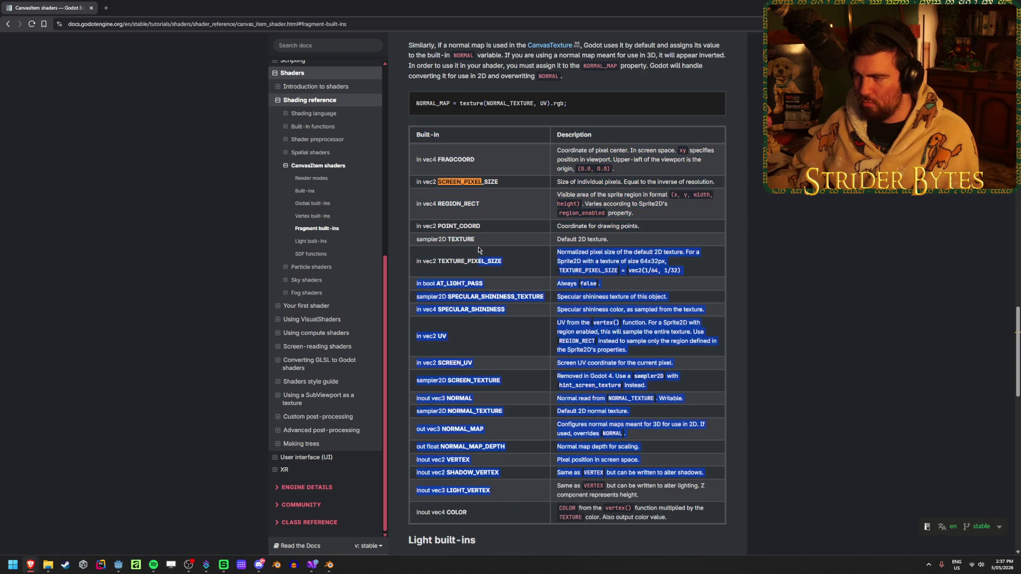
pyautogui.tripleClick(468, 181)
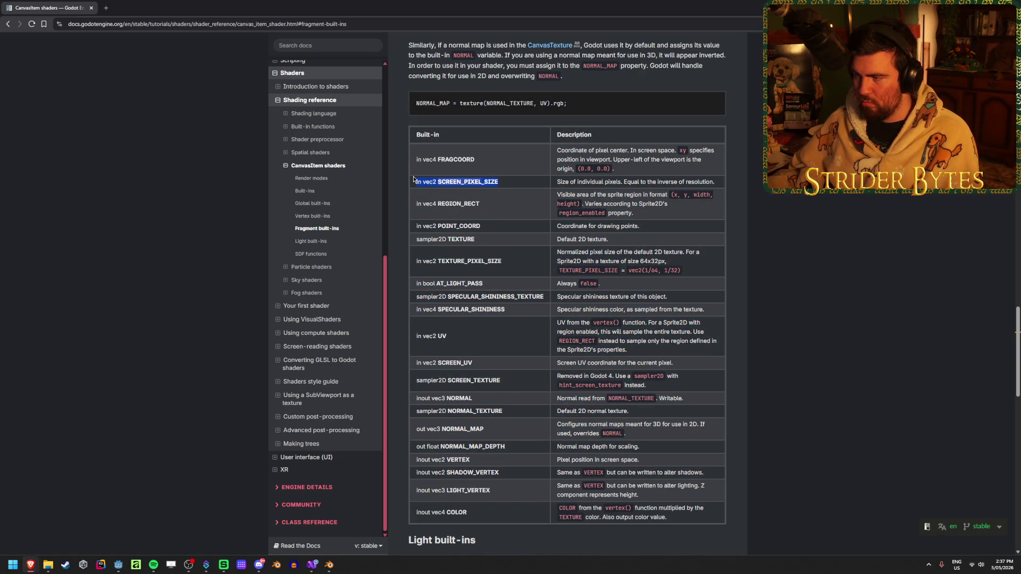
pyautogui.click(507, 215)
pyautogui.scroll(-5, 506, 215)
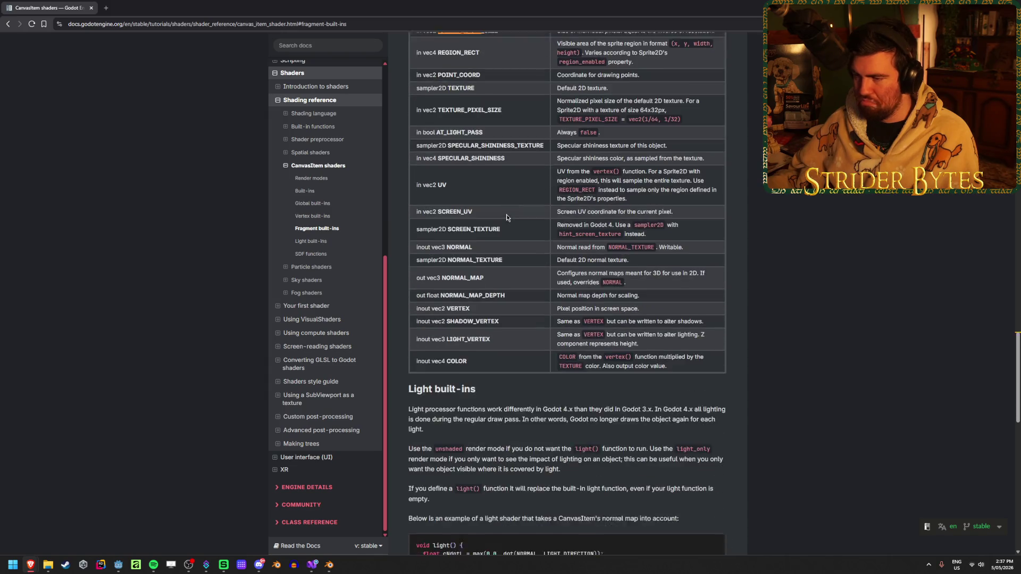
pyautogui.scroll(-5, 500, 303)
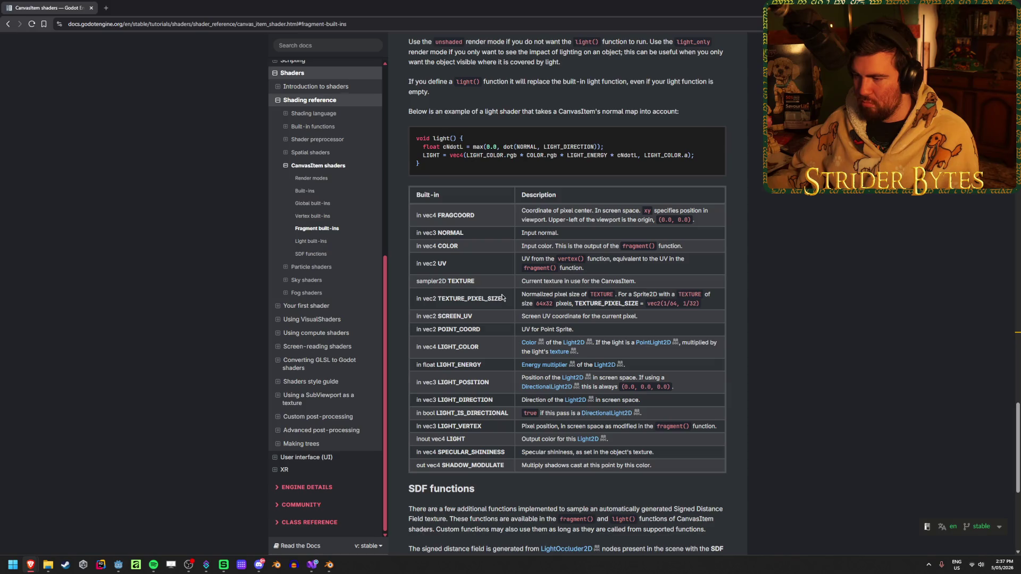
pyautogui.scroll(10, 508, 286)
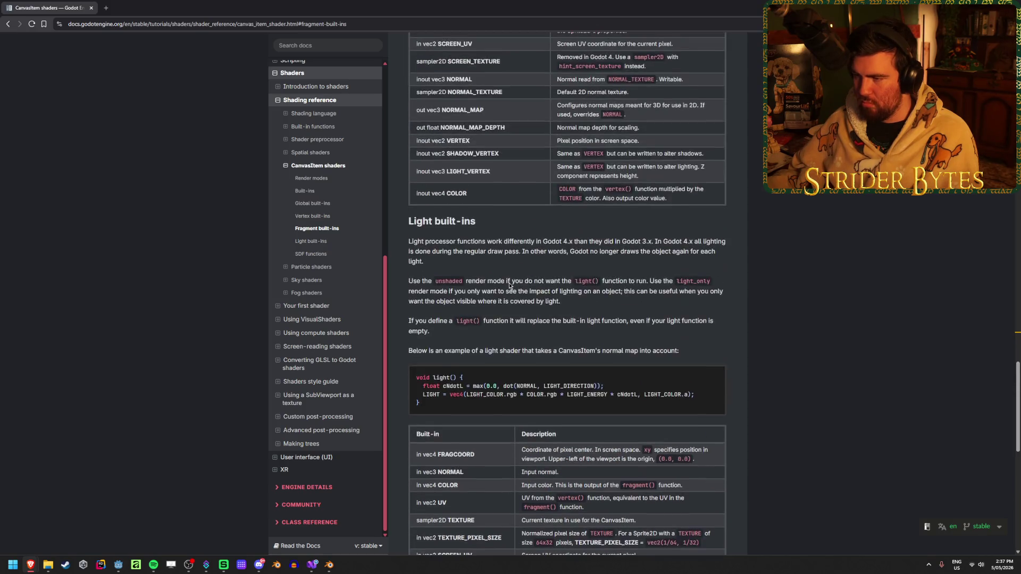
pyautogui.scroll(3, 509, 286)
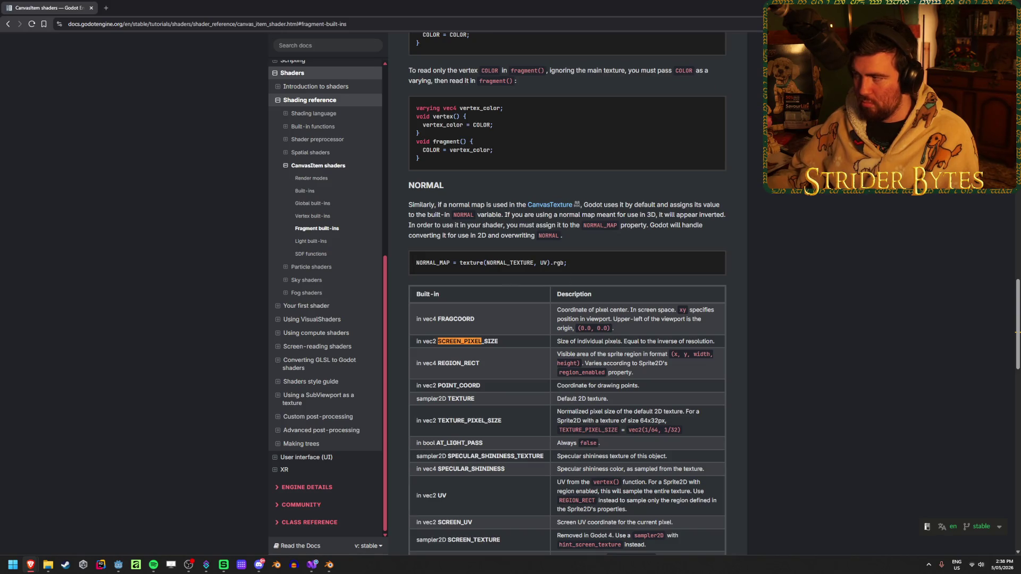
pyautogui.hotkey('alt', 'Tab')
pyautogui.click(620, 414)
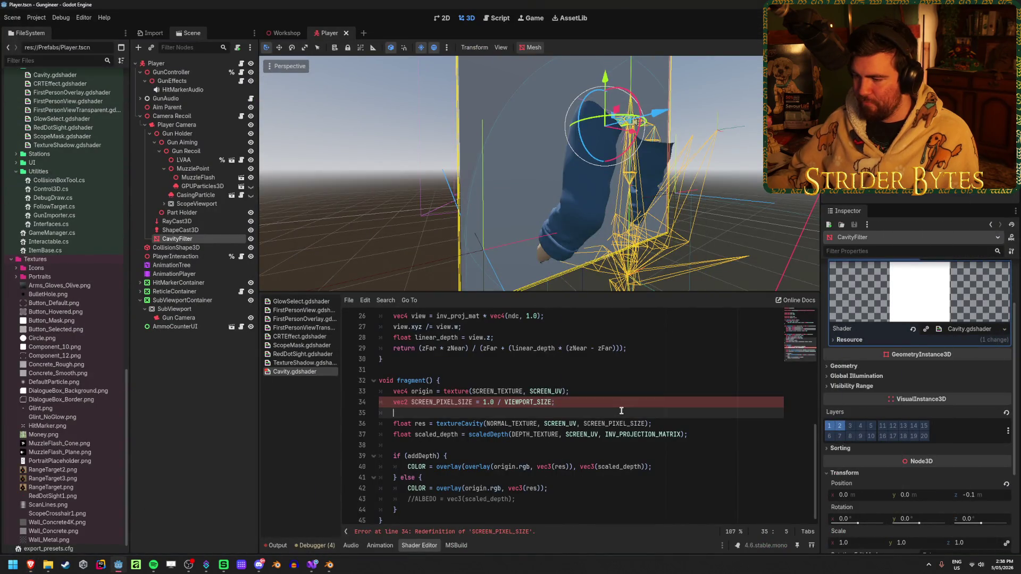
pyautogui.scroll(7, 620, 413)
pyautogui.scroll(2, 621, 411)
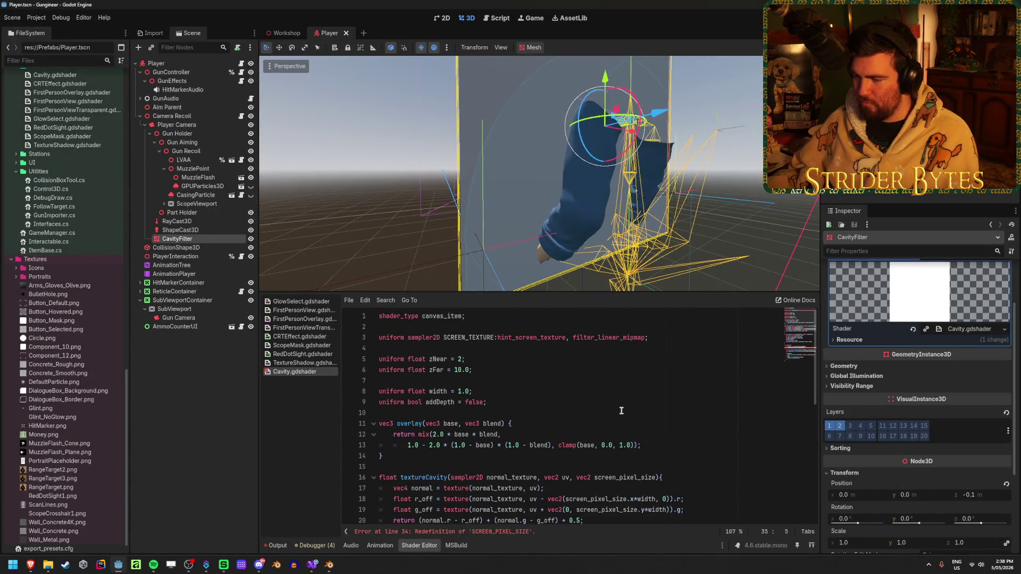
pyautogui.scroll(-1, 621, 410)
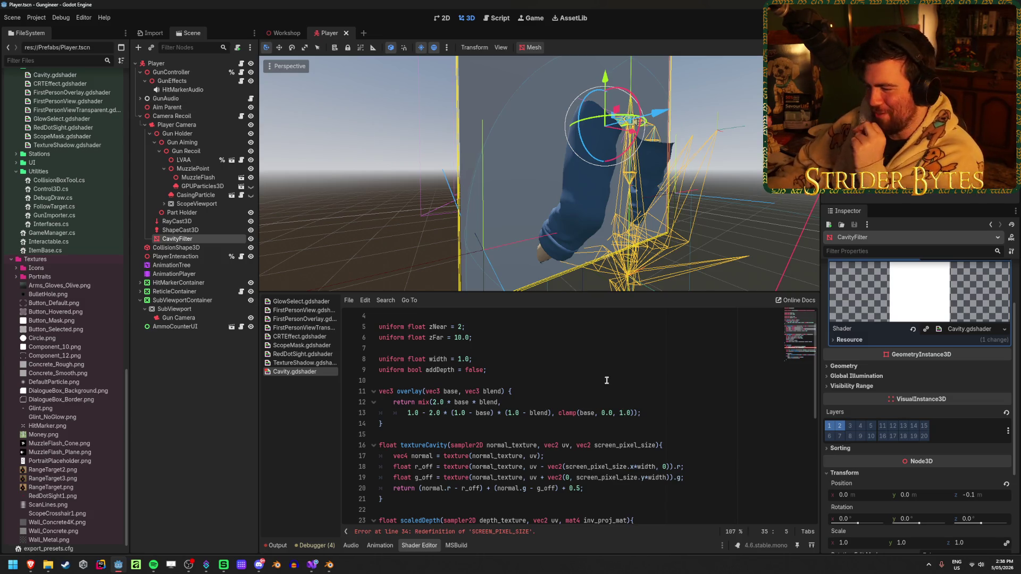
pyautogui.scroll(-3, 603, 361)
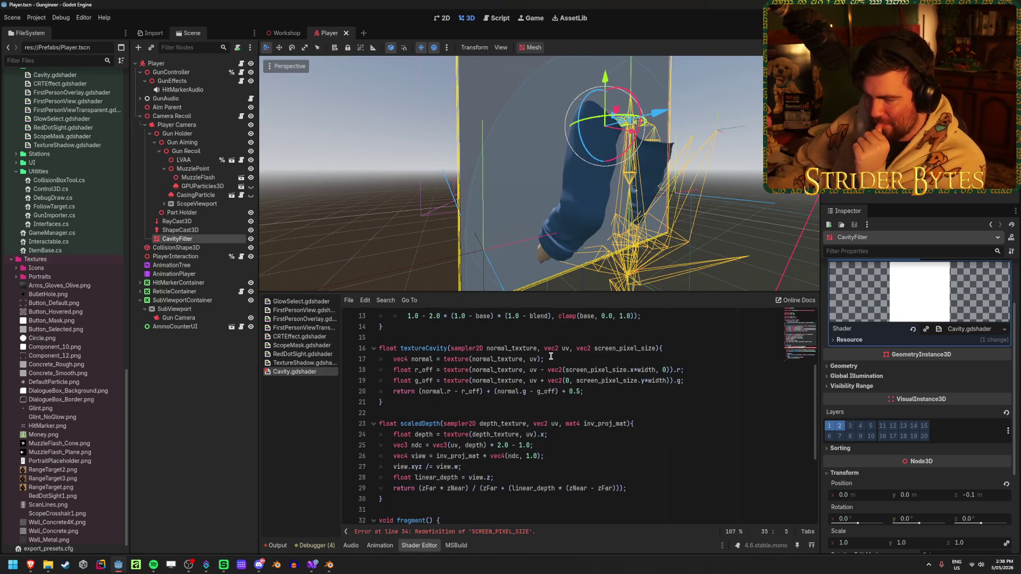
pyautogui.moveTo(449, 349)
pyautogui.mouseDown()
pyautogui.moveTo(646, 371)
pyautogui.moveTo(667, 391)
pyautogui.mouseUp()
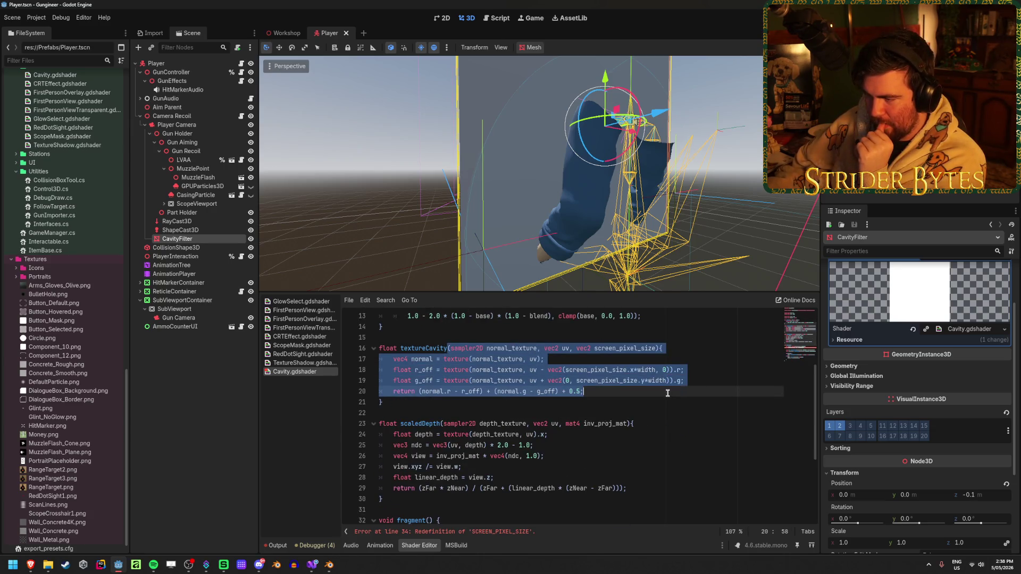
pyautogui.click(667, 393)
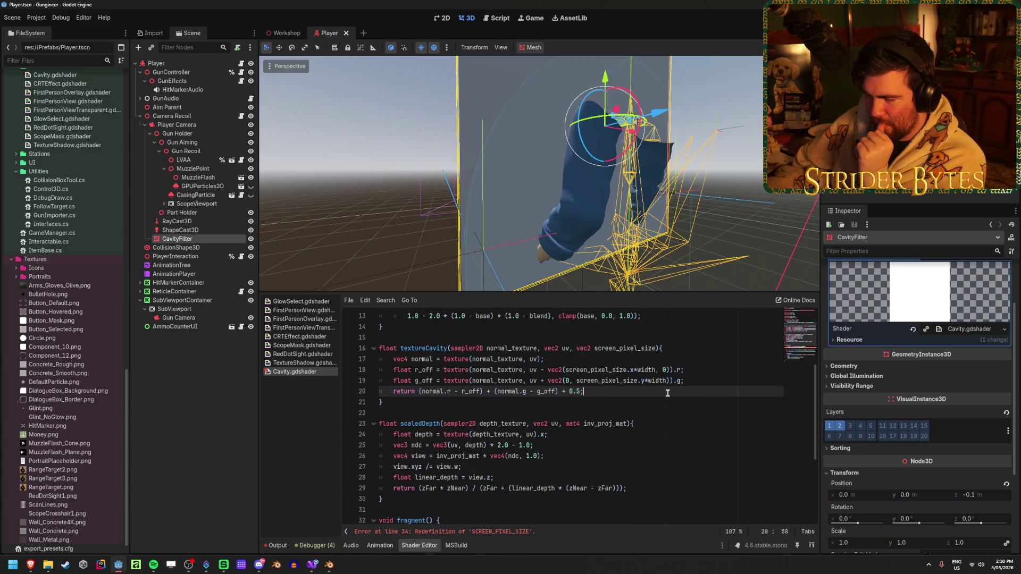
pyautogui.click(384, 347)
pyautogui.doubleClick(493, 347)
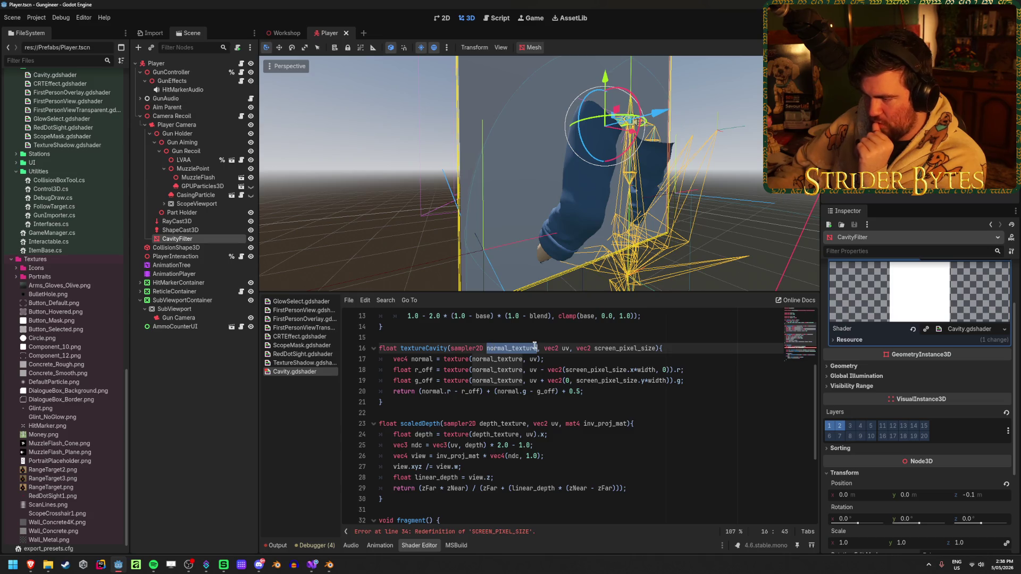
pyautogui.click(697, 346)
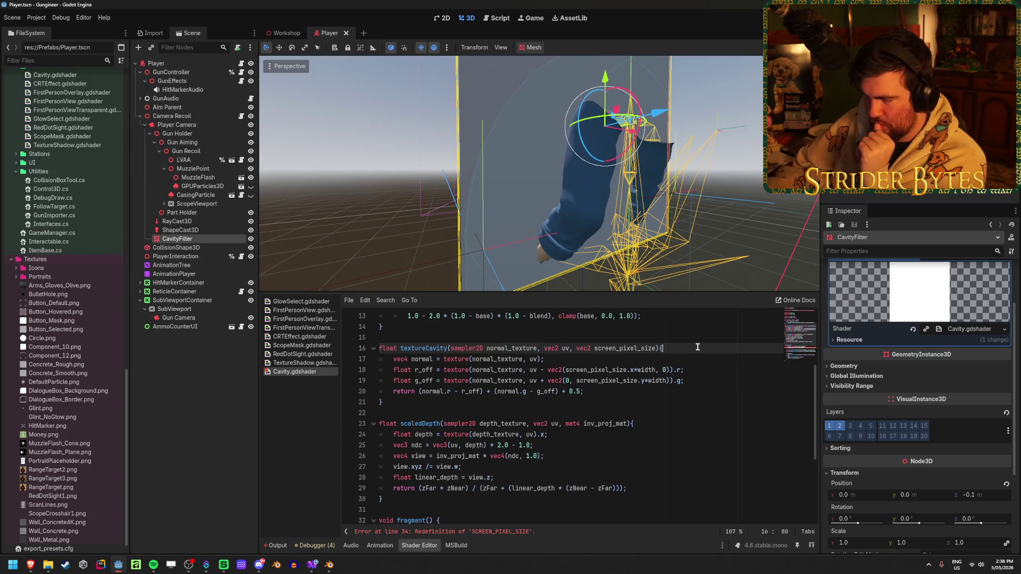
pyautogui.doubleClick(607, 346)
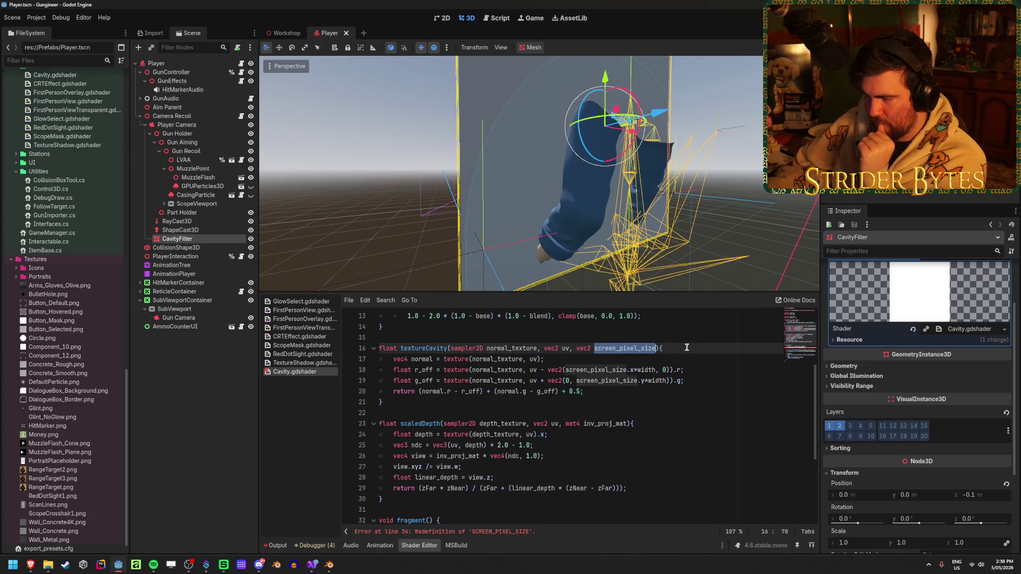
pyautogui.click(568, 359)
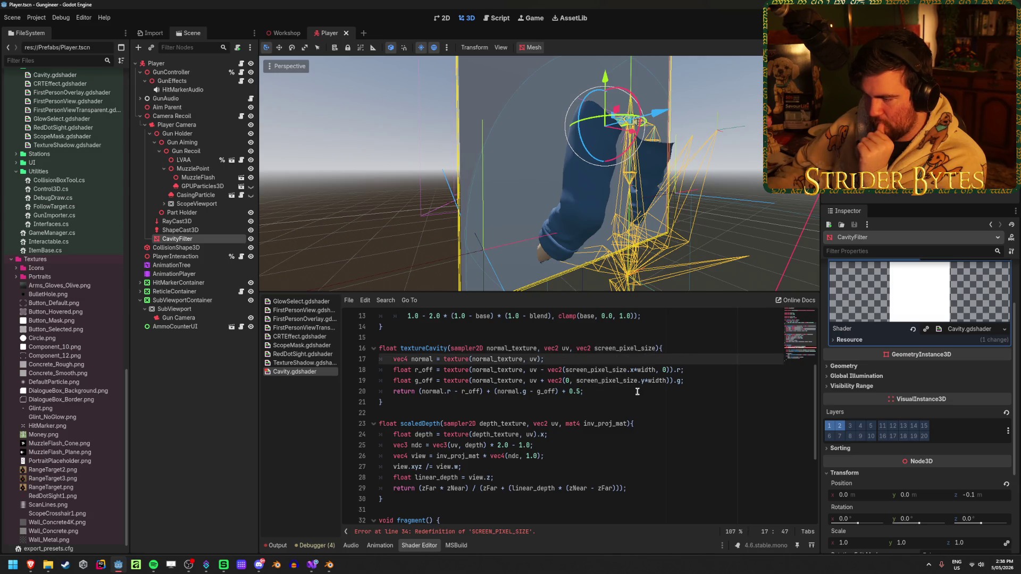
pyautogui.keyDown('shift'); pyautogui.click(616, 393); pyautogui.keyUp('shift')
pyautogui.click(621, 390)
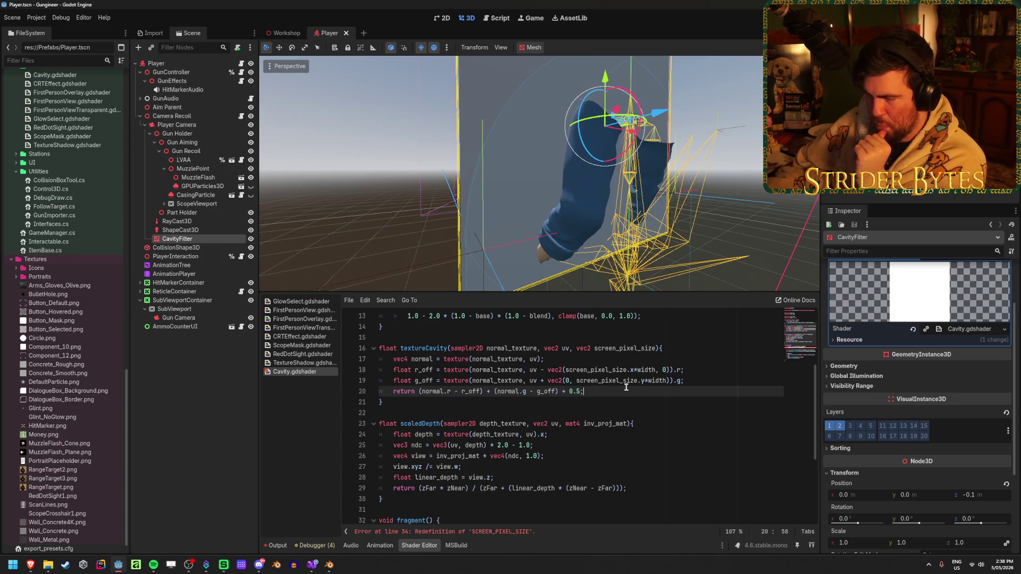
pyautogui.scroll(-3, 621, 380)
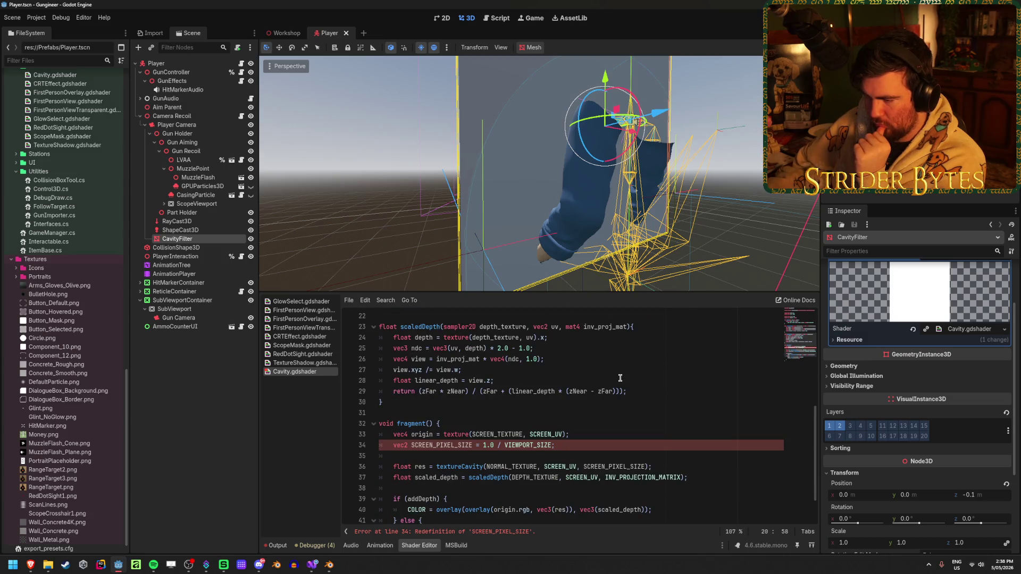
pyautogui.scroll(-1, 618, 377)
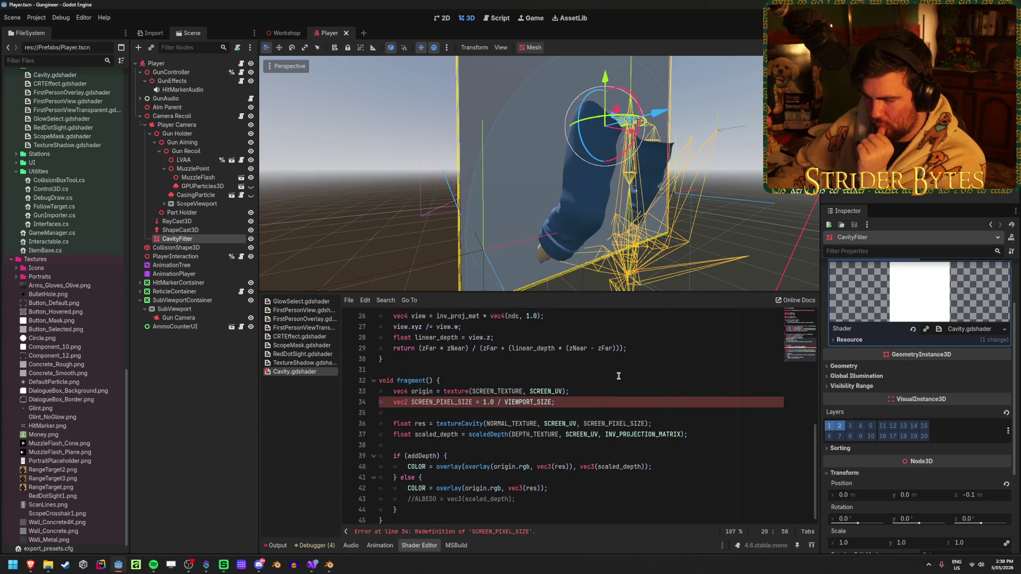
pyautogui.scroll(8, 618, 375)
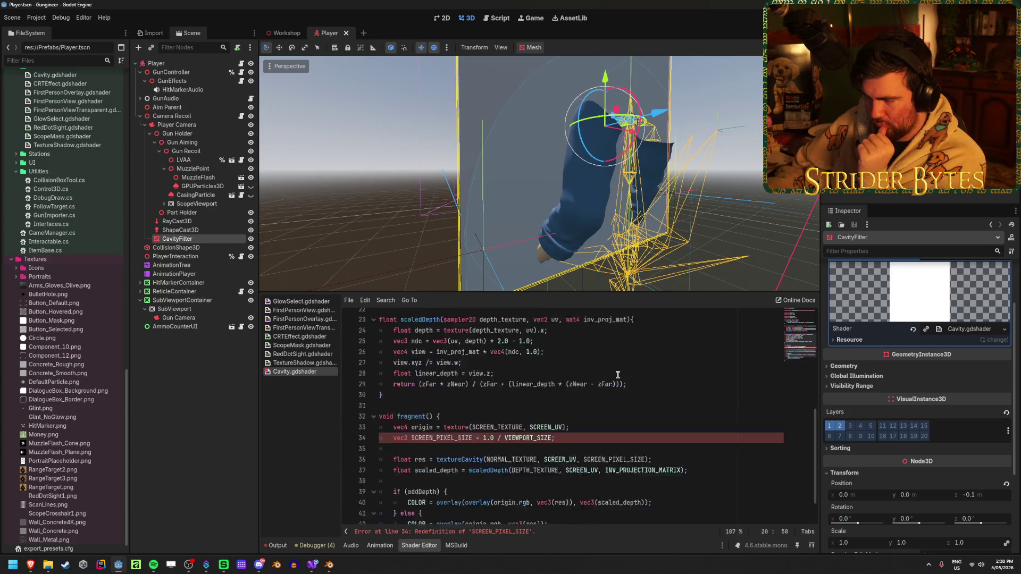
pyautogui.scroll(-8, 617, 374)
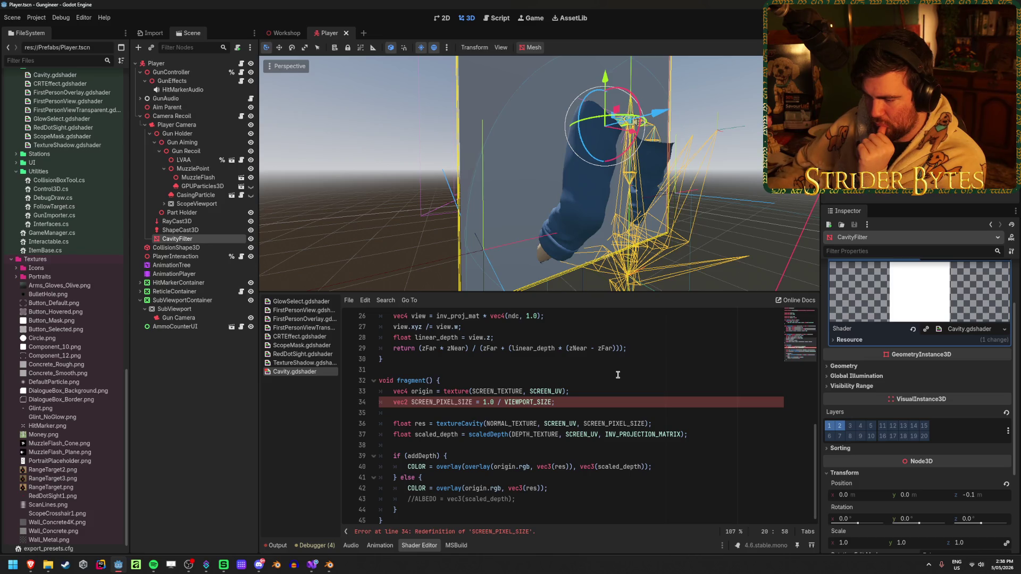
pyautogui.click(451, 420)
pyautogui.doubleClick(420, 424)
pyautogui.doubleClick(456, 421)
pyautogui.doubleClick(511, 422)
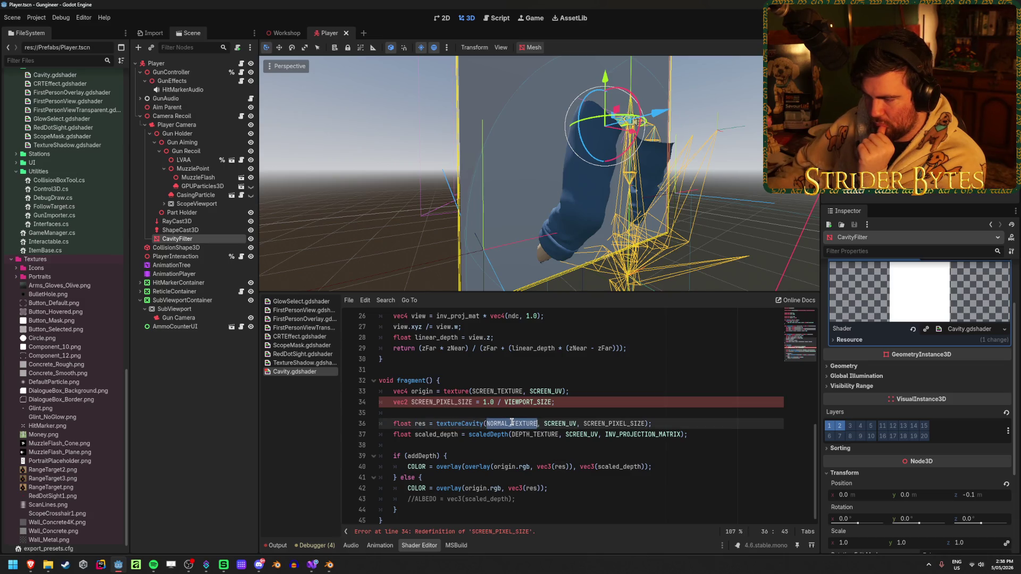
pyautogui.click(588, 402)
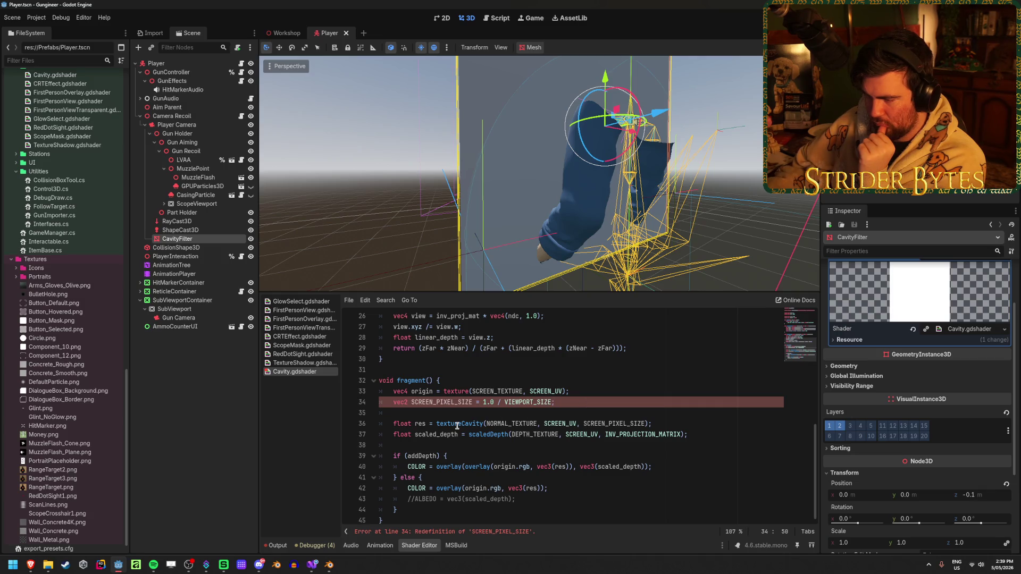
pyautogui.scroll(5, 457, 426)
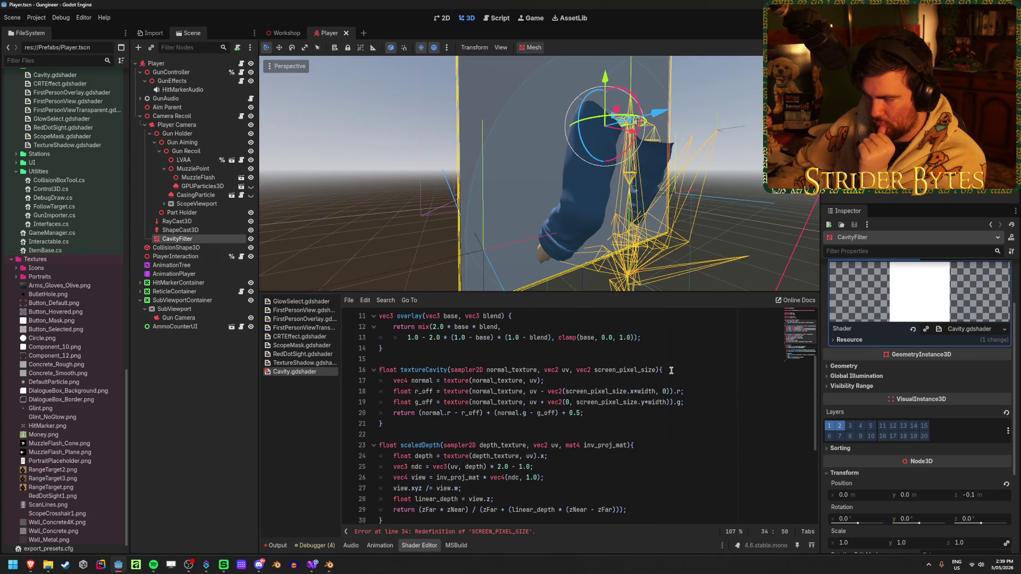
pyautogui.click(672, 370)
pyautogui.scroll(-5, 522, 432)
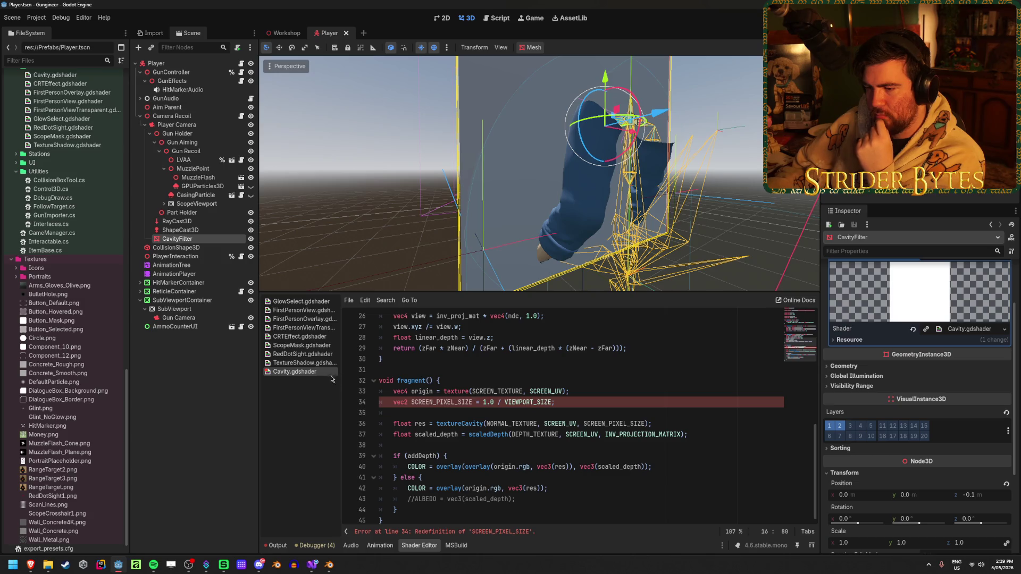
# - Close Cavity.gdshader in the Shader Editor and delete it from the FileSystem
pyautogui.rightClick(314, 374)
pyautogui.click(318, 397)
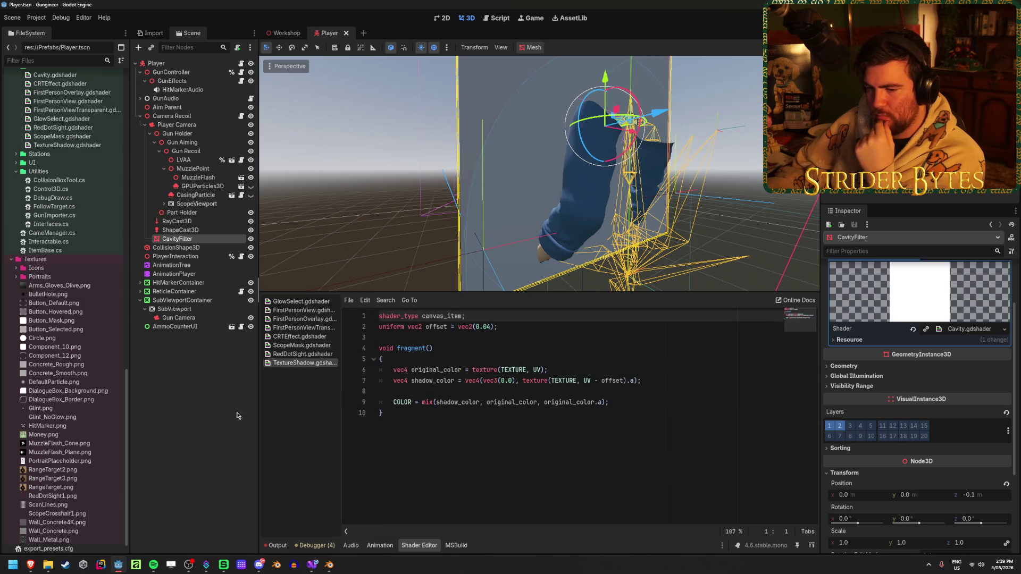
pyautogui.scroll(5, 66, 358)
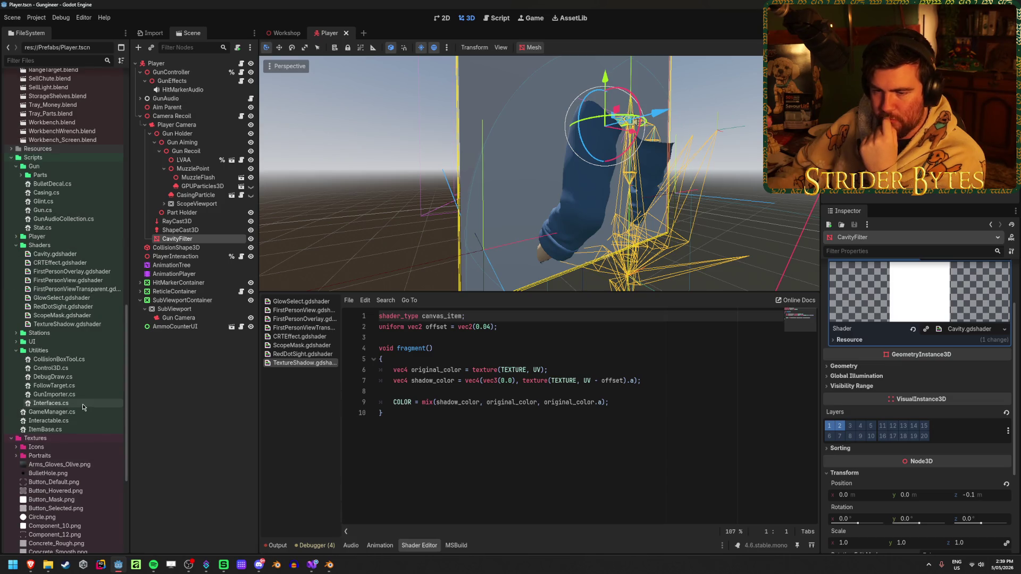
pyautogui.click(77, 255)
pyautogui.press('Delete')
pyautogui.press('Return')
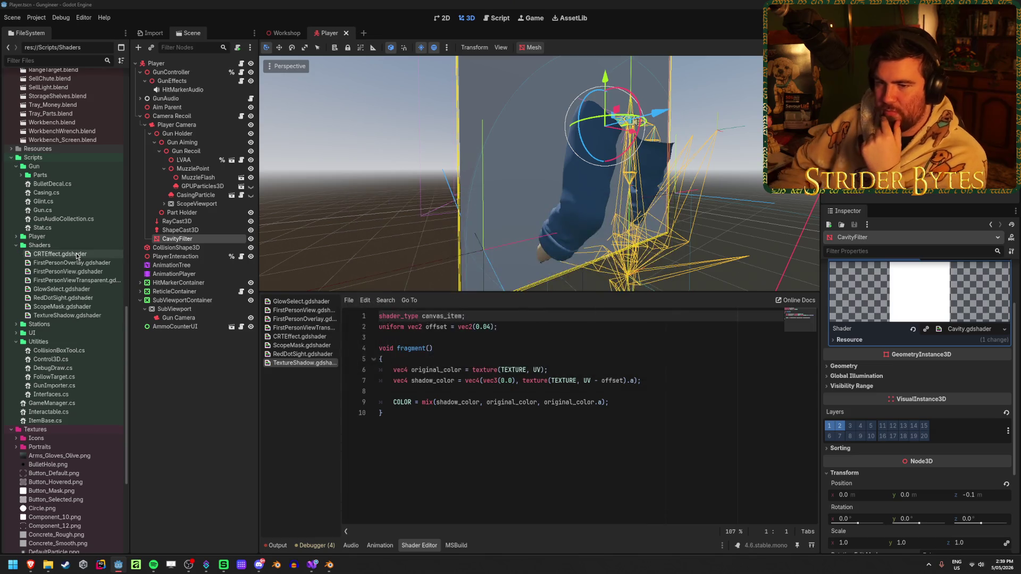
# - Delete the CavityFilter node from the Player scene
pyautogui.click(182, 239)
pyautogui.press('Delete')
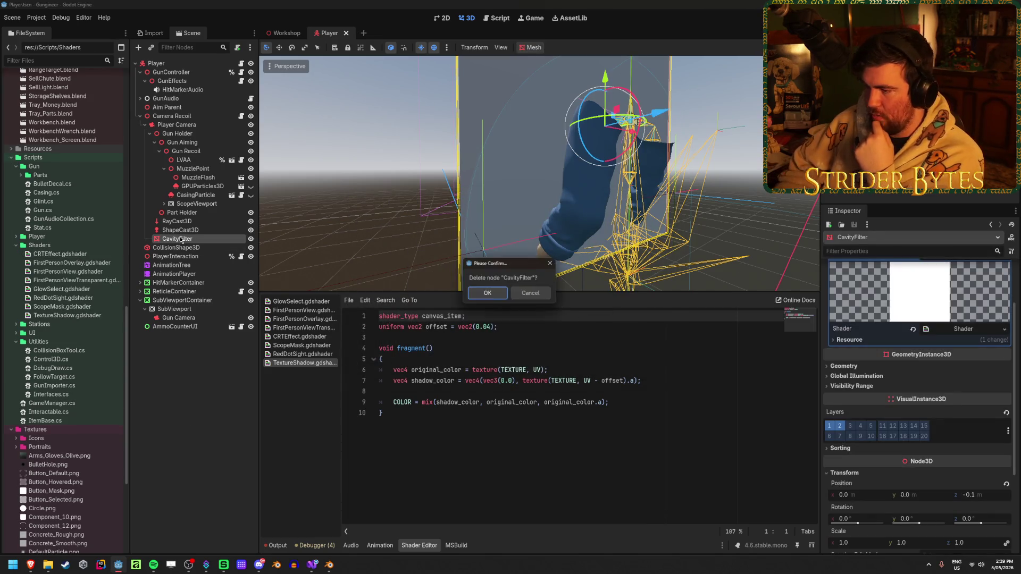
pyautogui.press('Return')
# - Delete CavityTest.tres from the Materials folder
pyautogui.scroll(10, 66, 238)
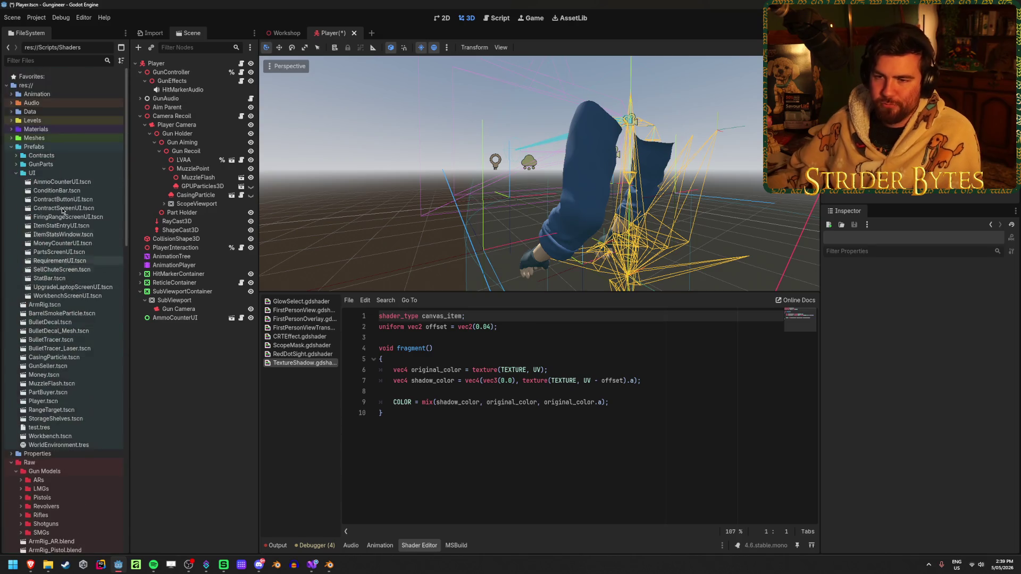
pyautogui.click(11, 129)
pyautogui.click(69, 146)
pyautogui.press('Delete')
pyautogui.press('Return')
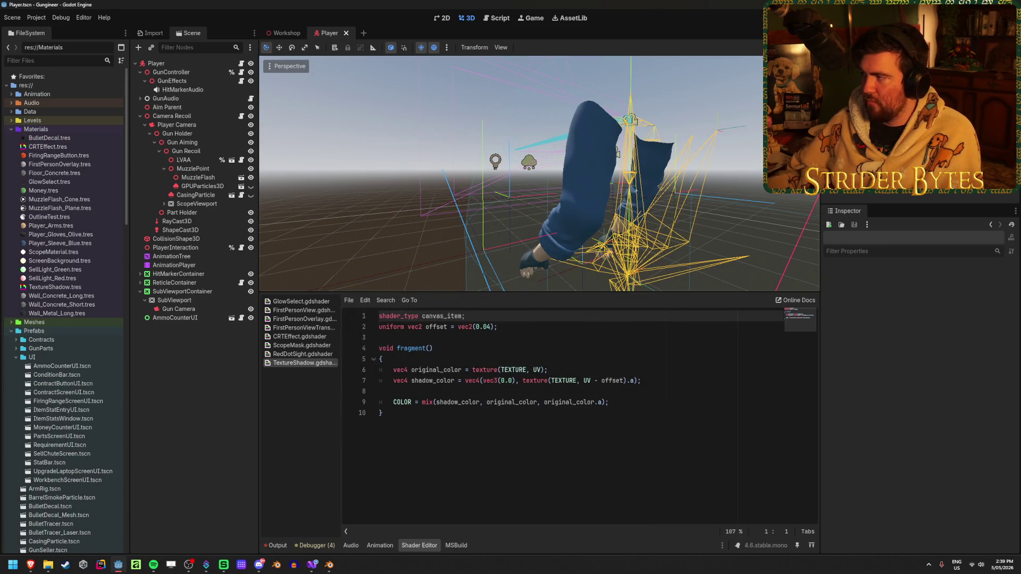
pyautogui.hotkey('alt', 'Tab')
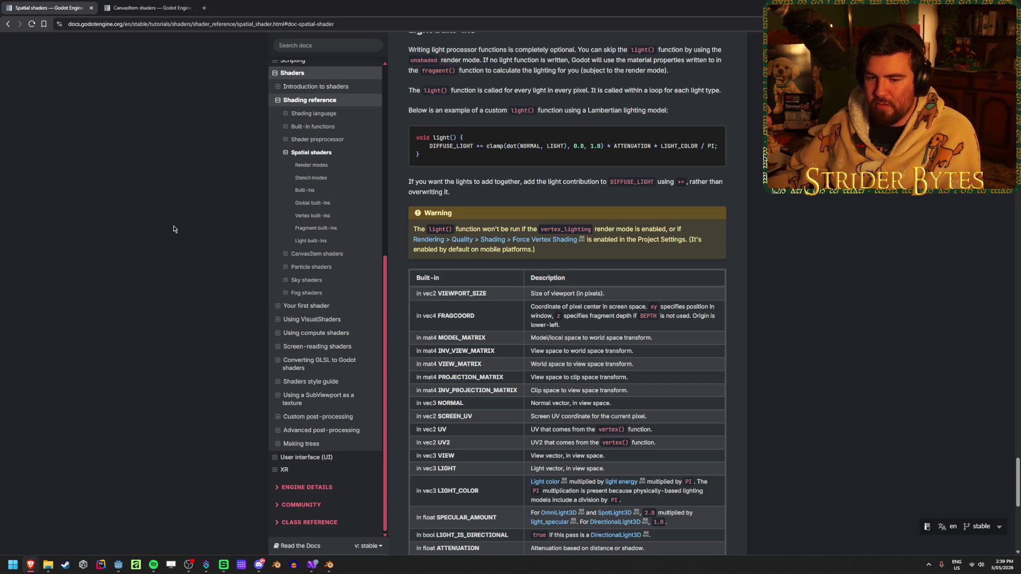
# - Bring up the Custom post-processing docs window in the browser
pyautogui.scroll(3, 174, 228)
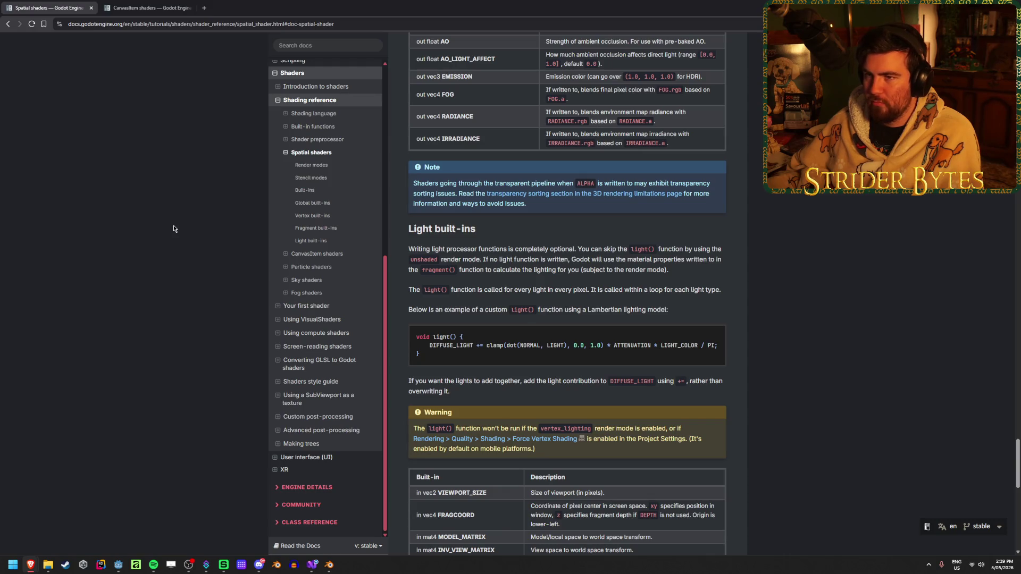
pyautogui.hotkey('alt', 'Tab')
pyautogui.moveTo(31, 570)
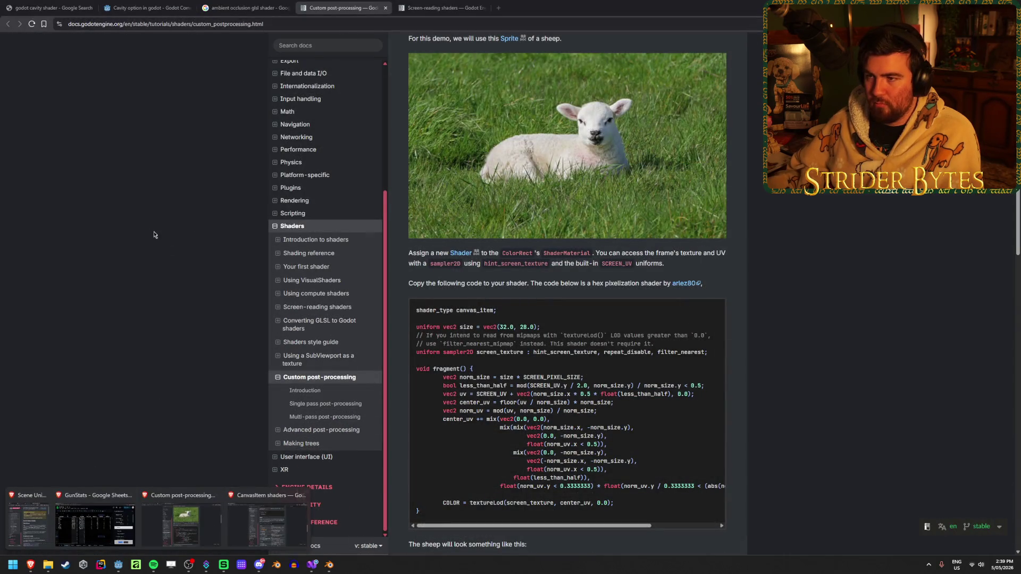
# - In Blender, orbit around the M4A1 rifle and save M4A1.blend
pyautogui.hotkey('alt', 'Tab')
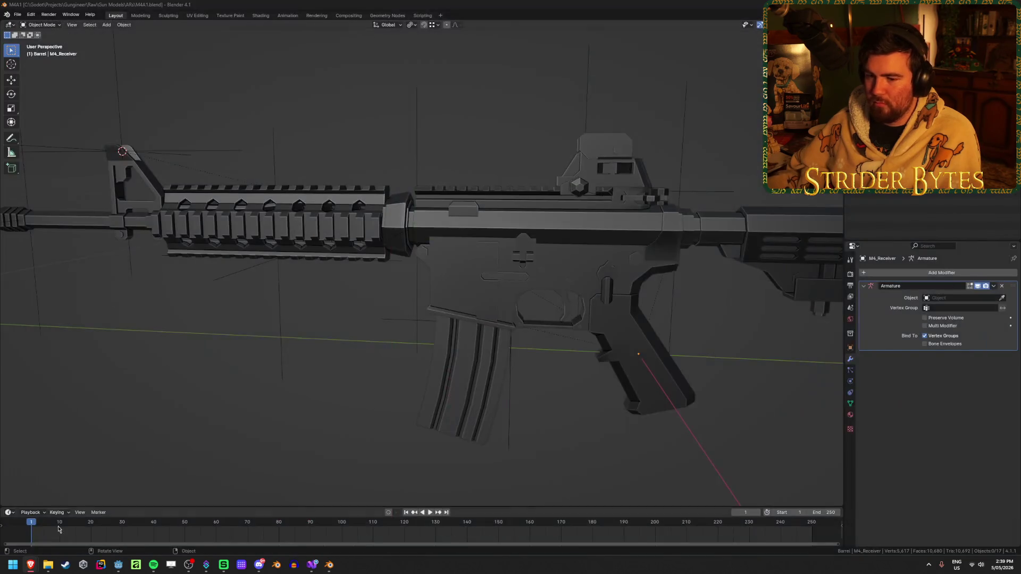
pyautogui.moveTo(305, 371)
pyautogui.mouseDown()
pyautogui.moveTo(292, 381)
pyautogui.moveTo(366, 340)
pyautogui.moveTo(340, 348)
pyautogui.mouseUp()
pyautogui.hotkey('ctrl', 's')
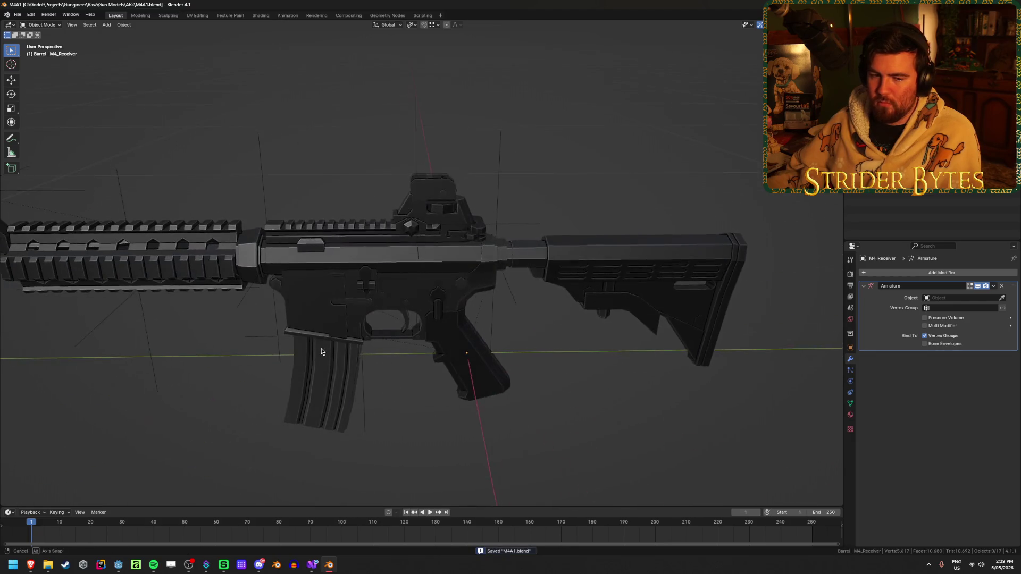
pyautogui.scroll(8, 321, 351)
pyautogui.scroll(-8, 321, 351)
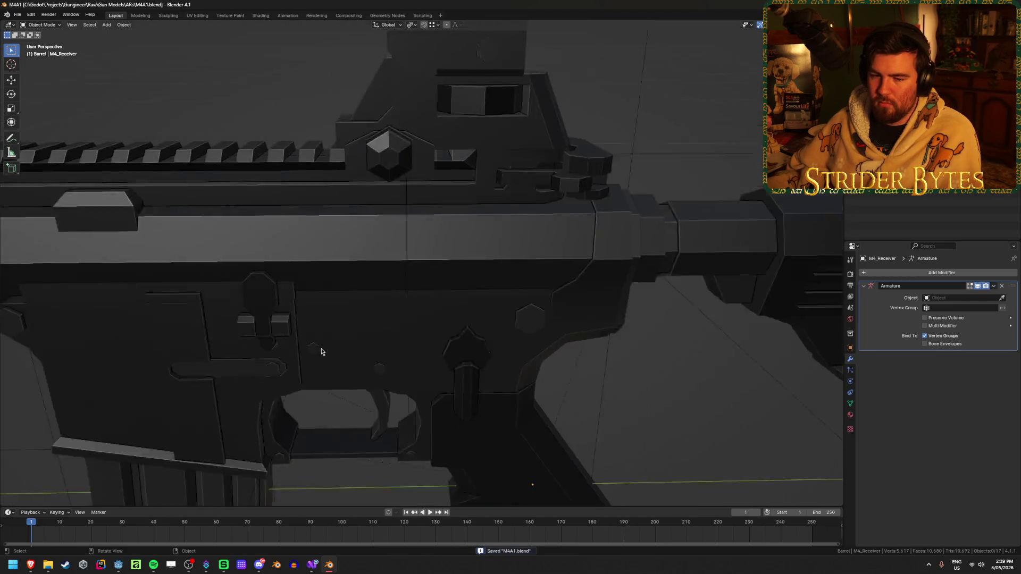
pyautogui.moveTo(431, 318)
pyautogui.mouseDown()
pyautogui.moveTo(399, 289)
pyautogui.moveTo(401, 297)
pyautogui.moveTo(298, 283)
pyautogui.moveTo(195, 290)
pyautogui.moveTo(349, 321)
pyautogui.moveTo(446, 303)
pyautogui.moveTo(423, 276)
pyautogui.moveTo(414, 228)
pyautogui.moveTo(406, 330)
pyautogui.moveTo(394, 288)
pyautogui.moveTo(593, 327)
pyautogui.moveTo(467, 257)
pyautogui.moveTo(382, 242)
pyautogui.mouseUp()
# - Set the viewport cavity's World Space Ridge and Valley to 2.5, then switch to the Data folder
pyautogui.click(839, 24)
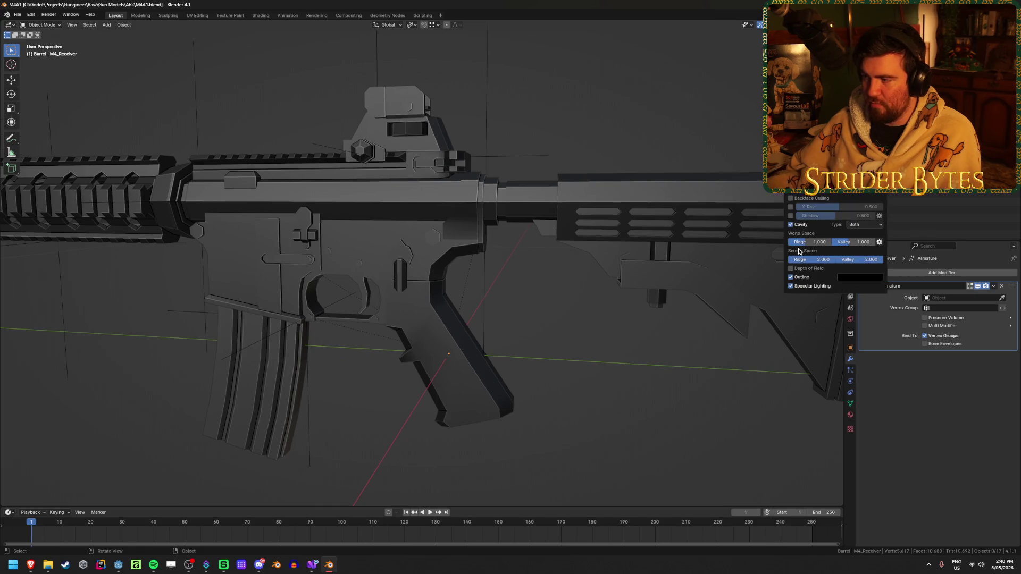
pyautogui.moveTo(806, 244)
pyautogui.mouseDown()
pyautogui.moveTo(832, 244)
pyautogui.moveTo(482, 246)
pyautogui.mouseUp()
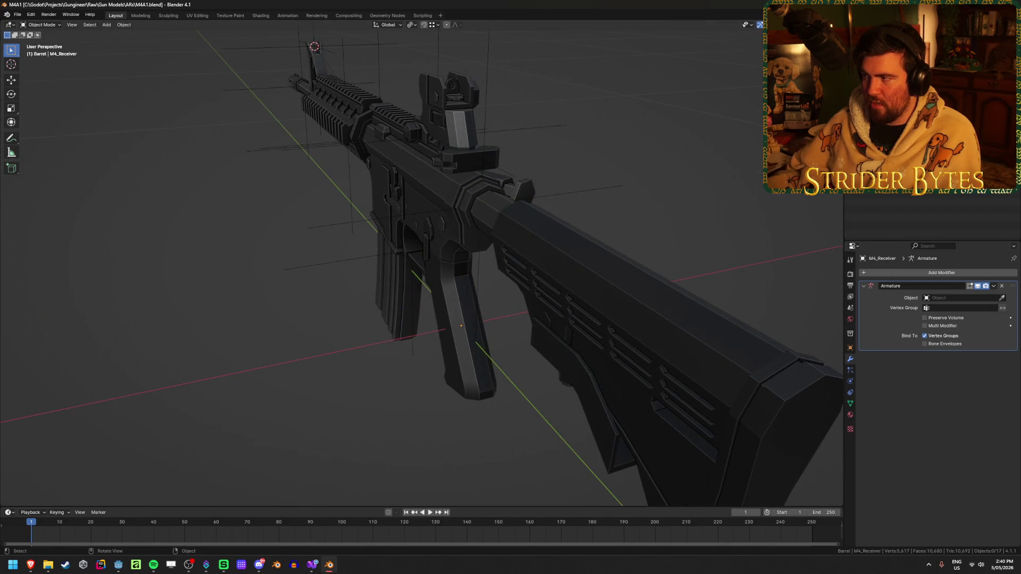
pyautogui.click(839, 25)
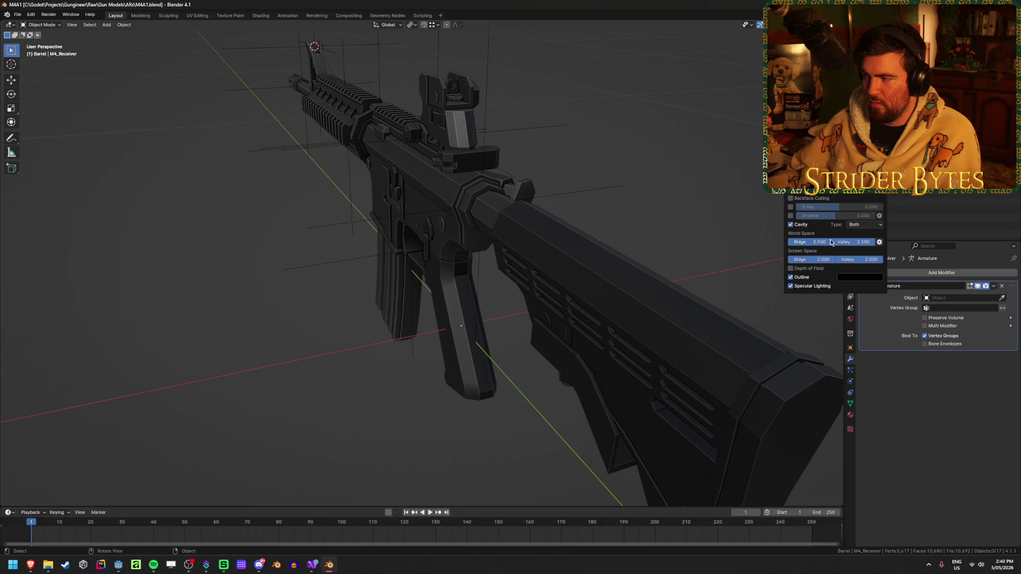
pyautogui.moveTo(808, 242); pyautogui.dragTo(829, 243)
pyautogui.moveTo(531, 239)
pyautogui.mouseDown()
pyautogui.moveTo(600, 171)
pyautogui.moveTo(563, 223)
pyautogui.mouseUp()
pyautogui.hotkey('alt', 'Tab')
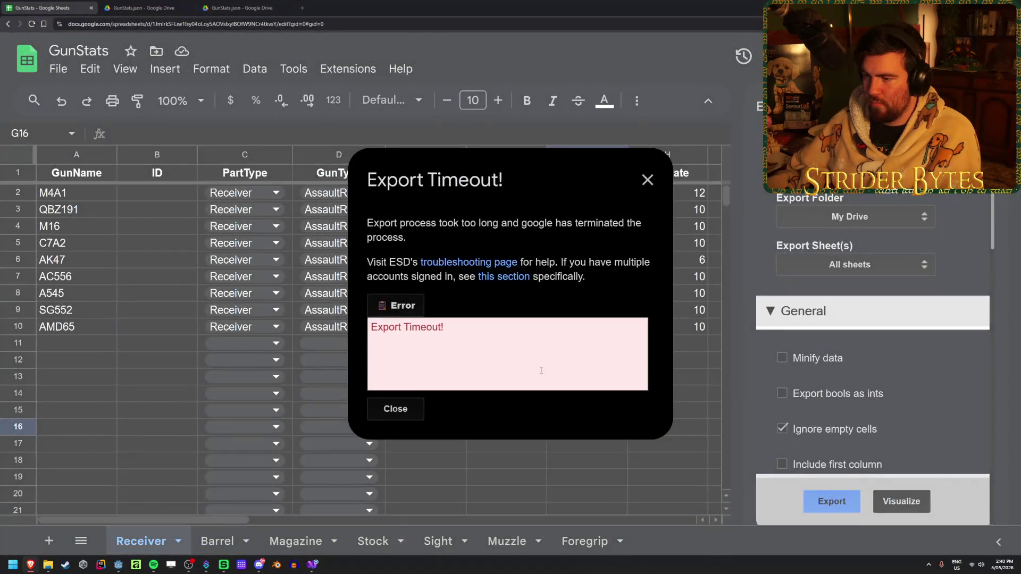
pyautogui.press('super+Down')
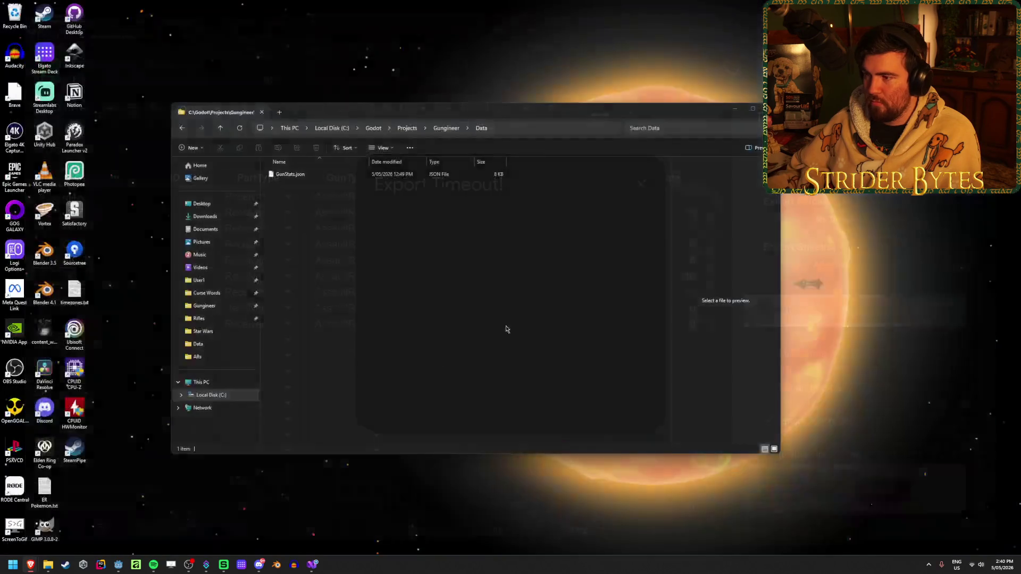